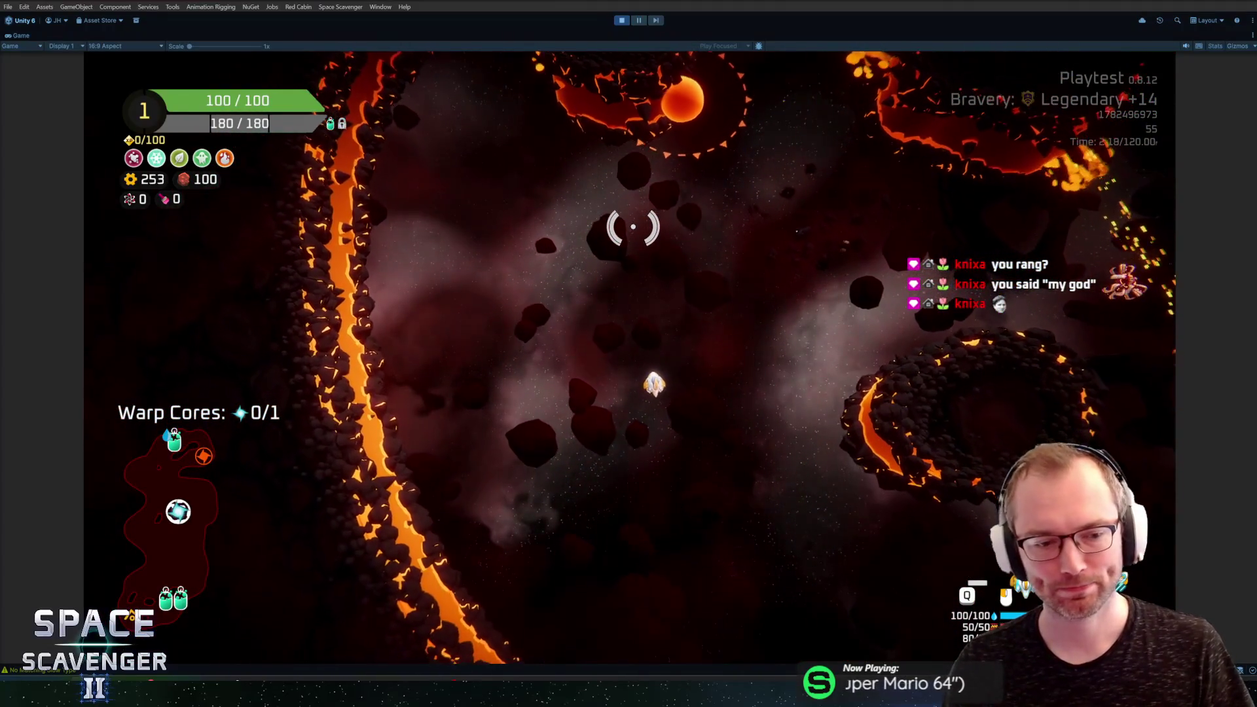
Step: Run 'level clear' in the debug console to skip ahead to the Sentinel level
key("grave")
type("level clear")
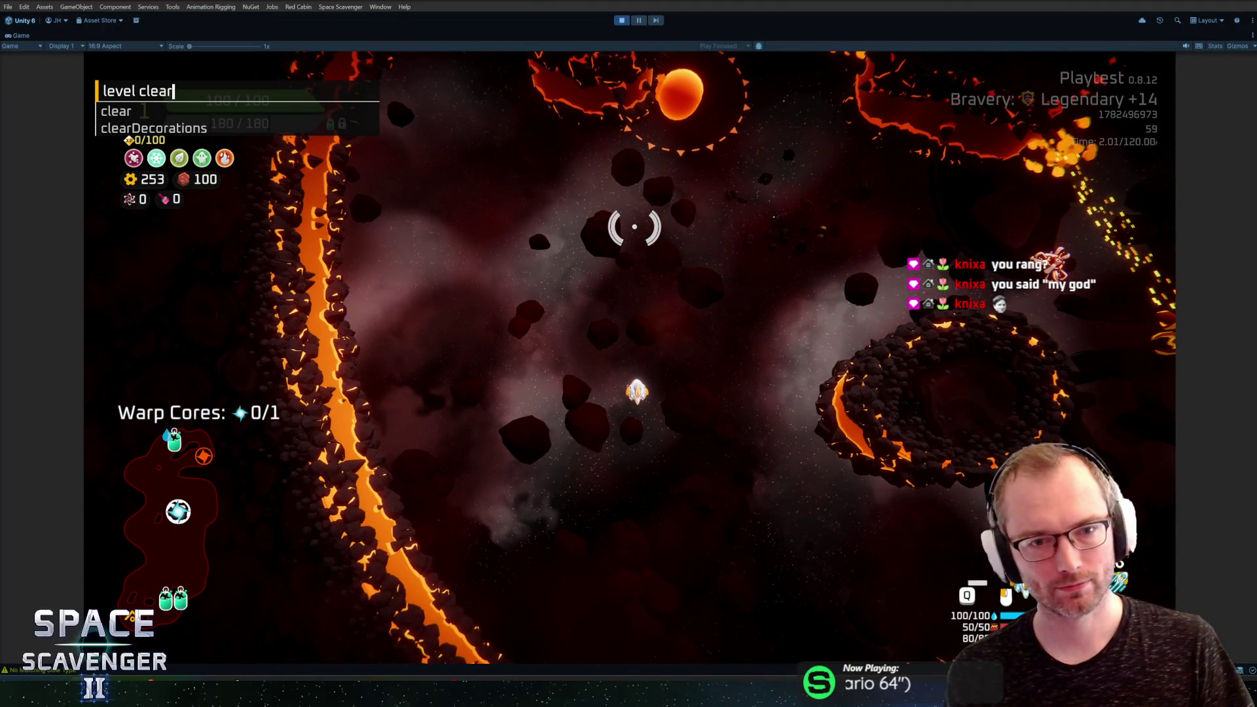
key("Return")
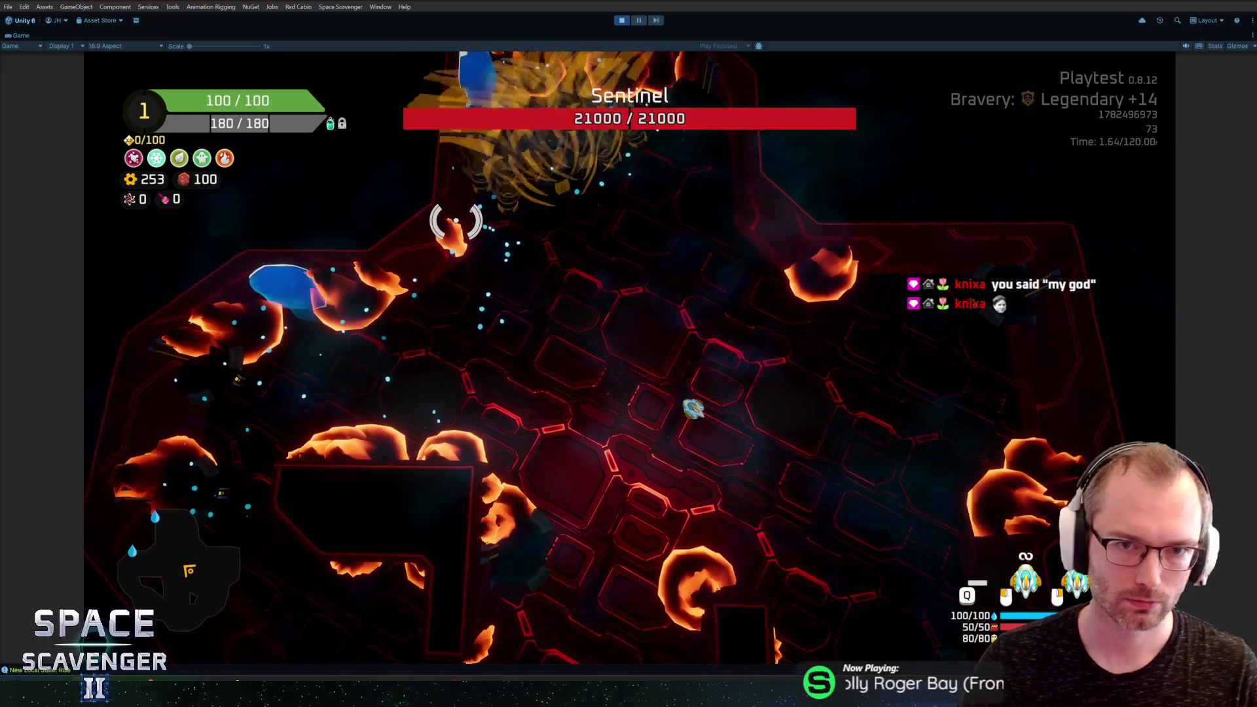
Step: Run 'ship invulnerable' in the debug console during the Sentinel fight, then stop the playtest
key("grave")
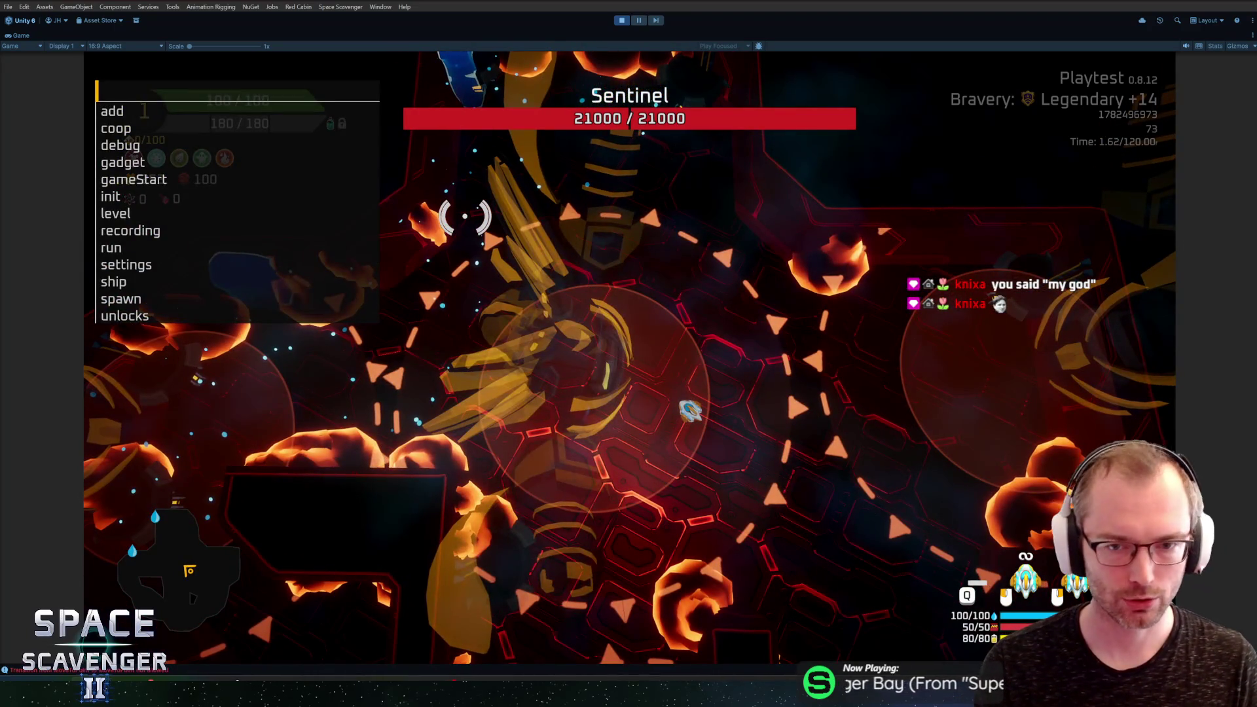
type("level")
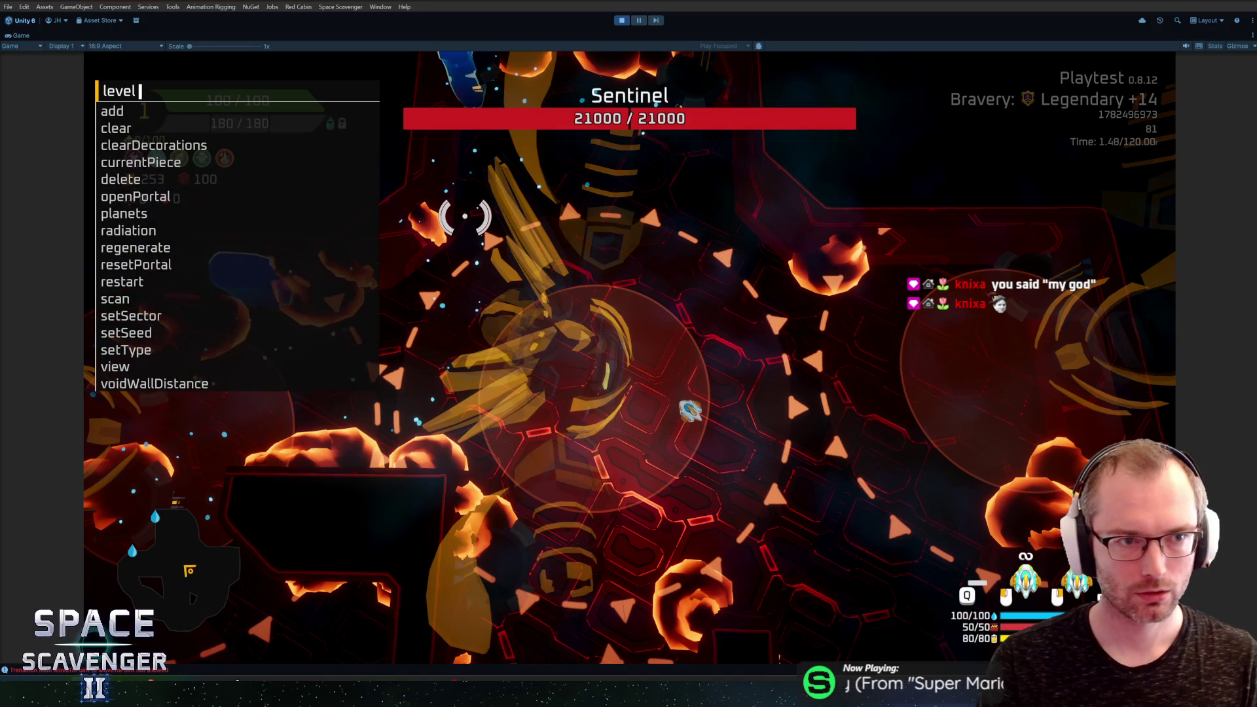
key("BackSpace")
key("BackSpace")
key("BackSpace")
type("ship invulnerable")
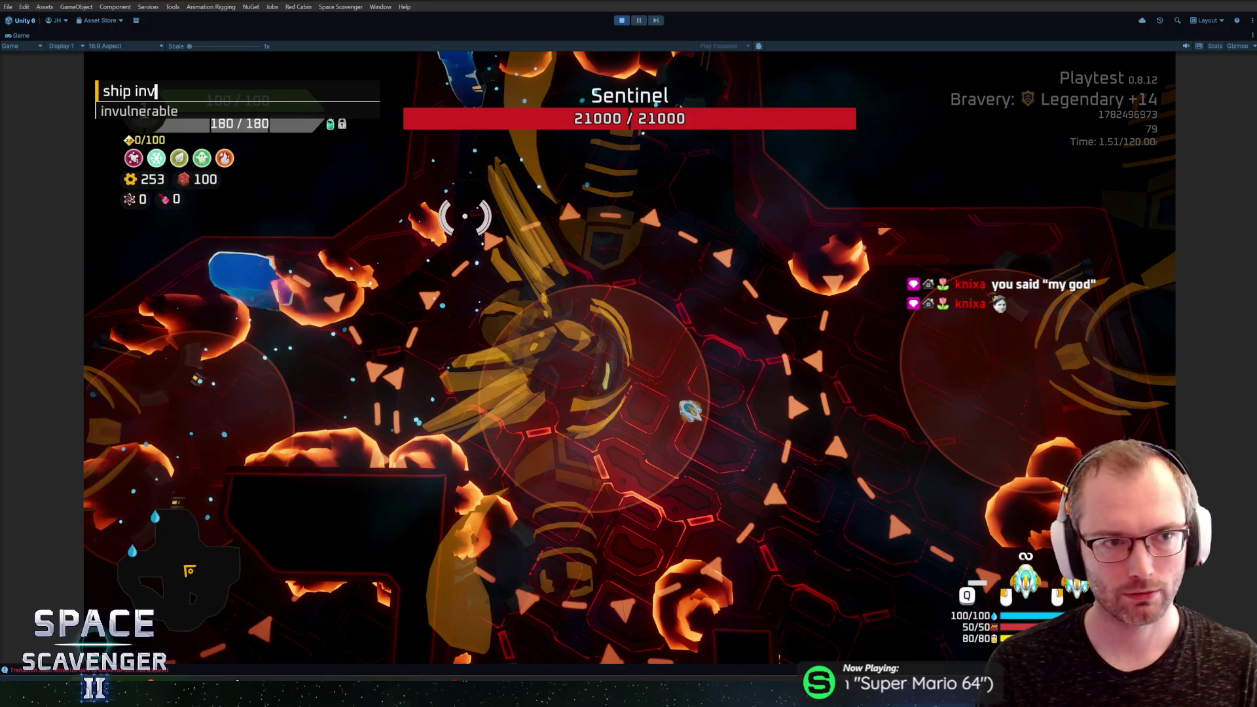
key("Return")
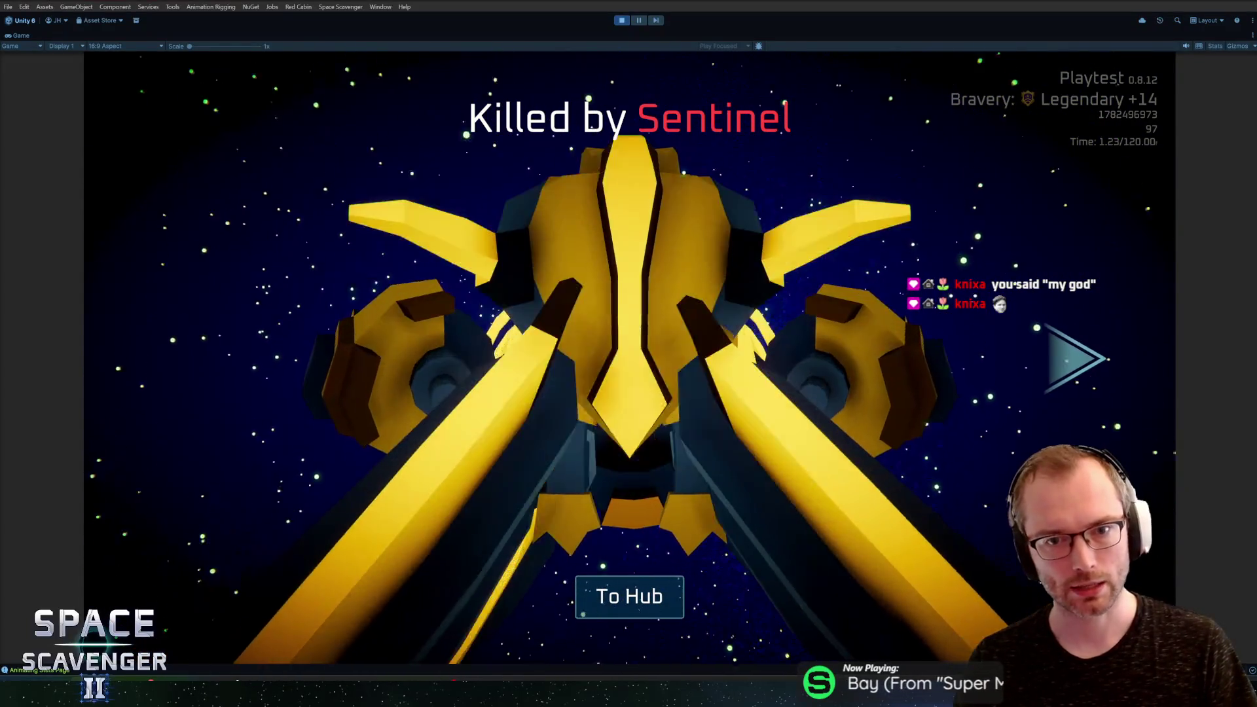
left_click(621, 20)
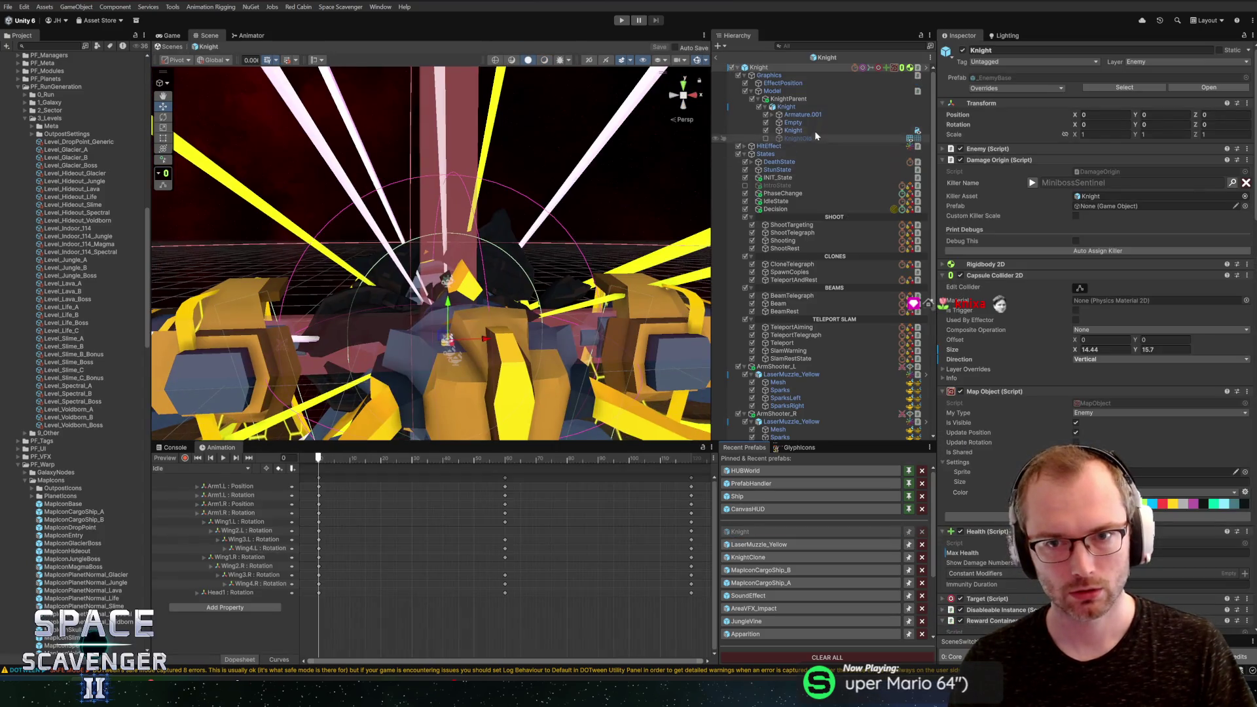
Step: Select the Knight's Graphics object and rough in Effect Size X around -11.5 and Z around 19.6
left_click(776, 91)
left_click(779, 85)
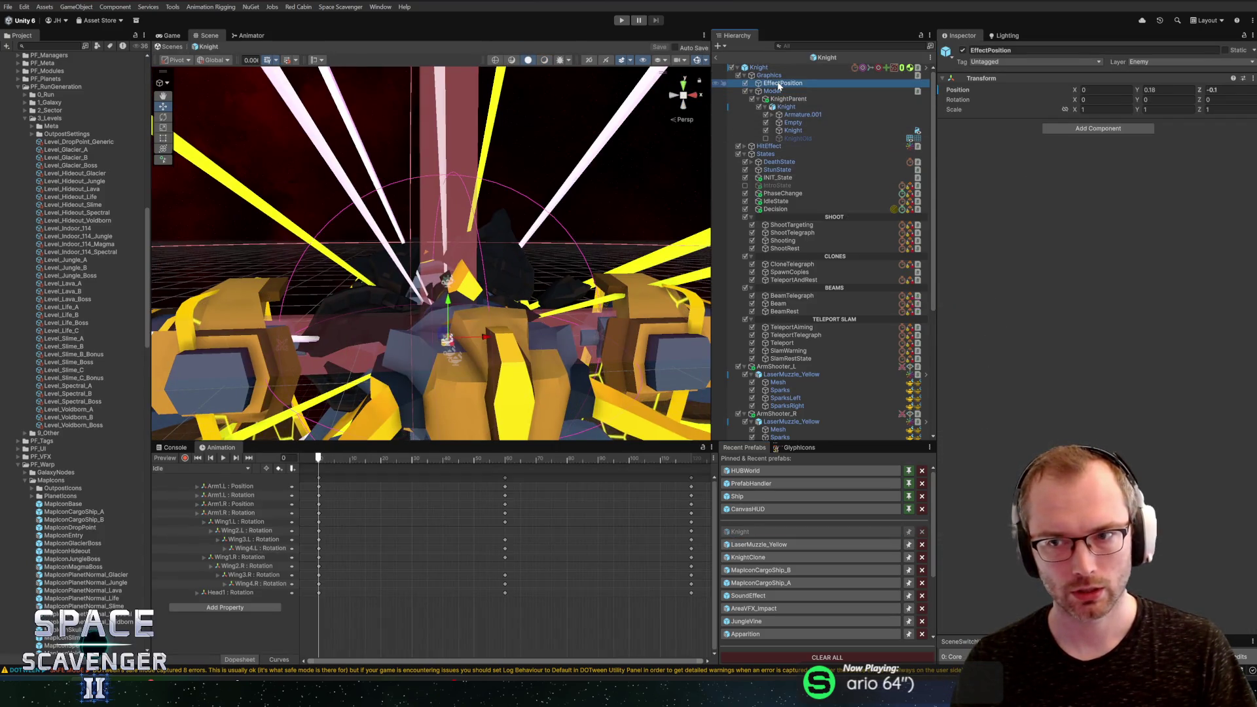
left_click(774, 75)
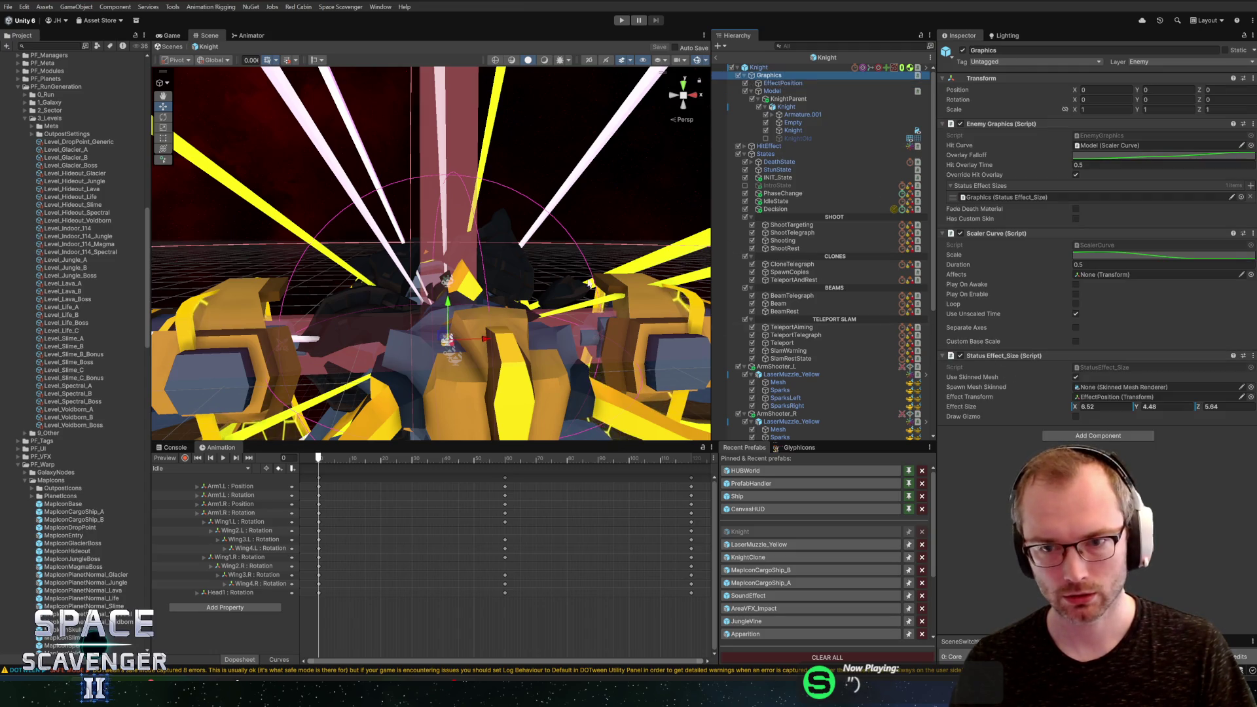
key("f")
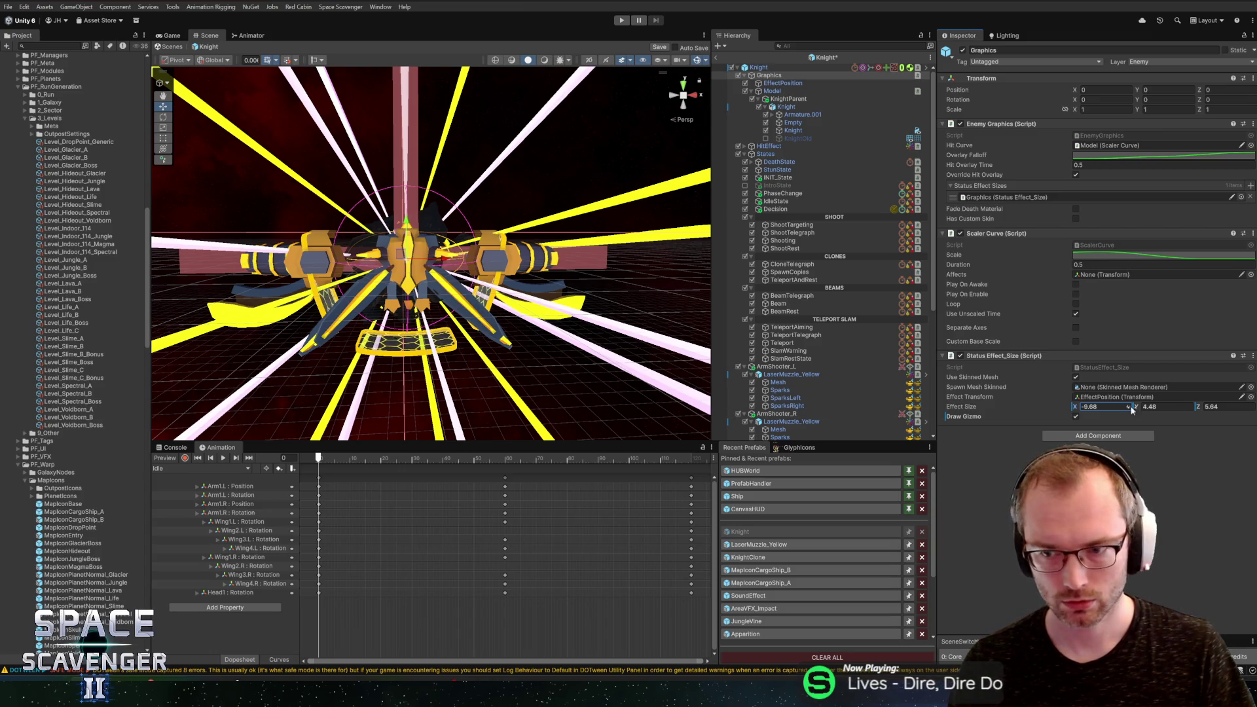
type("8.16")
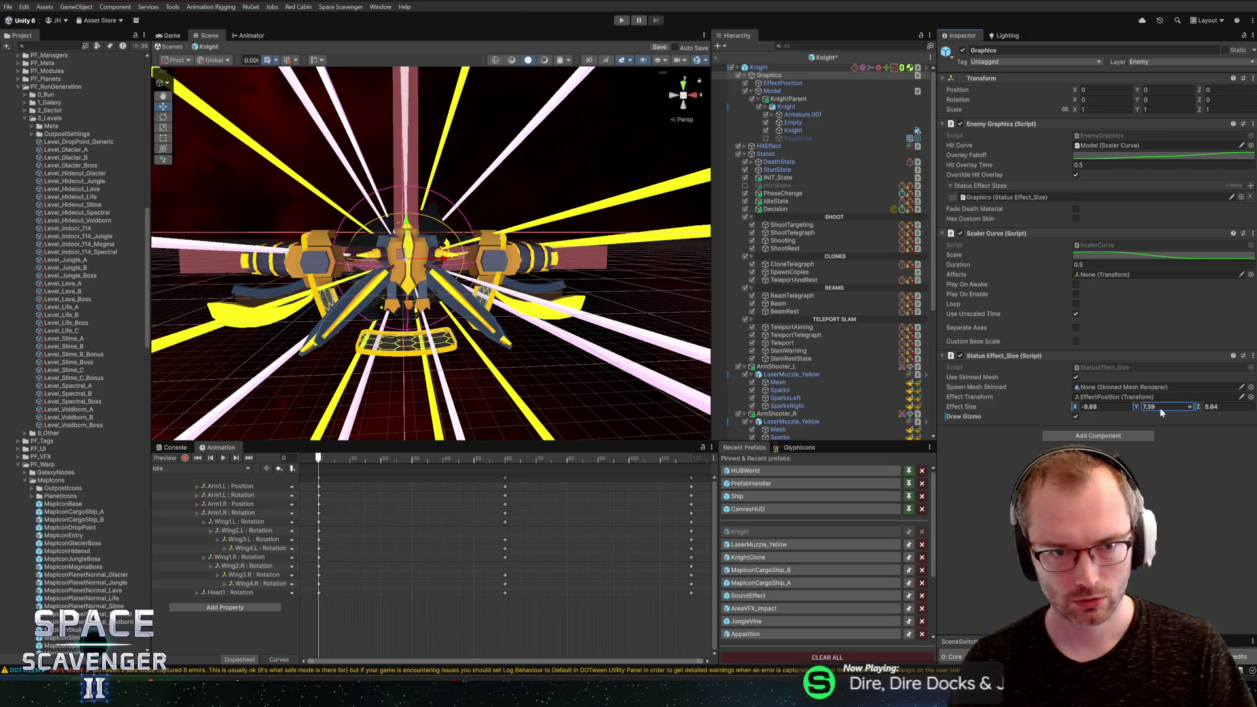
mouse_move(1080, 409)
left_mouse_down()
mouse_move(1040, 412)
mouse_move(1052, 413)
left_mouse_up()
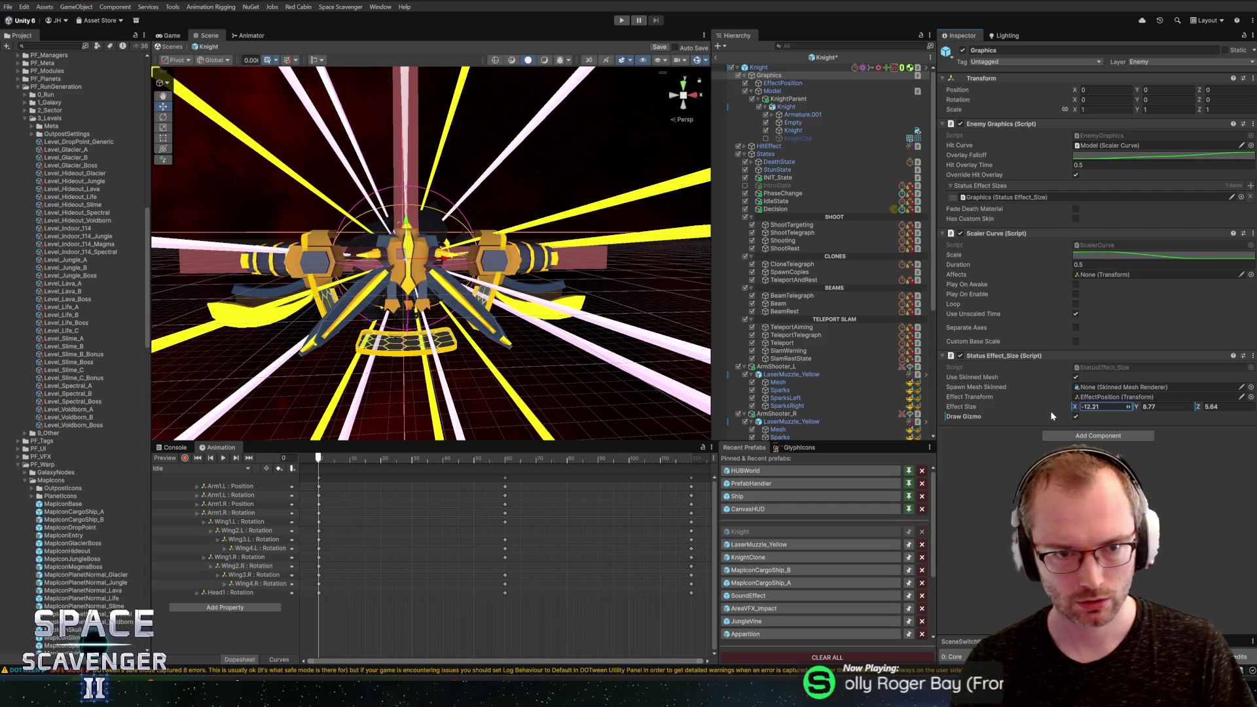
left_click_drag(490, 254, 590, 275)
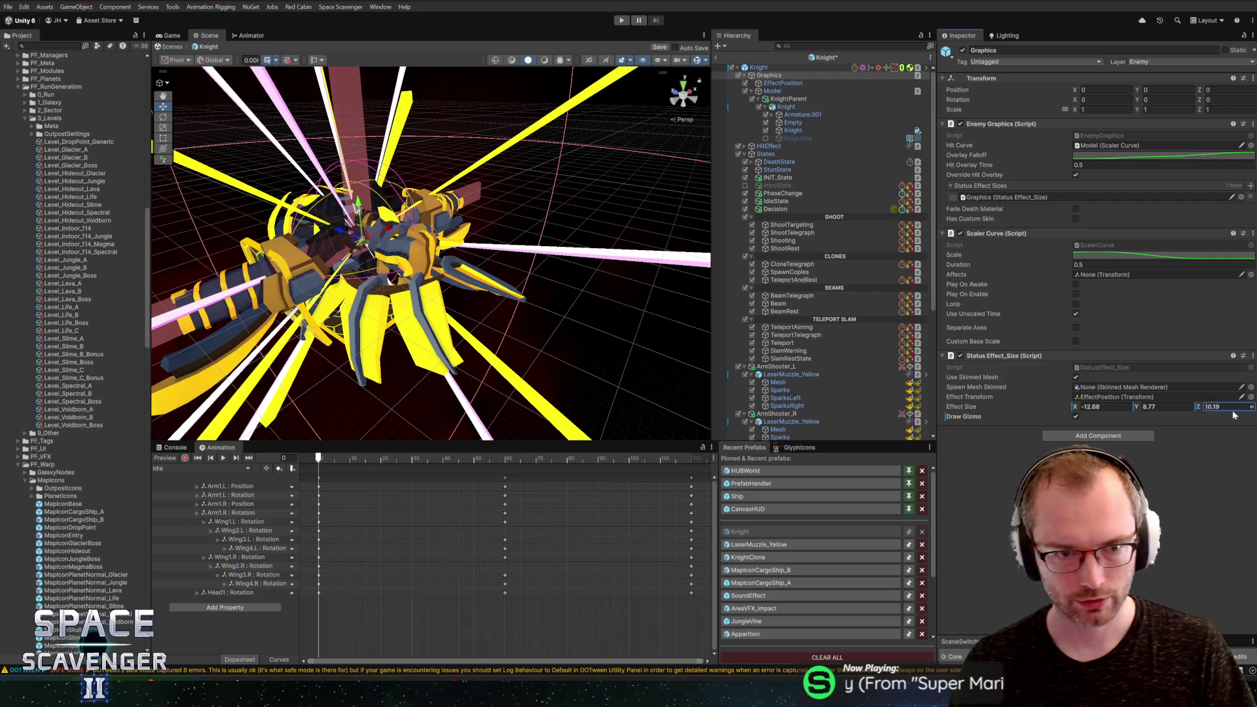
mouse_move(1233, 414)
left_mouse_down()
mouse_move(25, 417)
mouse_move(1238, 414)
left_mouse_up()
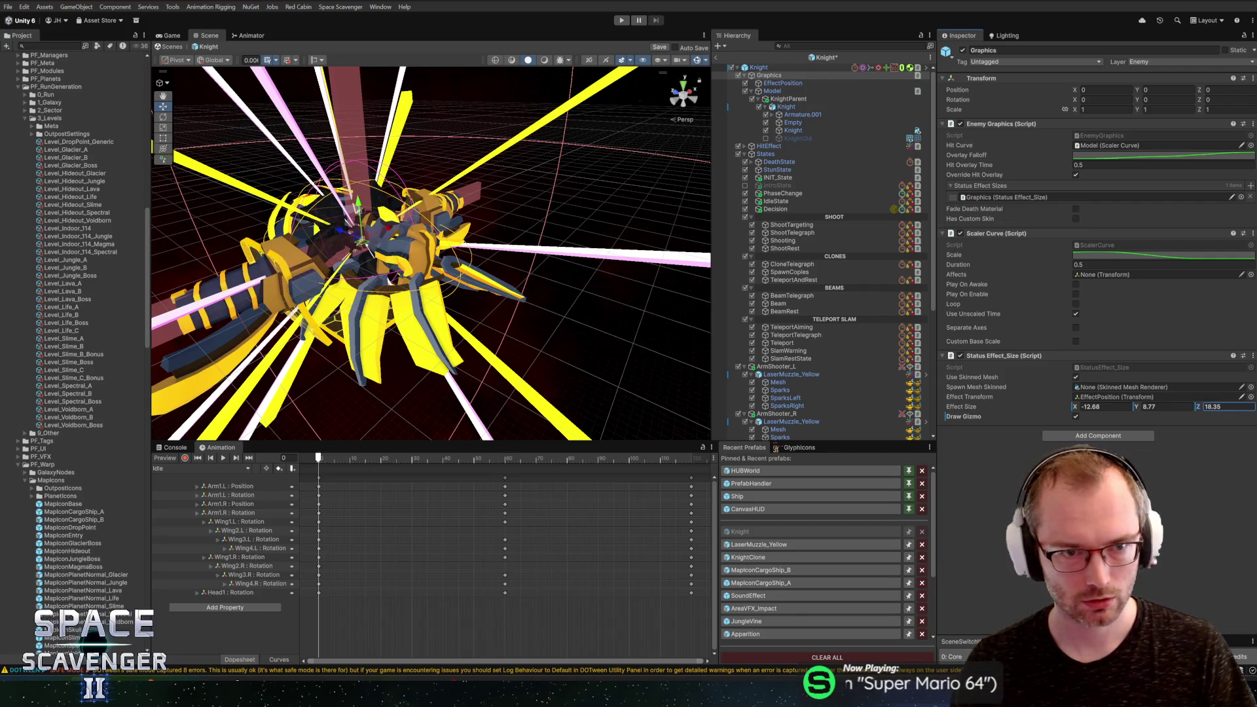
Step: Settle Effect Size X at -9.99 and Y at 9.1, then save the Knight prefab
mouse_move(433, 262)
left_mouse_down()
mouse_move(400, 270)
mouse_move(472, 208)
mouse_move(456, 238)
mouse_move(383, 196)
left_mouse_up()
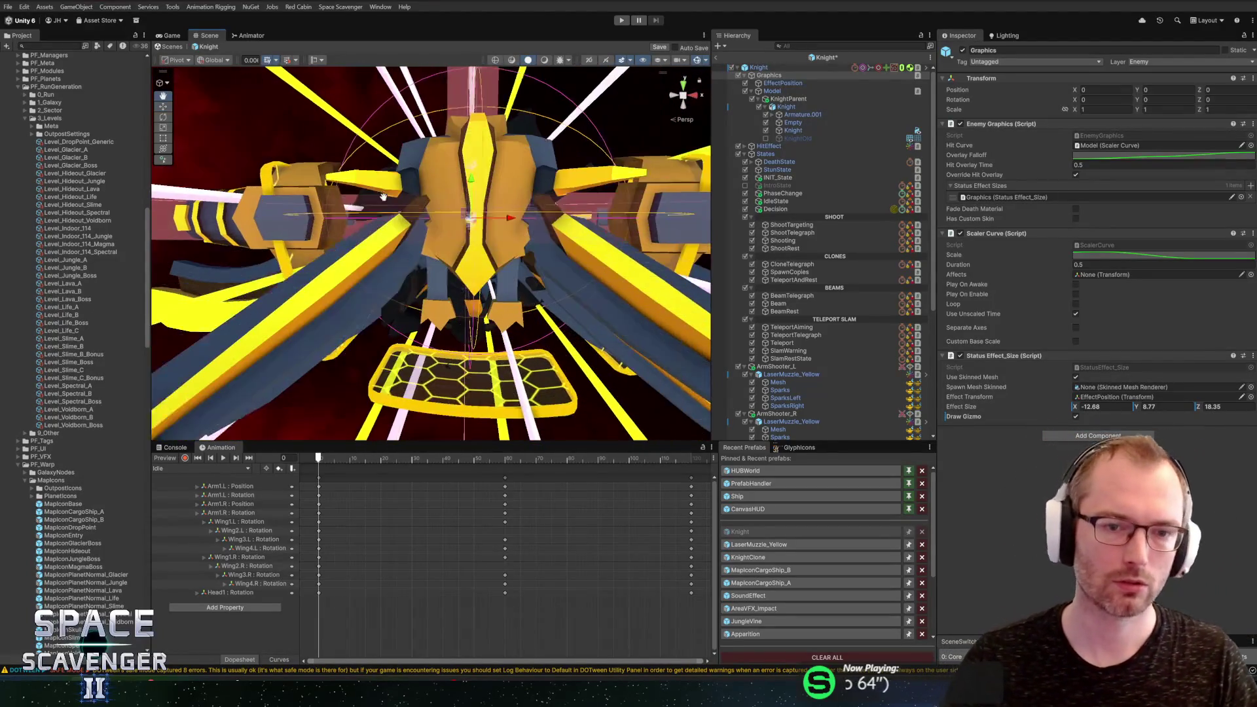
scroll(384, 196, "down", 10)
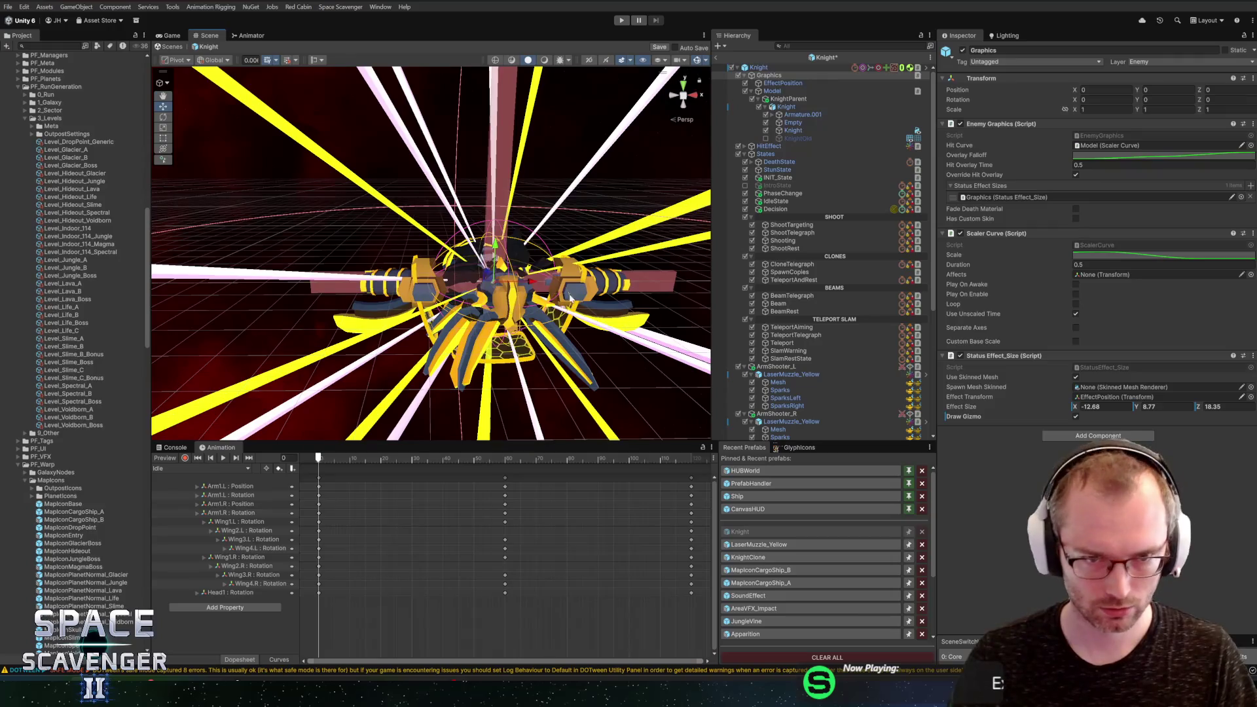
scroll(571, 298, "up", 4)
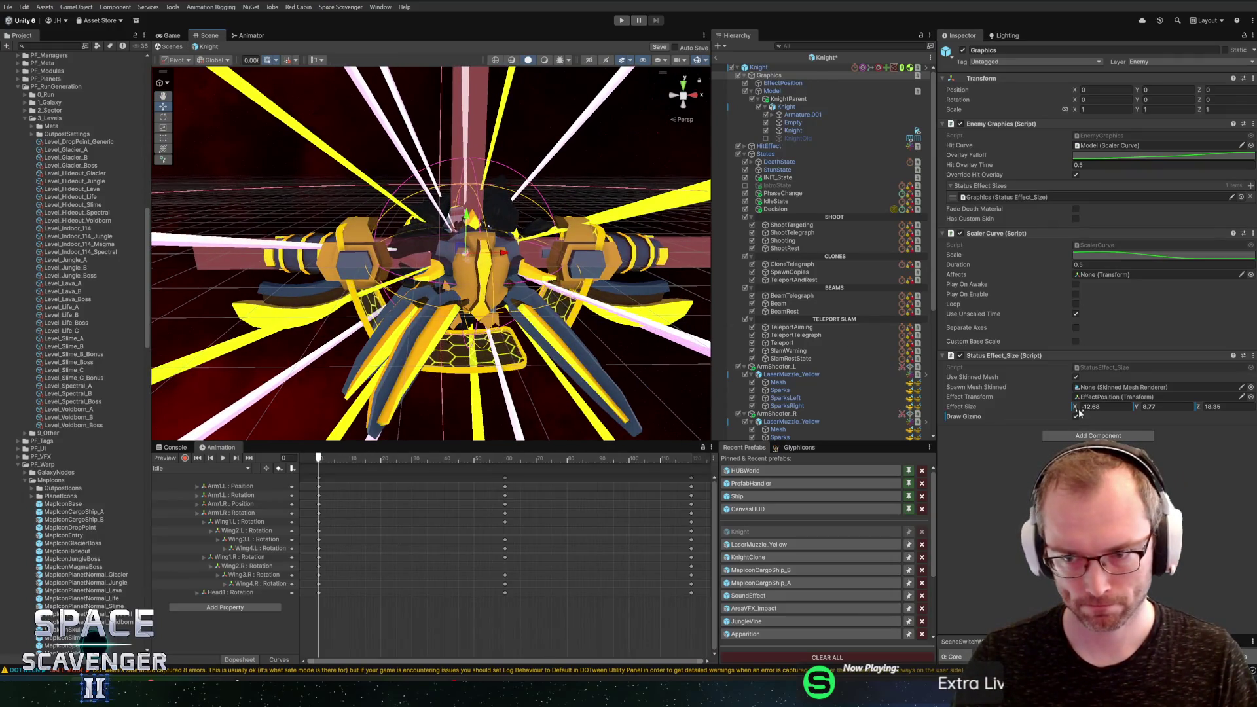
left_click_drag(1074, 411, 1092, 411)
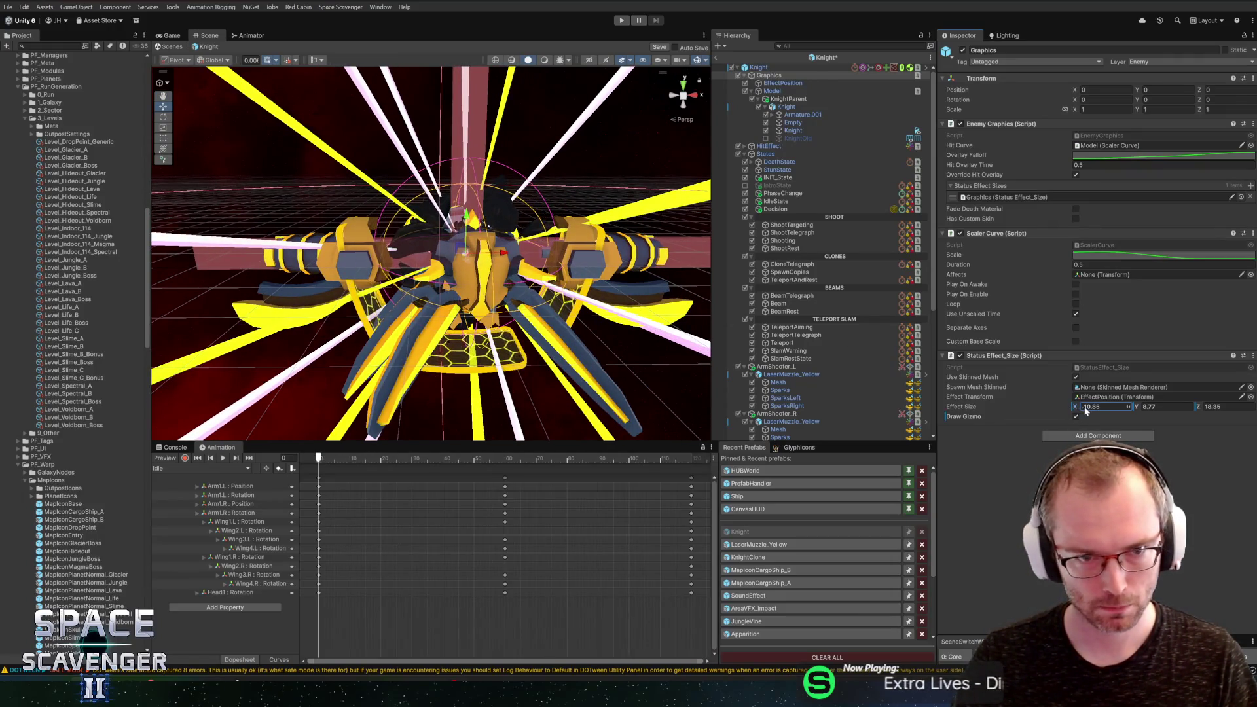
left_click_drag(1140, 408, 1128, 408)
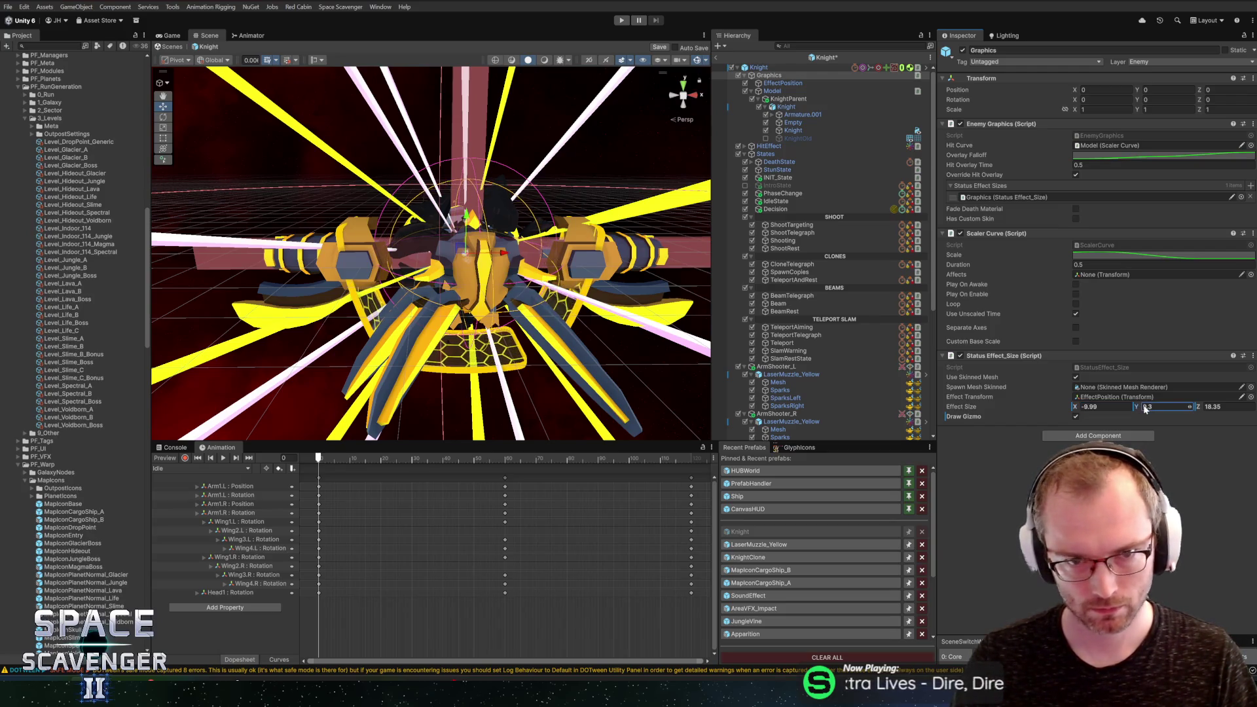
type("9.1")
key("ctrl+s")
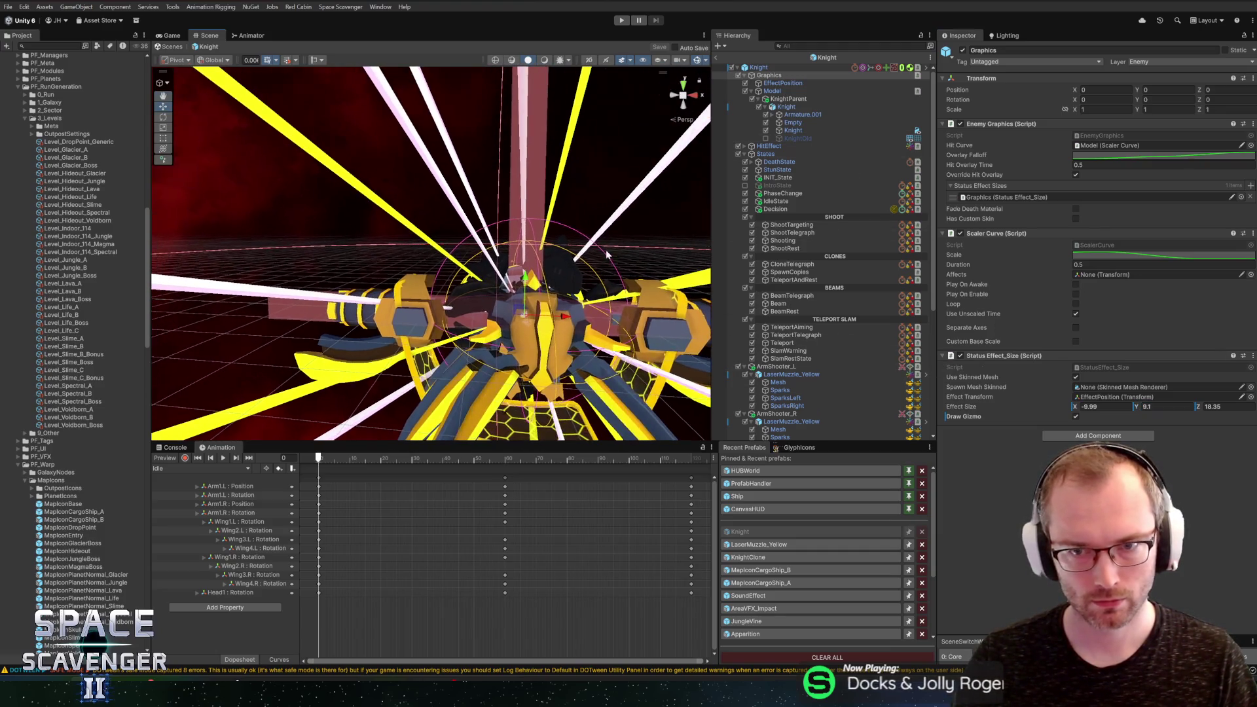
Step: Zero EffectPosition's Position by reverting it to the prefab values, then save the prefab
left_click(789, 83)
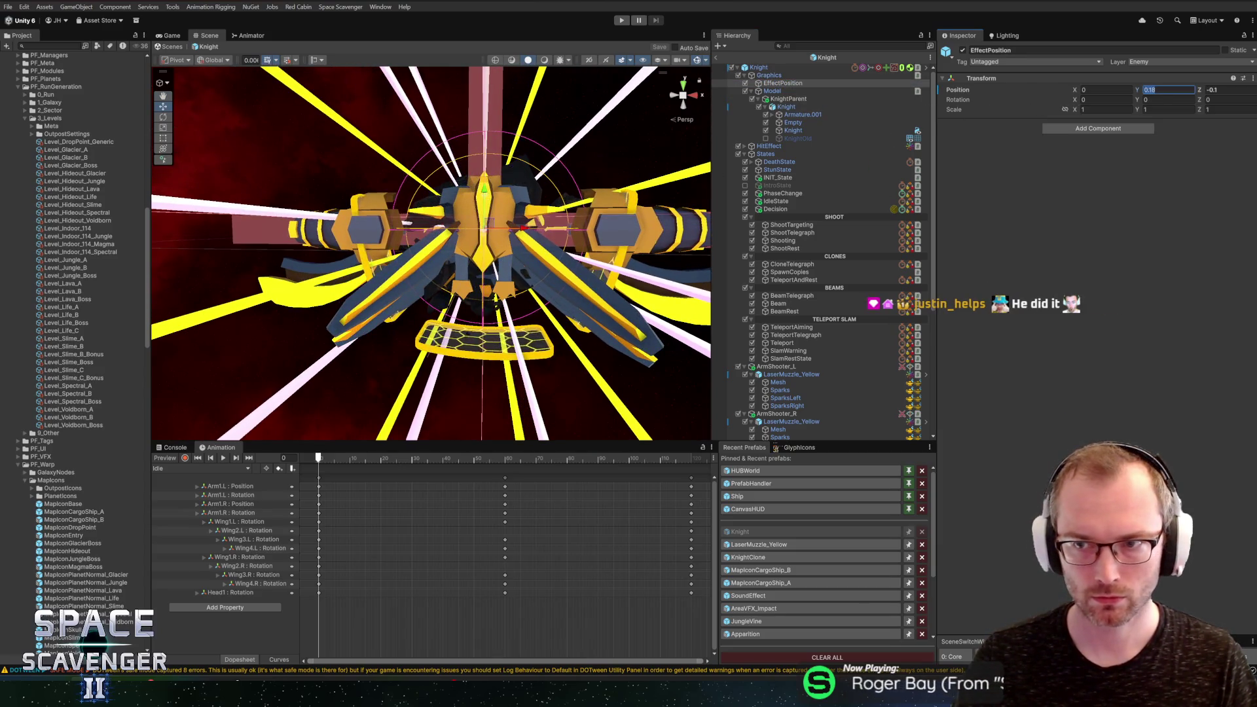
type("0")
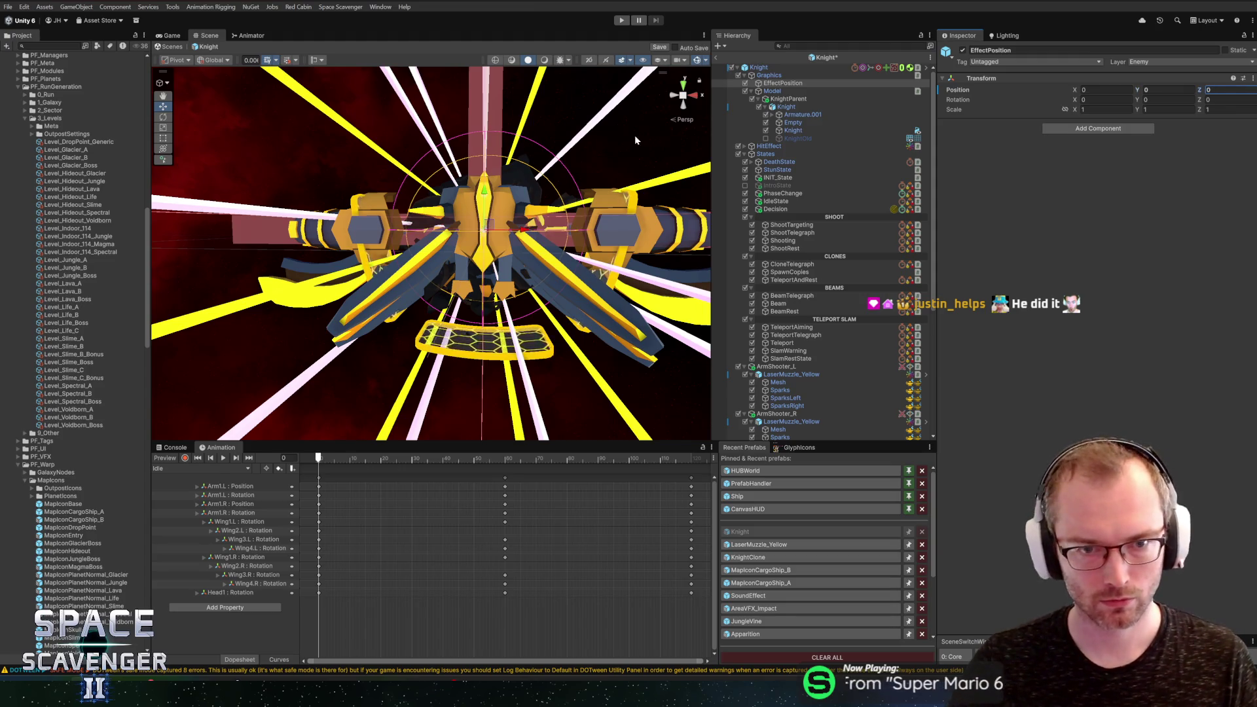
mouse_move(635, 139)
left_mouse_down()
mouse_move(611, 267)
mouse_move(655, 261)
left_mouse_up()
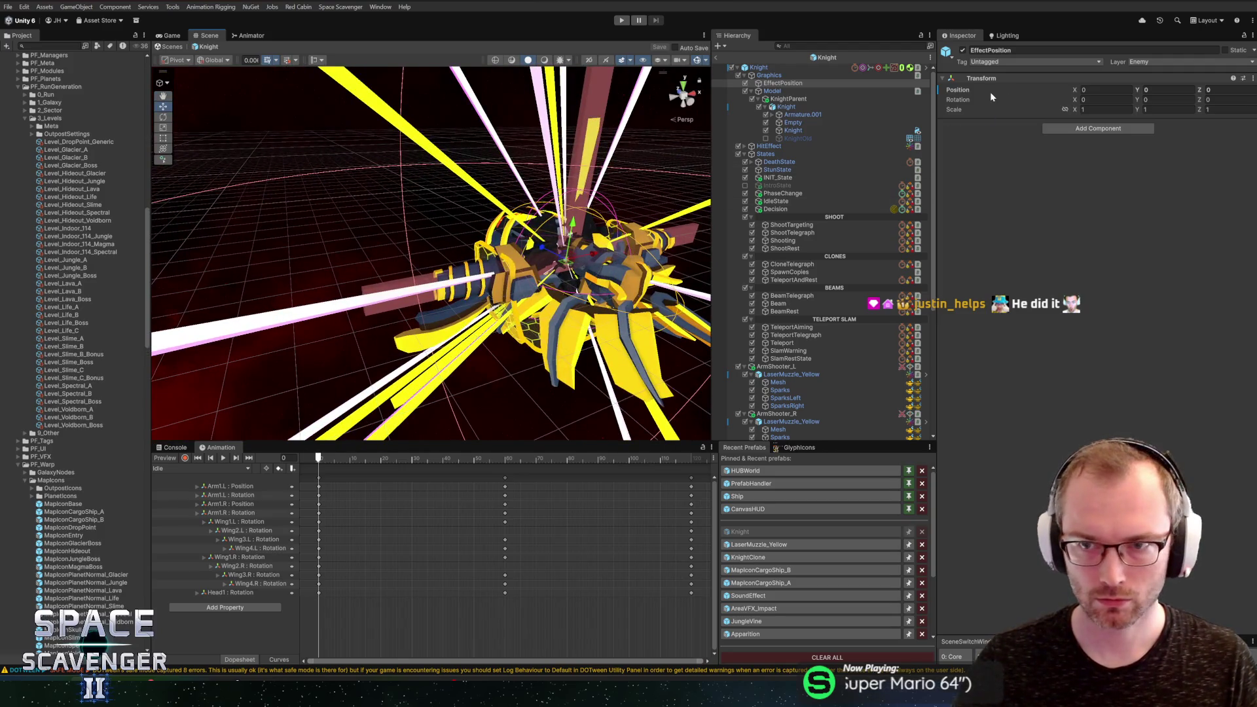
right_click(971, 89)
left_click(1002, 131)
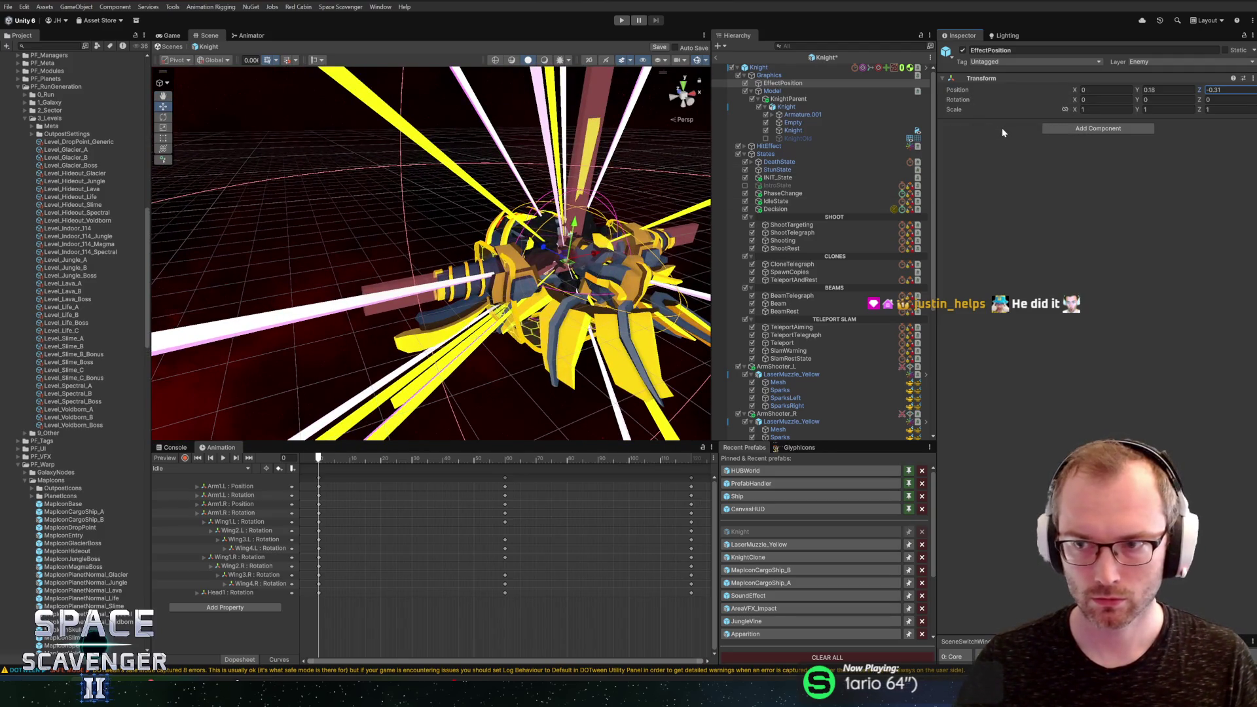
left_click(1163, 100)
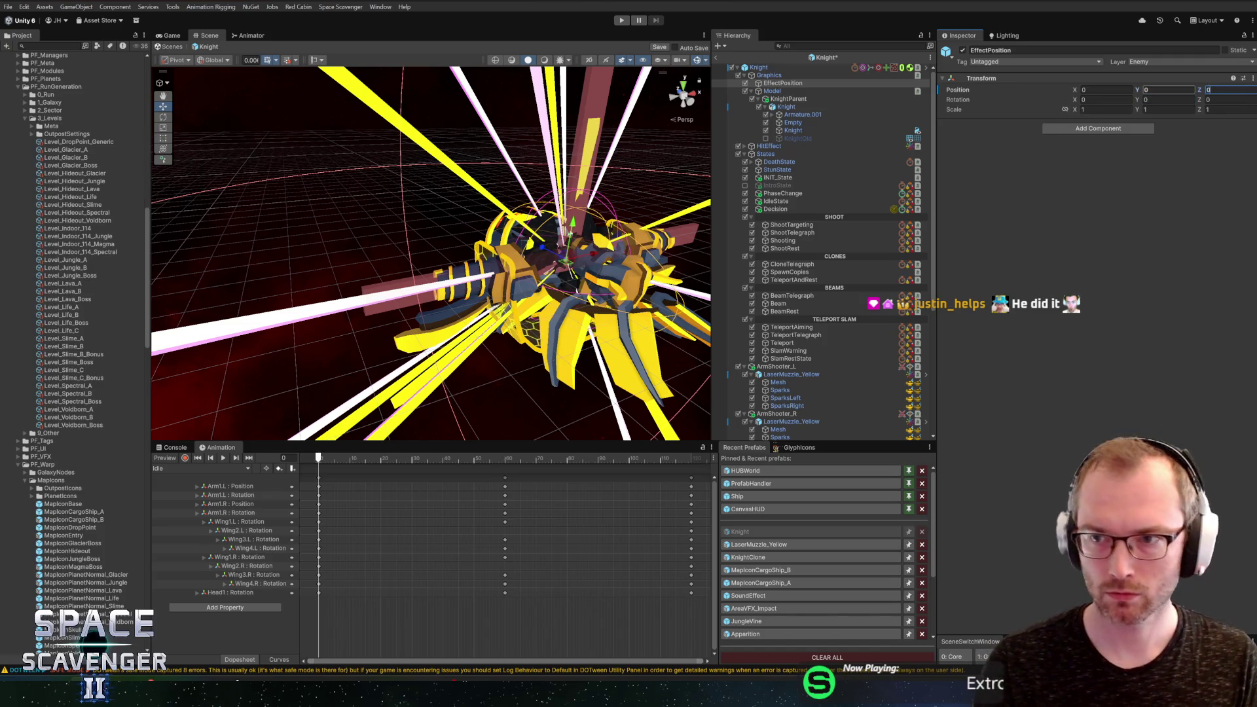
key("ctrl+s")
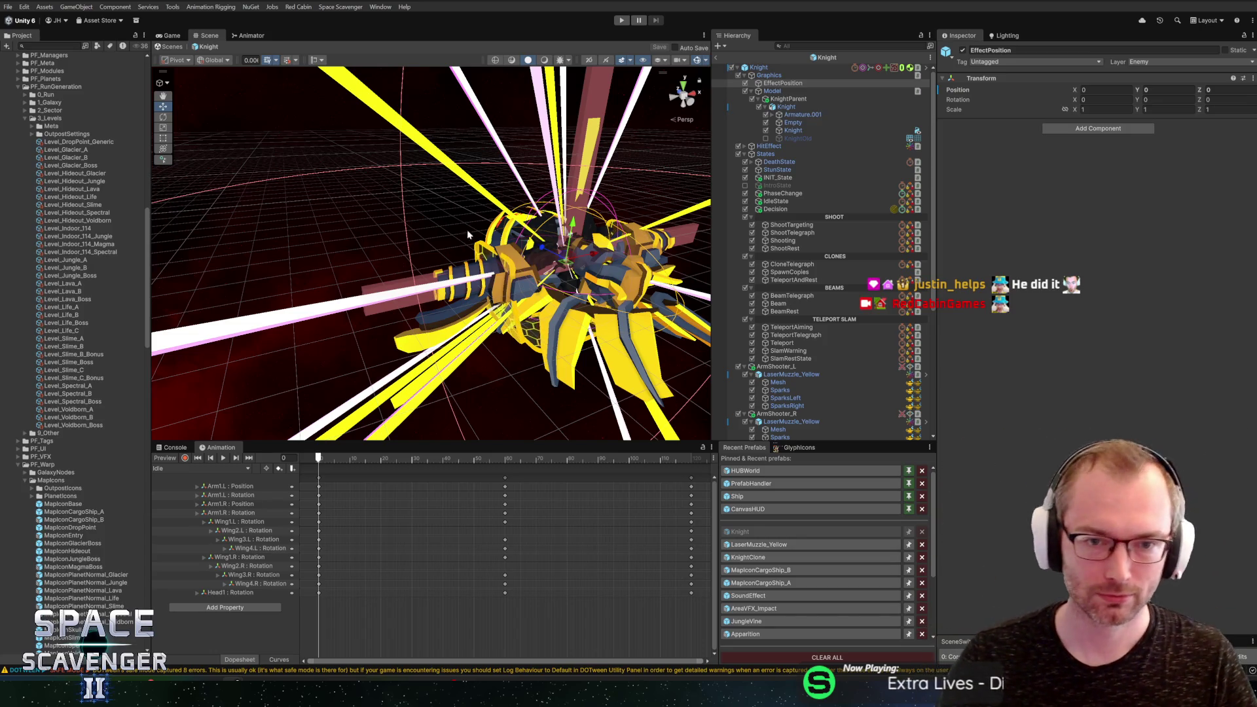
Step: Orbit to a front view of the Knight, then switch to the Flashscore match page
mouse_move(468, 234)
left_mouse_down()
mouse_move(464, 352)
mouse_move(393, 262)
mouse_move(458, 215)
left_mouse_up()
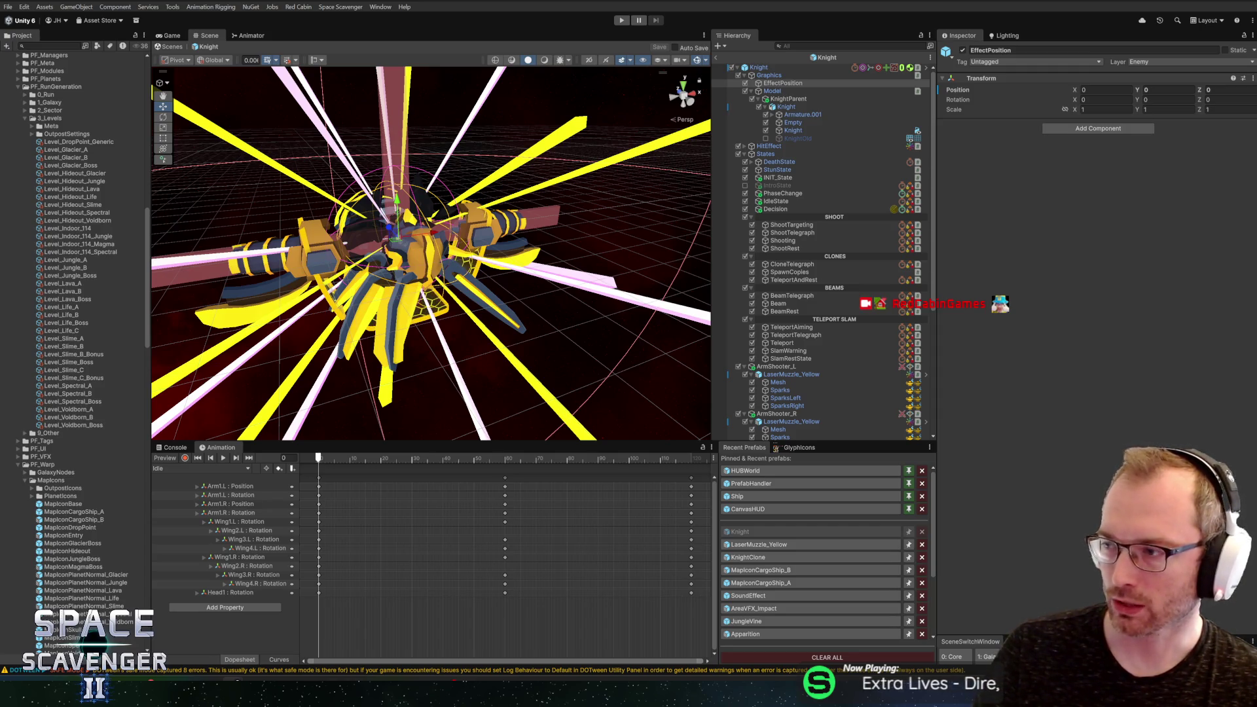
key("alt+Tab")
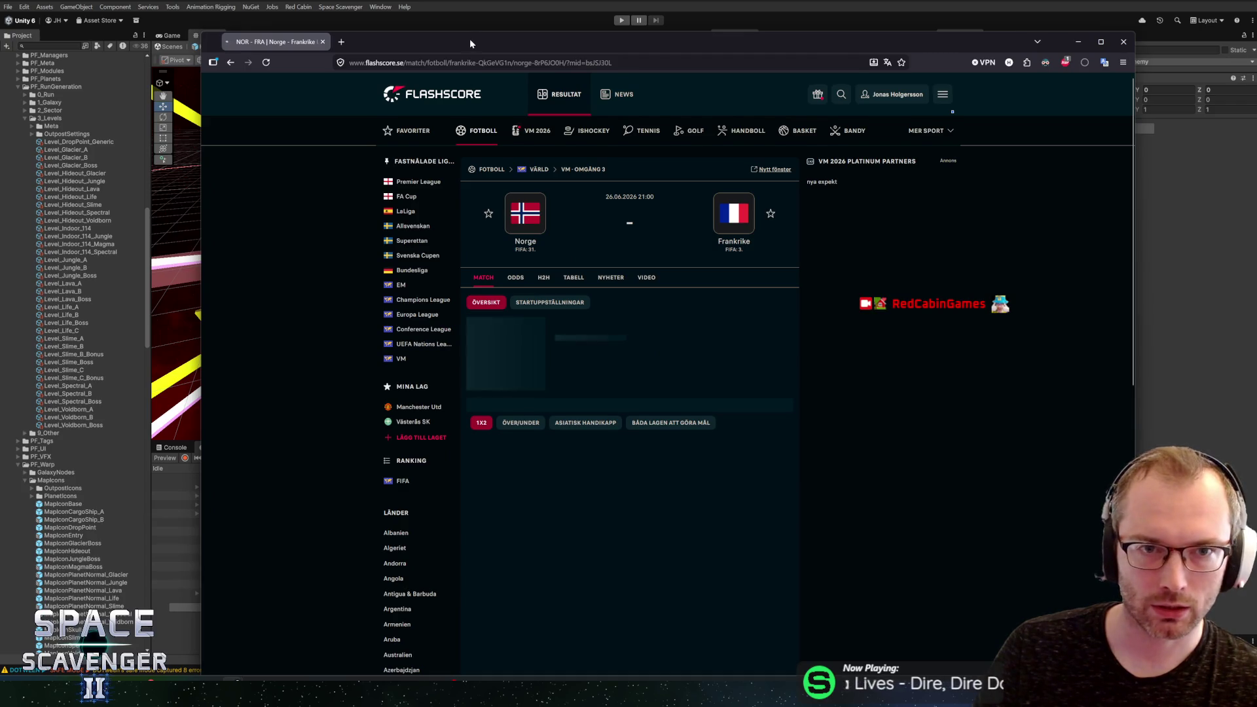
Step: Maximize the browser and scroll through the Norway–France starting lineups
double_click(470, 38)
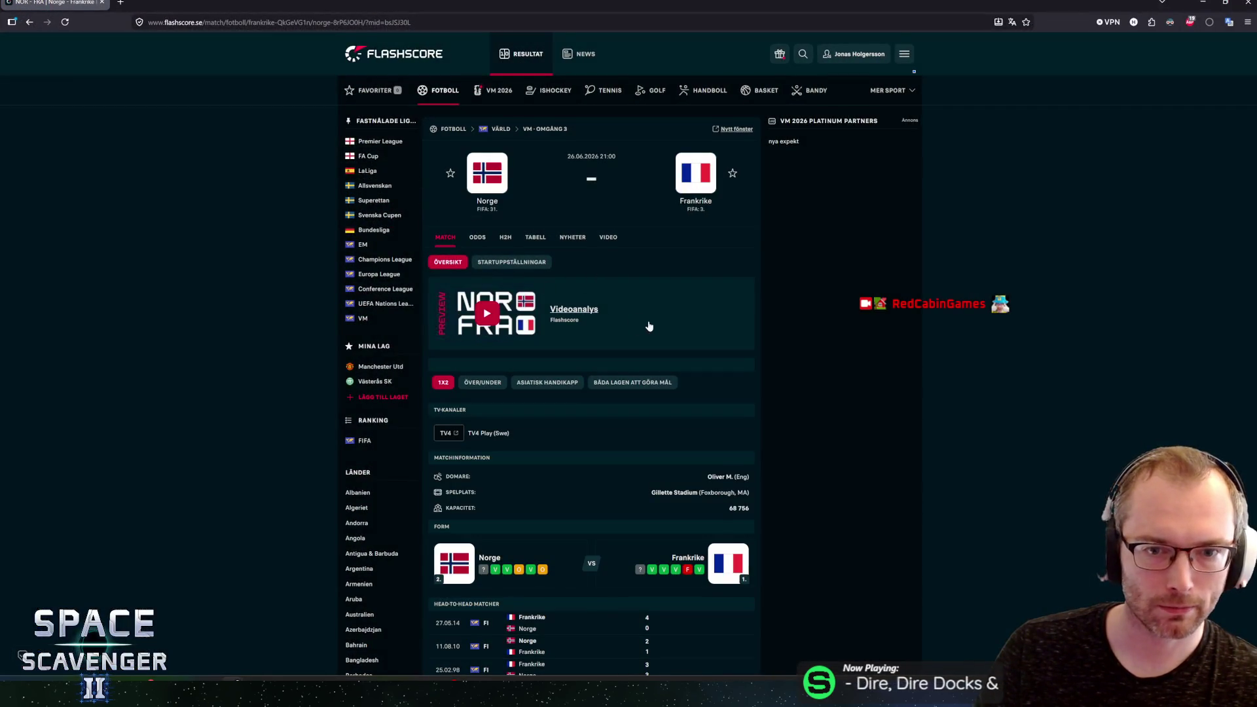
scroll(649, 326, "down", 5)
scroll(534, 390, "up", 2)
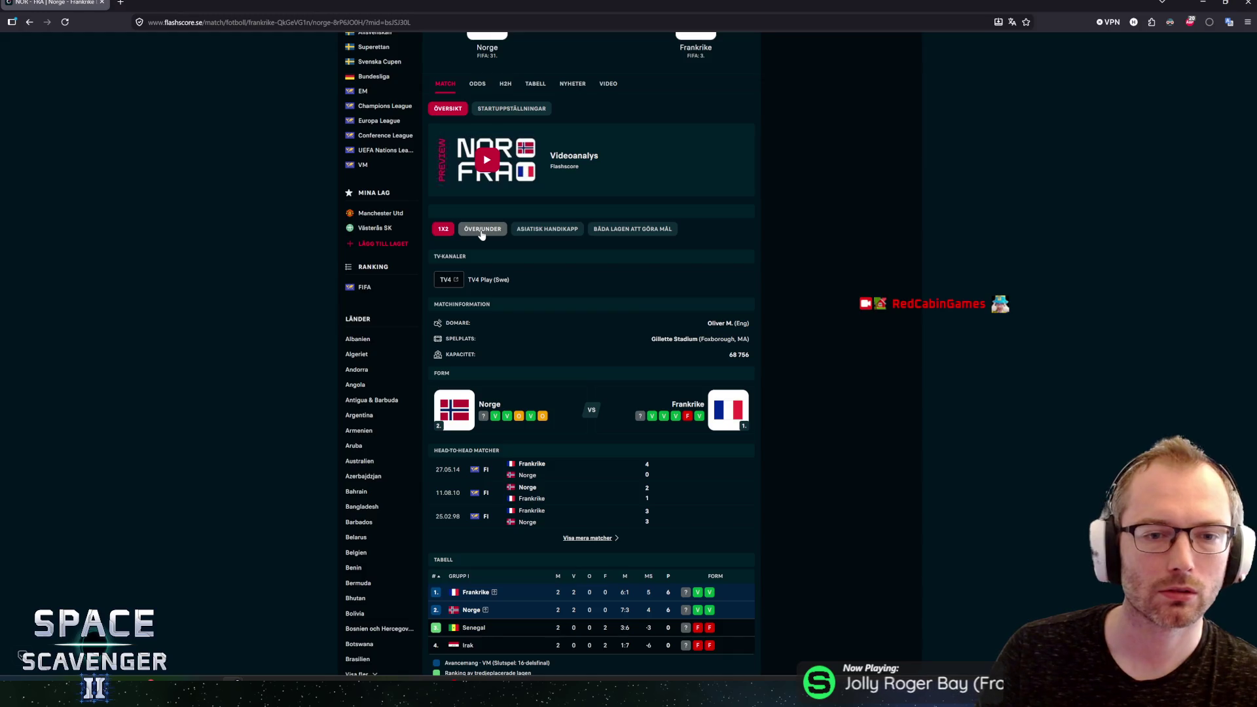
left_click(512, 109)
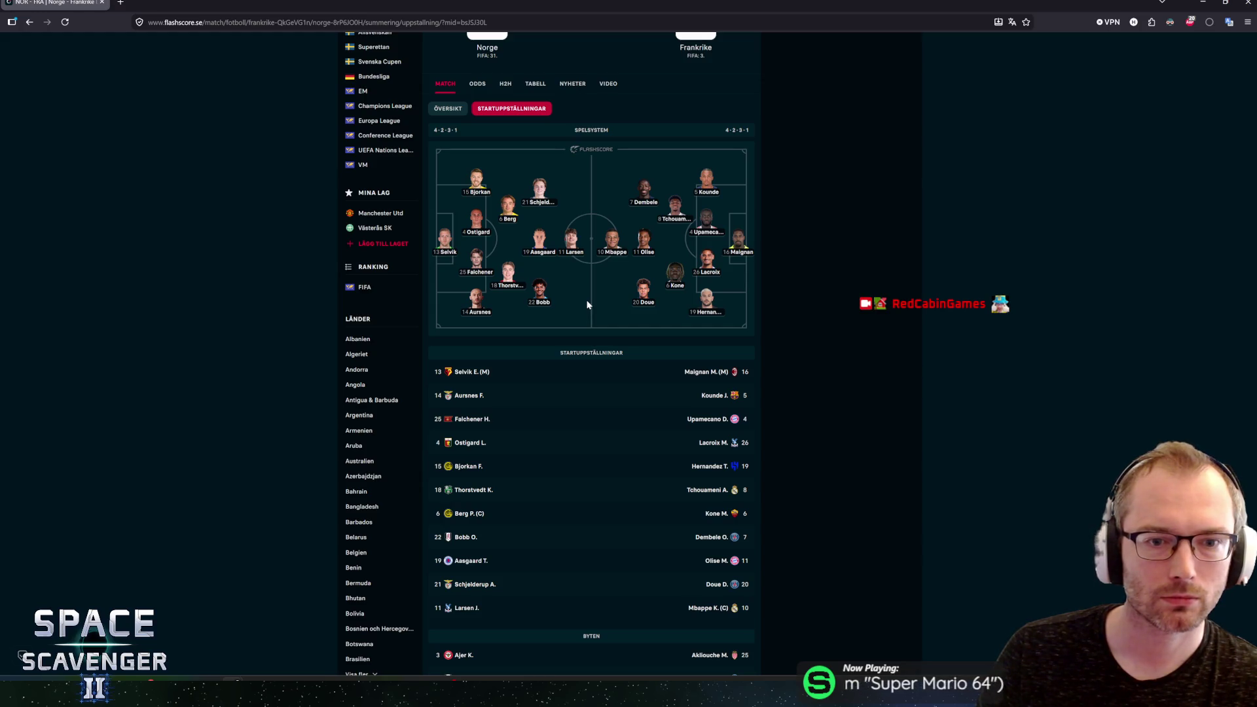
scroll(588, 305, "up", 2)
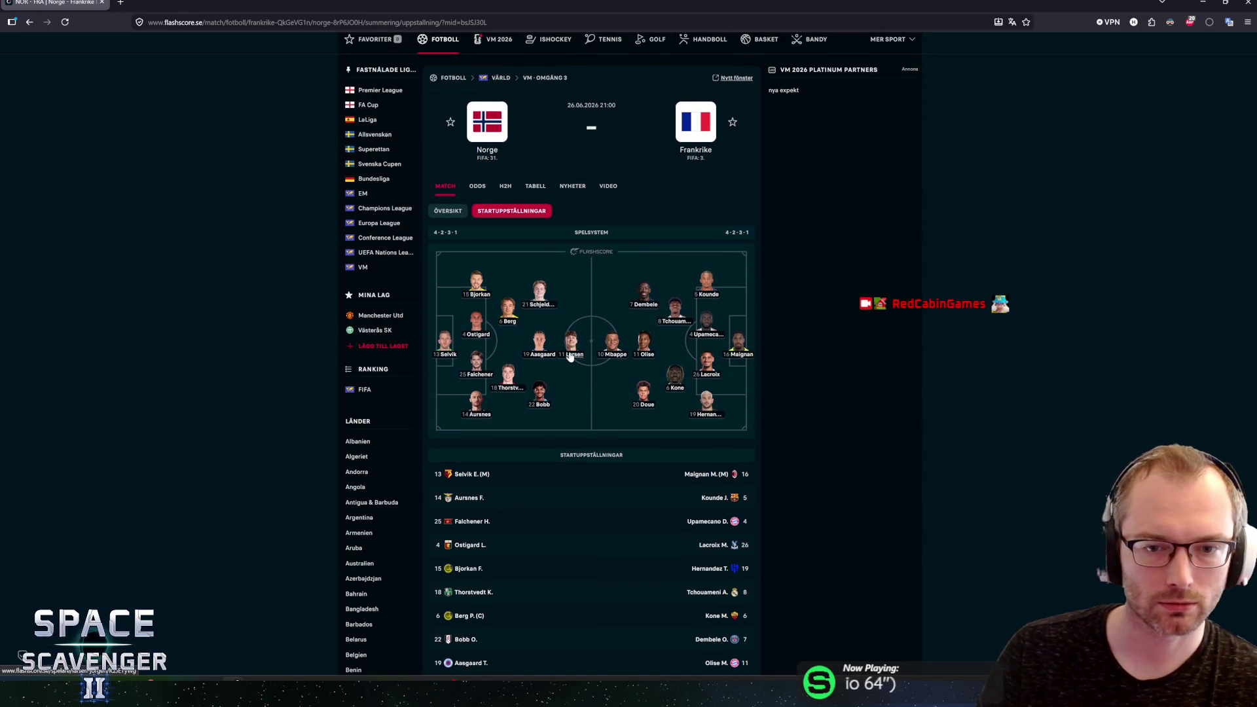
scroll(602, 334, "down", 8)
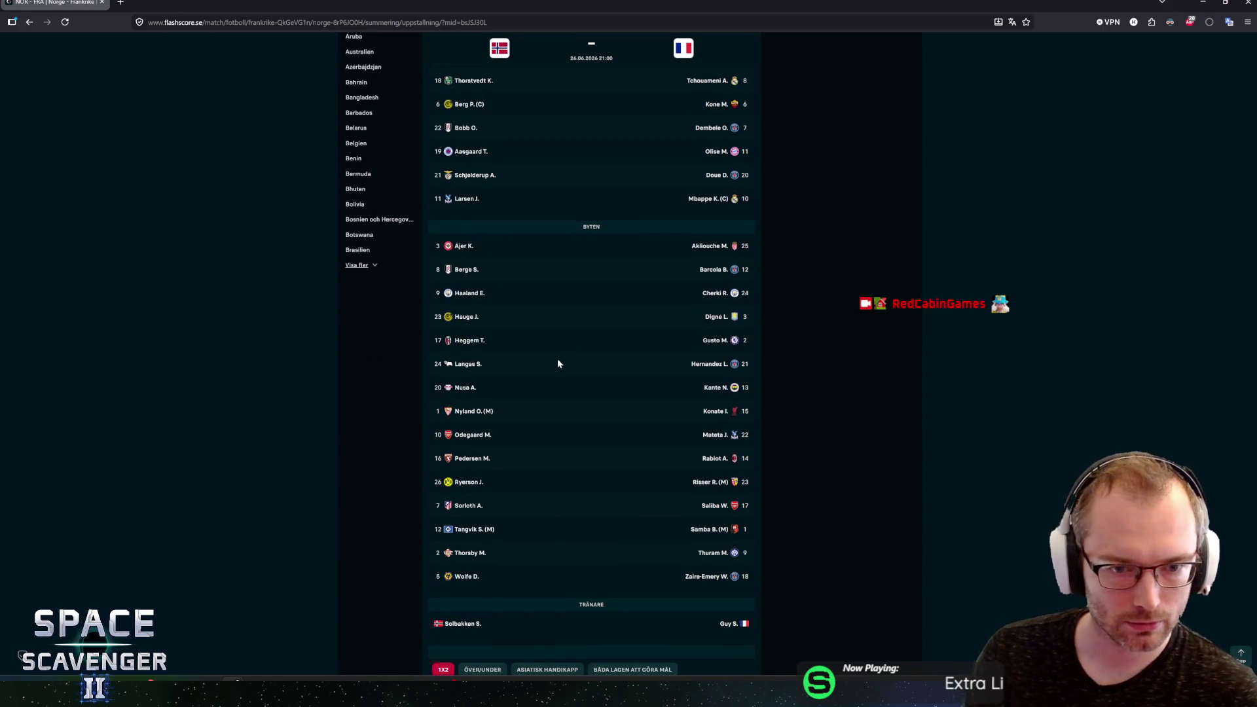
scroll(557, 359, "up", 3)
scroll(494, 415, "down", 3)
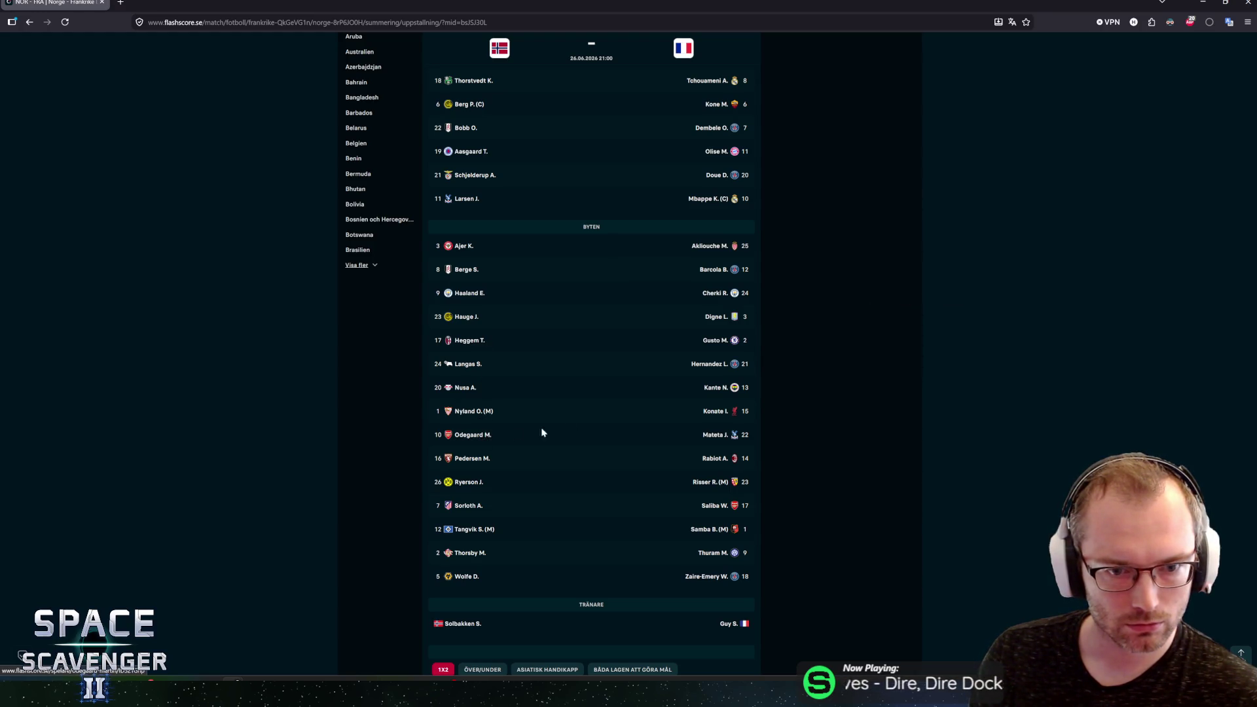
scroll(542, 433, "up", 9)
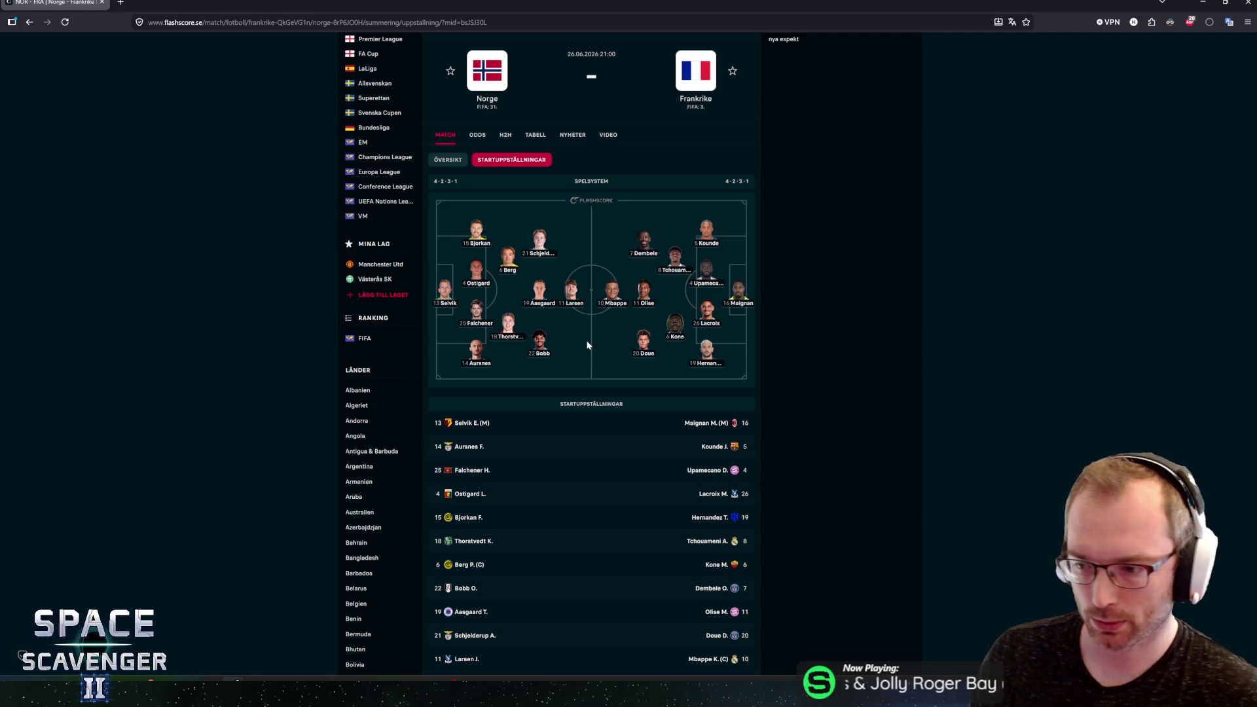
scroll(588, 345, "down", 8)
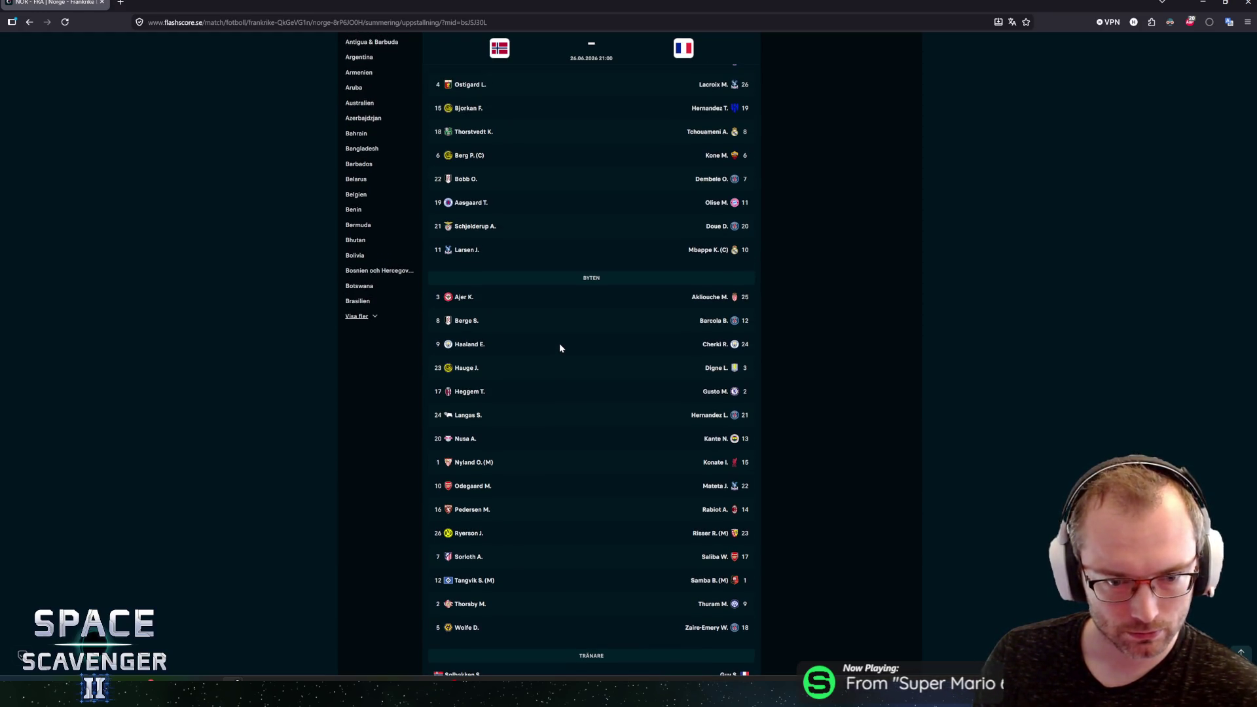
scroll(559, 344, "up", 3)
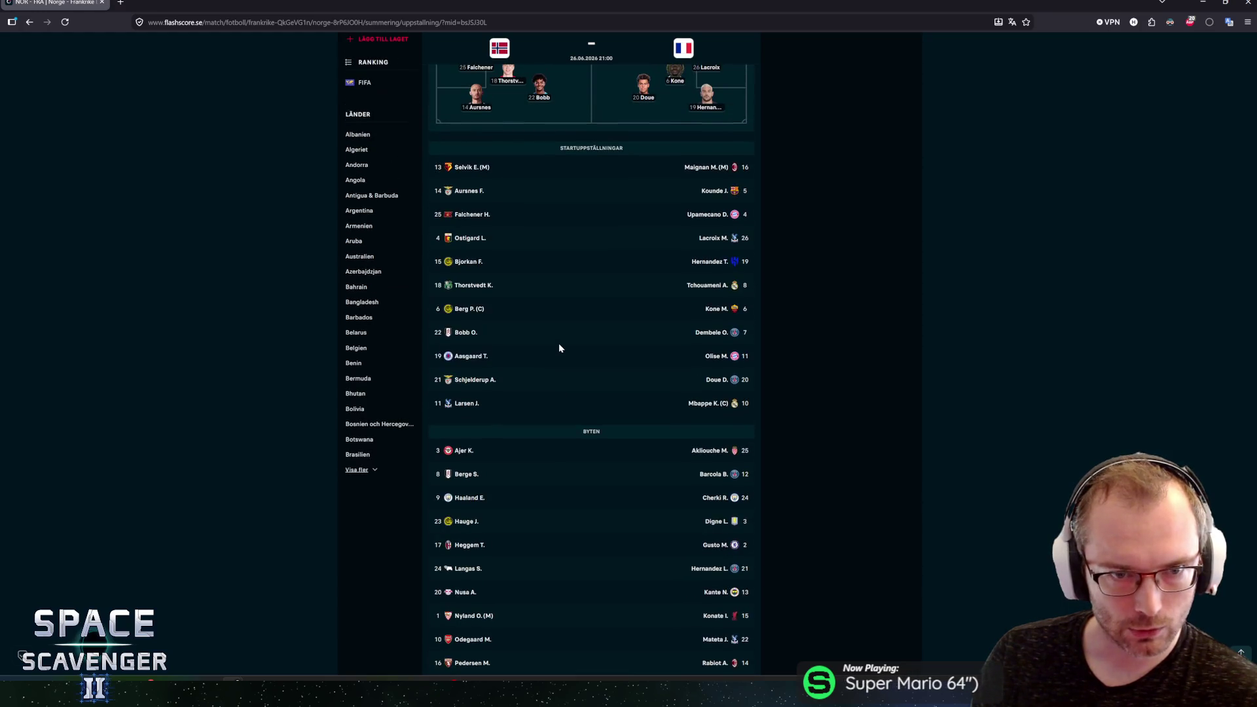
scroll(553, 342, "down", 3)
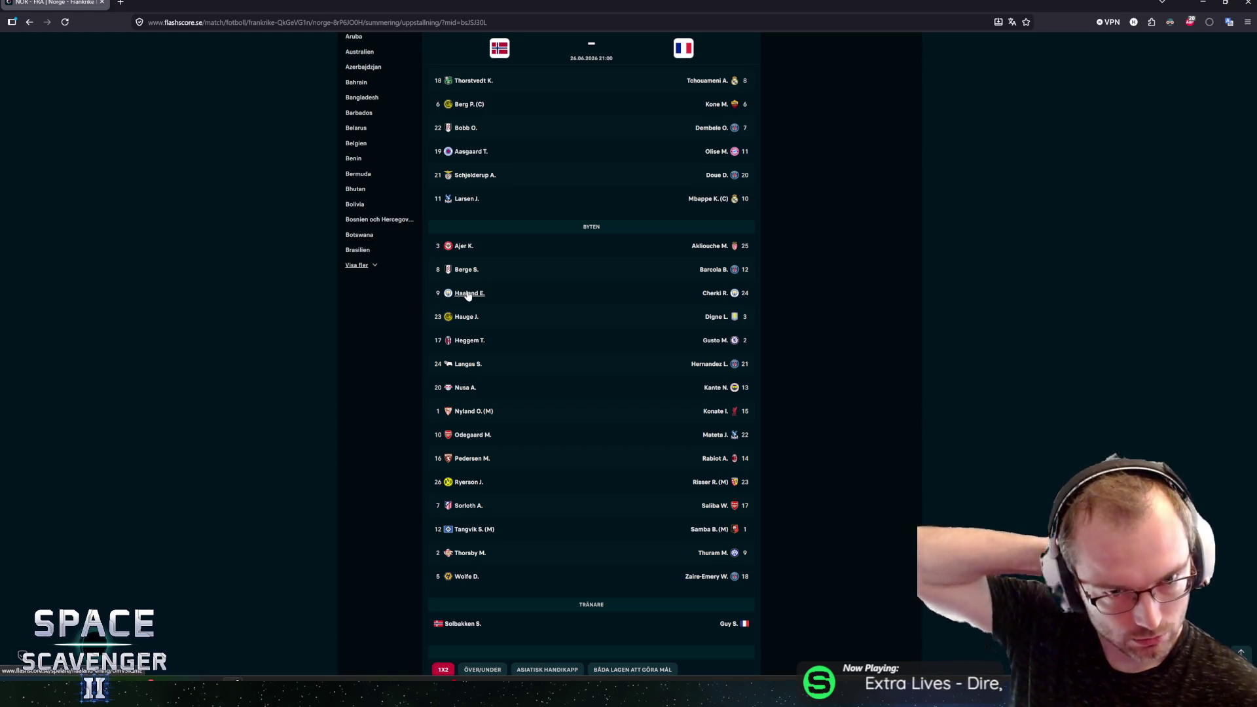
scroll(569, 301, "up", 9)
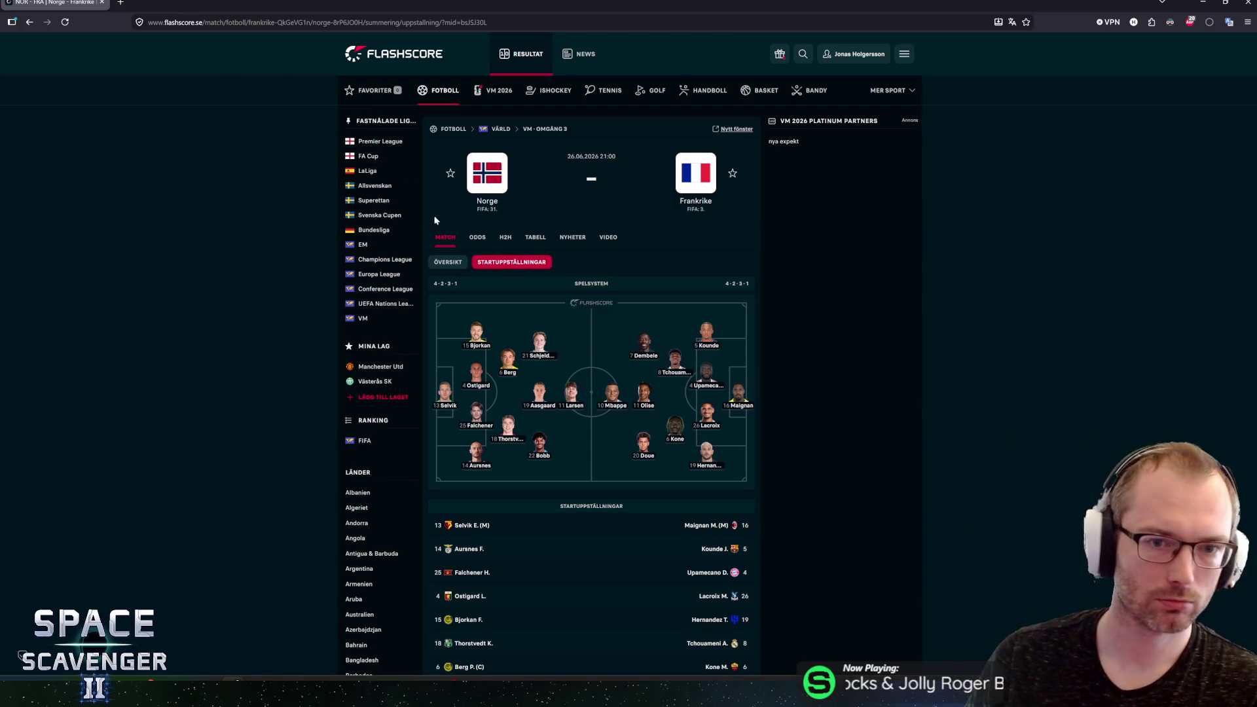
scroll(573, 269, "down", 4)
scroll(588, 270, "up", 4)
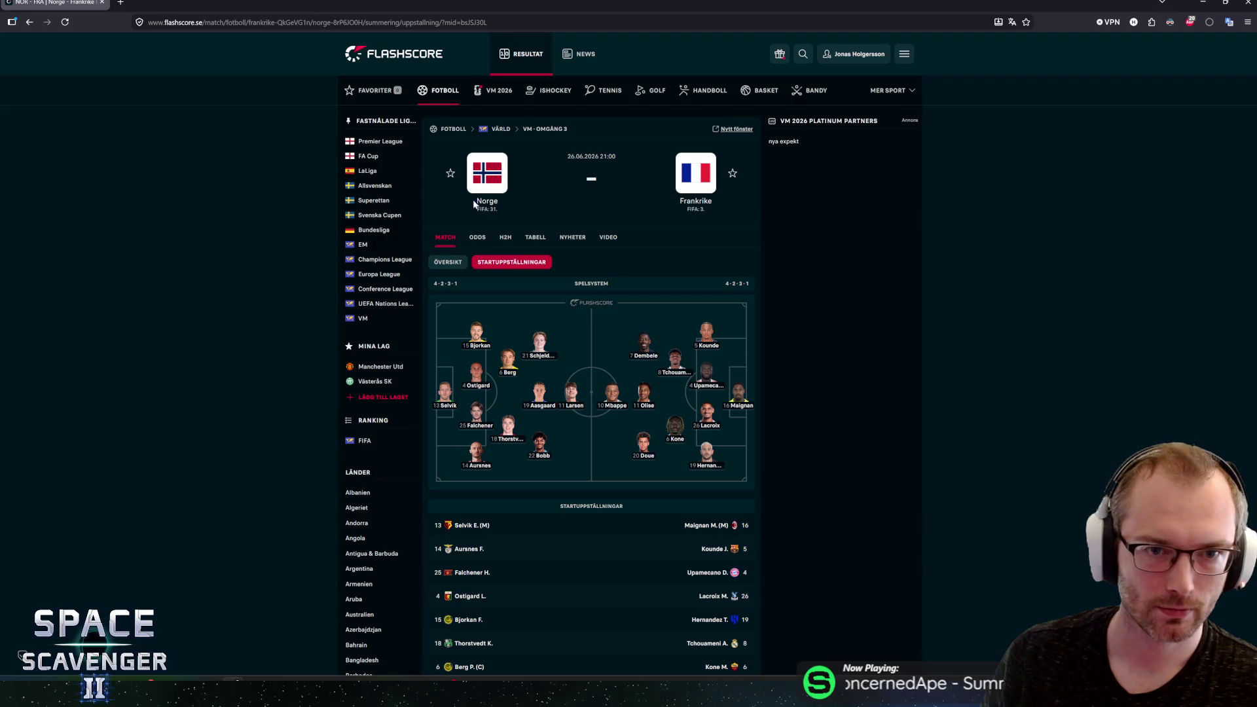
Step: Go to VÄRLD > VM 2026 and scroll down to the group standings tables
left_click(495, 128)
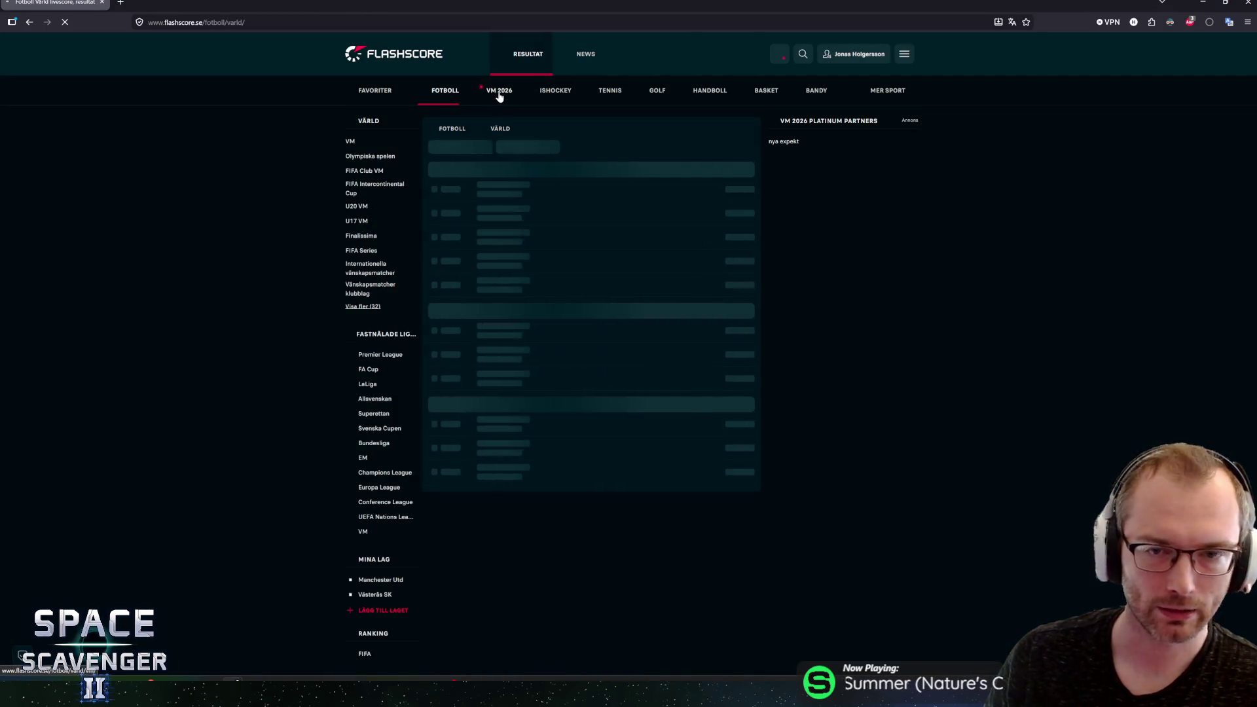
left_click(498, 93)
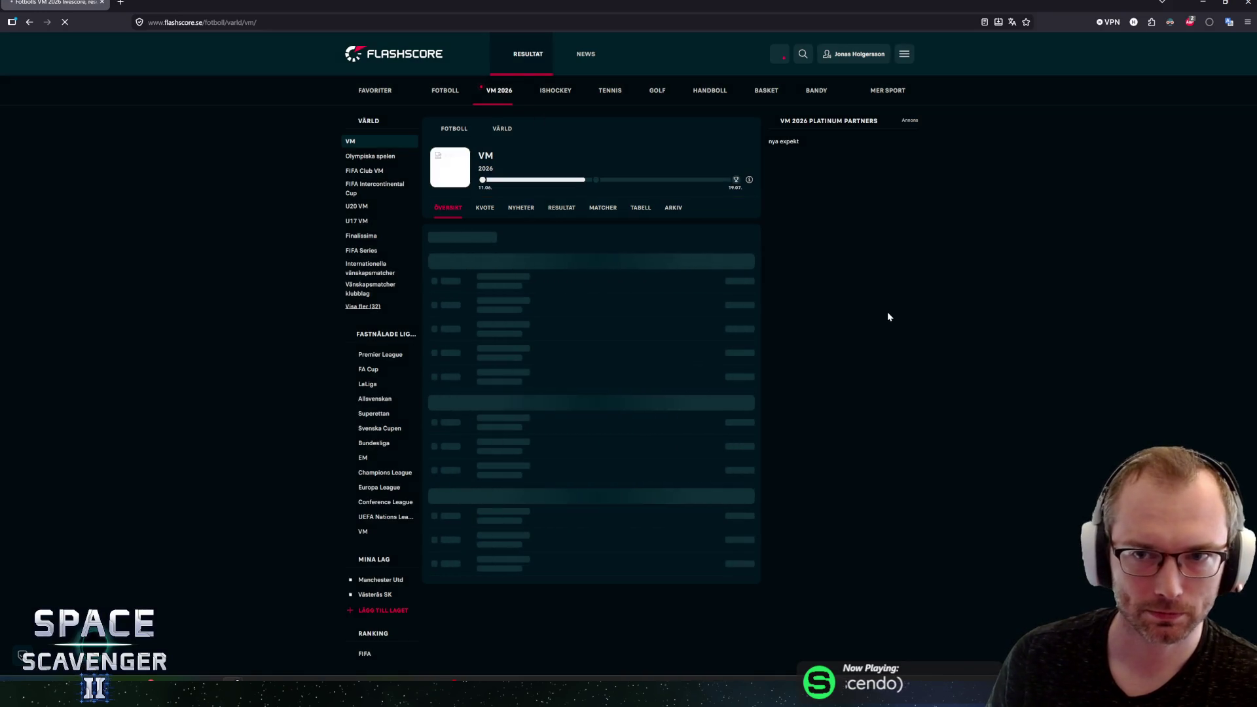
scroll(874, 315, "down", 1)
scroll(874, 314, "down", 2)
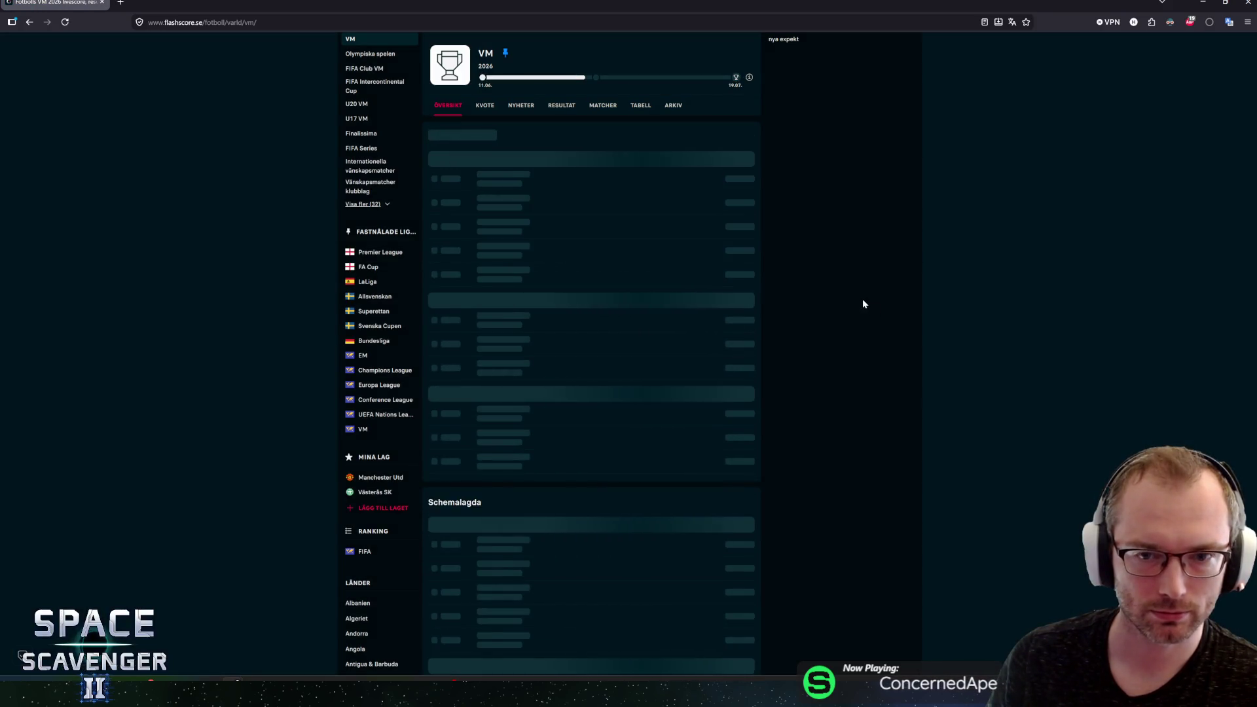
middle_click(807, 262)
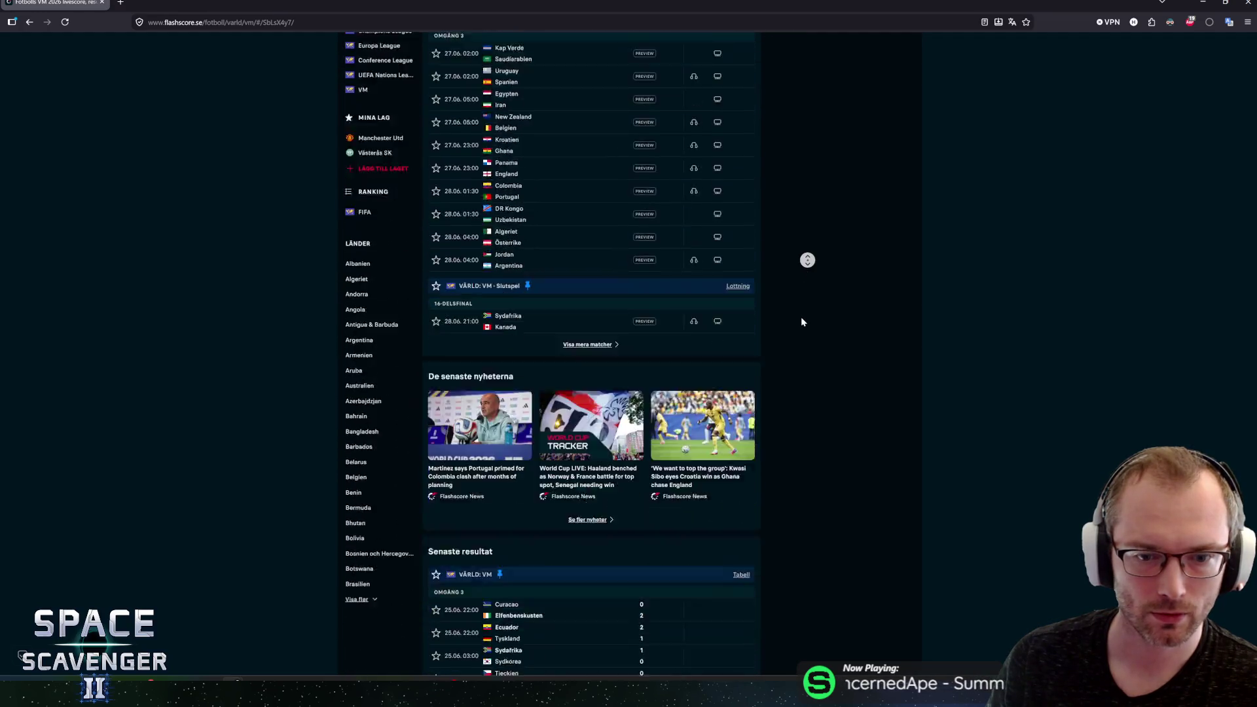
scroll(802, 320, "down", 6)
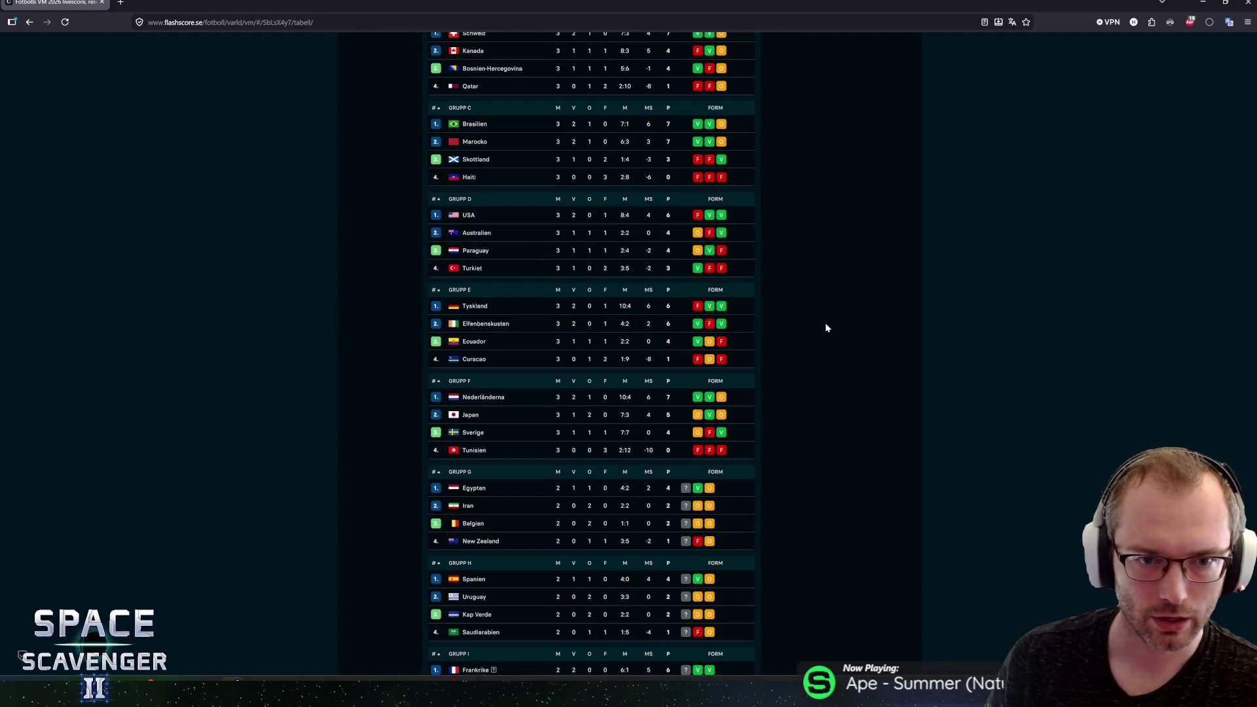
scroll(826, 324, "down", 9)
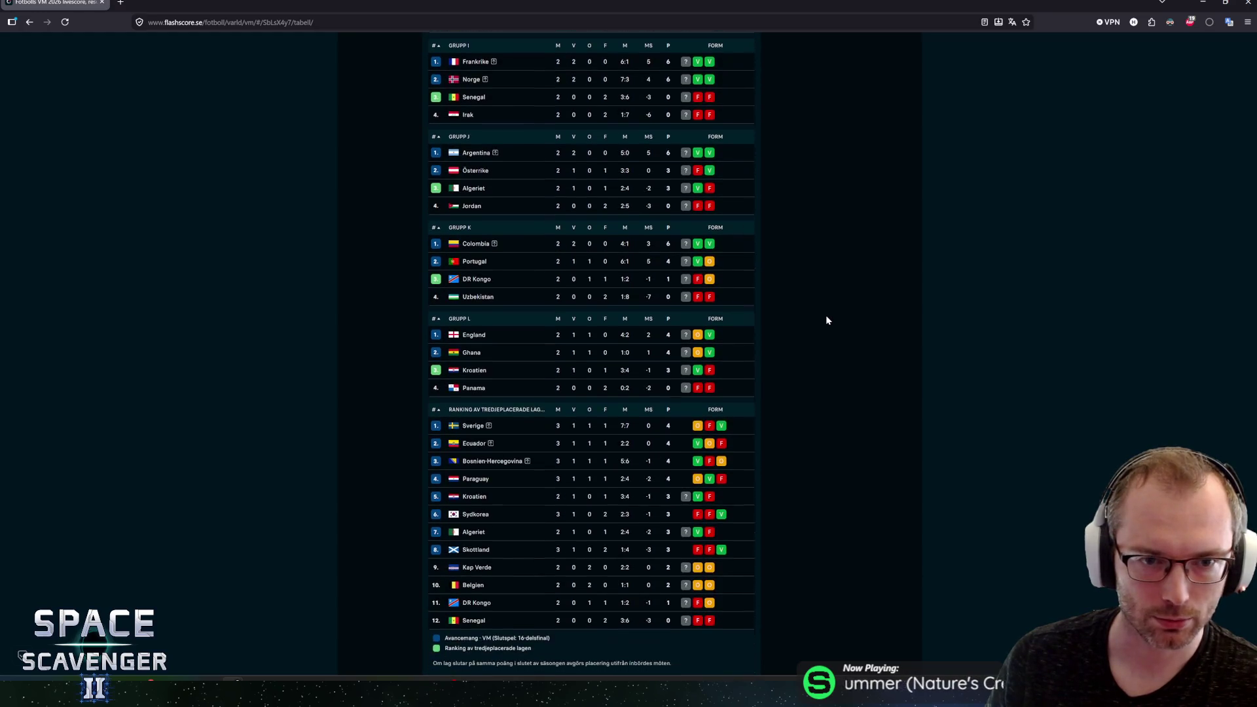
scroll(826, 320, "up", 5)
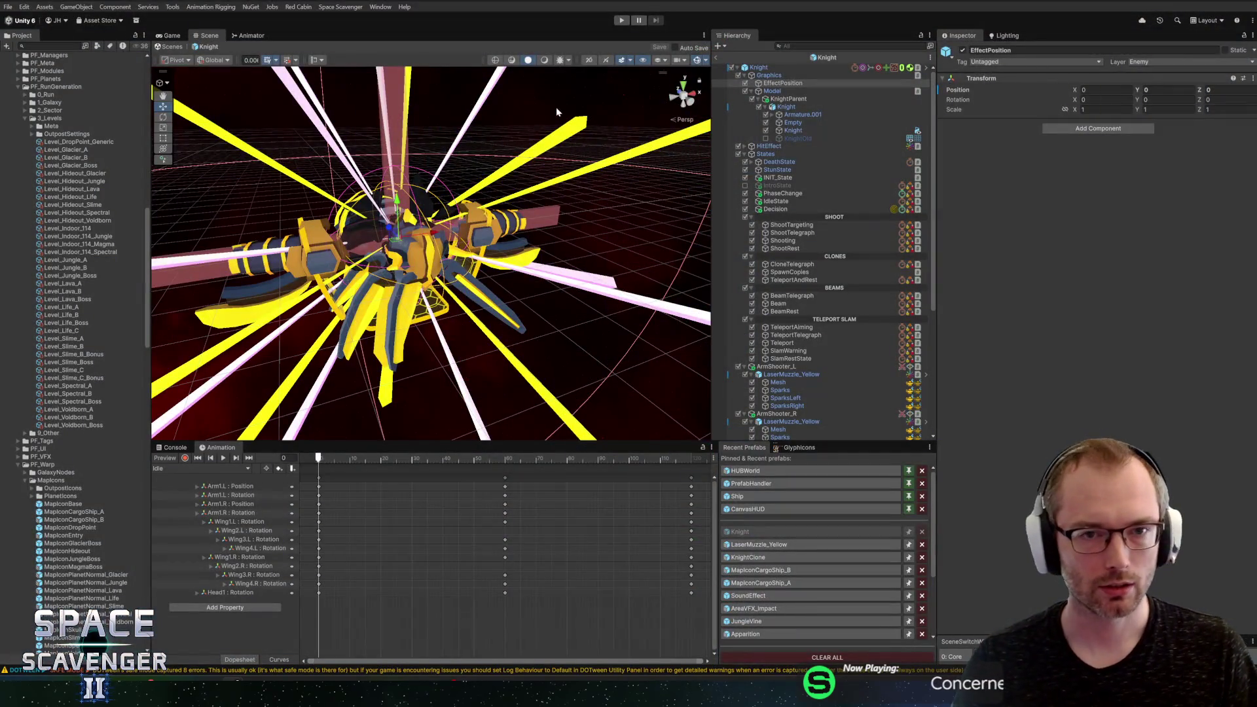
Step: Orbit and zoom around the Knight model, then exit Prefab mode back to the Core scene
mouse_move(627, 254)
left_mouse_down()
mouse_move(580, 249)
mouse_move(583, 223)
left_mouse_up()
scroll(576, 224, "up", 3)
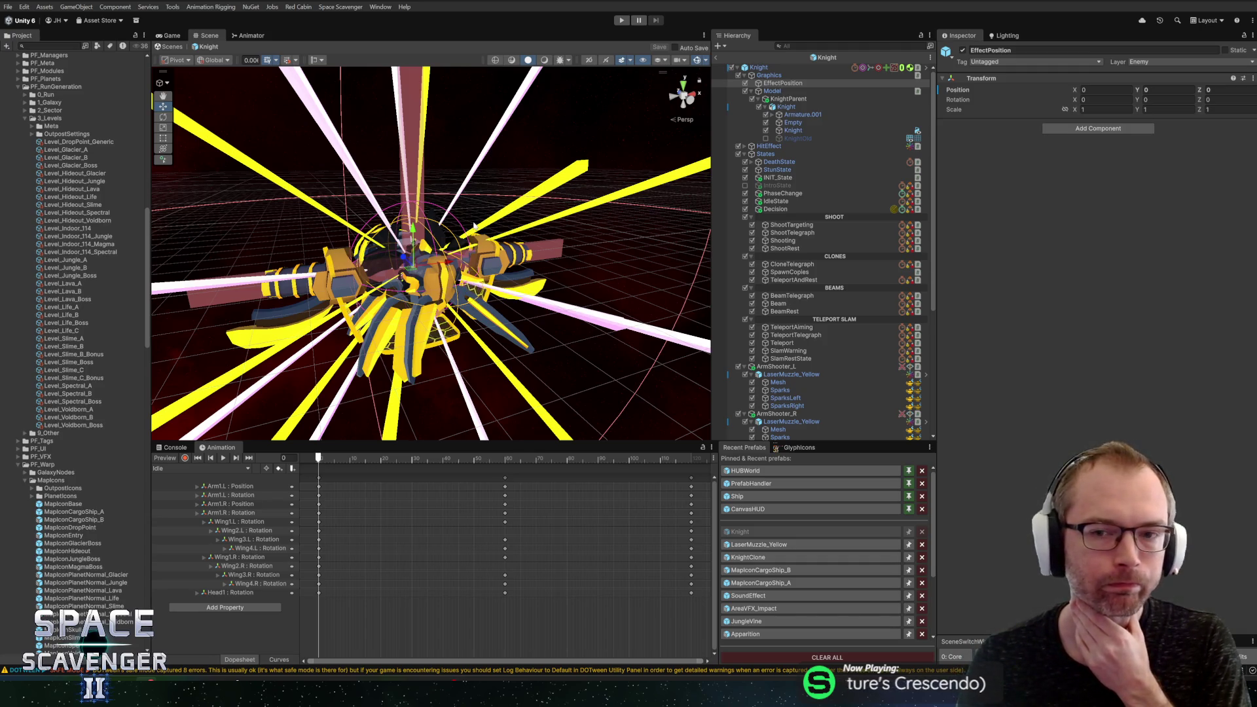
left_click(718, 58)
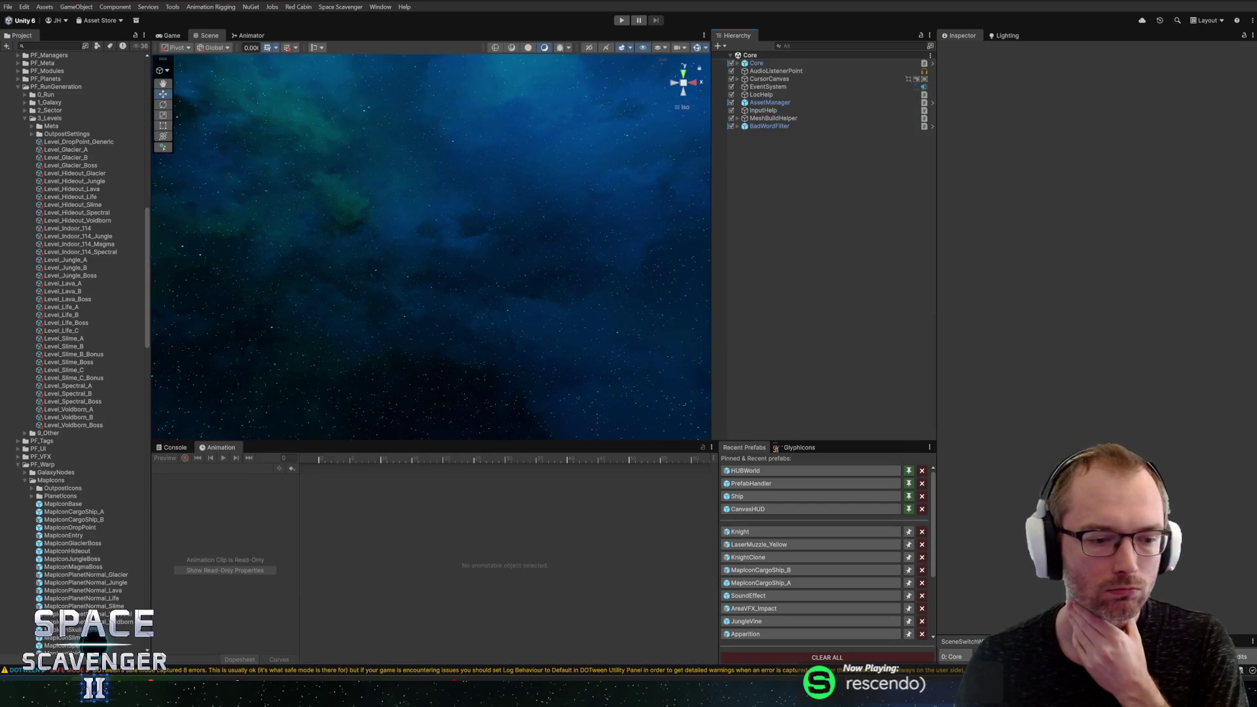
Step: Begin the commit summary 'Kn' in GitHub Desktop, then start a maximized playtest in Unity
key("alt+Tab")
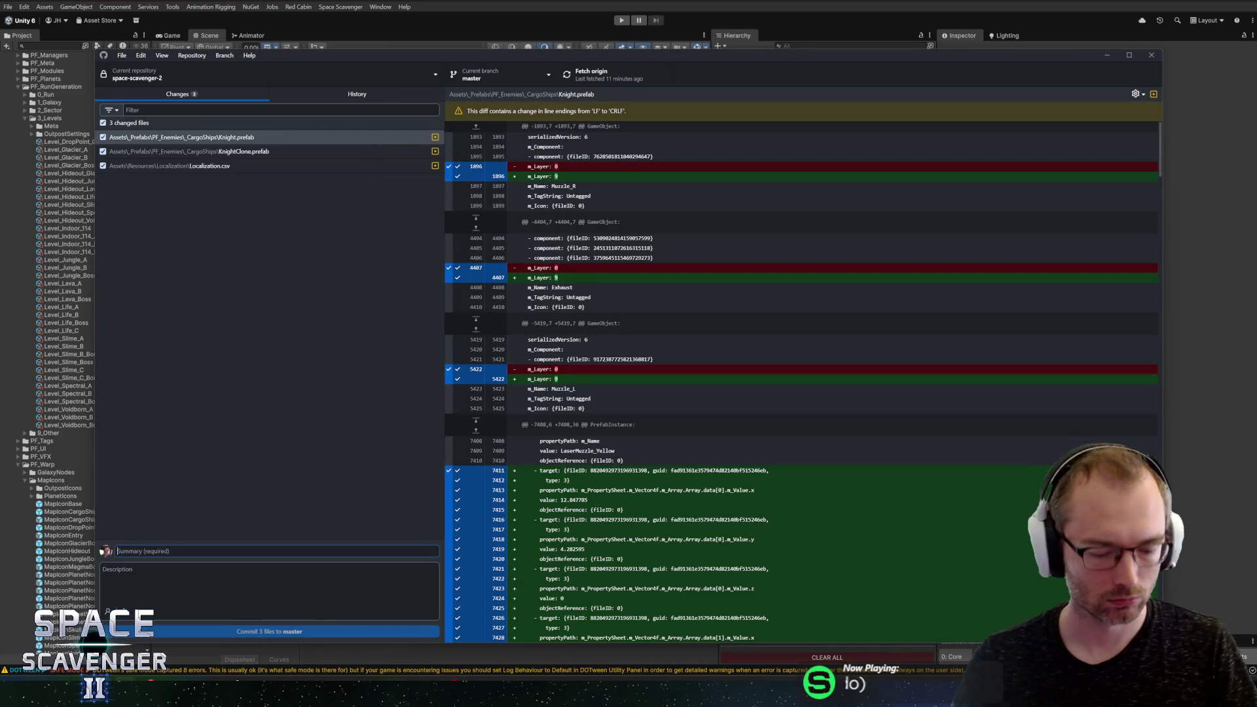
type("Knight Name and vfx")
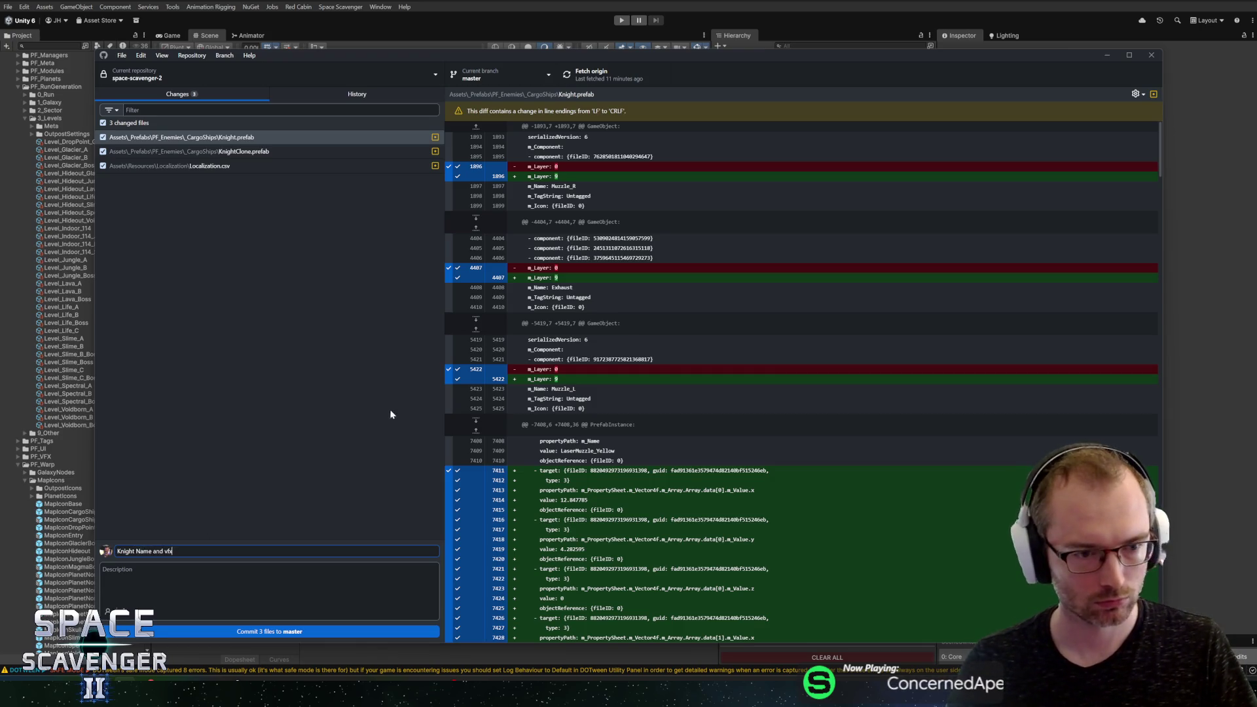
key("alt+Tab")
left_click(621, 21)
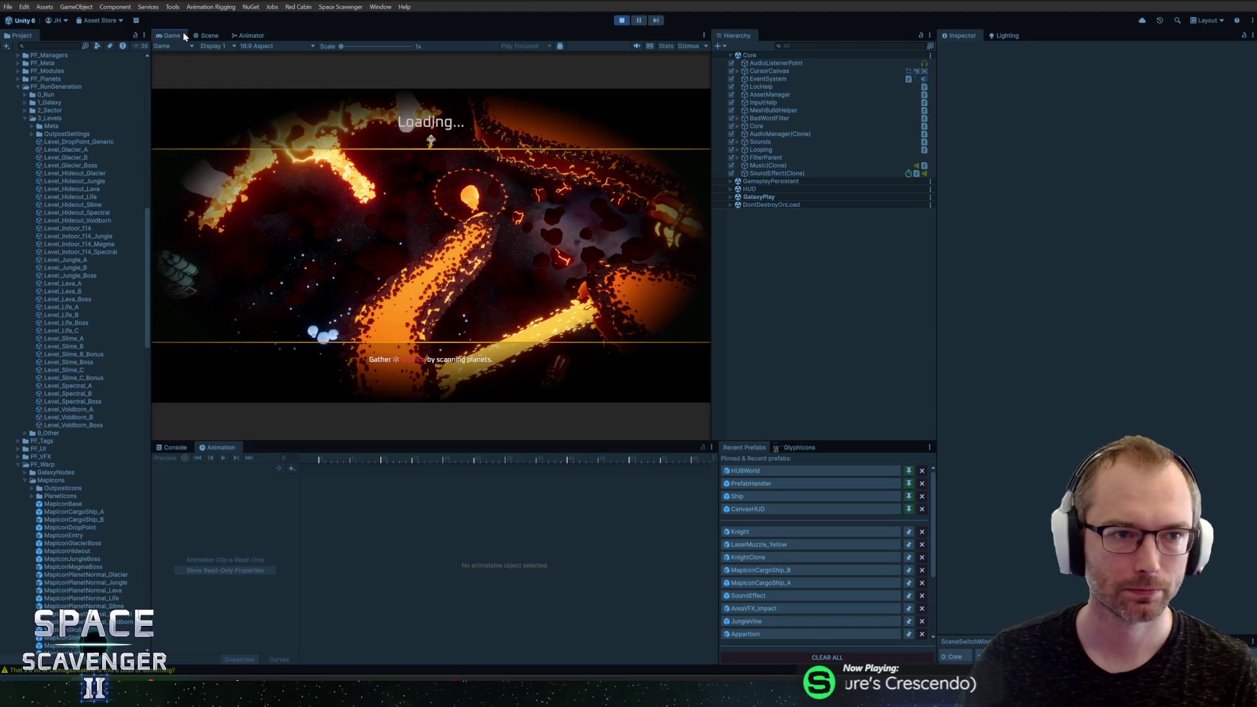
key("shift+space")
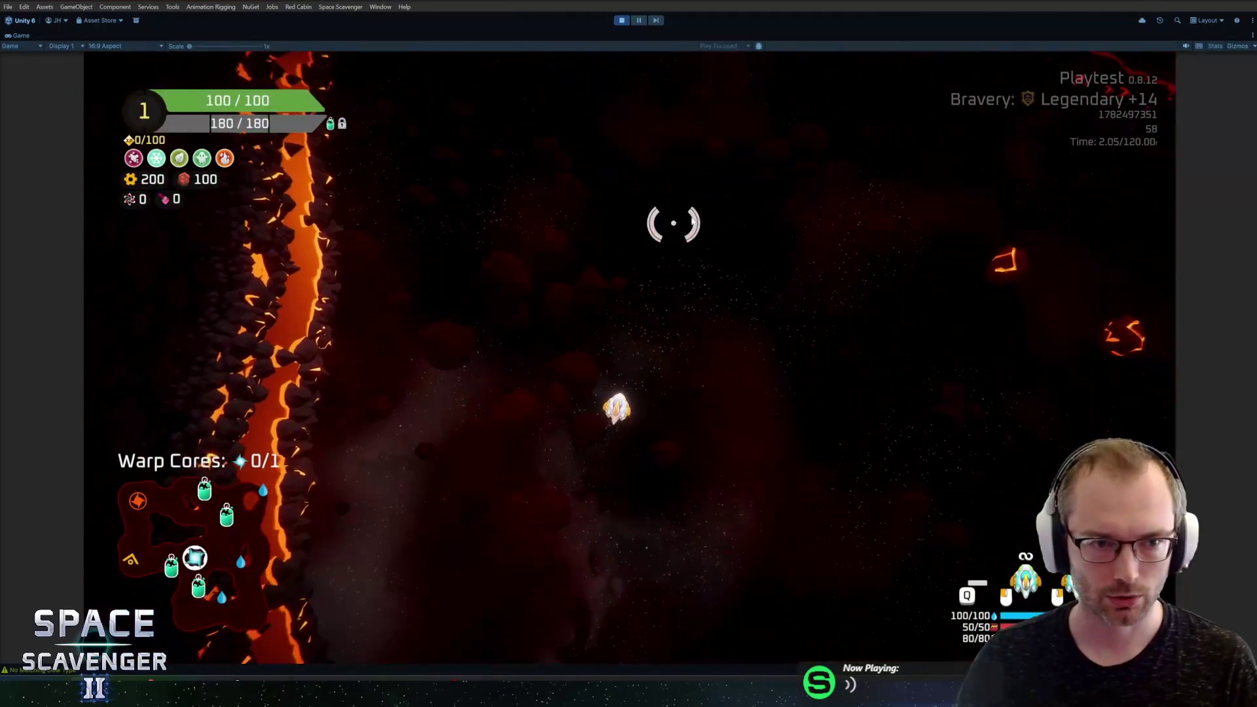
Step: Run 'level clear' in the debug console and travel to the next sector-map node, the Sentinel level
key("grave")
type("level clear")
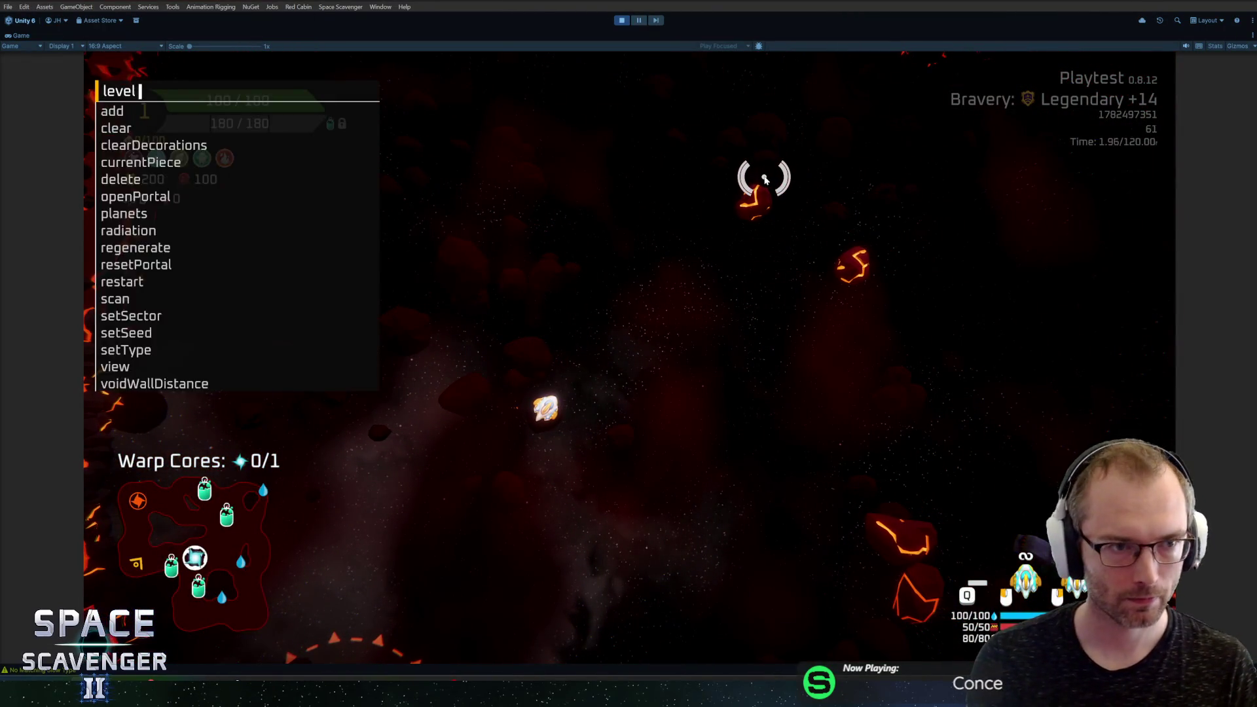
key("Return")
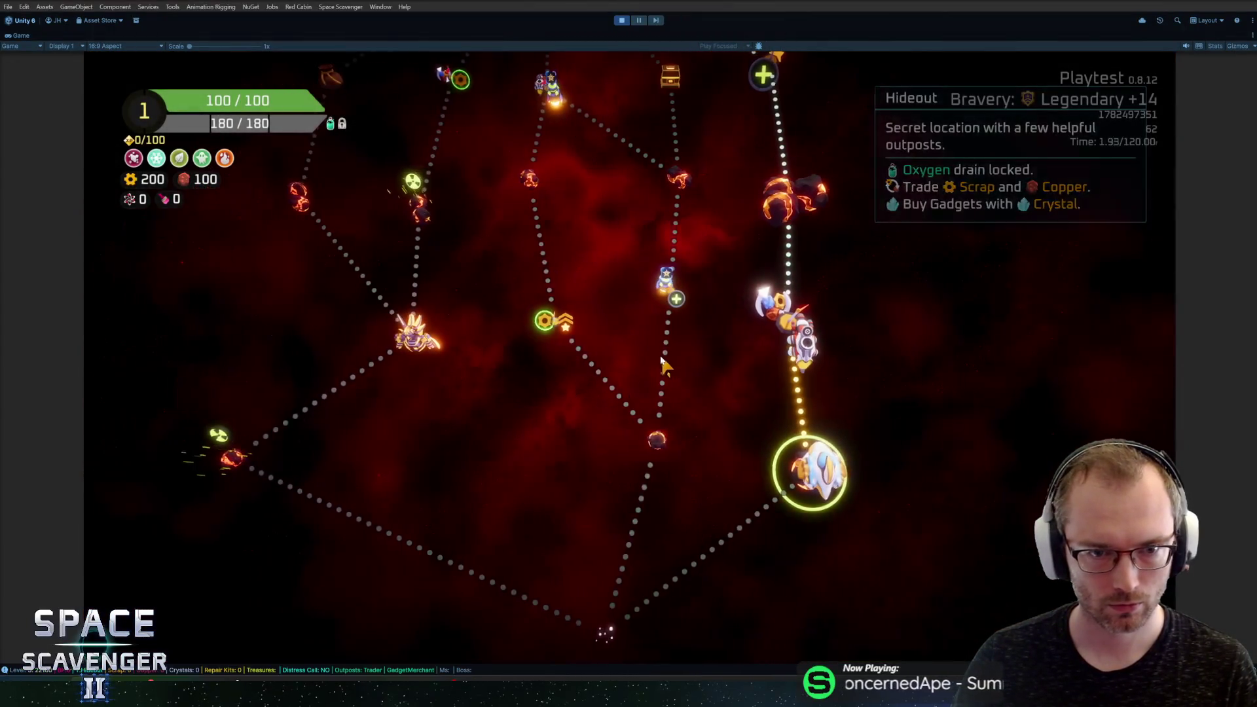
left_click(598, 470)
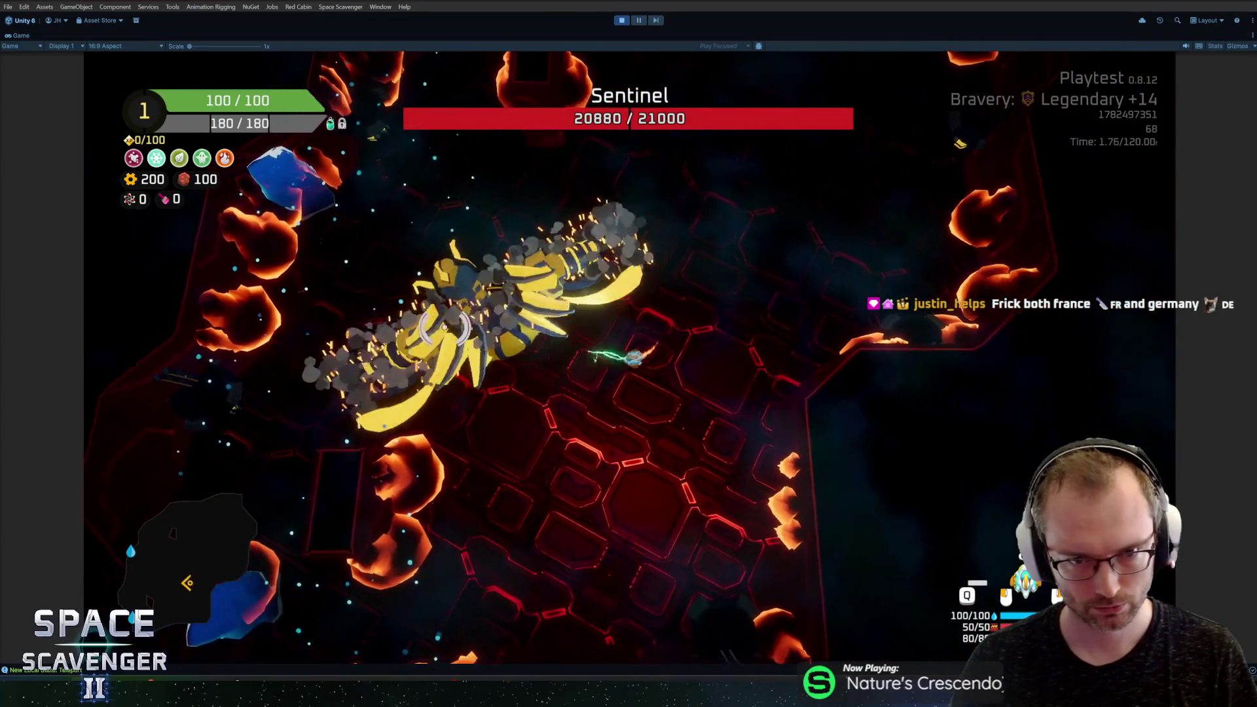
Step: Enter the invulnerability command in the debug console, finish the run, and exit Play mode with Ctrl+P
key("grave")
type("ship")
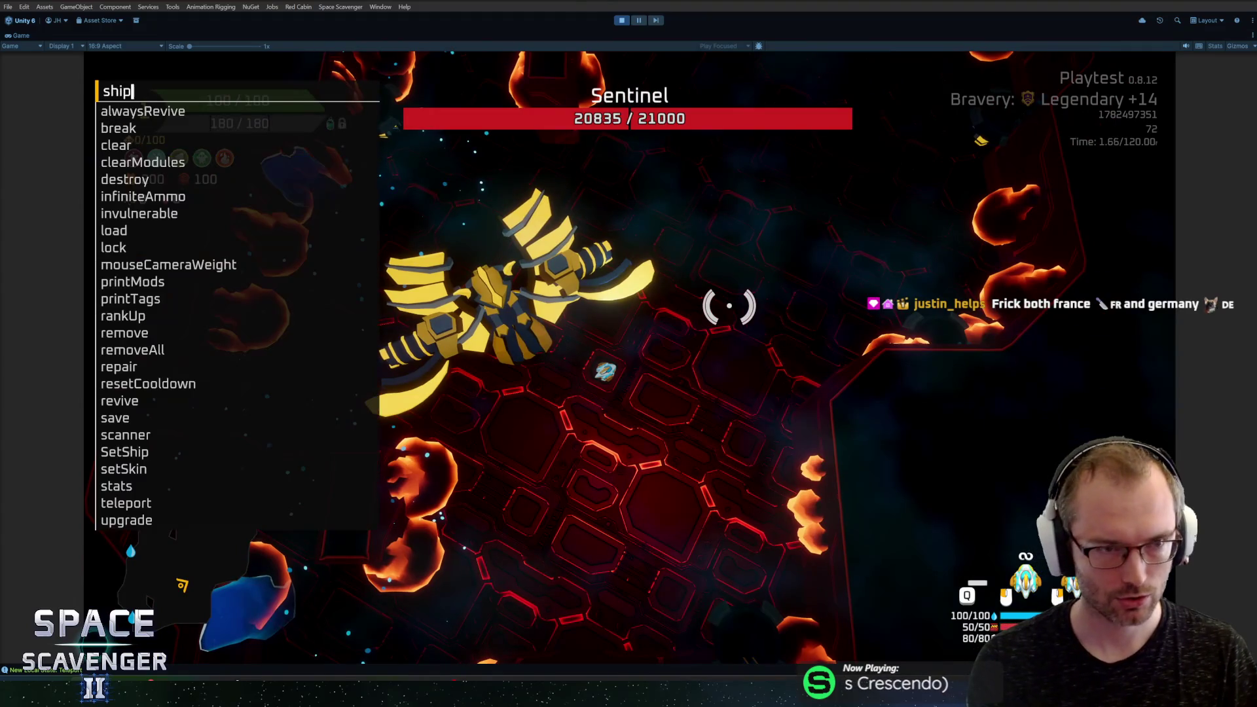
type("inv")
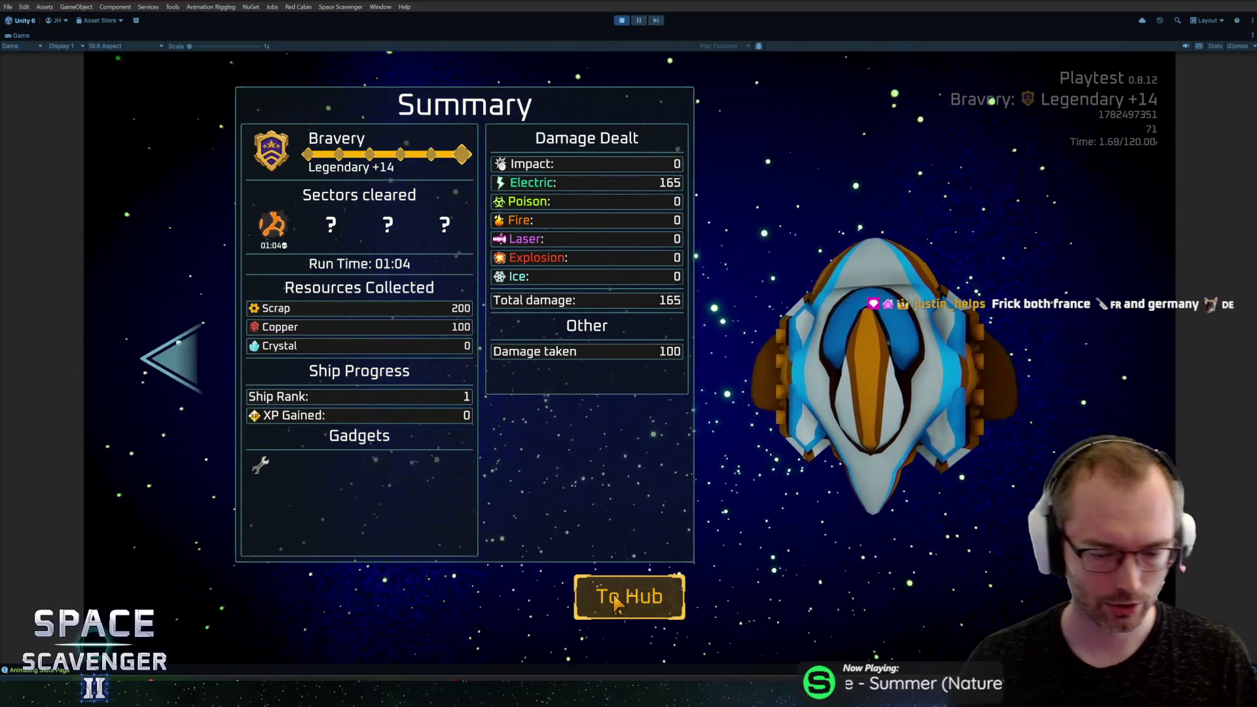
key("ctrl+p")
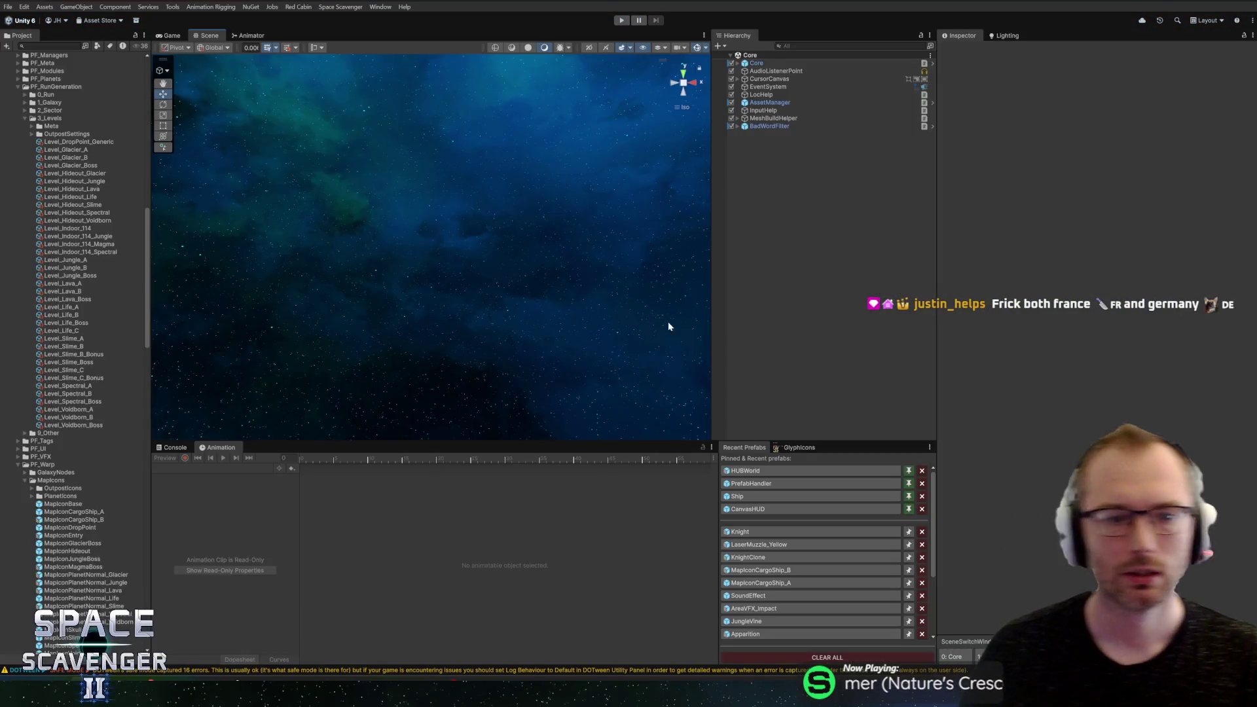
Step: Commit the three changed files to master as 'Knight Name and vfx' and return to Unity
key("alt+Tab")
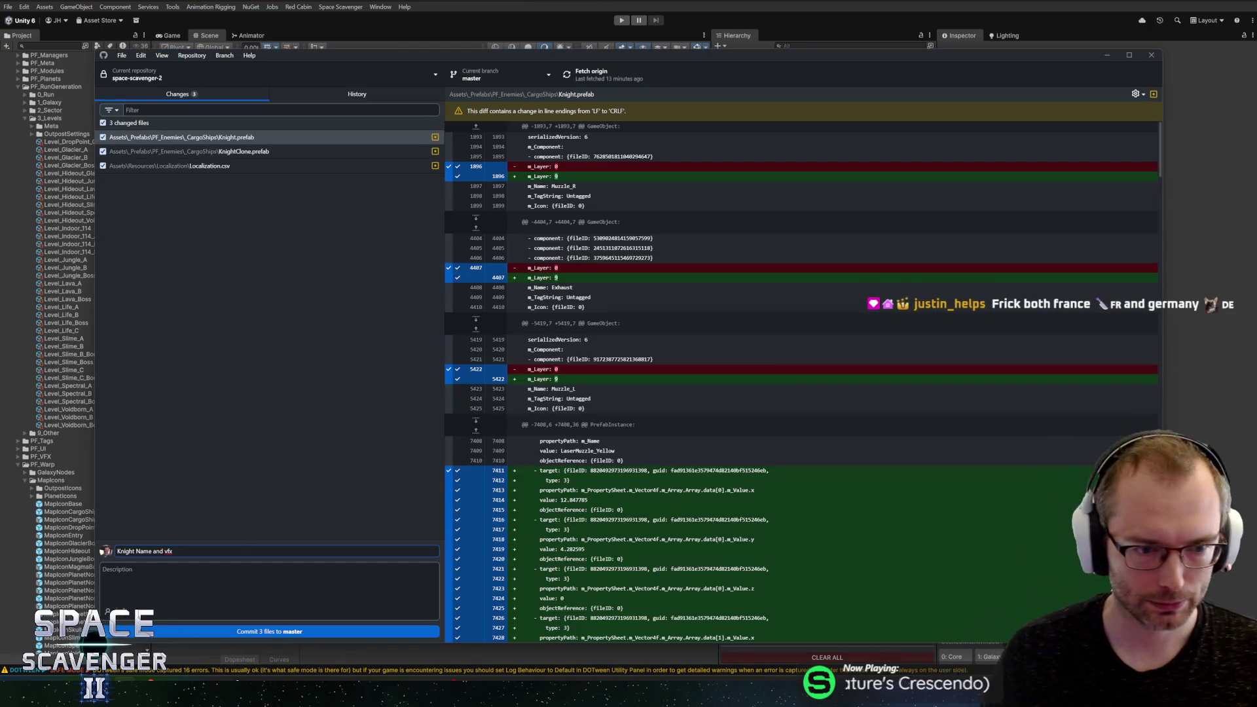
key("ctrl+Return")
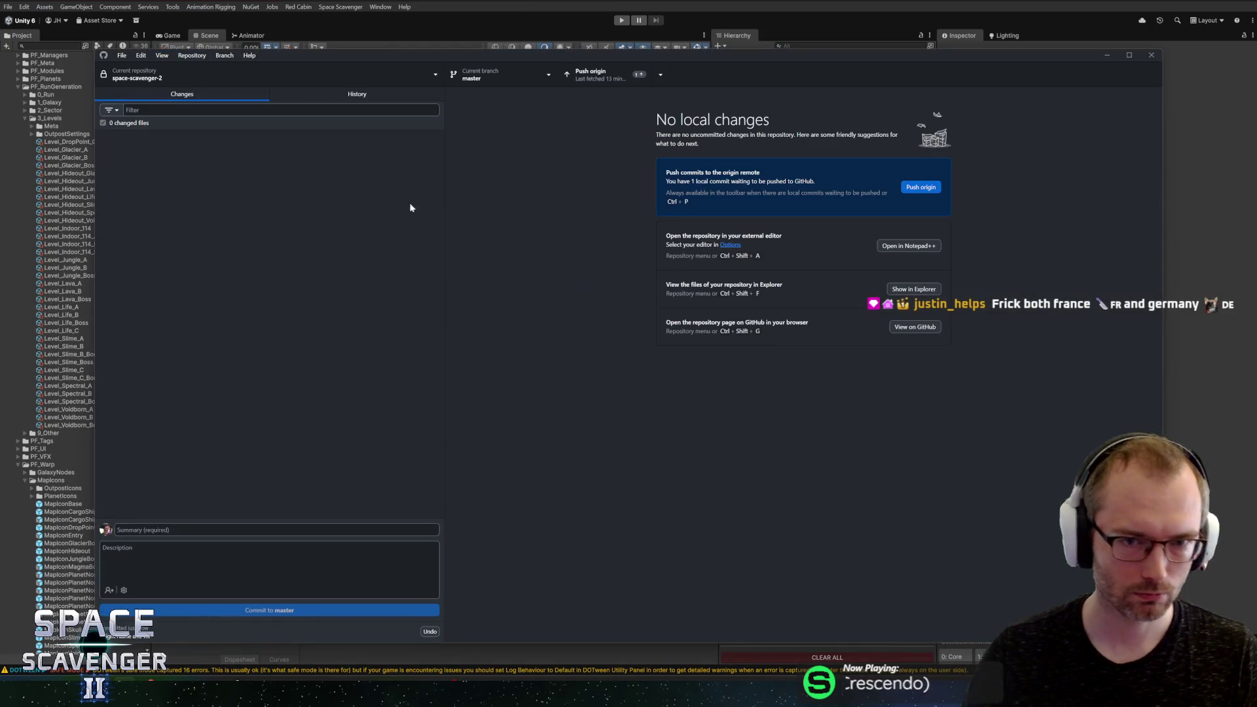
key("alt+Tab")
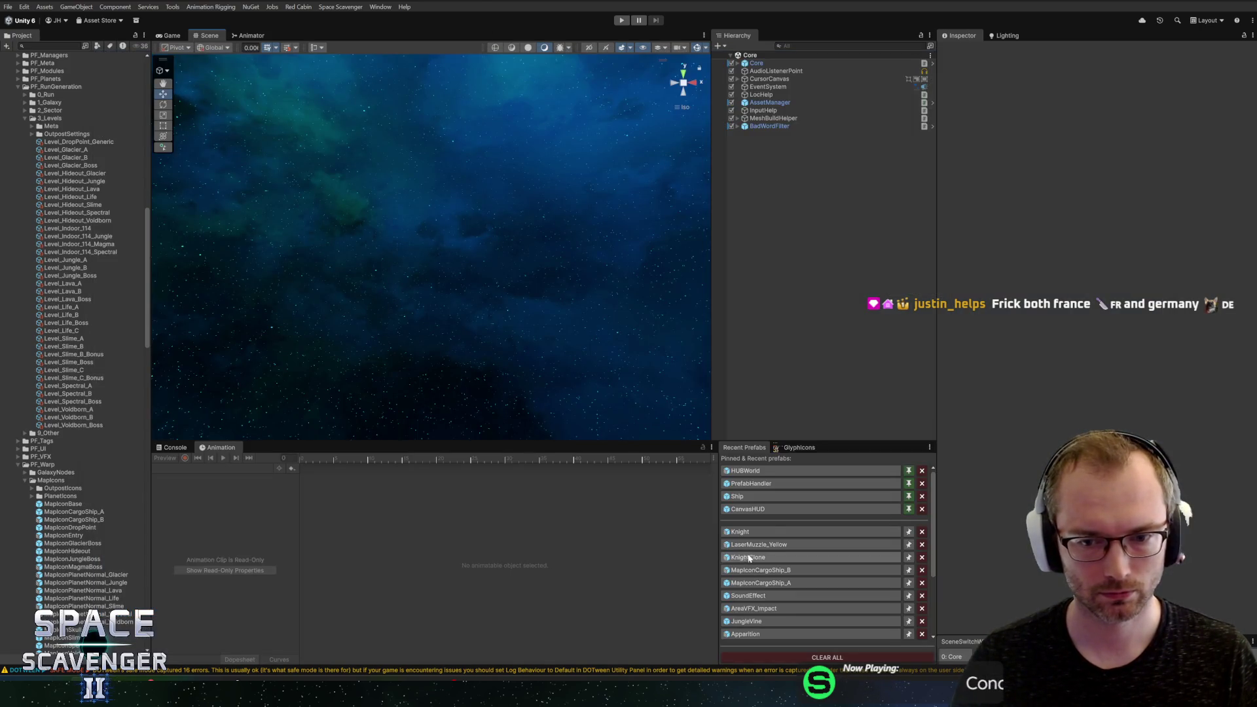
Step: Rename the Knight and KnightClone prefabs to Sentinel and SentinelClone, then bring up Knight.cs in the code editor
left_click(767, 535)
scroll(93, 256, "up", 5)
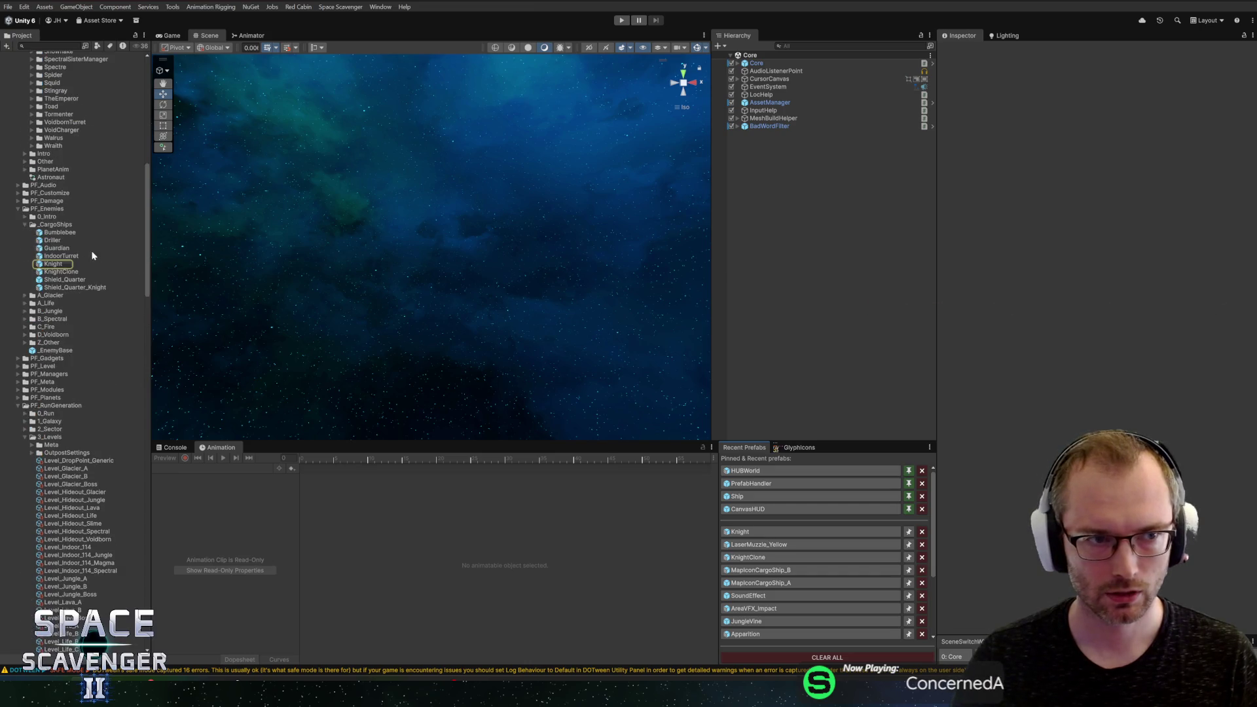
left_click(47, 265)
type("Sentinel")
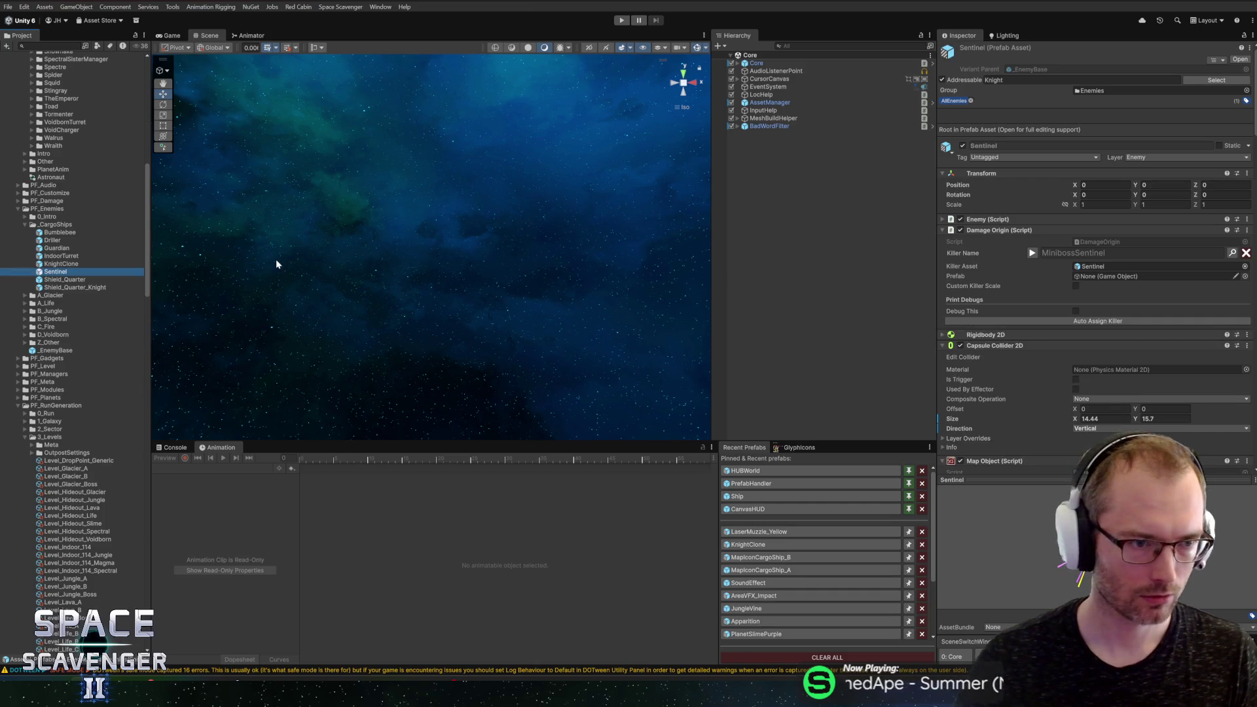
left_click(60, 265)
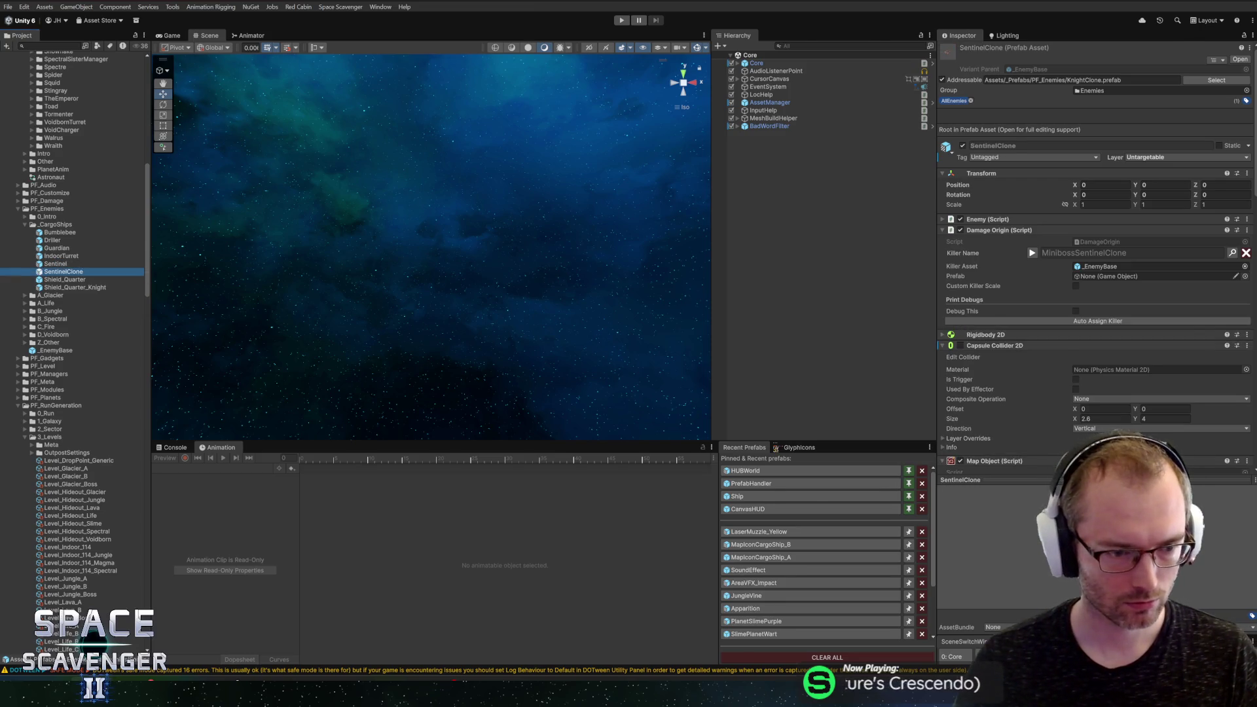
key("alt+Tab")
left_click(307, 28)
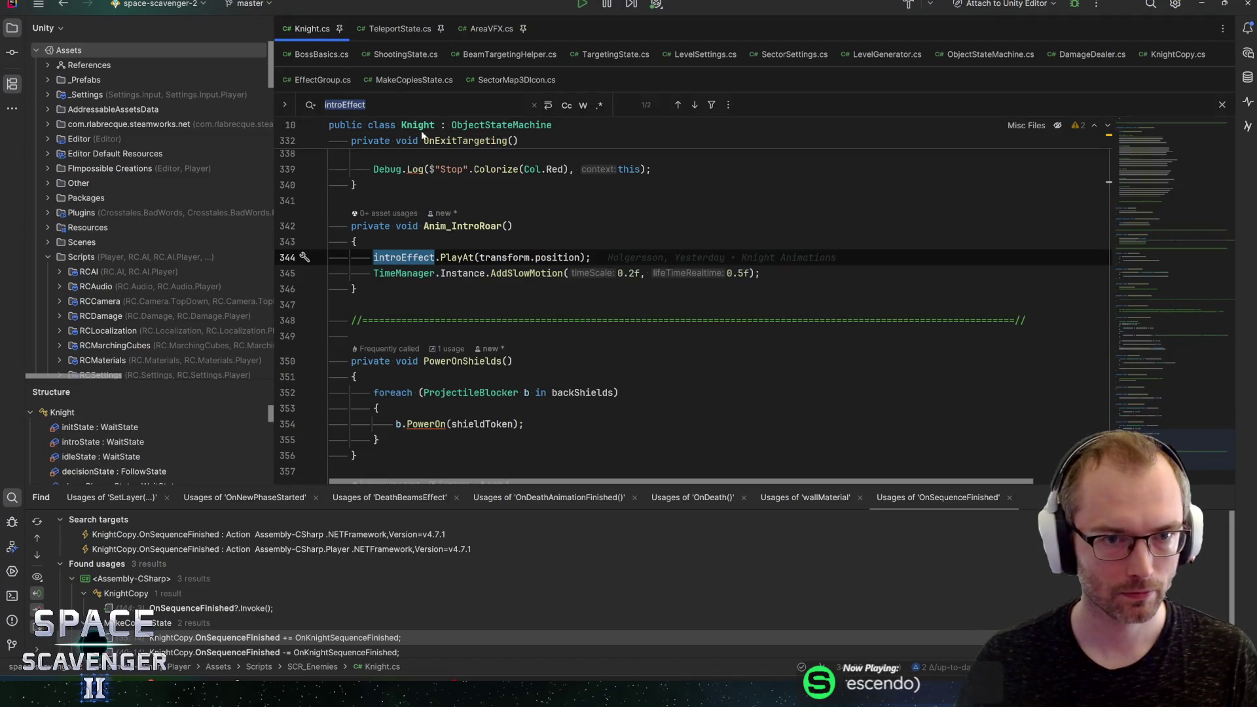
Step: Rename the Knight class to Sentinel with Shift+F6 in Rider
left_click(1162, 143)
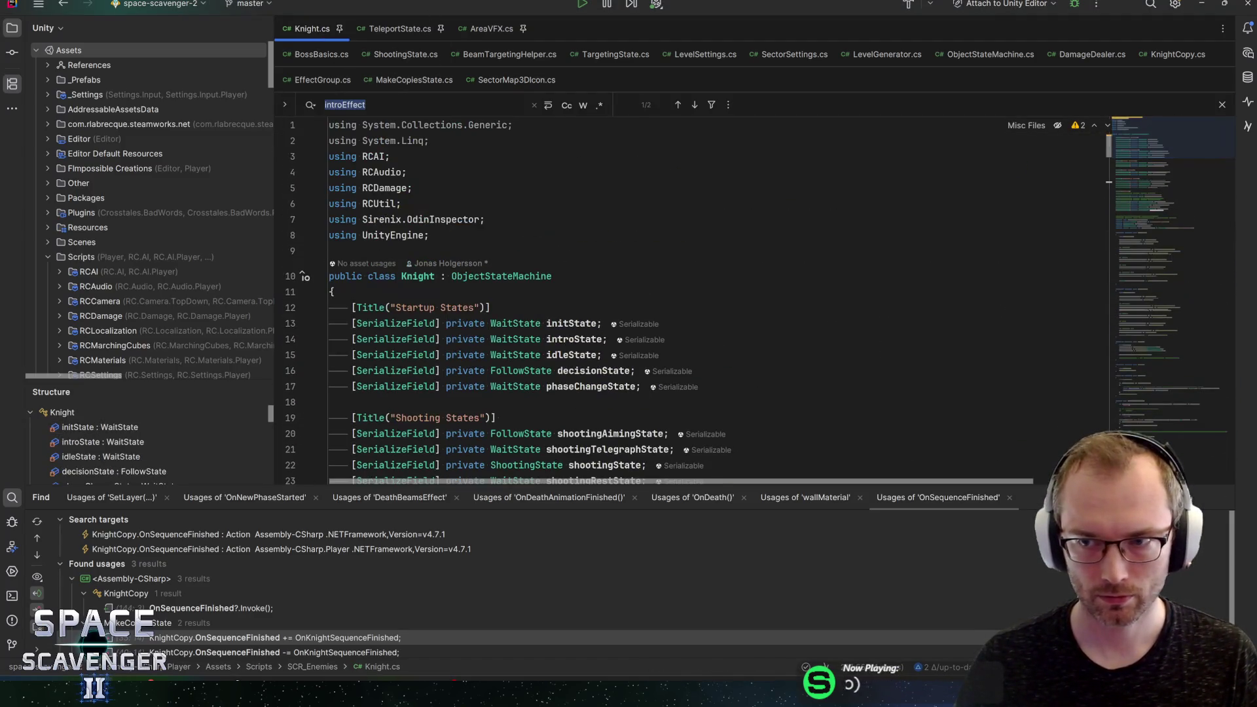
left_click(418, 276)
key("shift+F6")
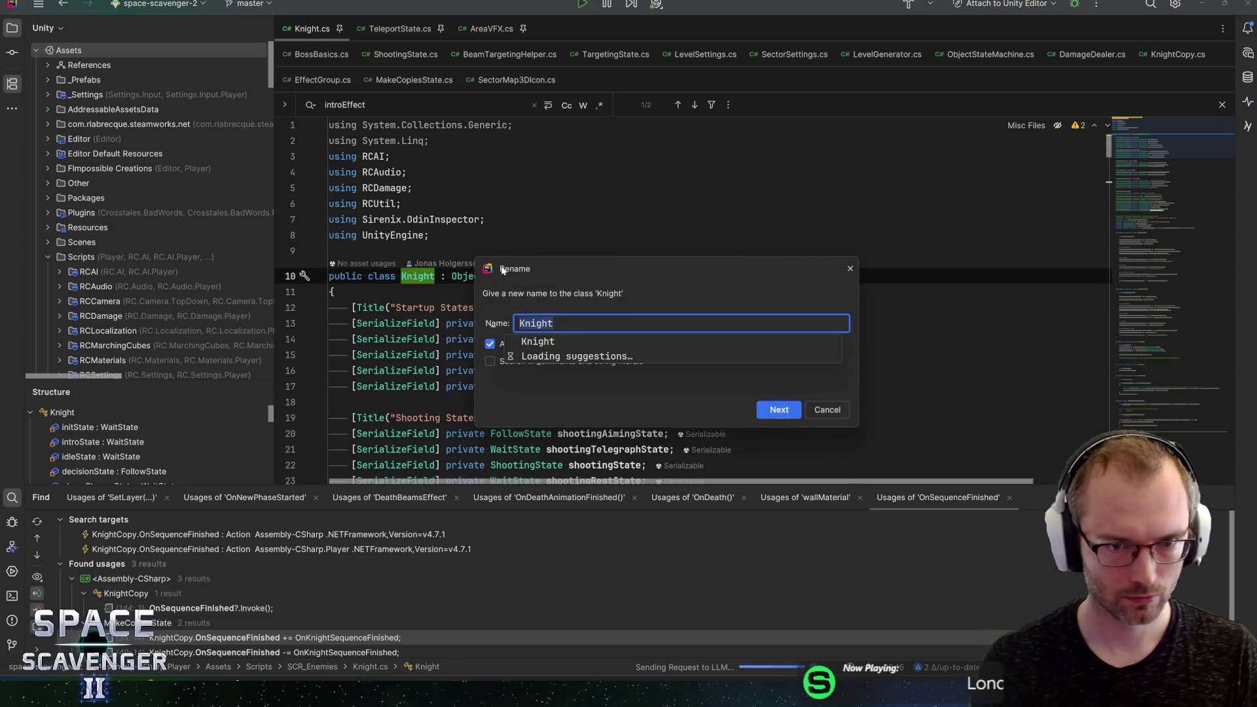
type("el")
key("Return")
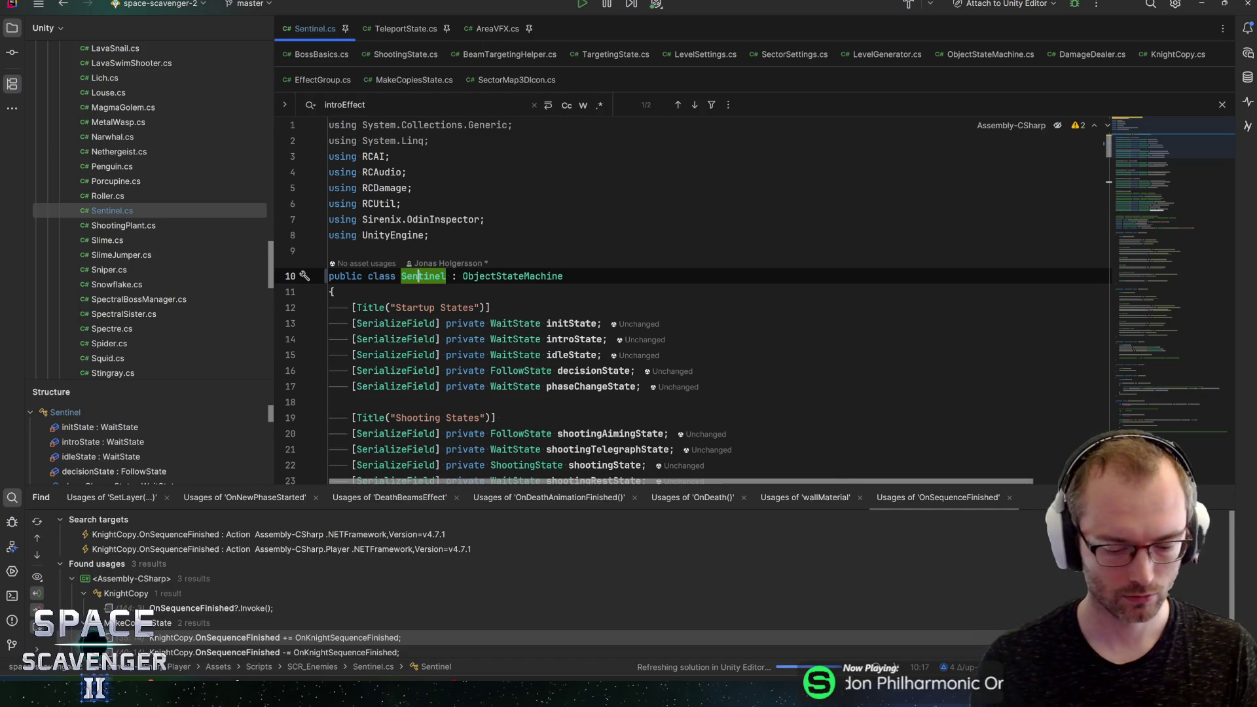
Step: Rename the KnightCopy class to SentinelClone, then return to Unity so it recompiles
key("ctrl+n")
type("knightc")
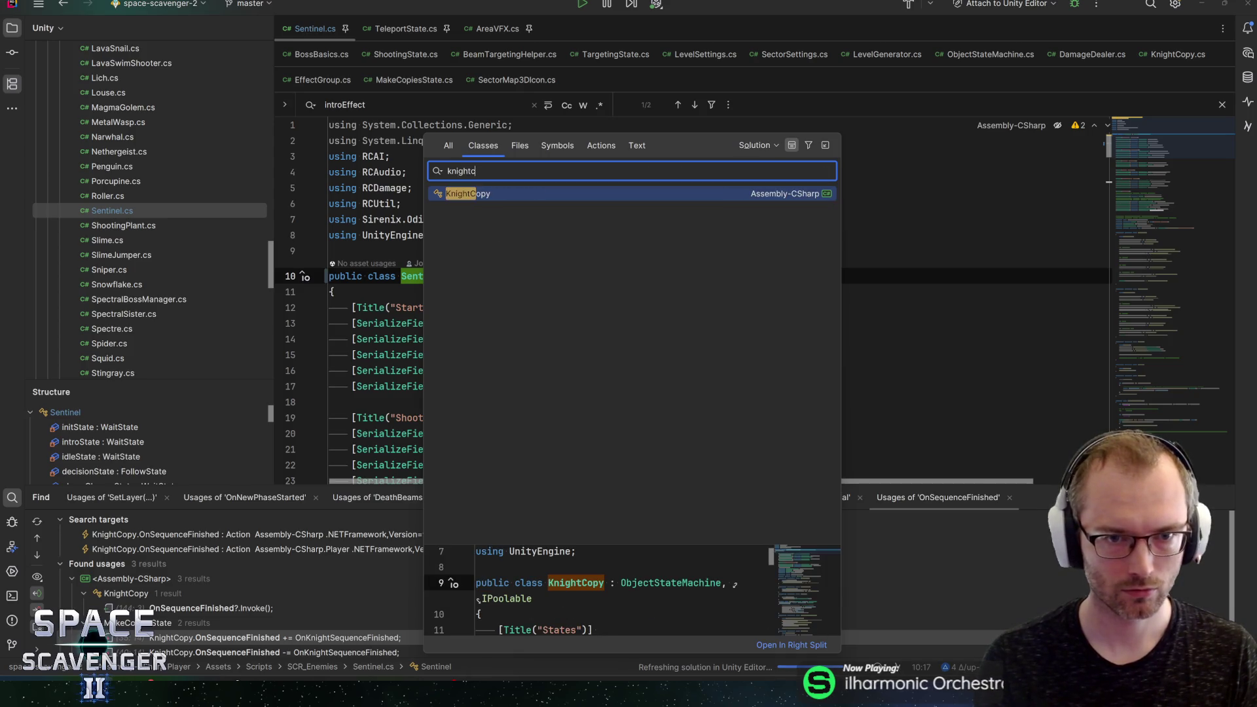
key("Return")
key("shift+F6")
type("SentinelClone")
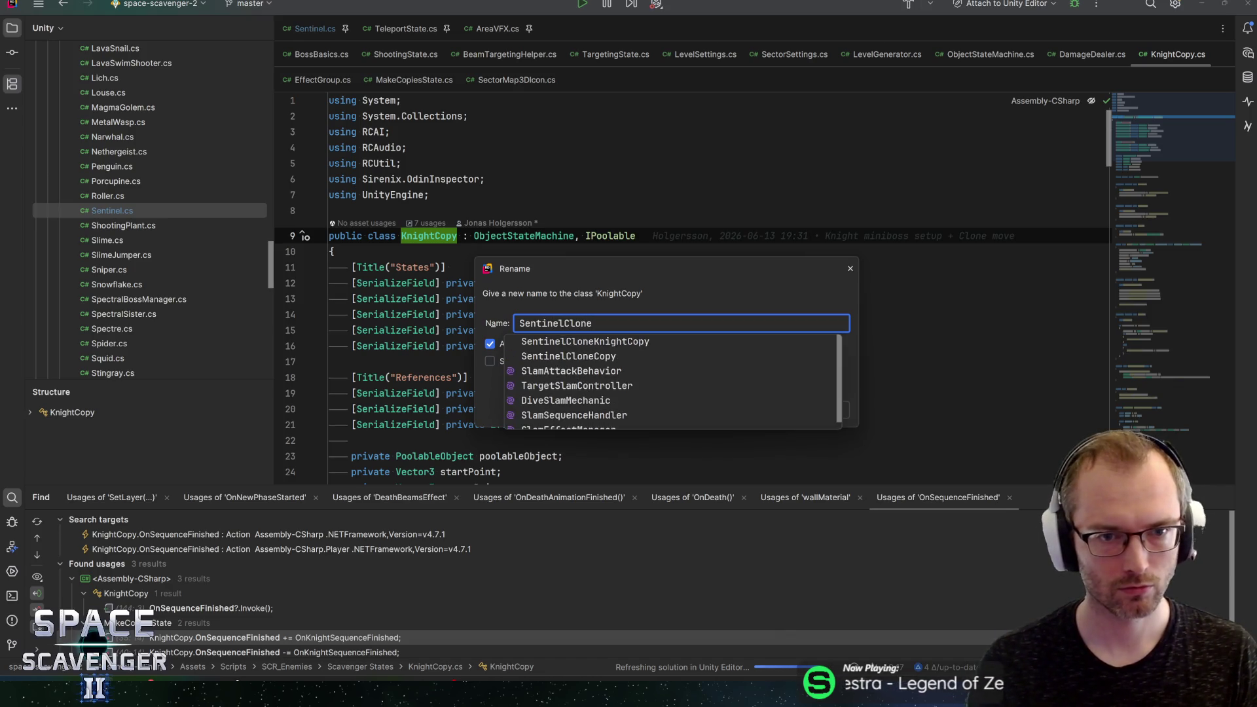
key("Return")
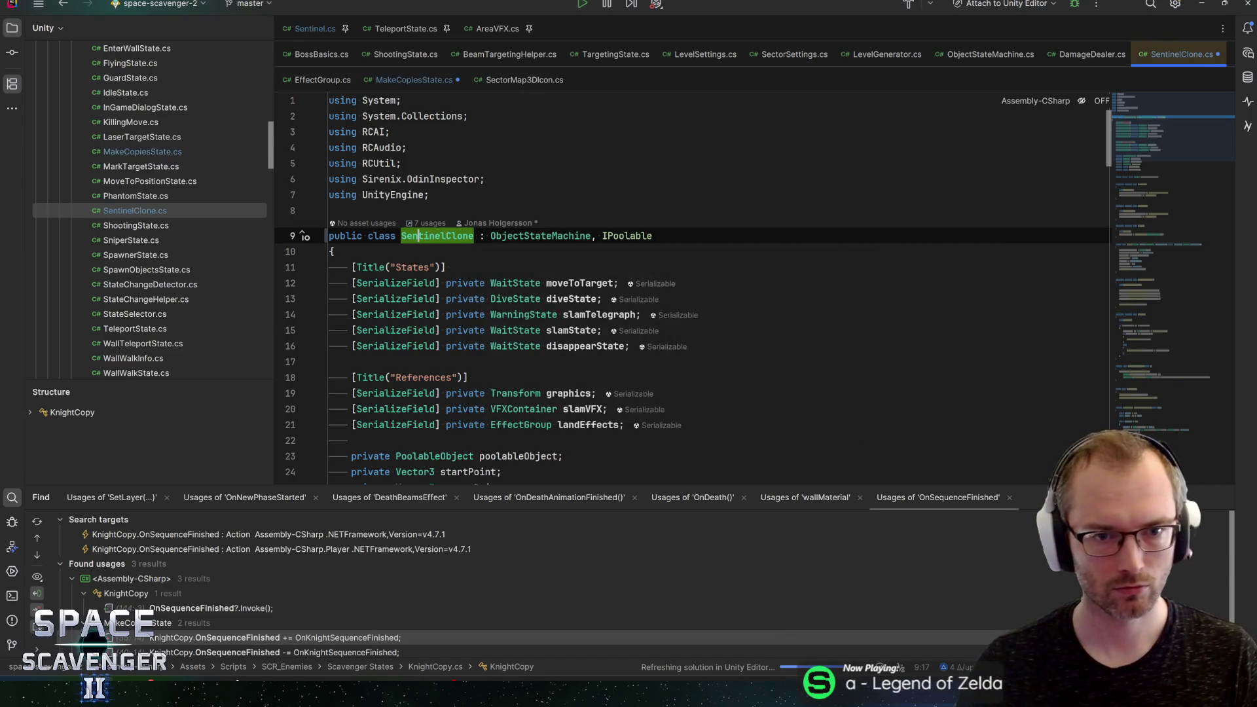
left_click(451, 267)
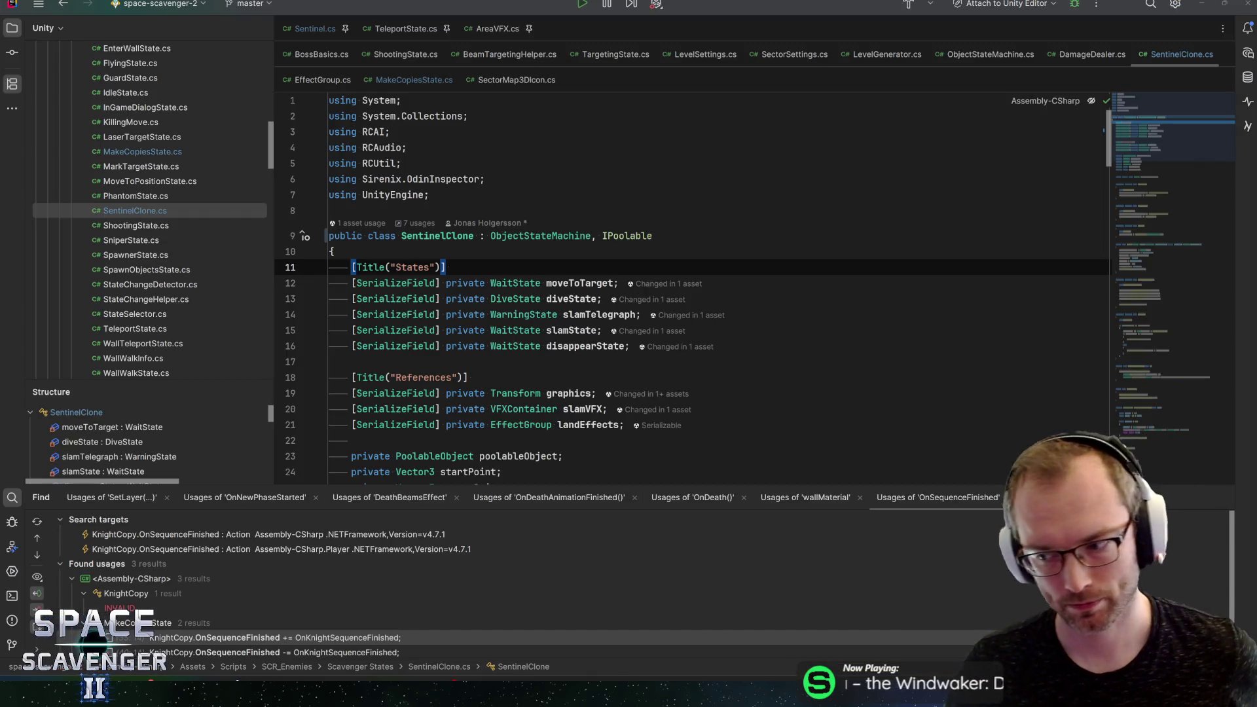
key("alt+Tab")
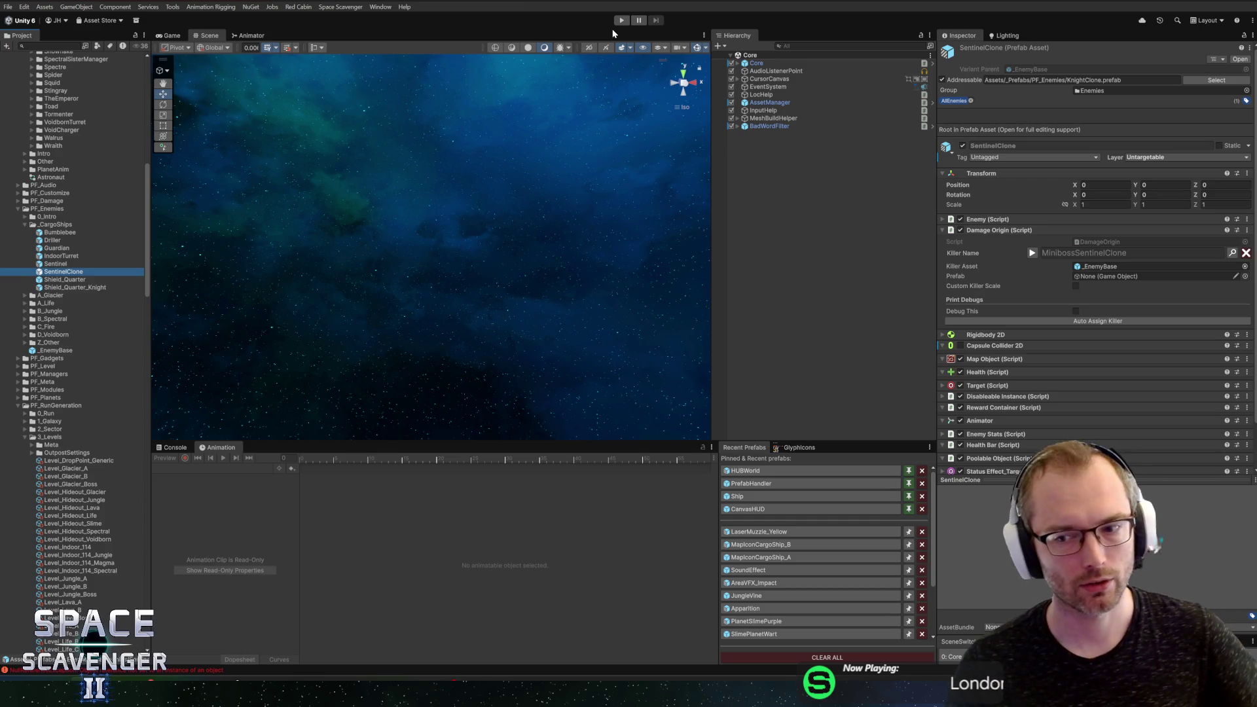
left_click(619, 25)
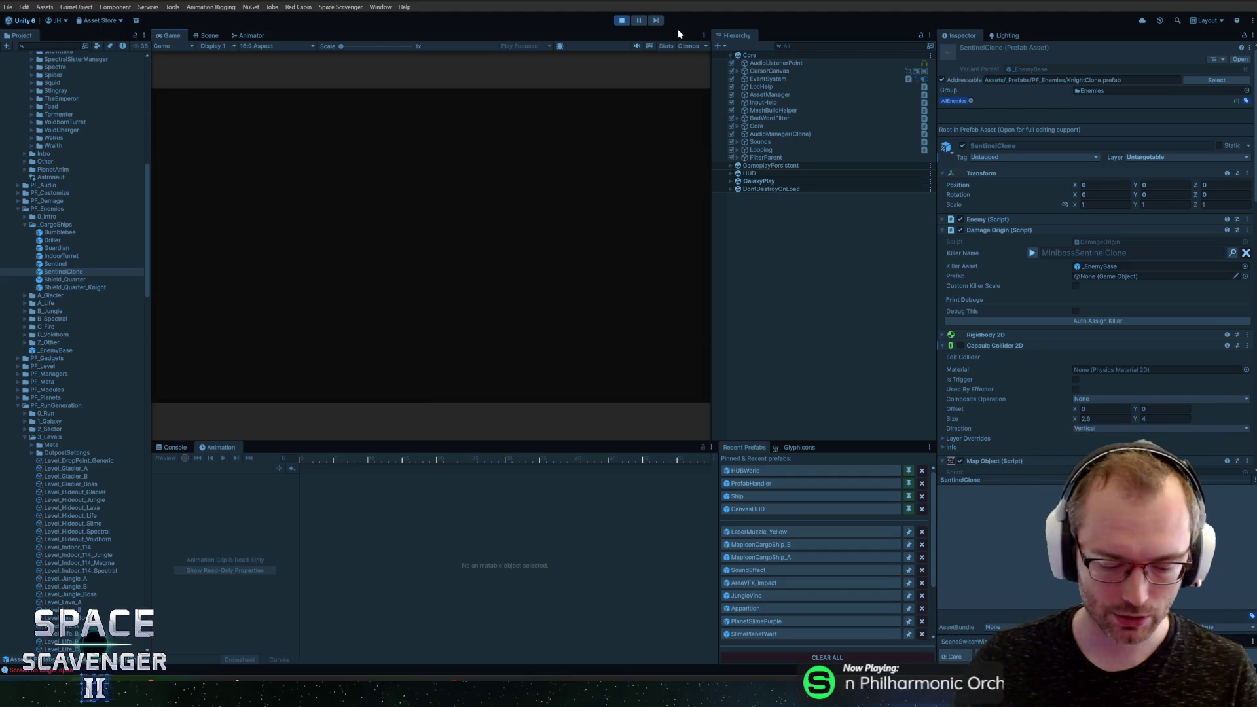
double_click(165, 37)
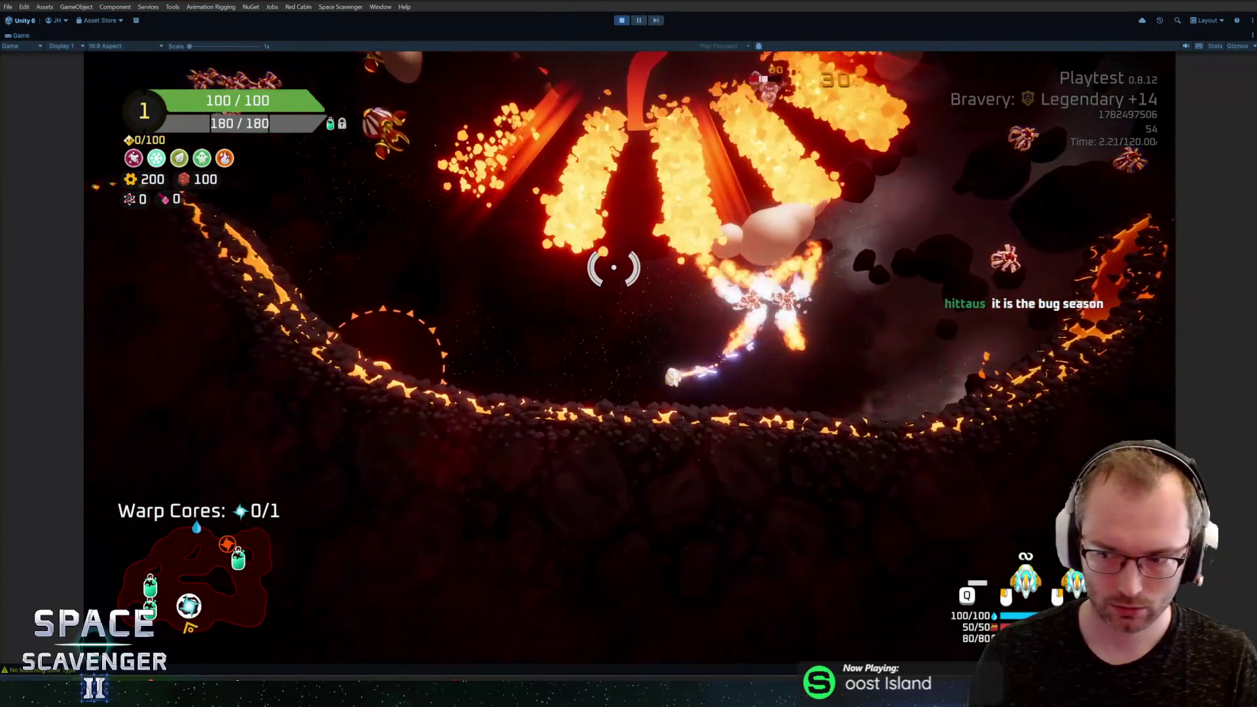
key("grave")
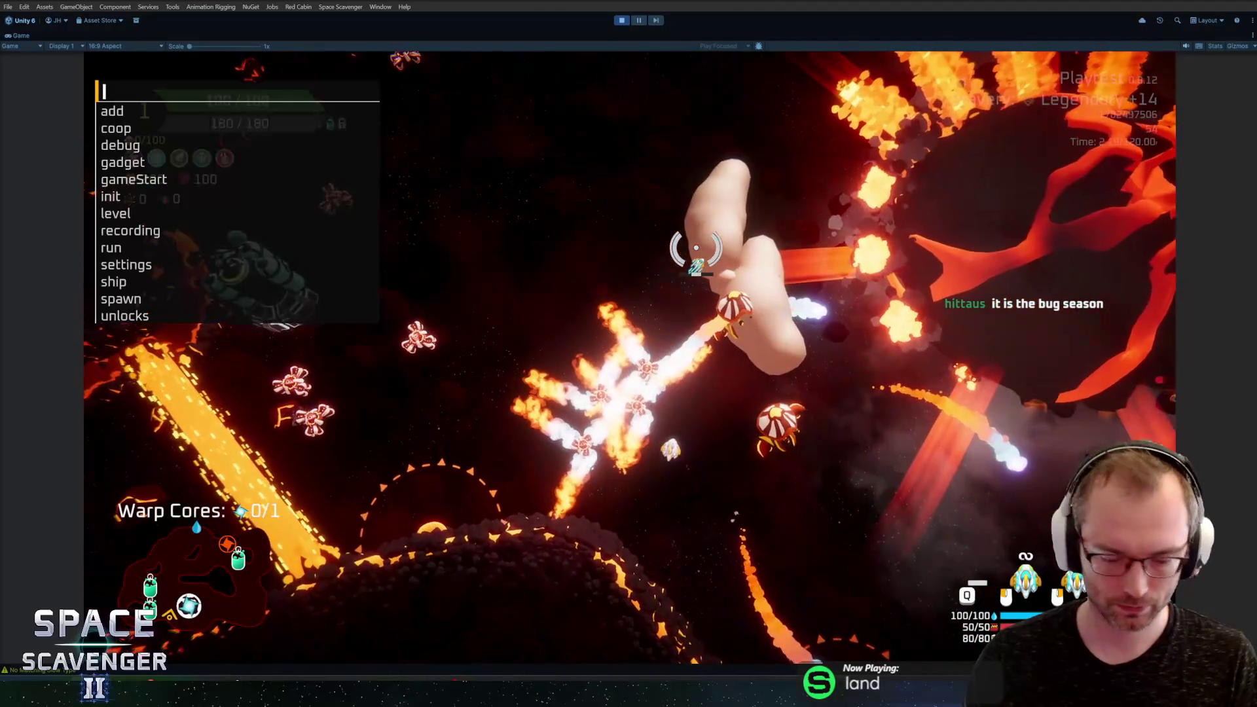
type("level clear")
key("Return")
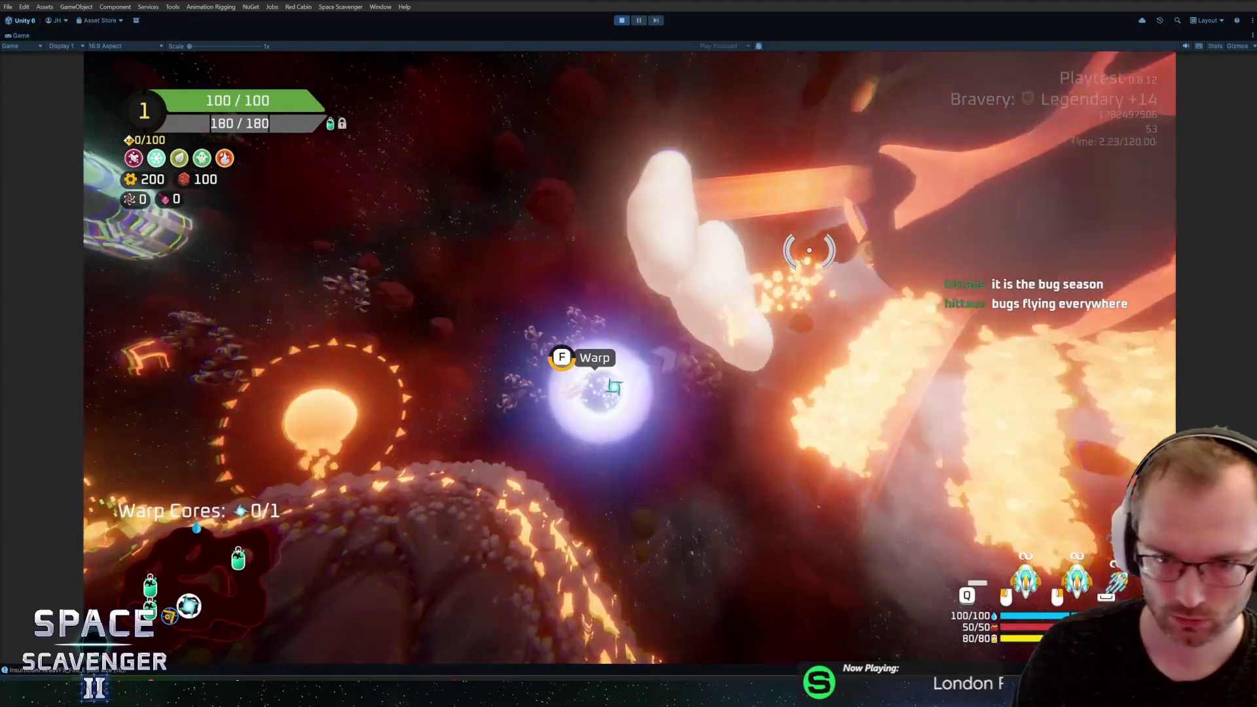
key("f")
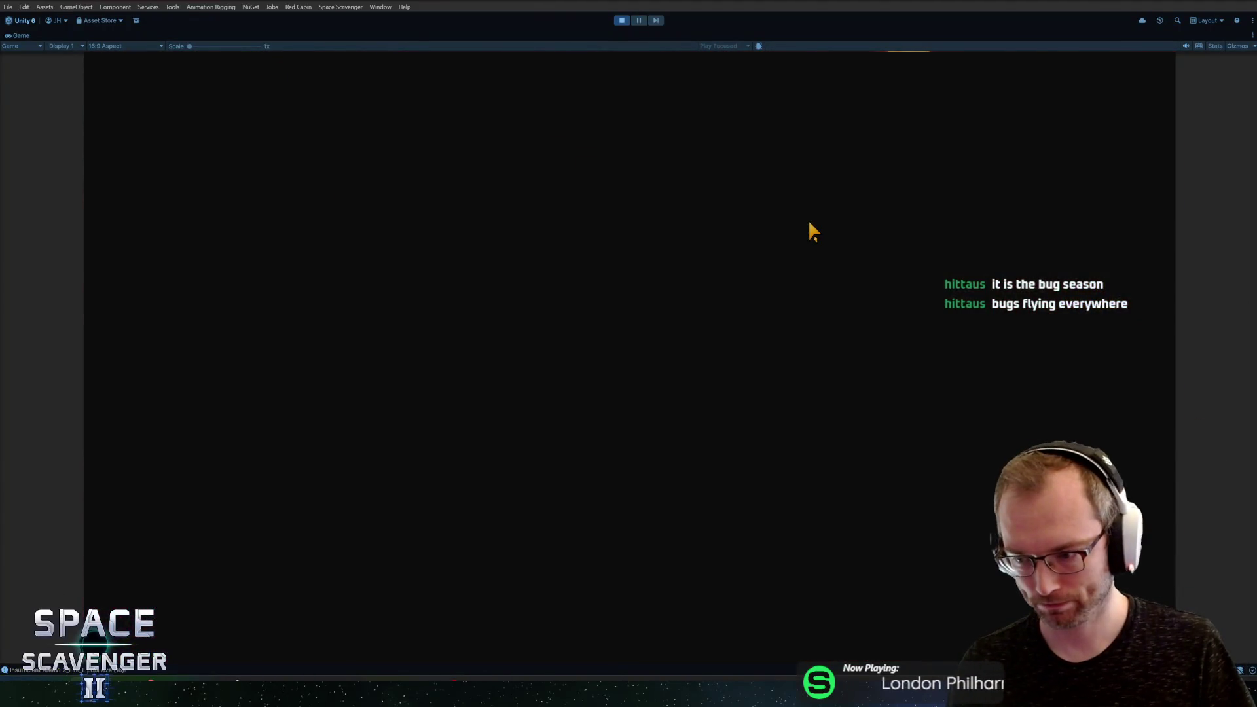
mouse_move(517, 342)
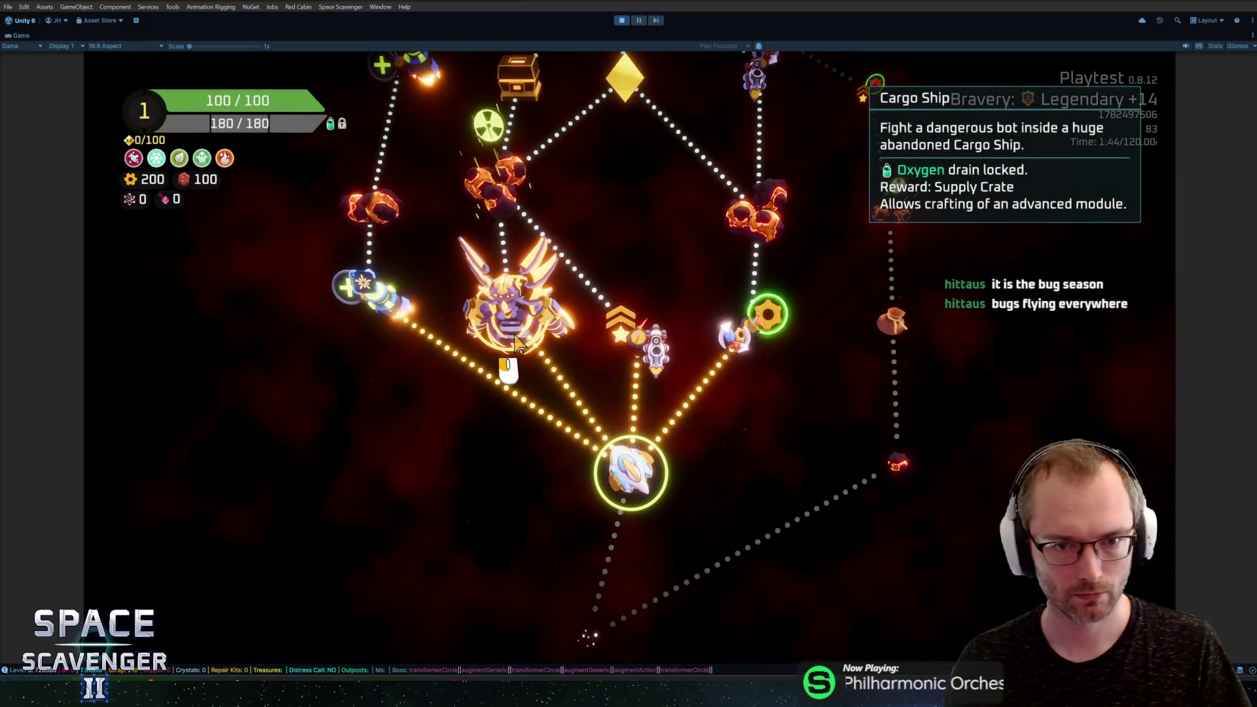
left_click(517, 338)
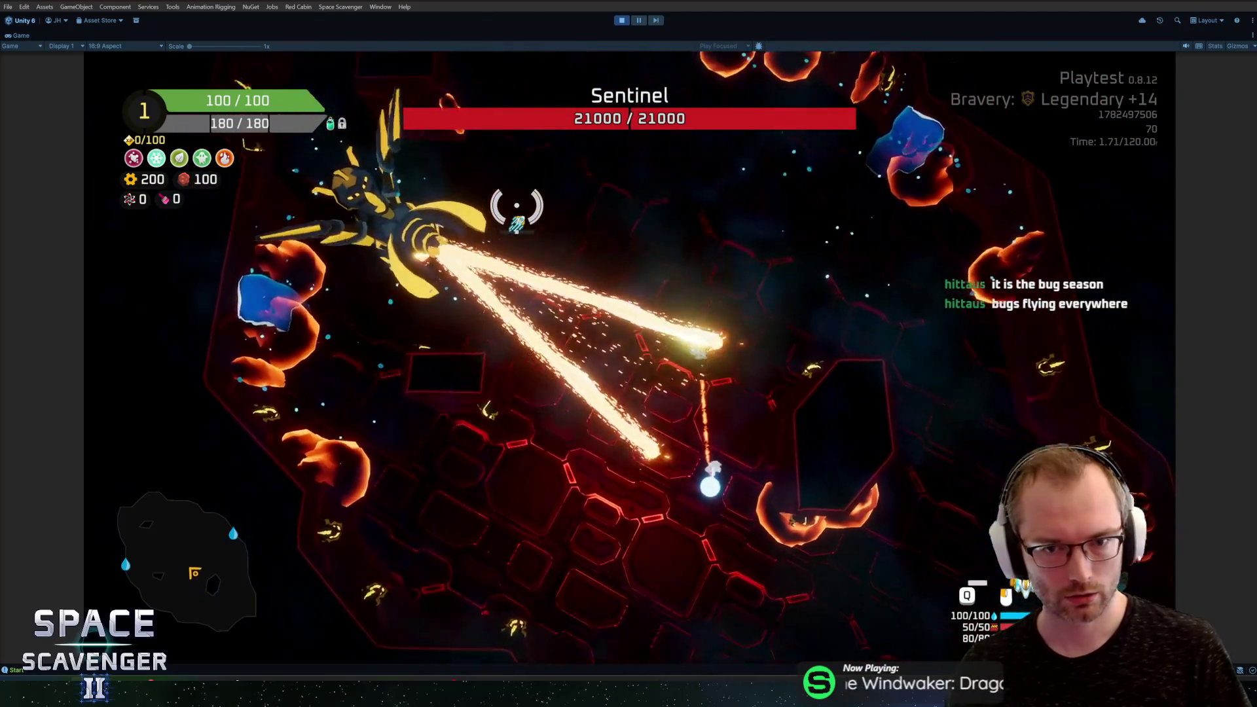
key("grave")
type("debug damageAll")
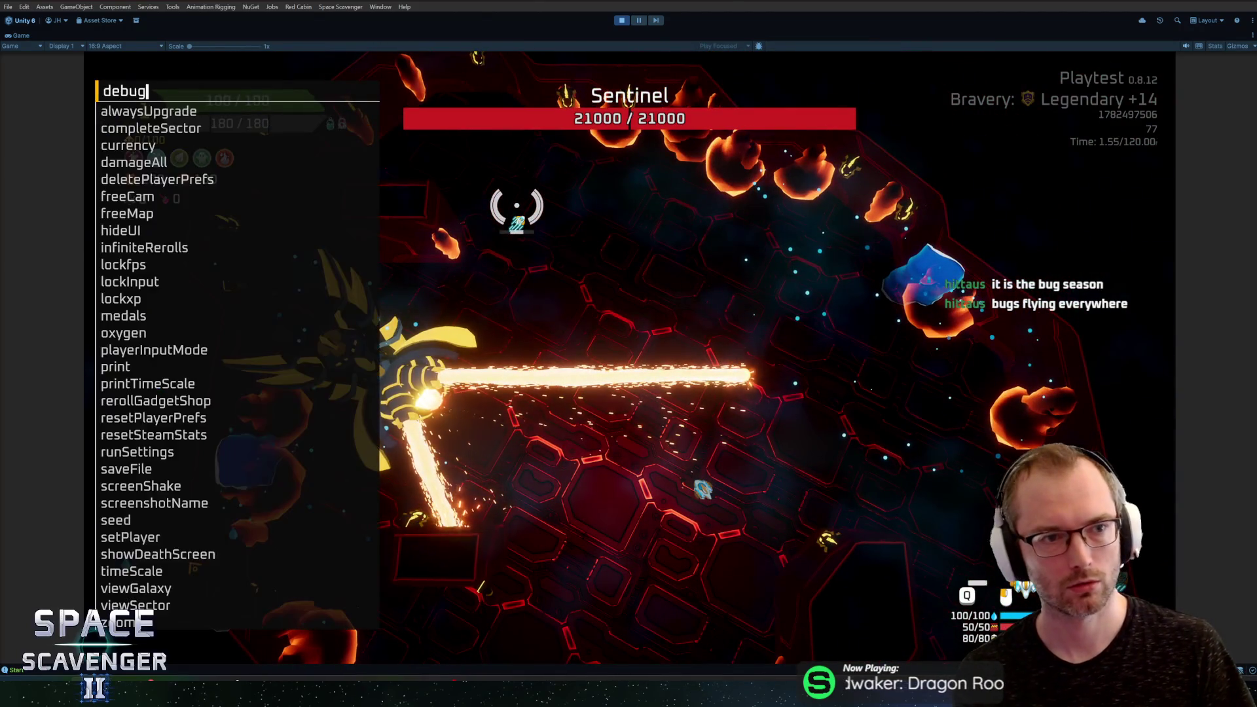
key("Return")
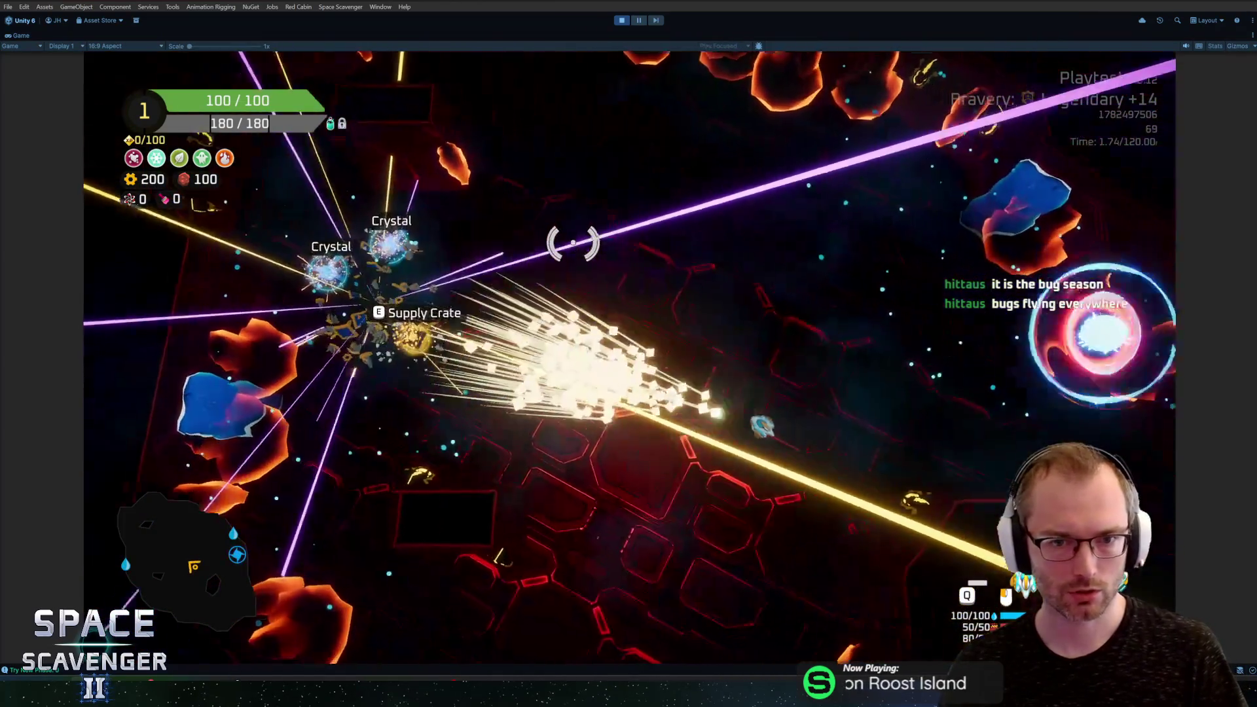
key("w")
key("a")
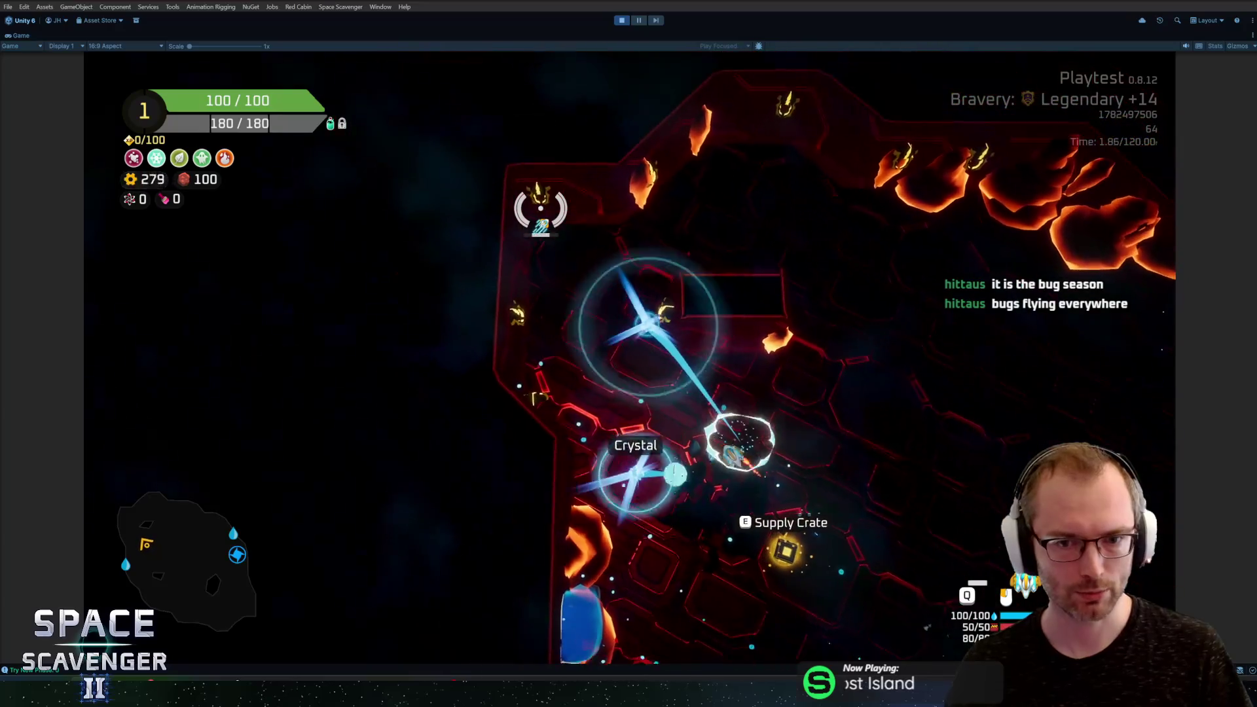
key("s")
key("d")
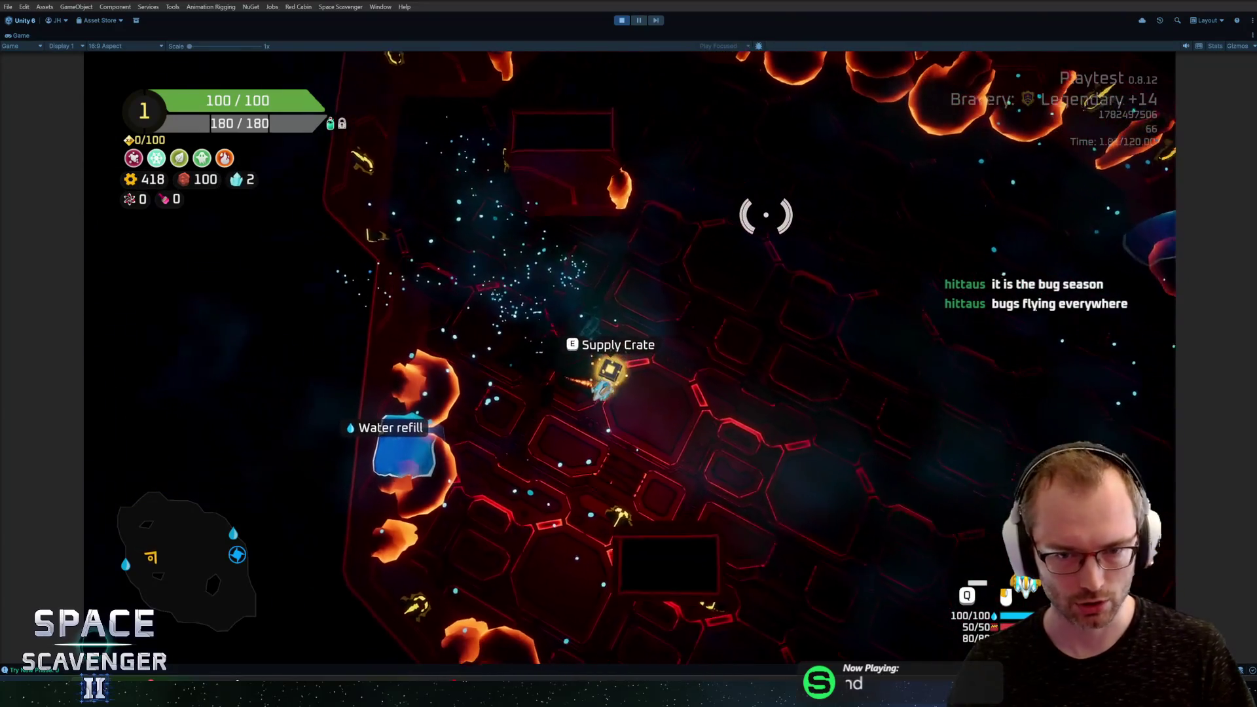
key("ctrl+p")
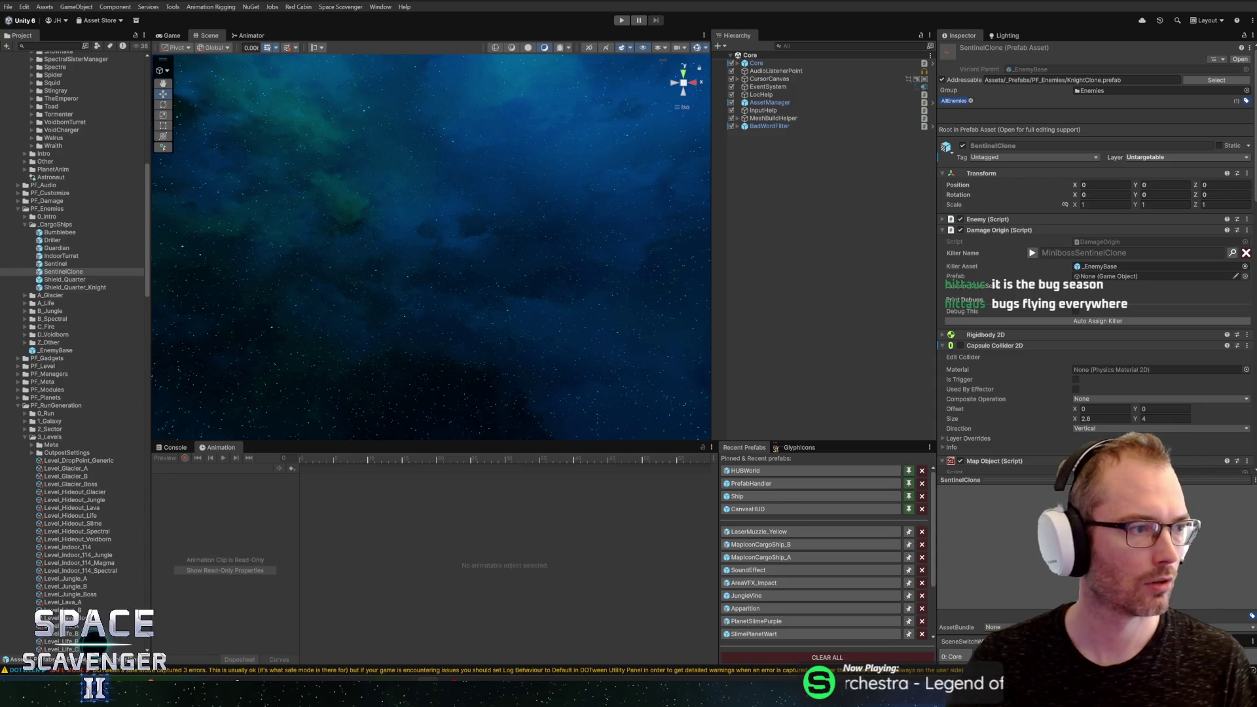
Step: Start a playtest, run 'level clear' in the debug console and pick the next galaxy-map node
key("ctrl+p")
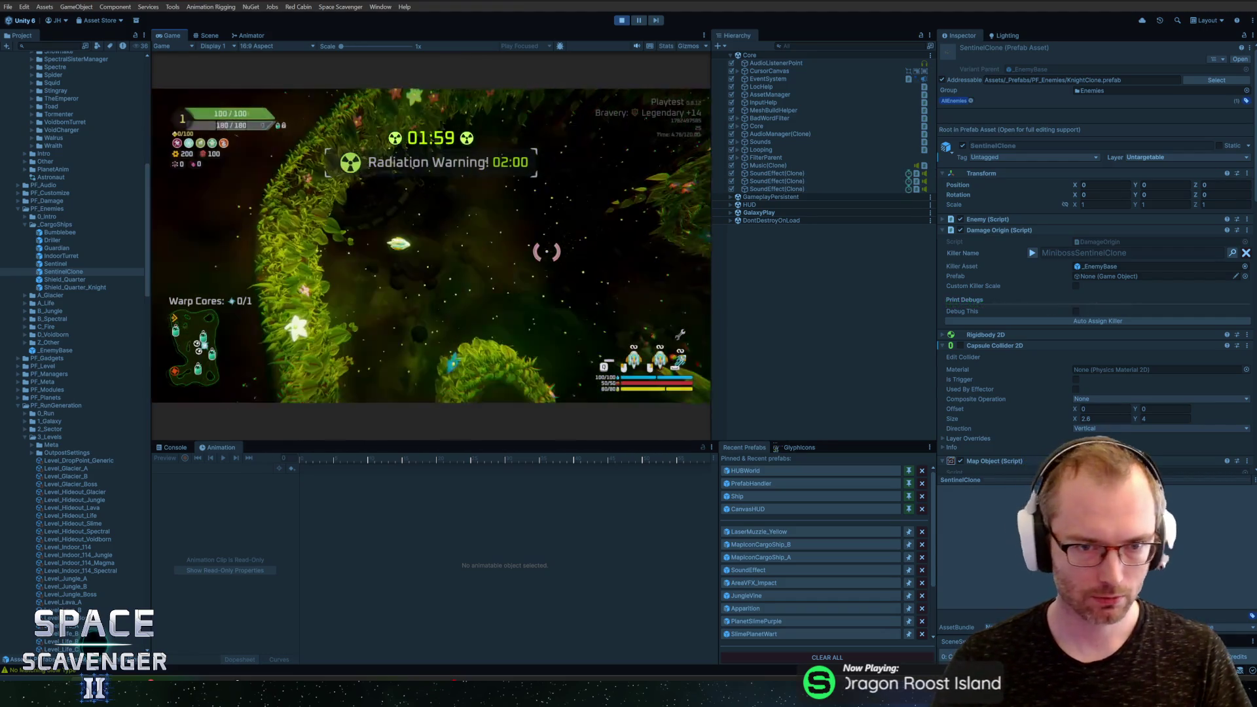
key("grave")
type("level clear")
key("Return")
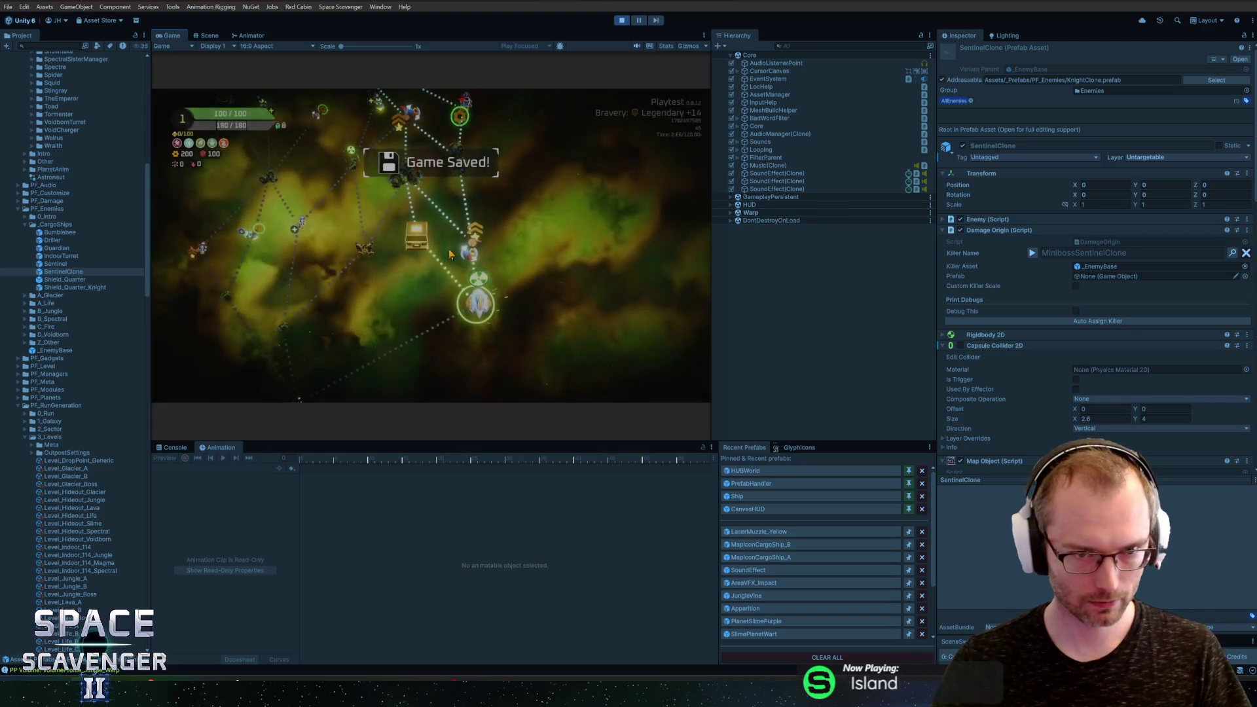
left_click(461, 342)
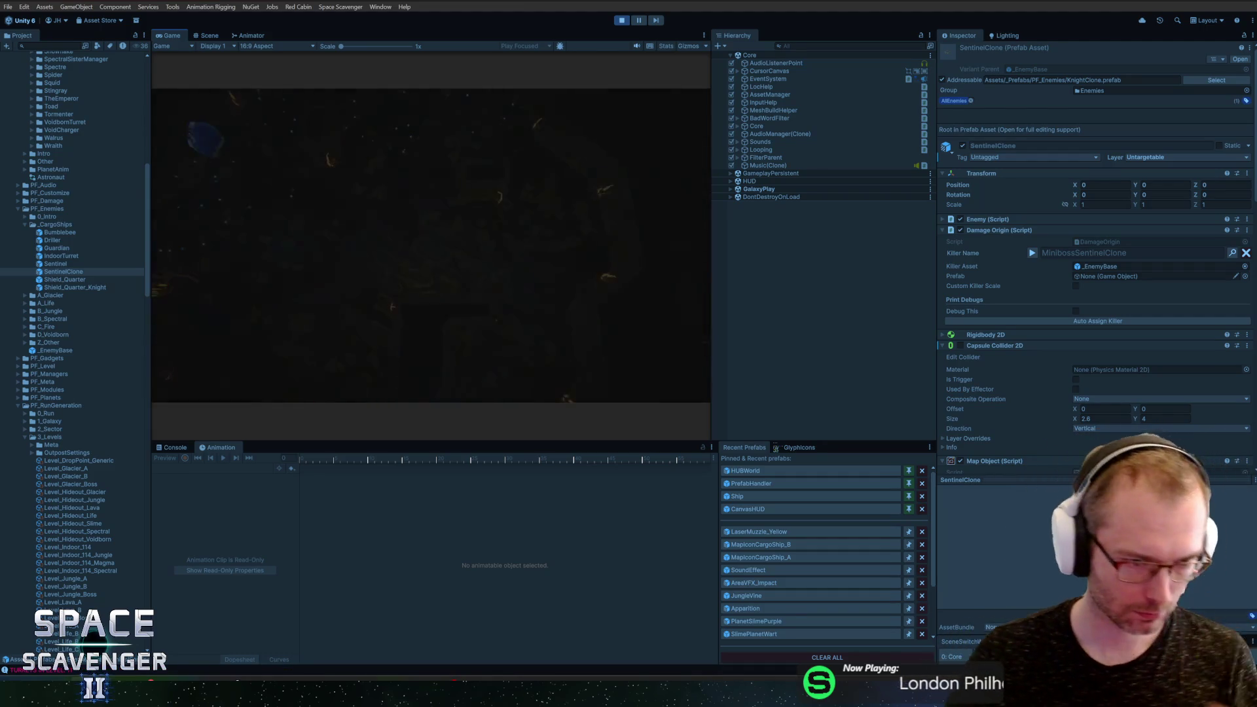
key("super")
key("super")
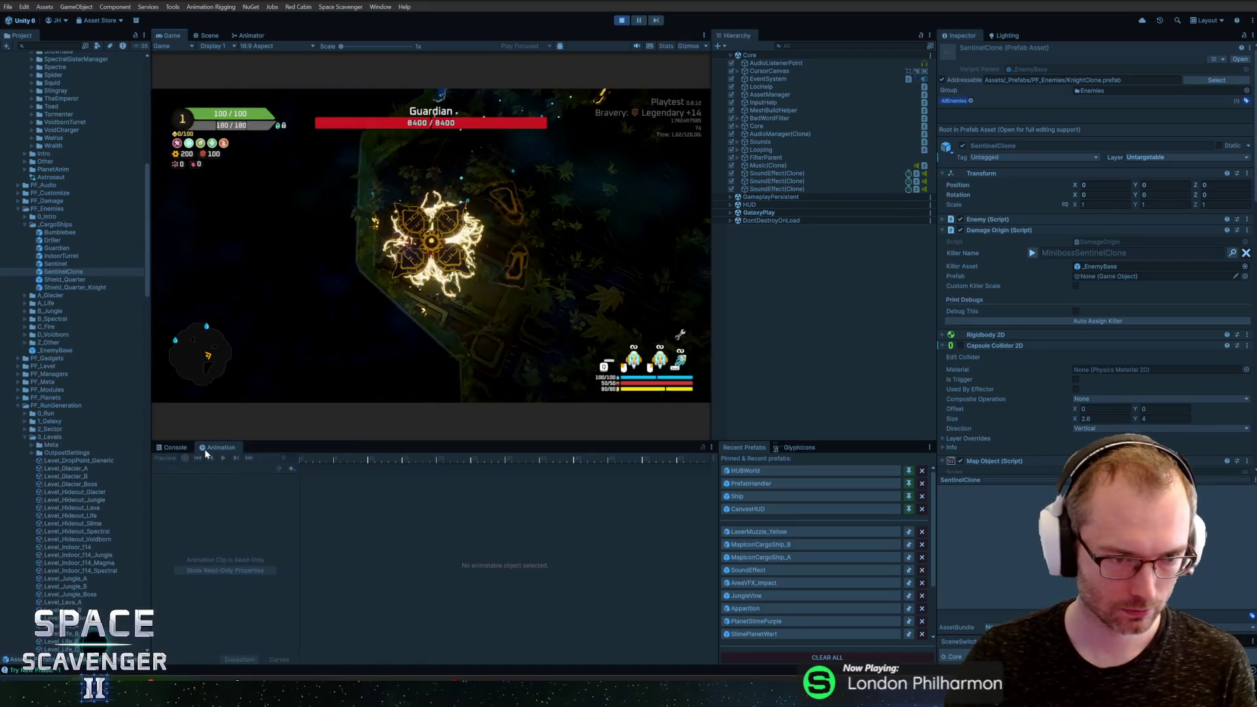
Step: Run 'debug damageAll' to destroy the Guardian, collect its scrap and open the Supply Crate
left_click(187, 447)
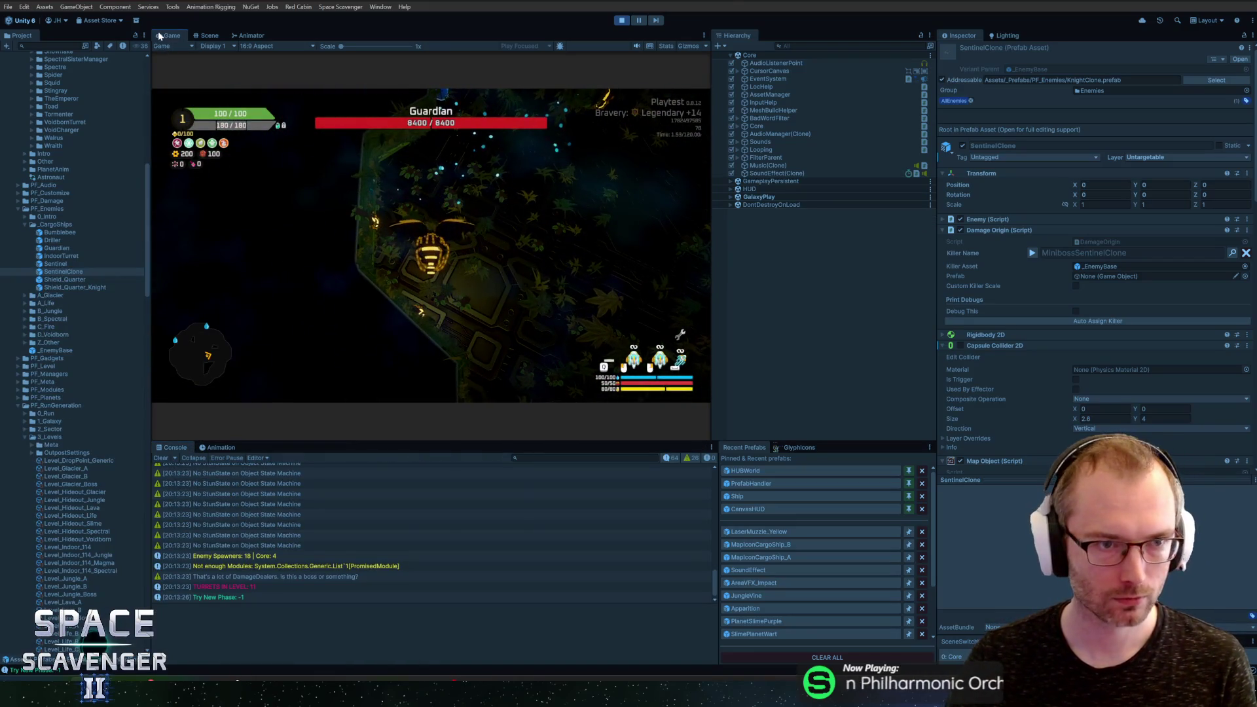
double_click(169, 35)
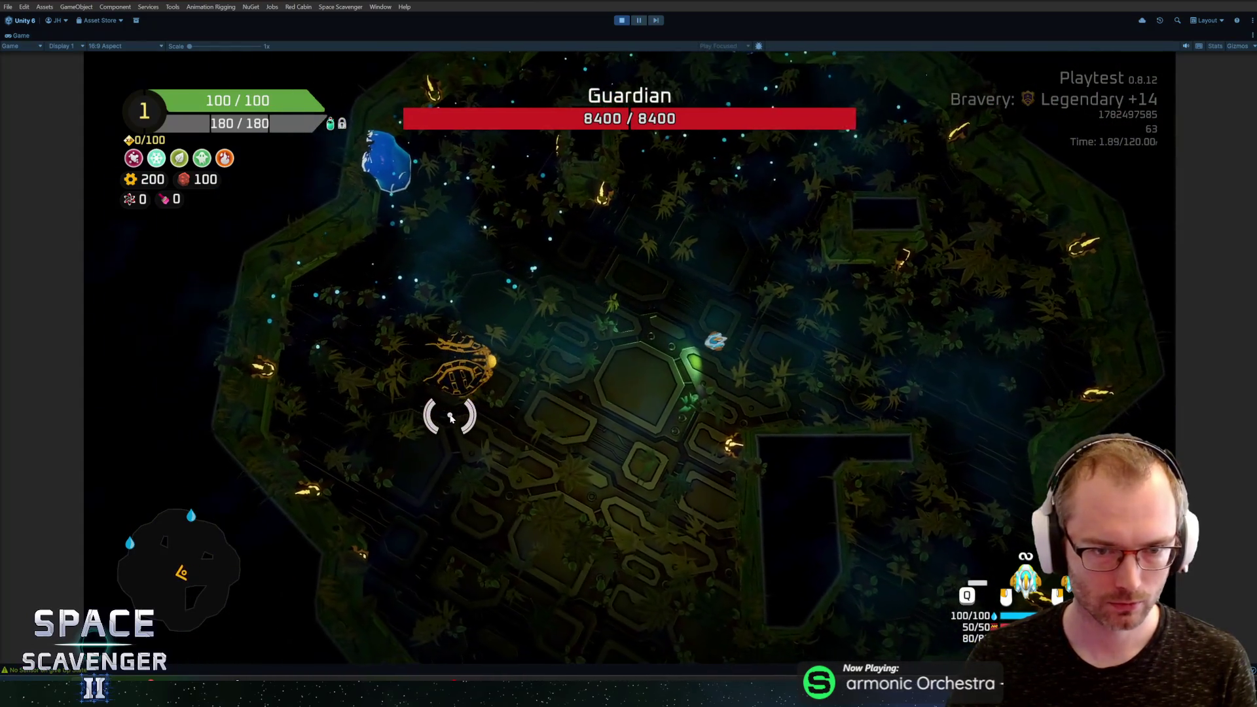
key("s")
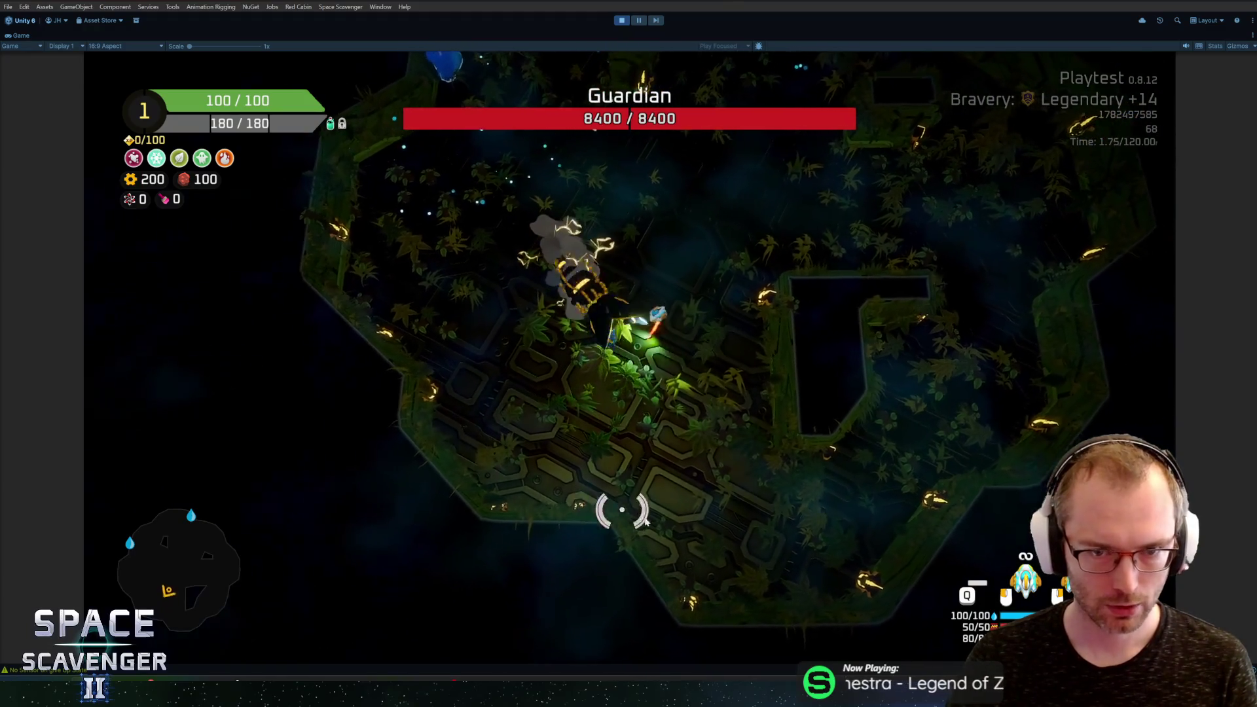
key("grave")
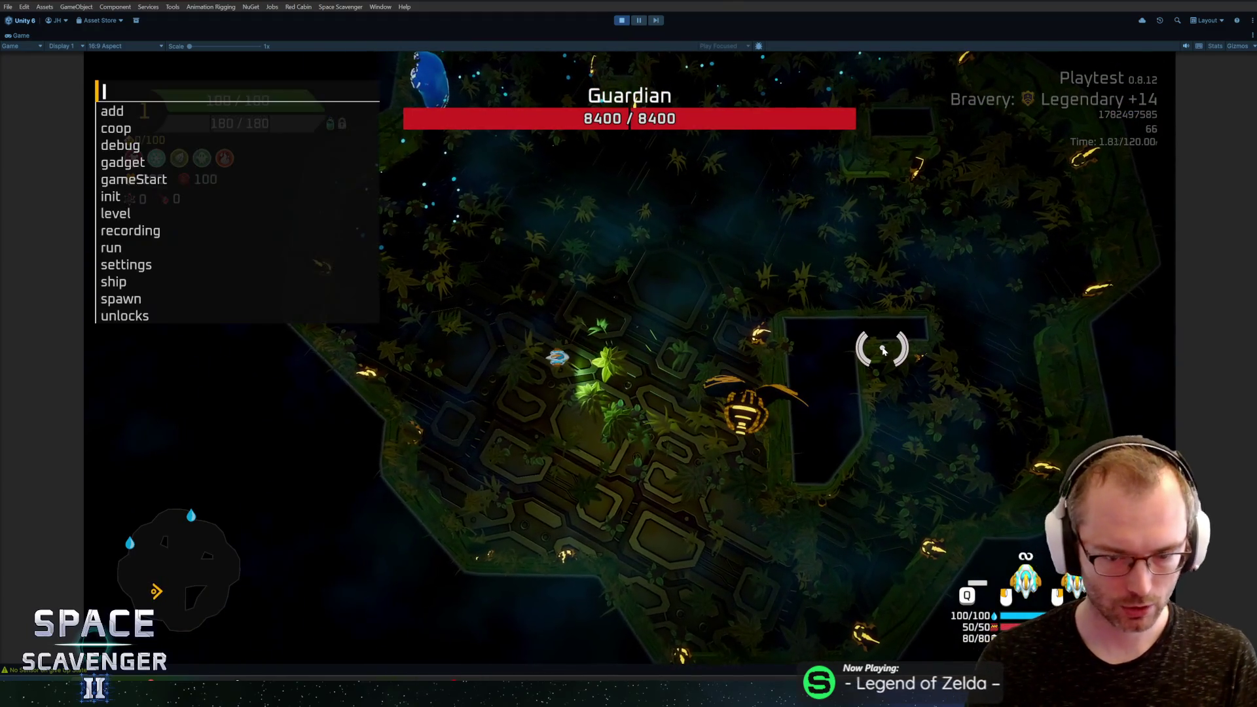
type("debug damageAll")
key("Return")
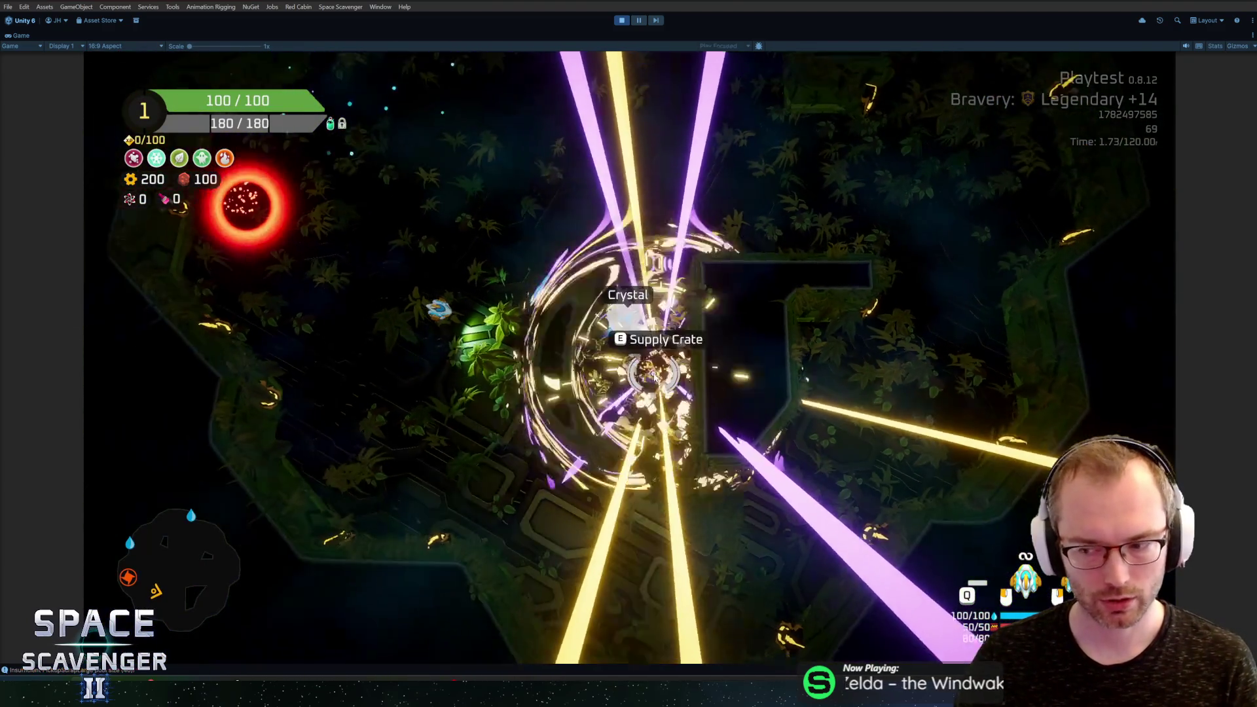
key("s")
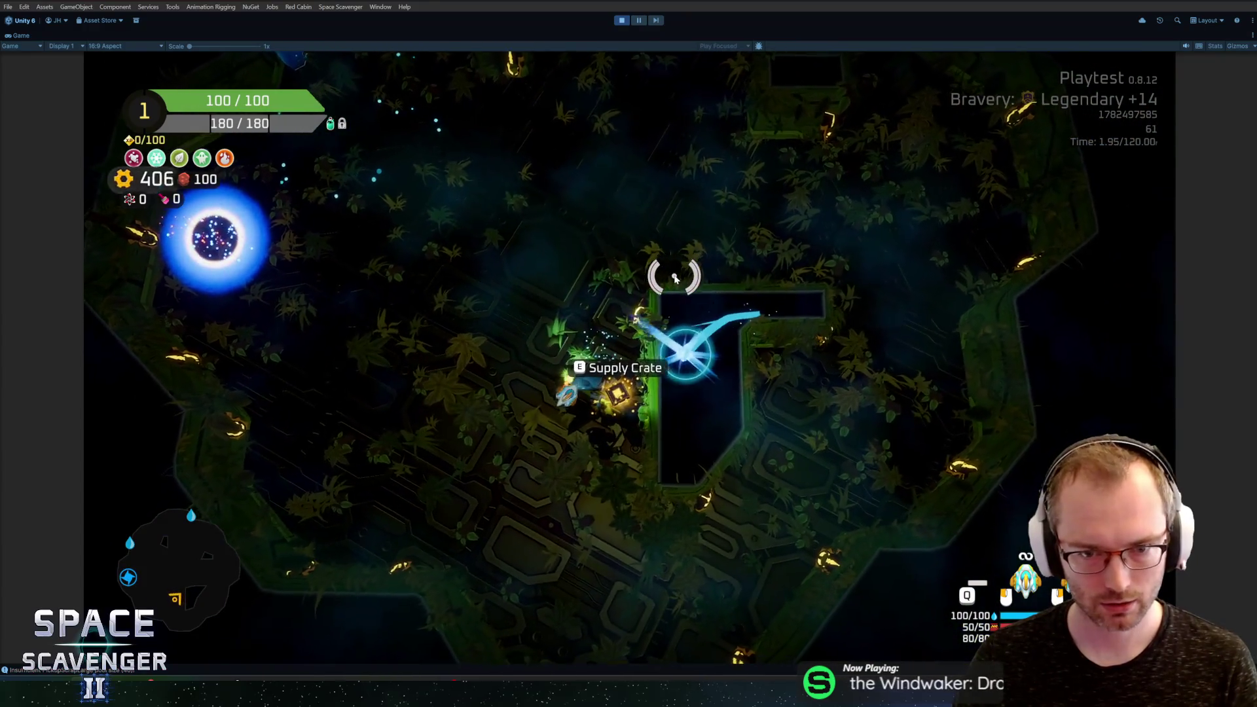
key("e")
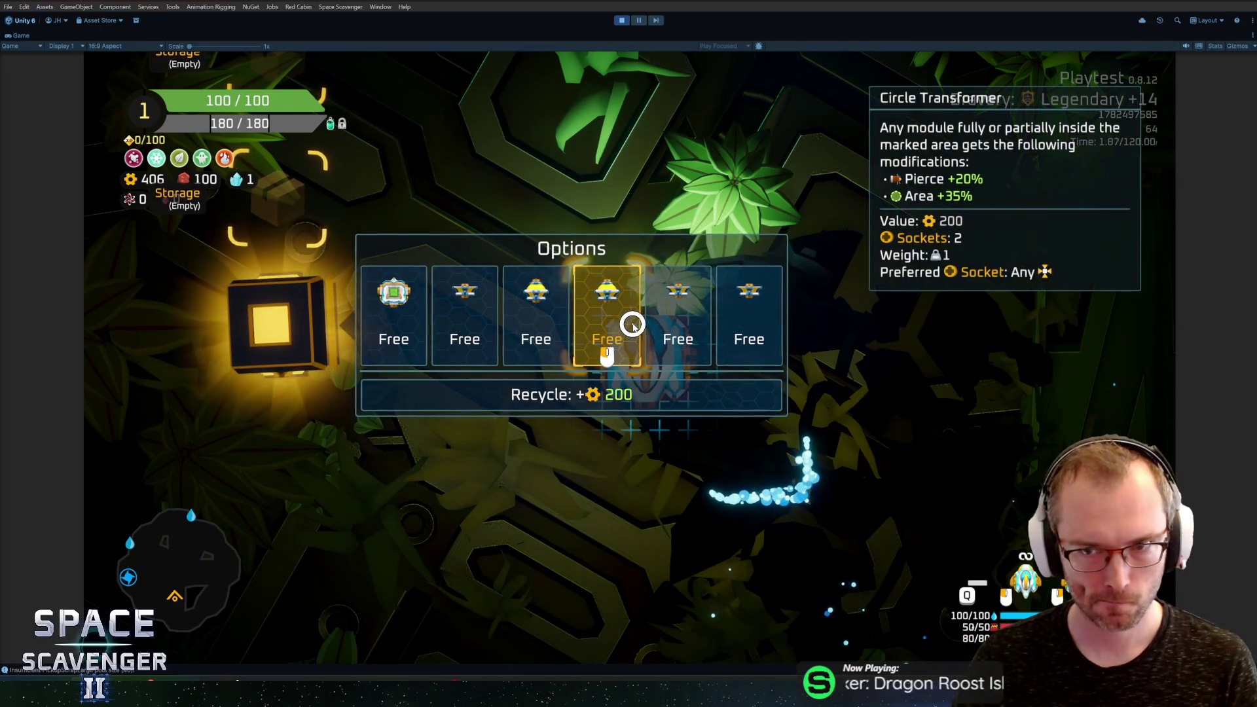
Step: Attach the Line Transformer module beside the ship, then exit Play mode
left_click(683, 324)
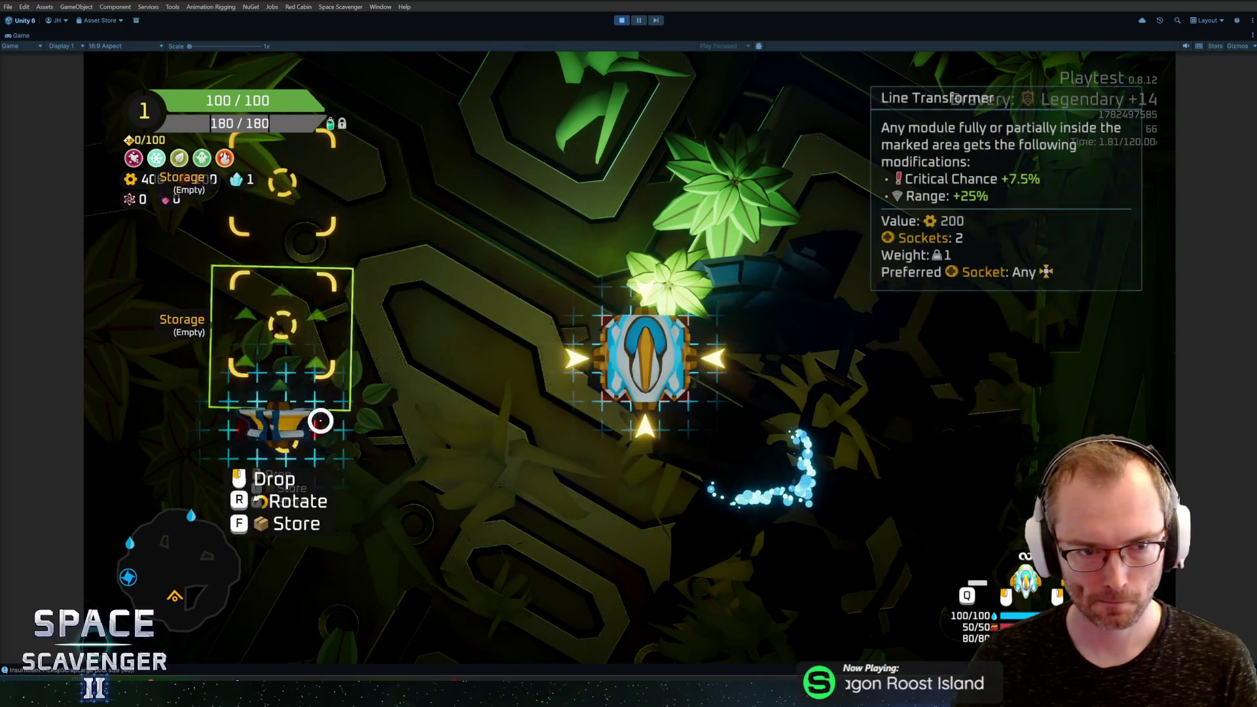
left_click(634, 305)
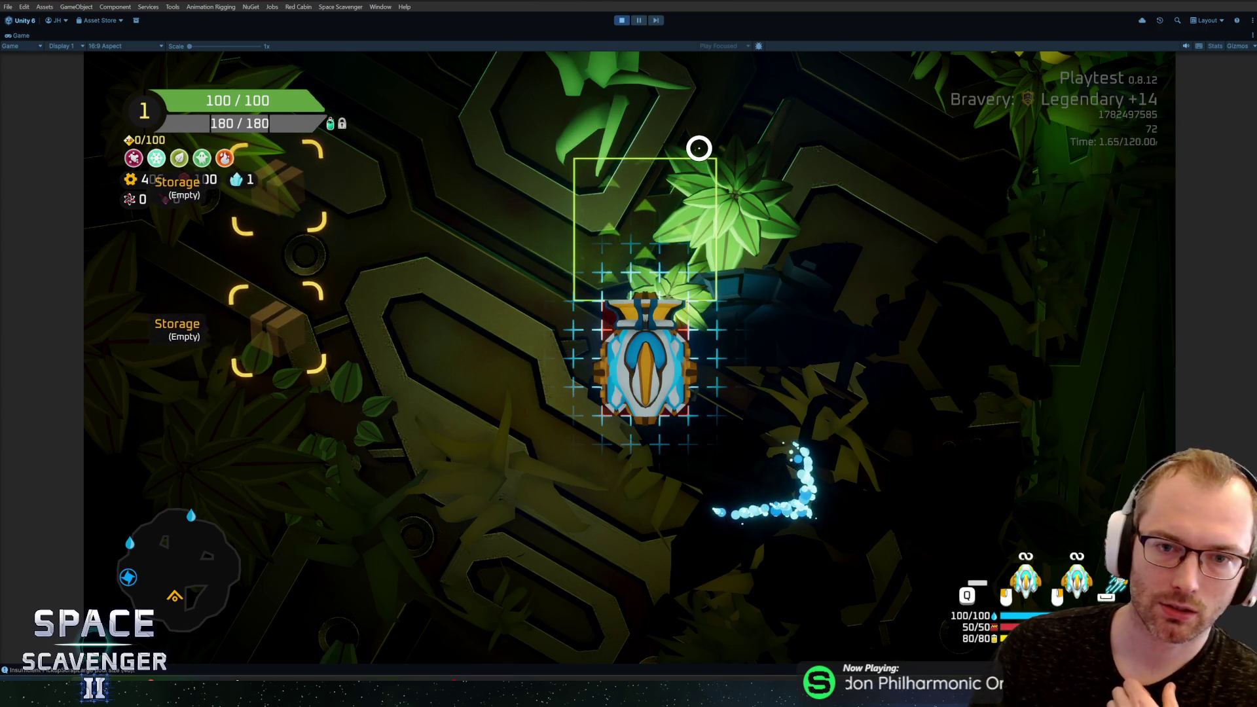
left_click(657, 271)
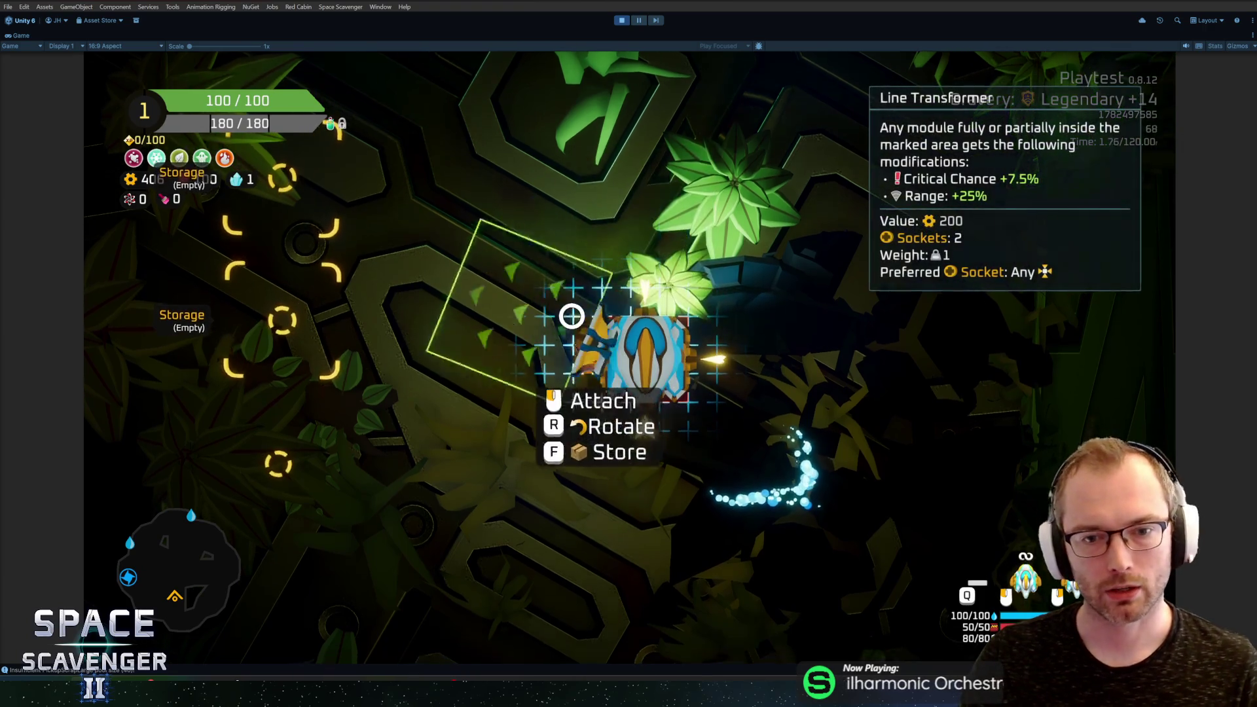
left_click(557, 321)
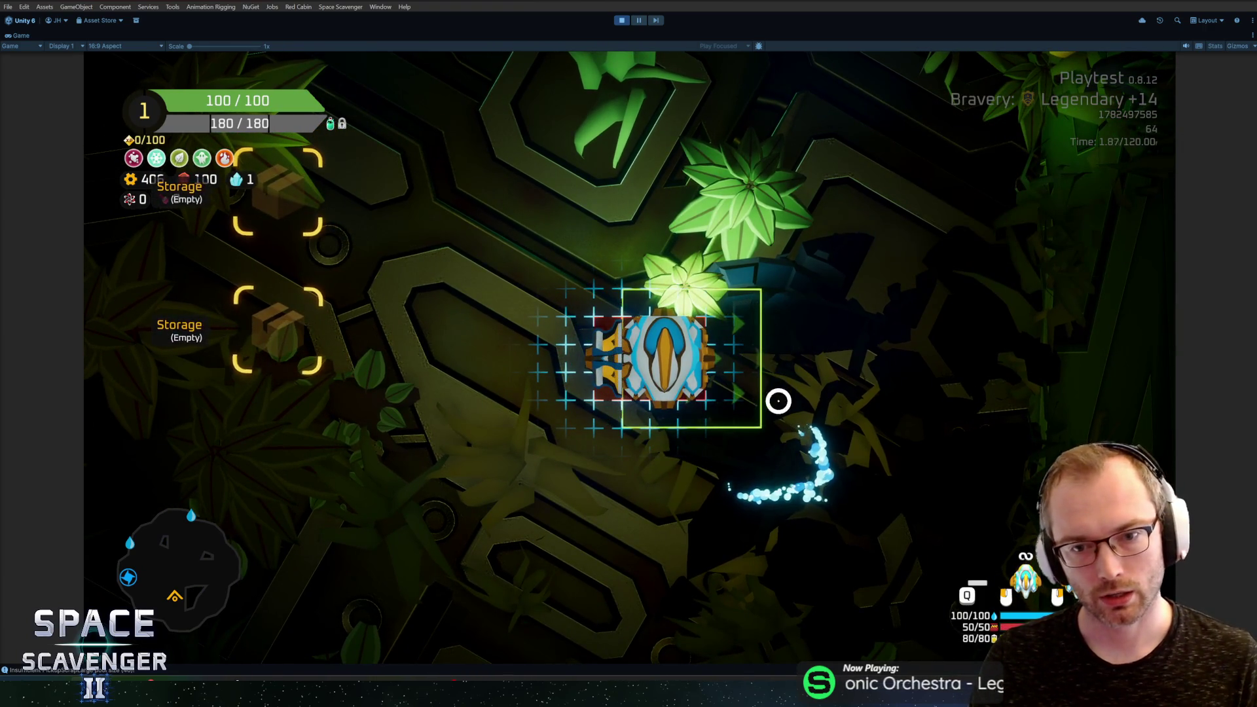
key("ctrl+p")
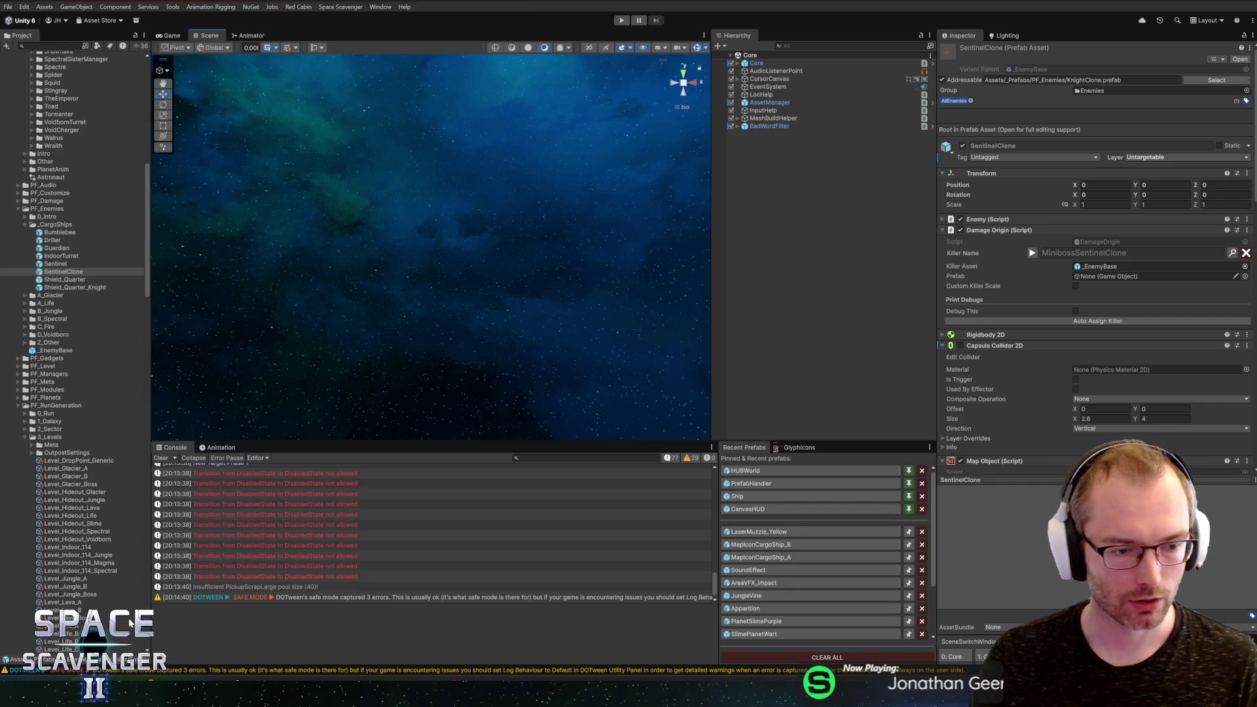
Step: On the HacknPlan board, move #2041 sector-3 miniboss and #2110 mushroom-visuals into Completed
left_click(321, 629)
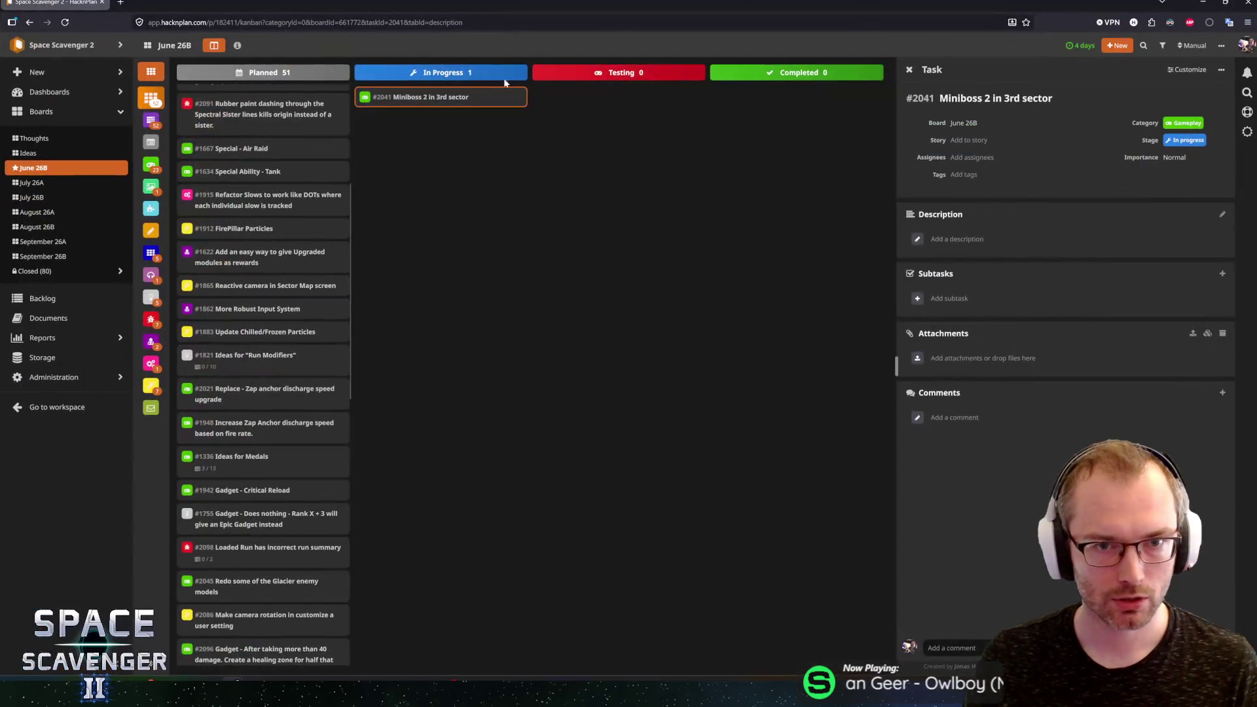
mouse_move(498, 96)
left_mouse_down()
mouse_move(795, 112)
mouse_move(818, 98)
left_mouse_up()
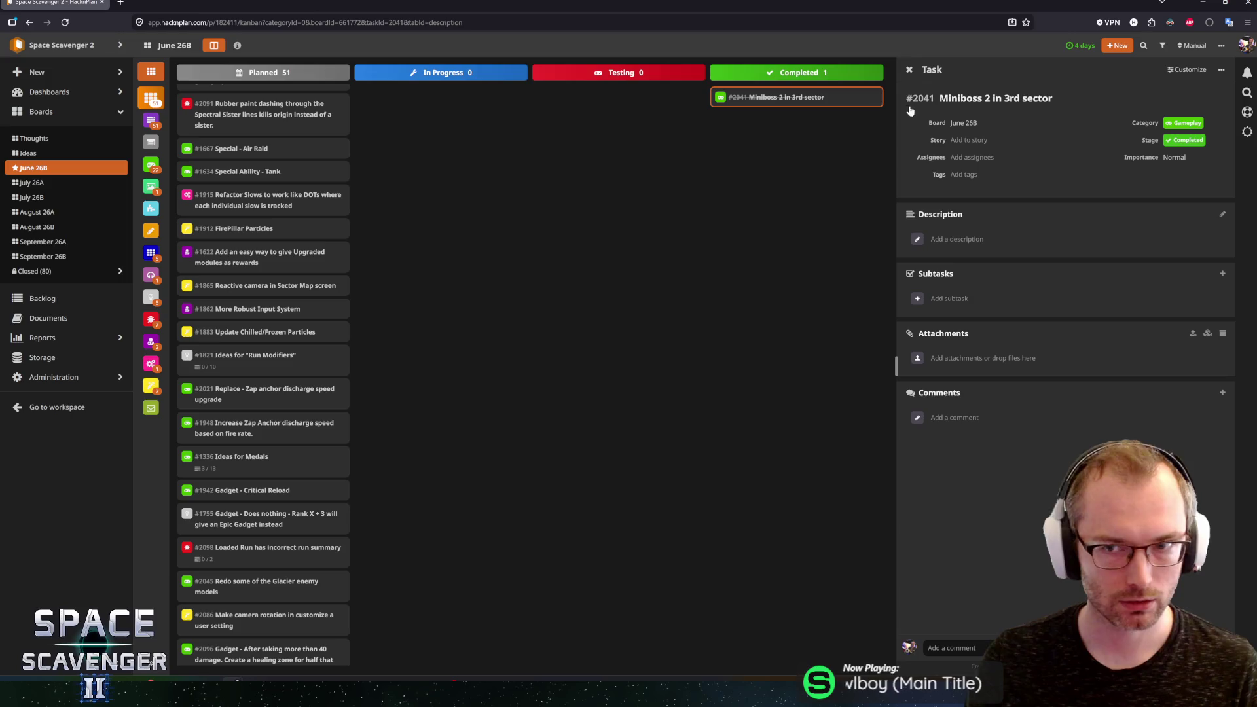
left_click(910, 69)
scroll(328, 340, "down", 15)
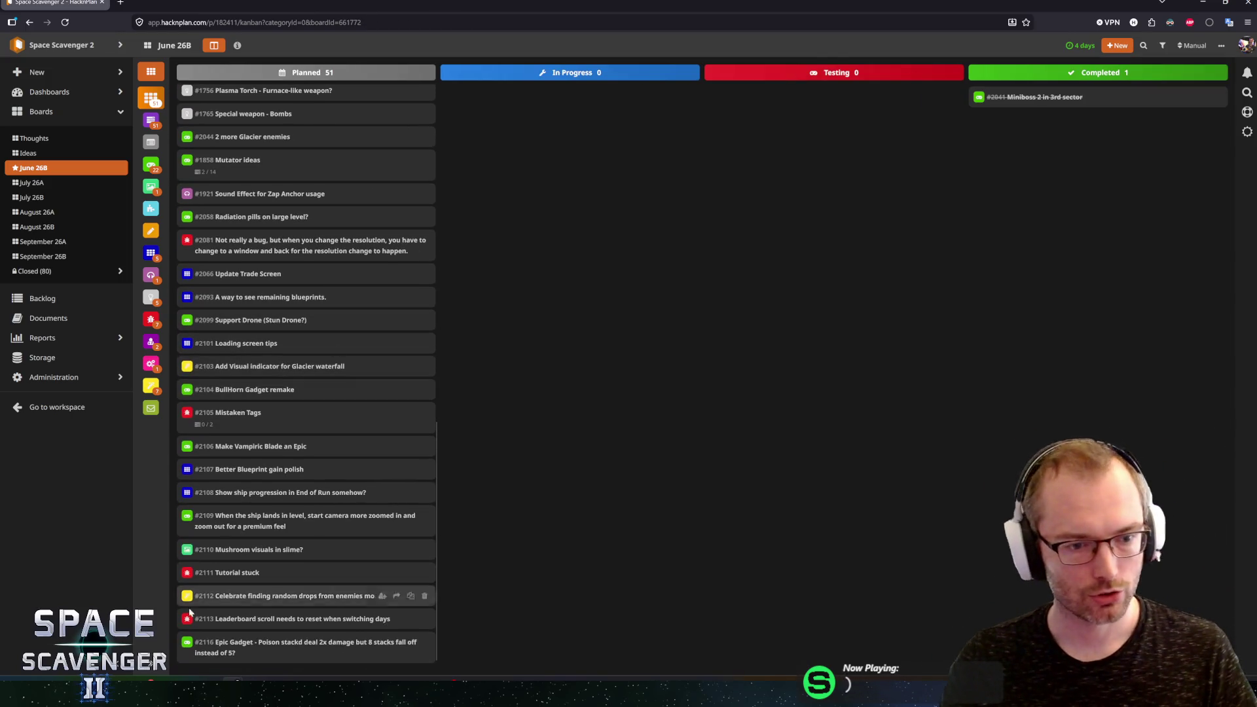
mouse_move(233, 551)
left_mouse_down()
mouse_move(506, 328)
mouse_move(269, 555)
mouse_move(268, 593)
mouse_move(431, 392)
mouse_move(536, 166)
left_mouse_up()
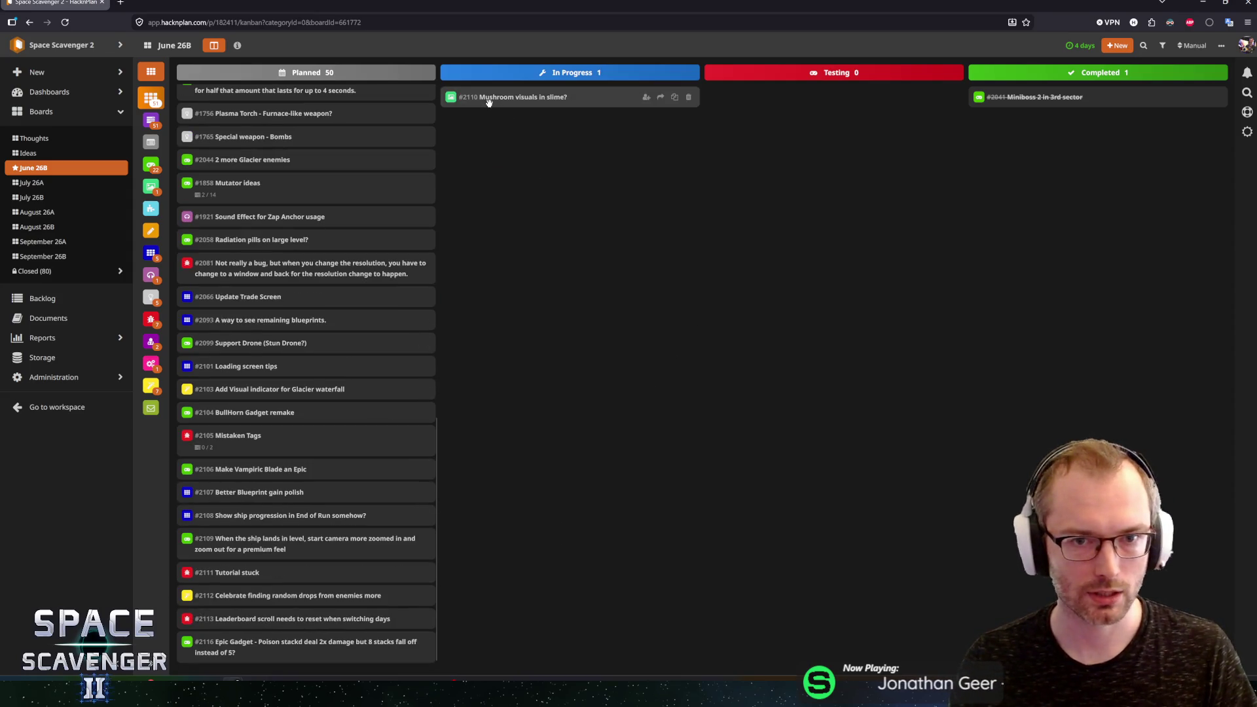
left_click_drag(486, 95, 1021, 96)
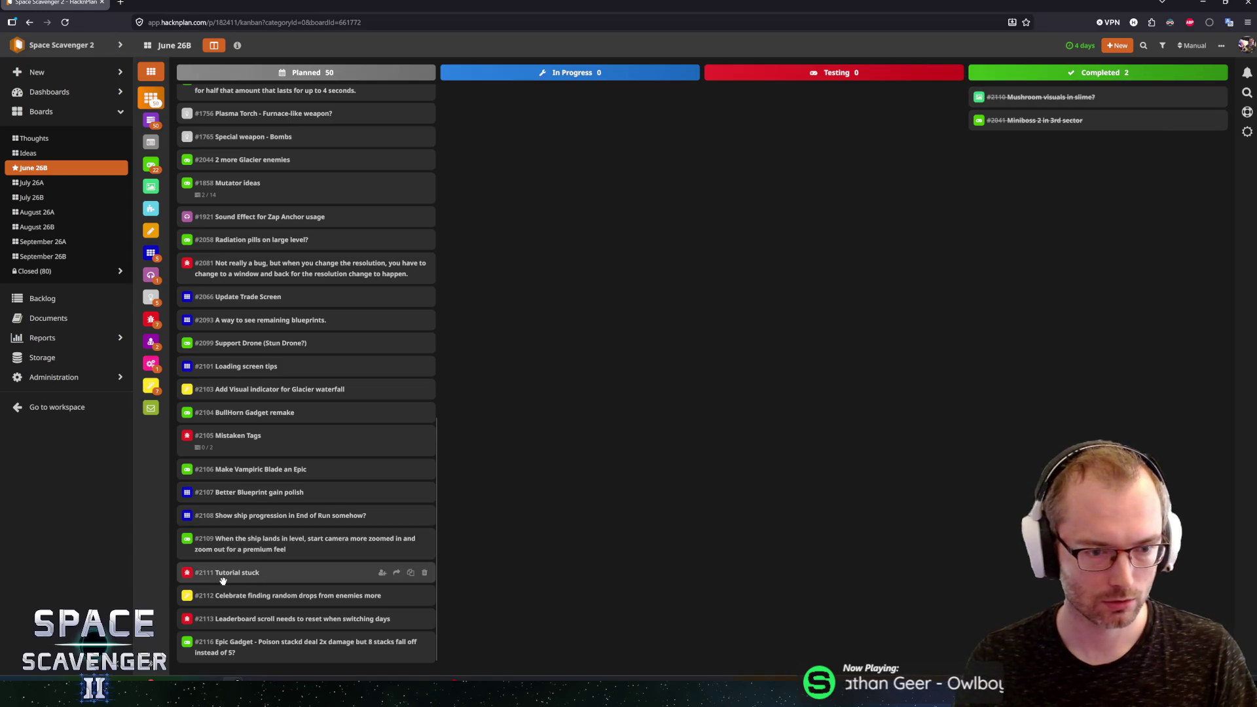
Step: Move Tutorial stuck, the leaderboard-scroll task and Mistaken Tags into In Progress
left_click_drag(223, 580, 504, 243)
scroll(275, 549, "down", 2)
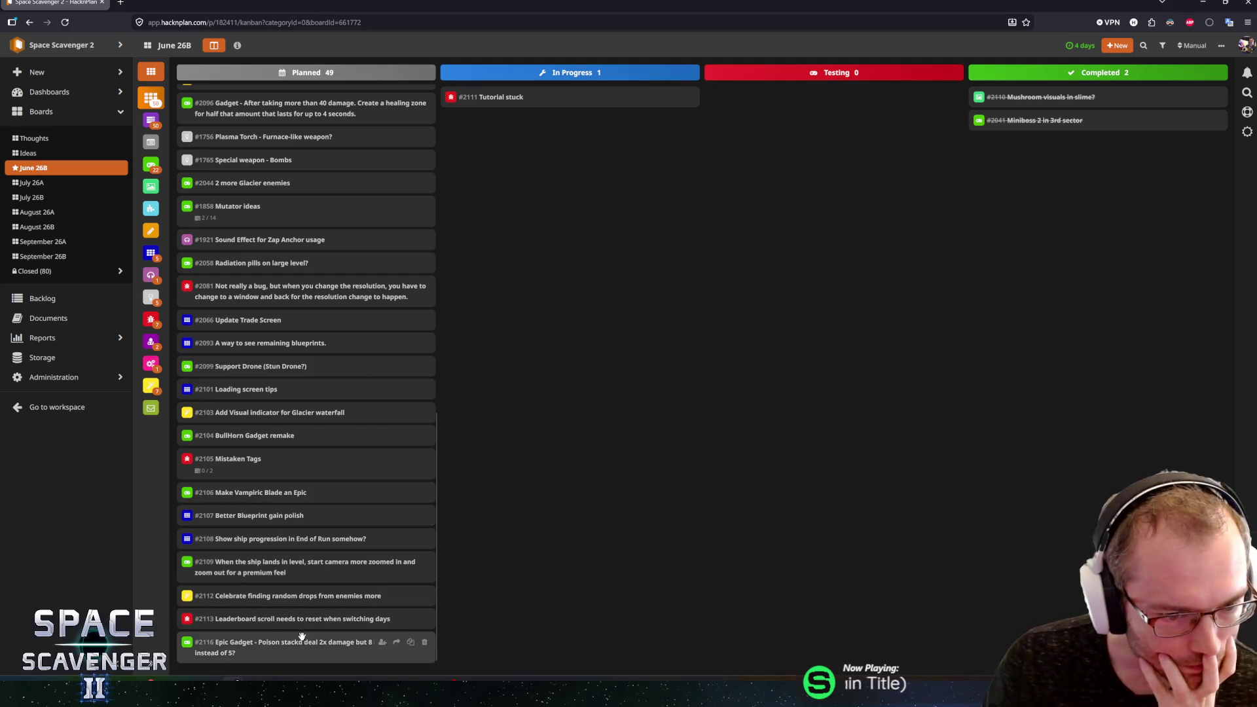
left_click_drag(279, 618, 506, 388)
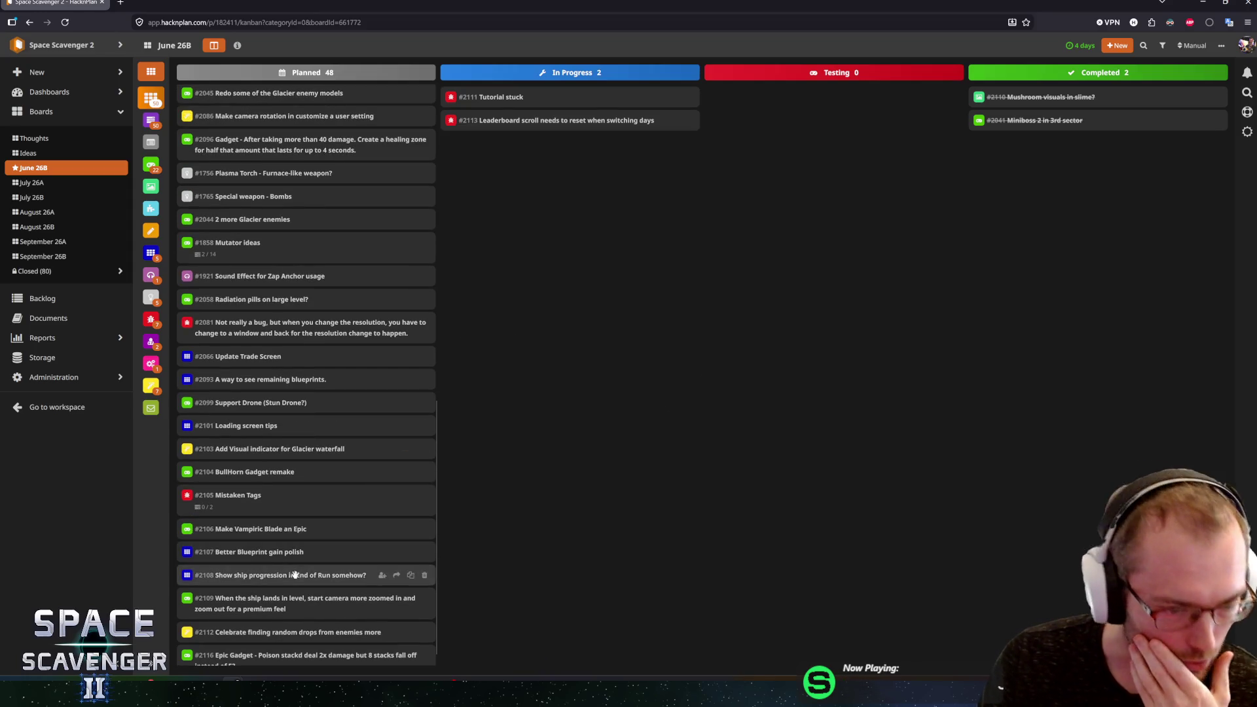
scroll(283, 555, "down", 1)
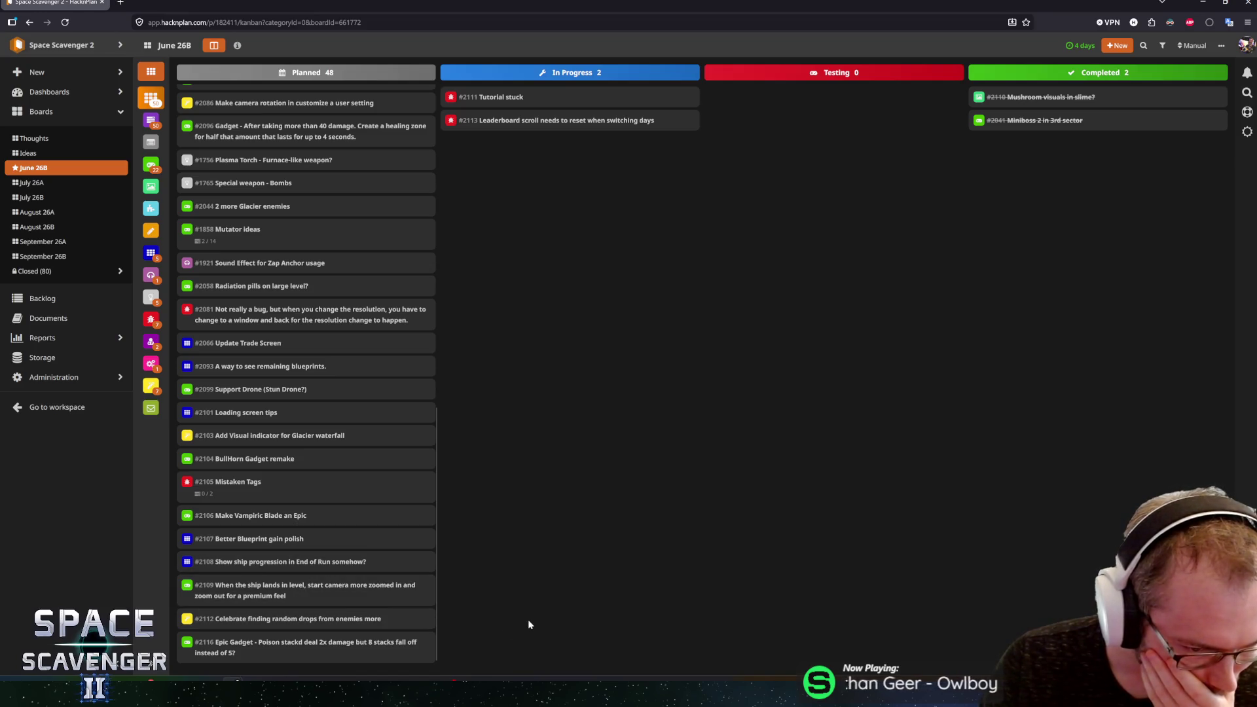
scroll(346, 589, "up", 3)
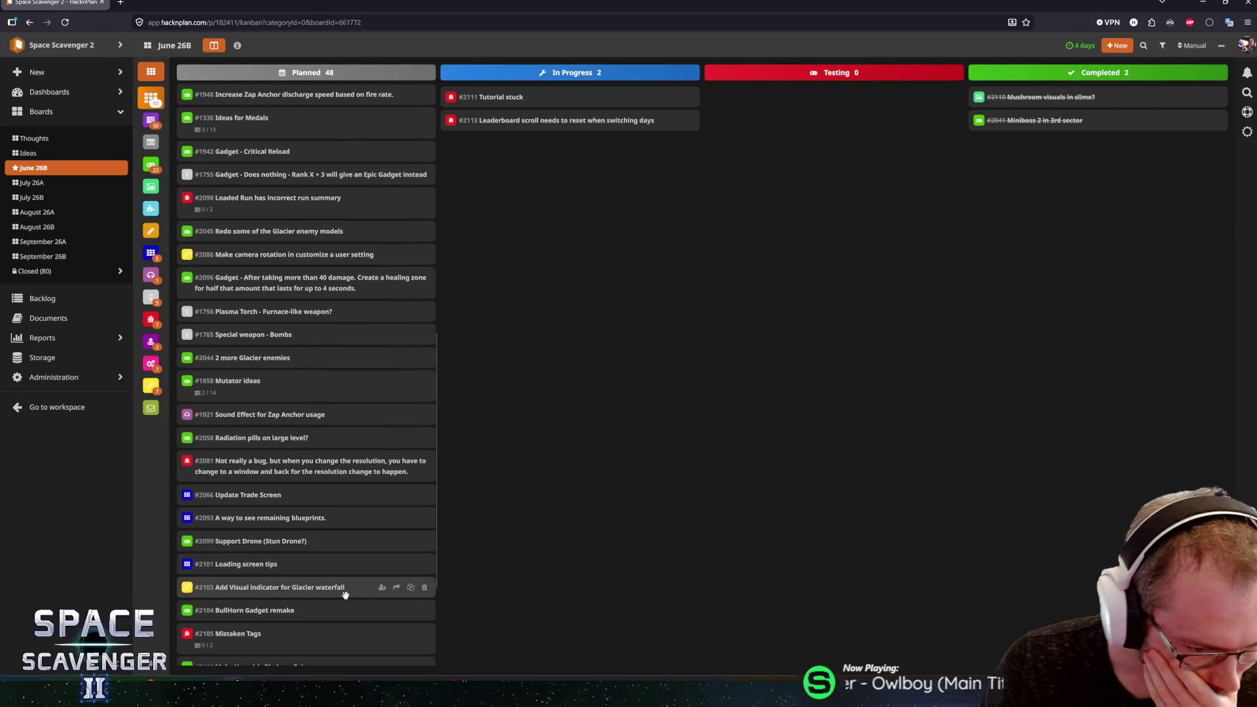
scroll(346, 596, "down", 1)
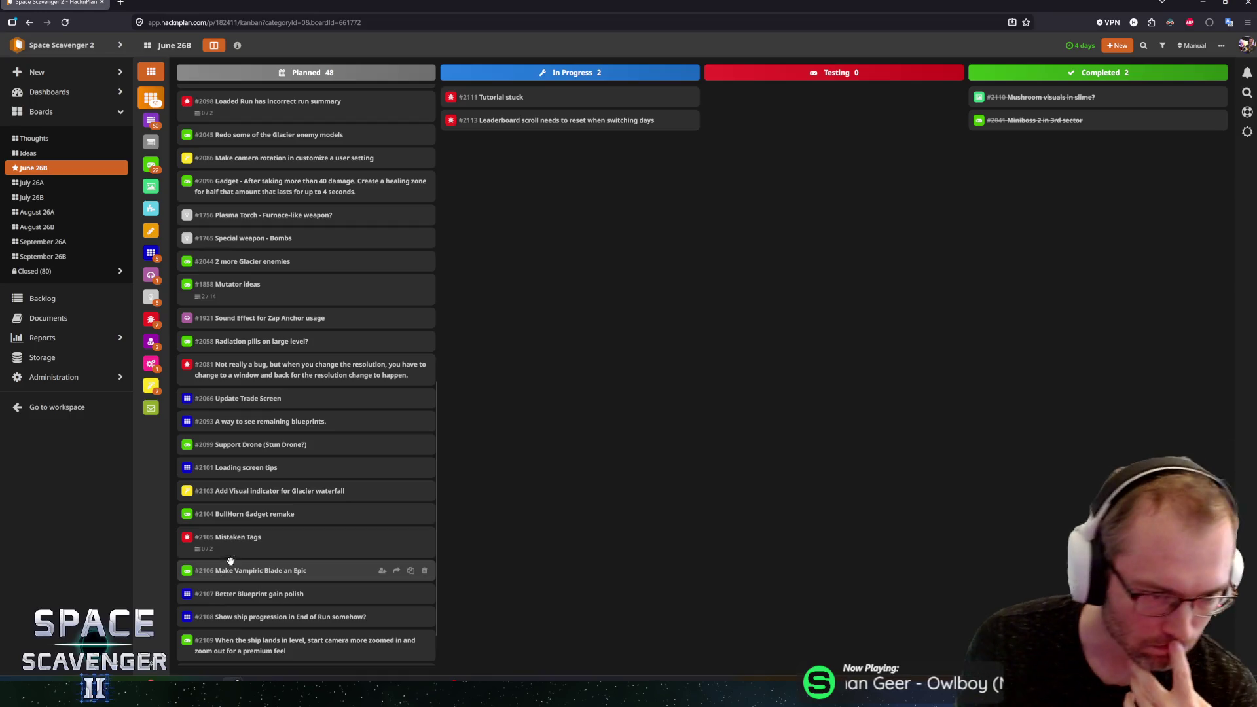
mouse_move(228, 548)
left_mouse_down()
mouse_move(573, 277)
mouse_move(558, 215)
left_mouse_up()
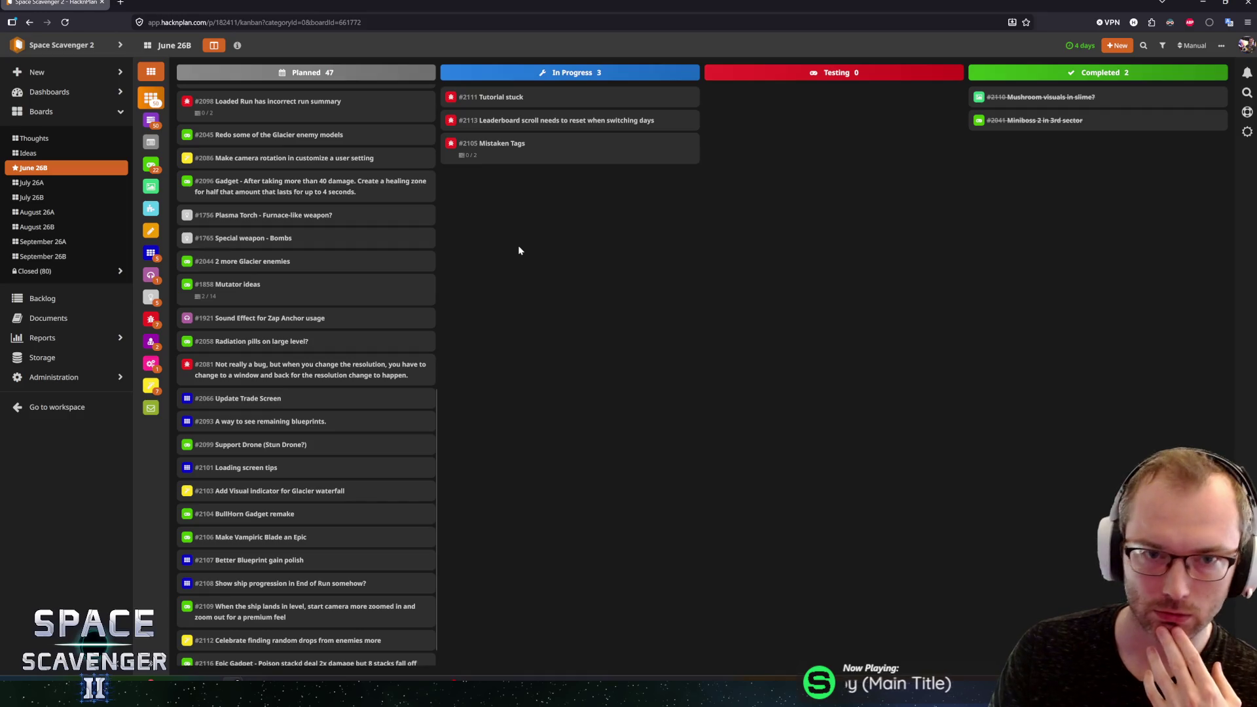
Step: Resize the browser window and bring the Unity Editor back to the front
mouse_move(469, 5)
left_mouse_down()
mouse_move(476, 24)
mouse_move(455, 93)
mouse_move(431, 55)
left_mouse_up()
left_click_drag(1031, 327, 1143, 328)
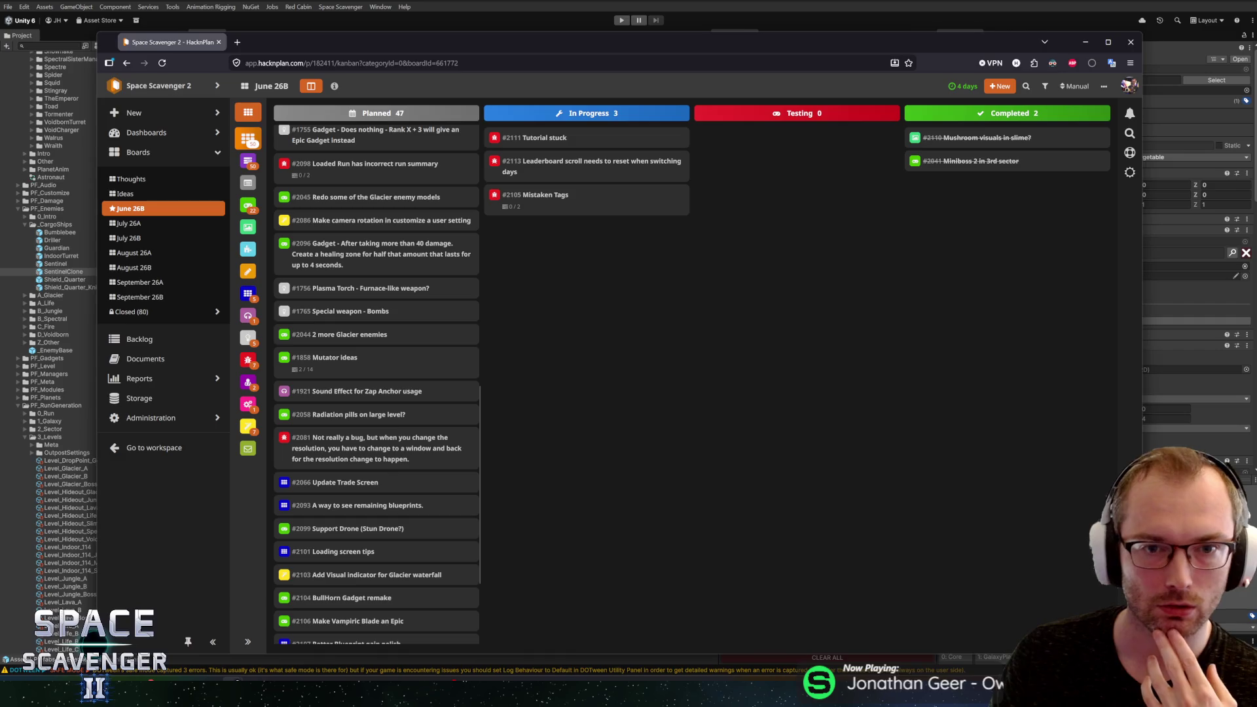
scroll(415, 426, "up", 10)
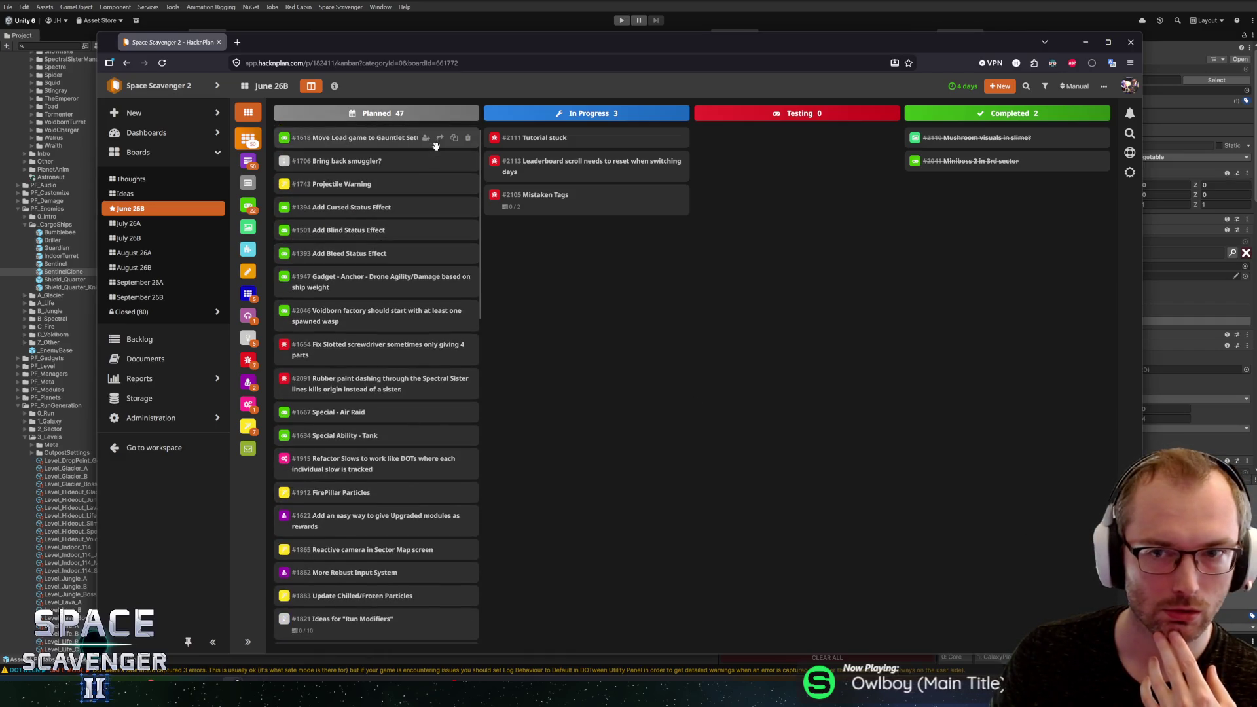
left_click(534, 5)
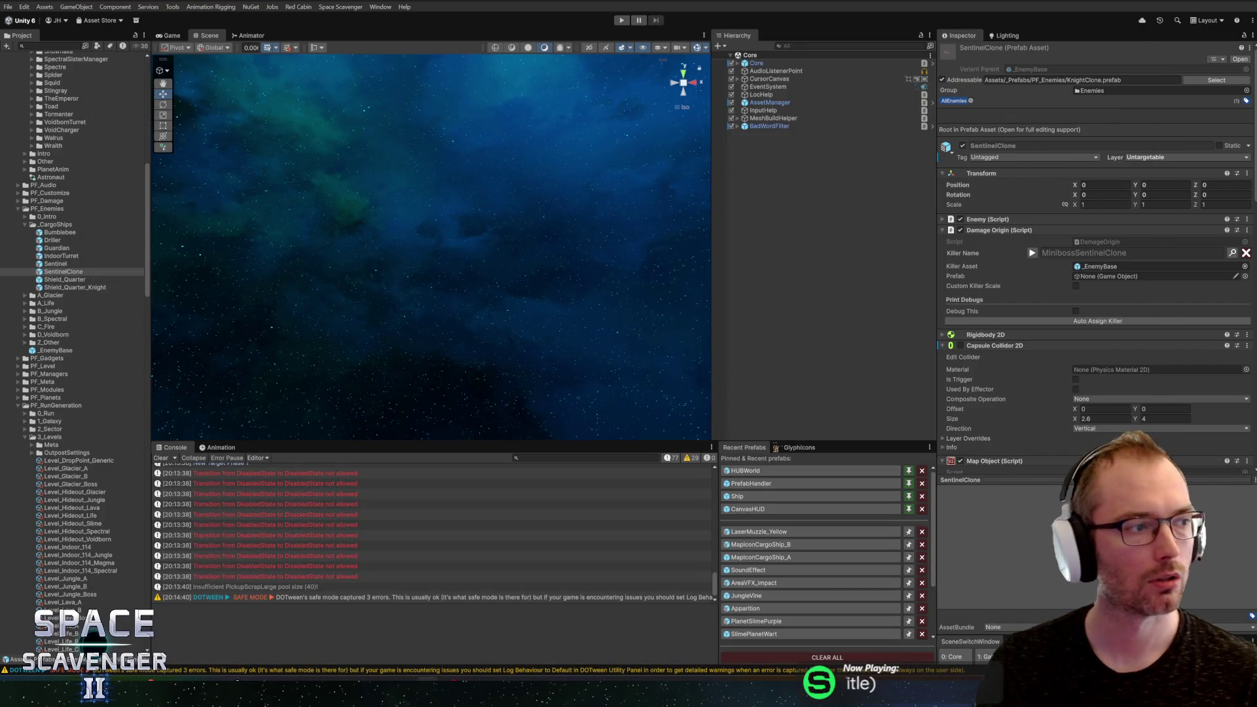
Step: Start a playtest with the Game view maximized and run 'debug freeCam 1' in the console
left_click(622, 20)
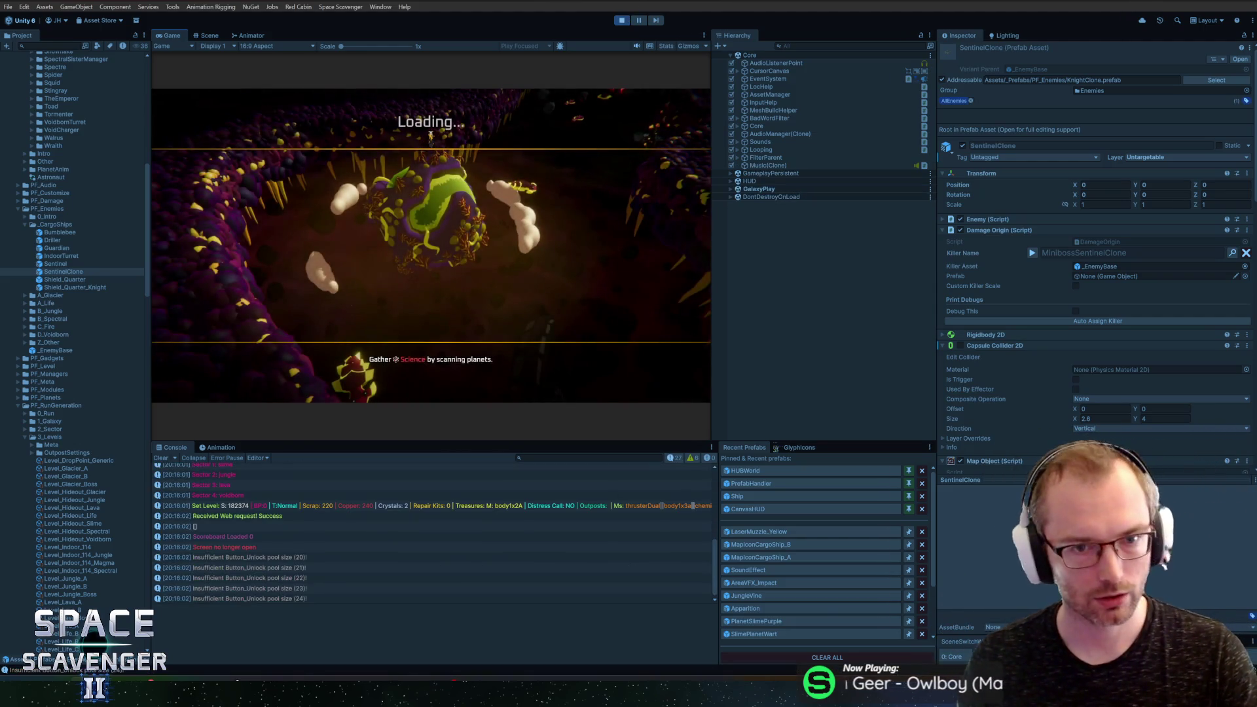
double_click(171, 36)
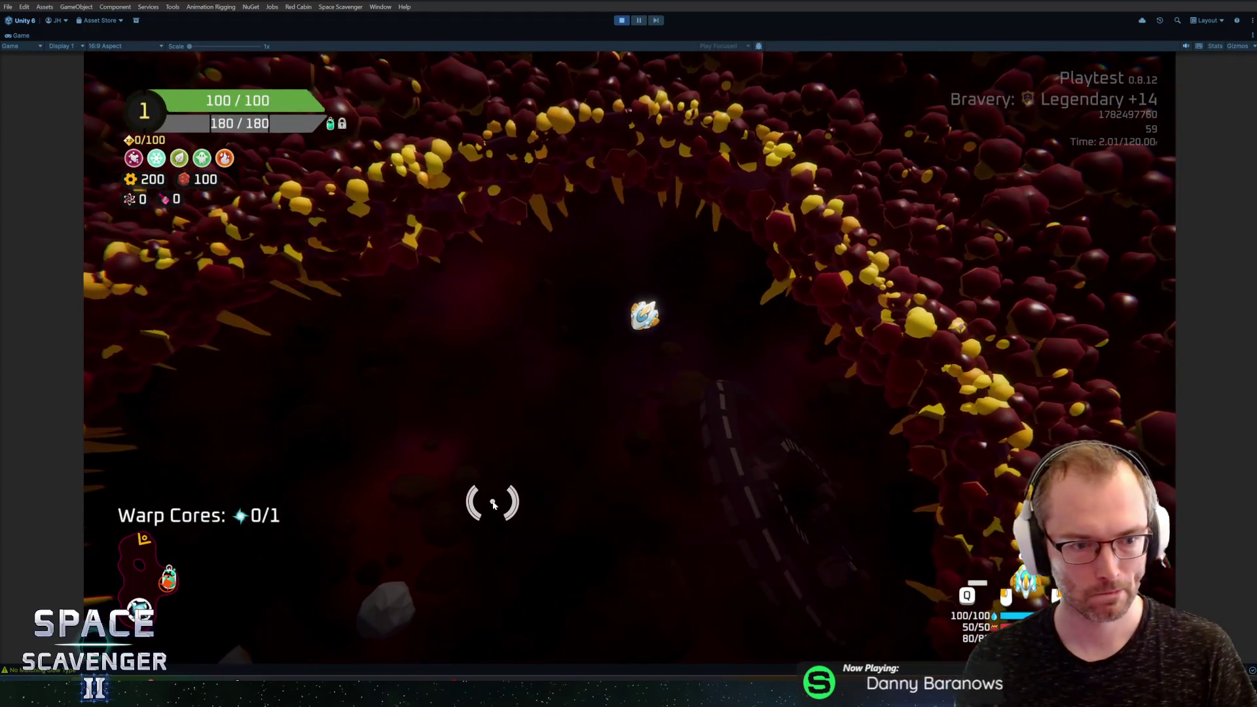
key("grave")
type("debug freeCam 1")
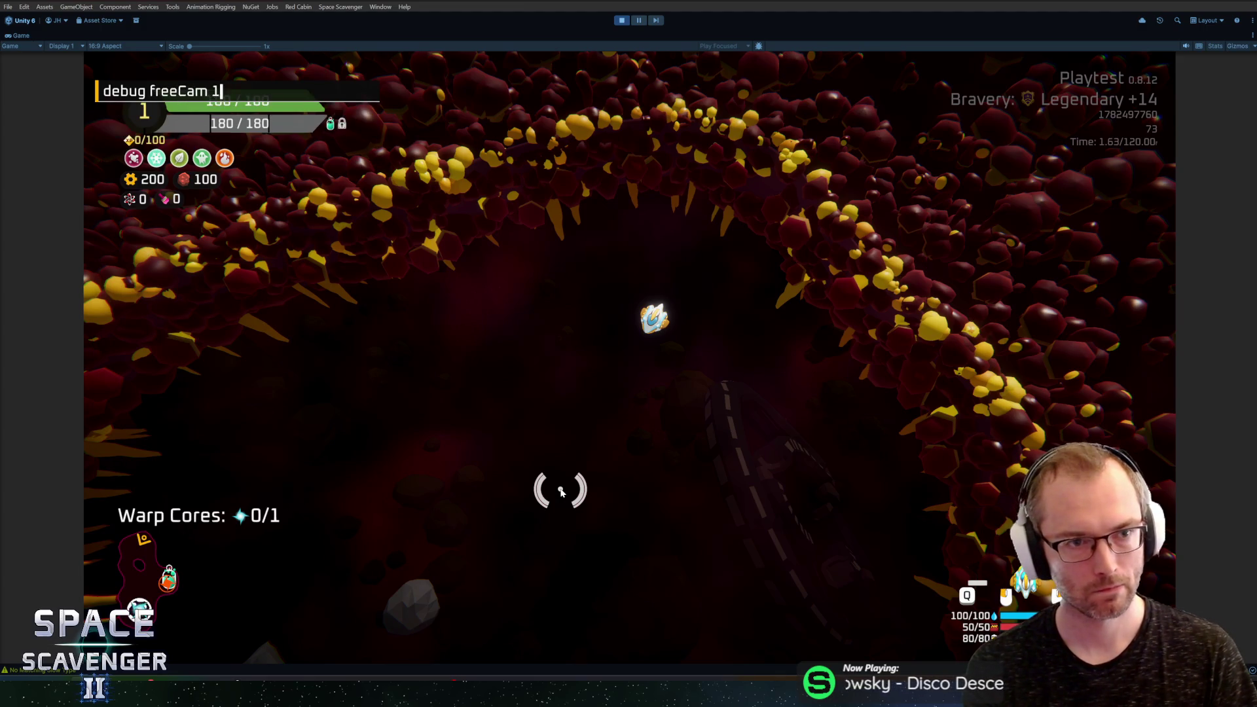
key("Return")
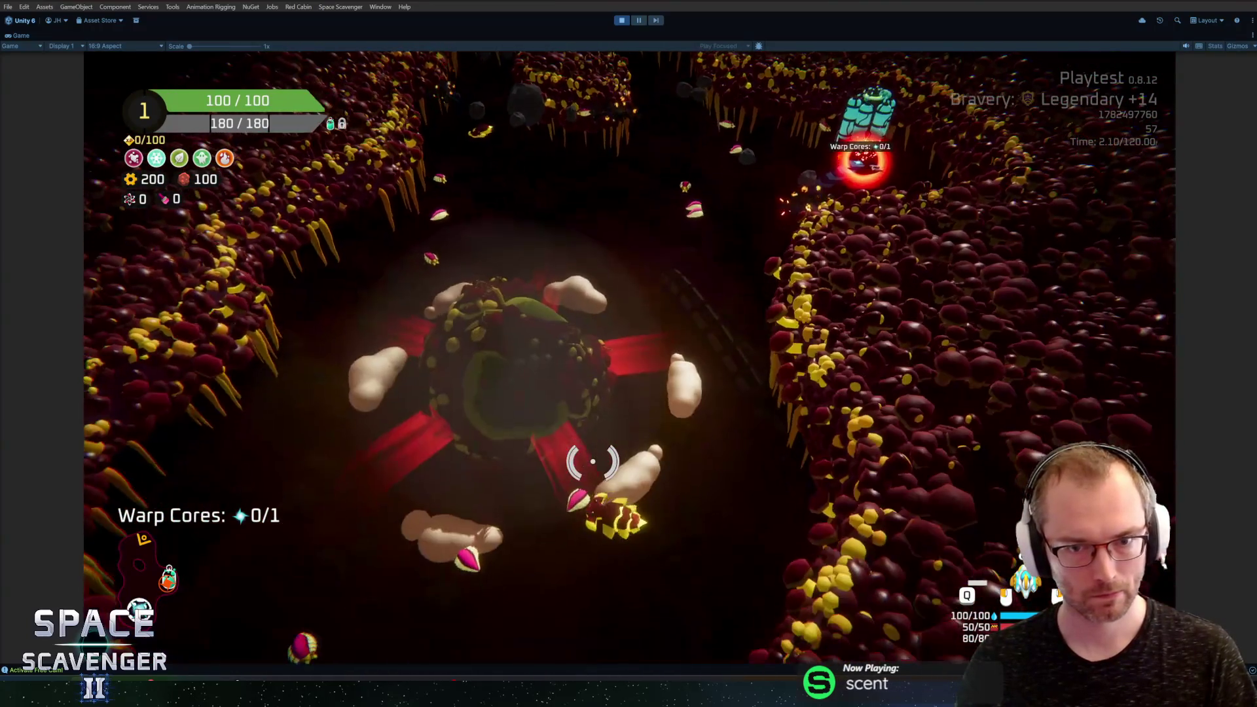
key("grave")
type("level scan")
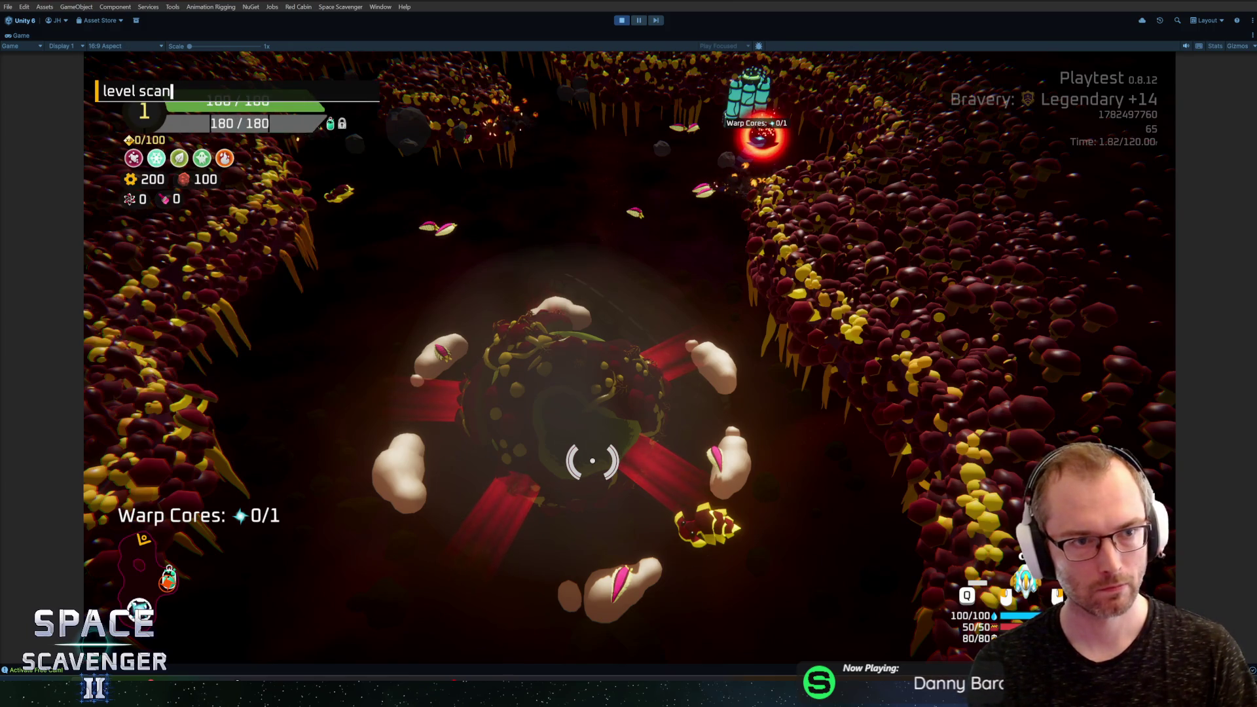
Step: Run 'level scan' to collect the warp core, making Warp Cores read 1/1
key("Return")
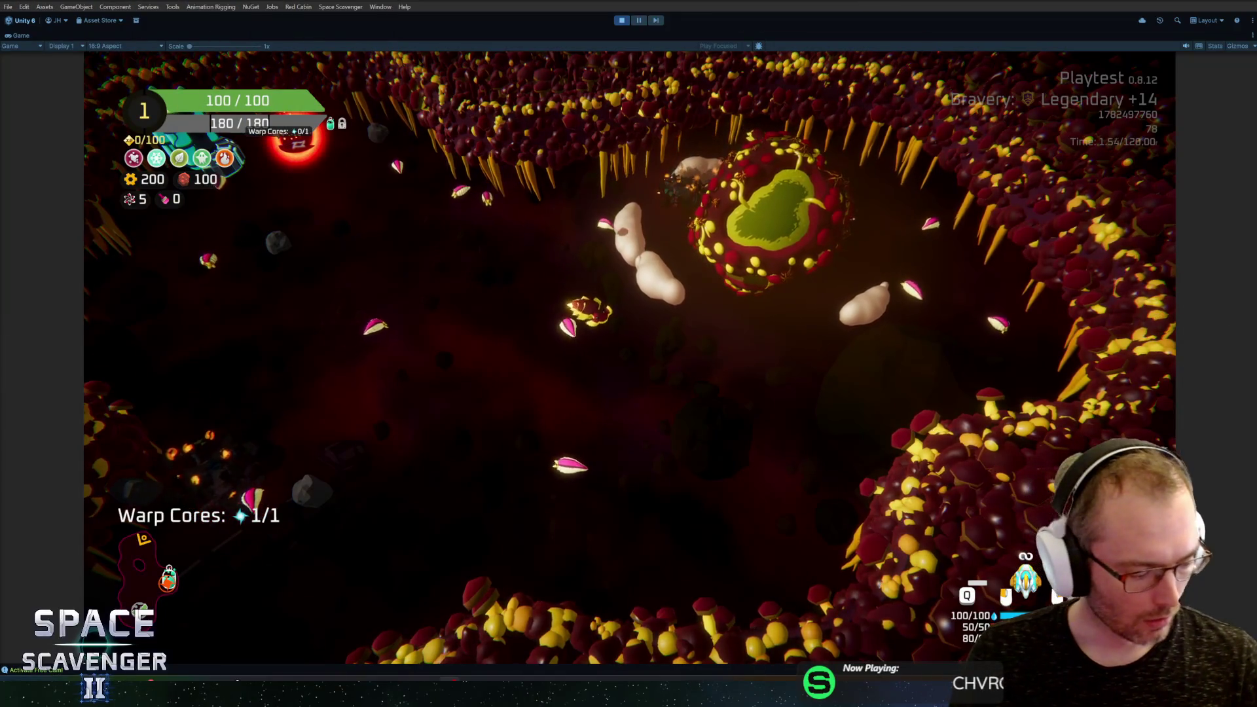
Step: Exit Play mode after the tutorial run to return to the Core scene
key("ctrl+p")
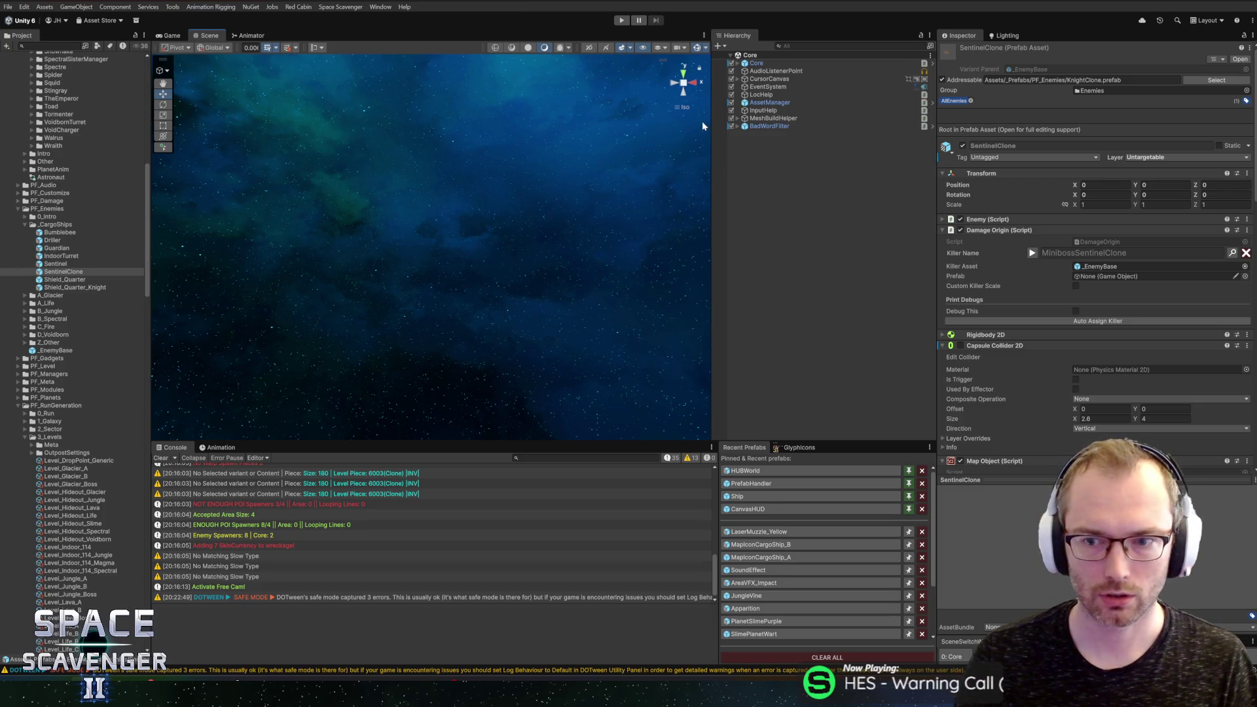
Step: Set Core's Start State to Tutorial in the Inspector and enter Play mode
left_click_drag(606, 441, 615, 429)
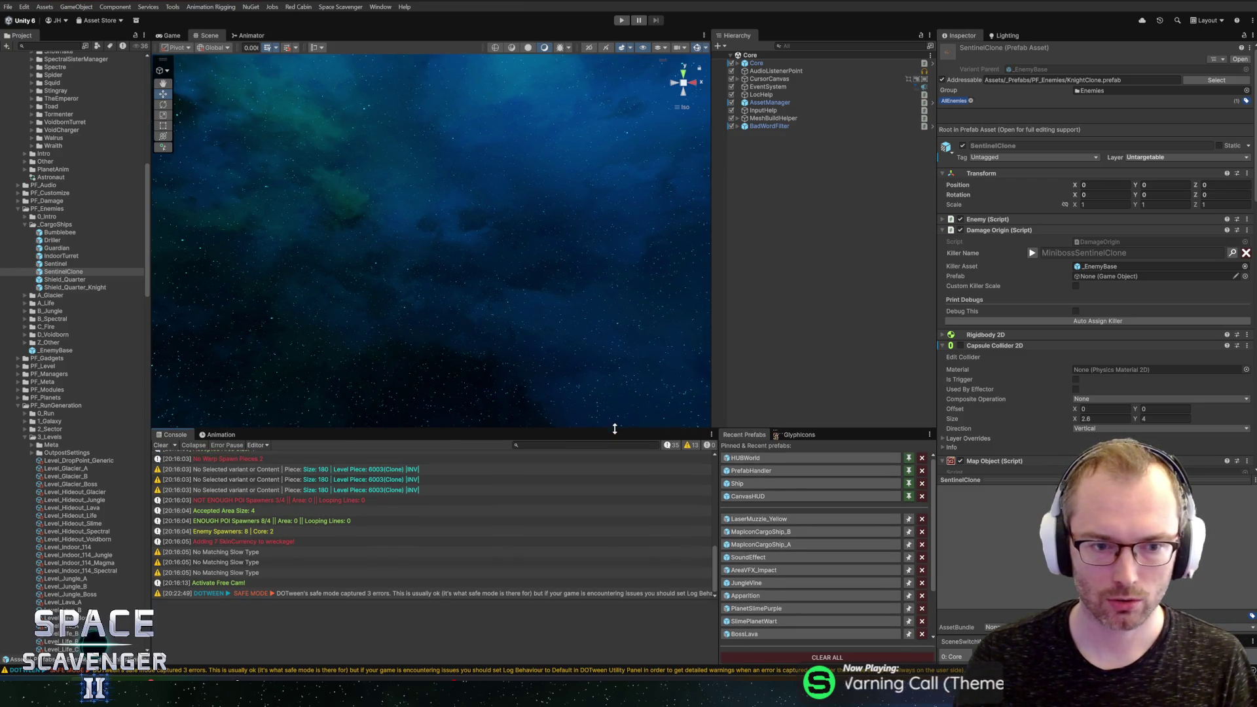
left_click(759, 63)
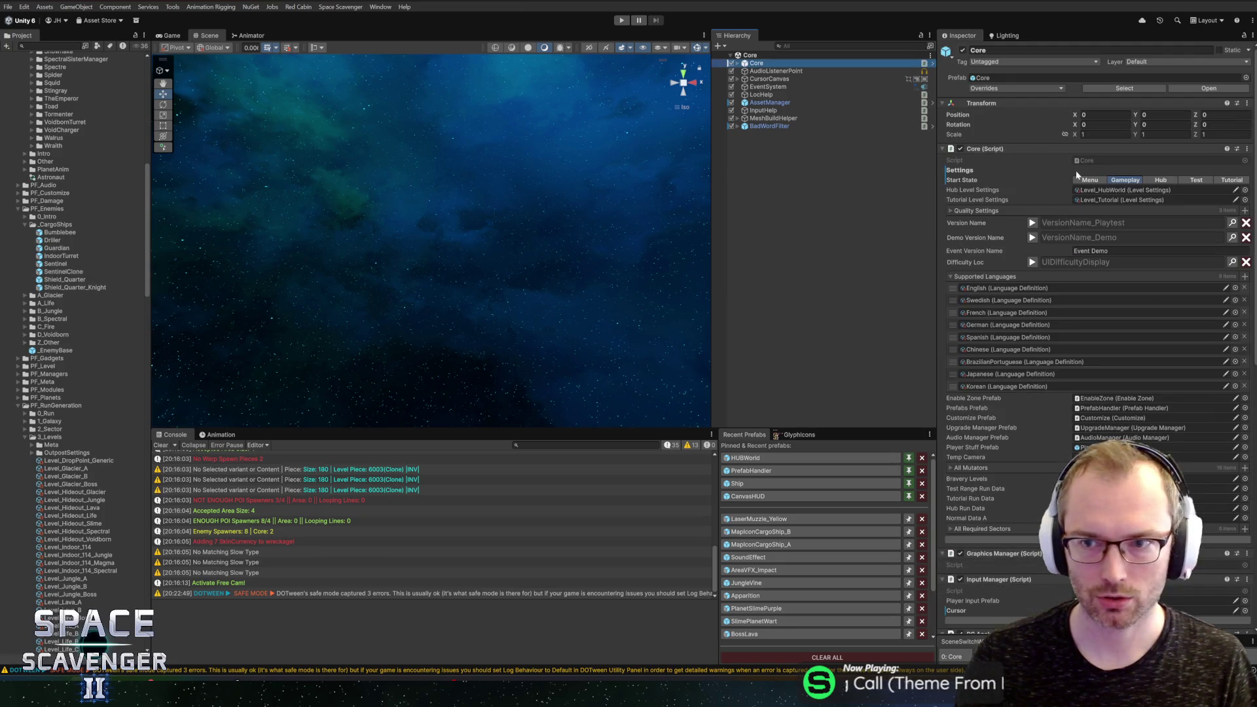
left_click(1230, 180)
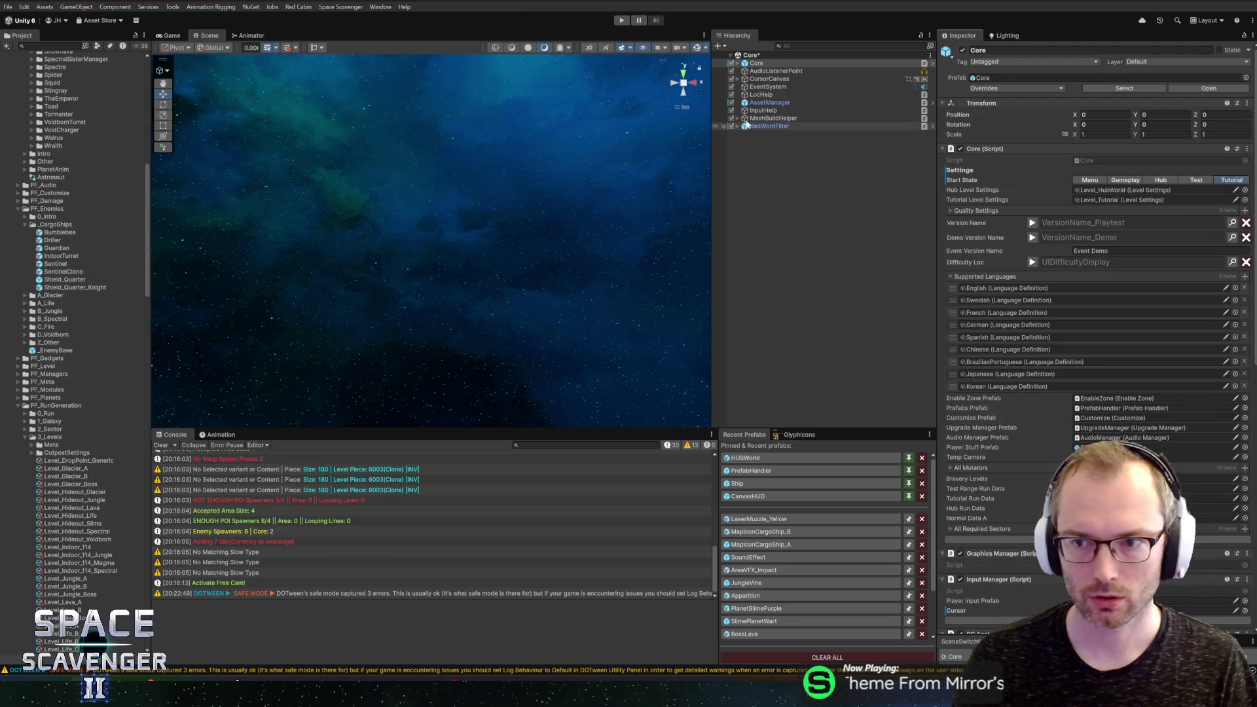
key("ctrl+p")
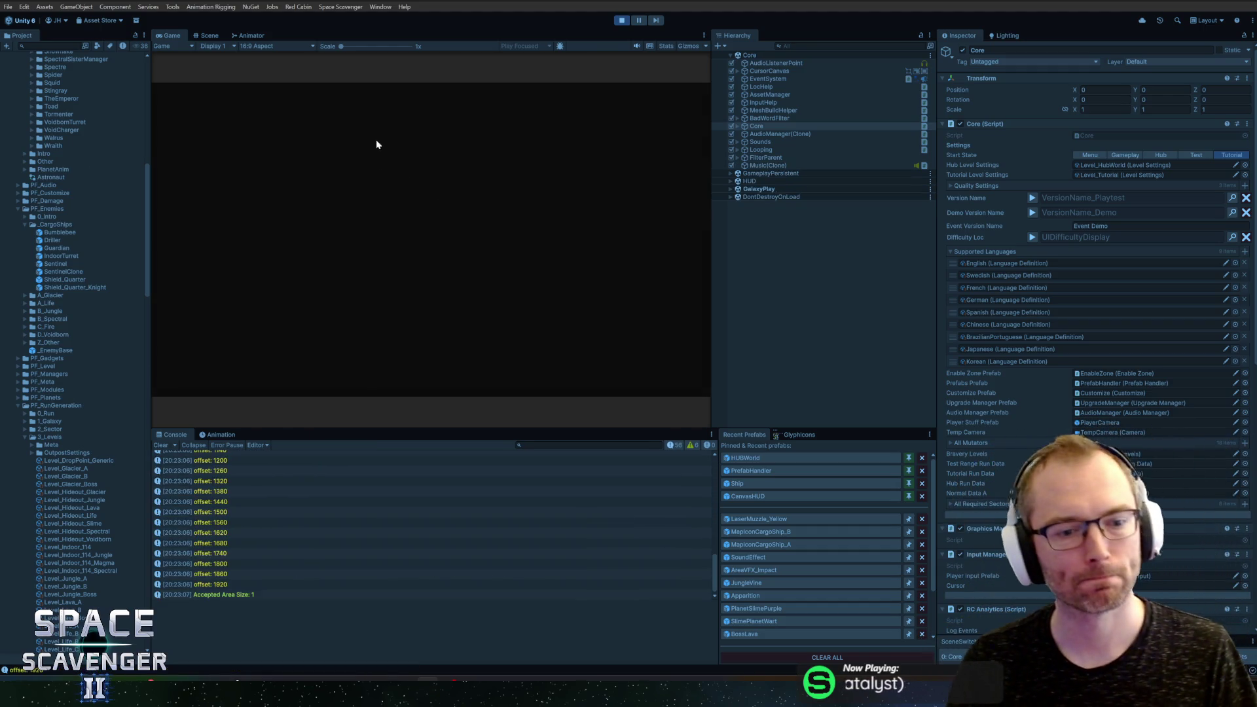
Step: Skip the intro, collect Spare Parts, take the Expansion Pack and attach Body modules and thruster
double_click(174, 34)
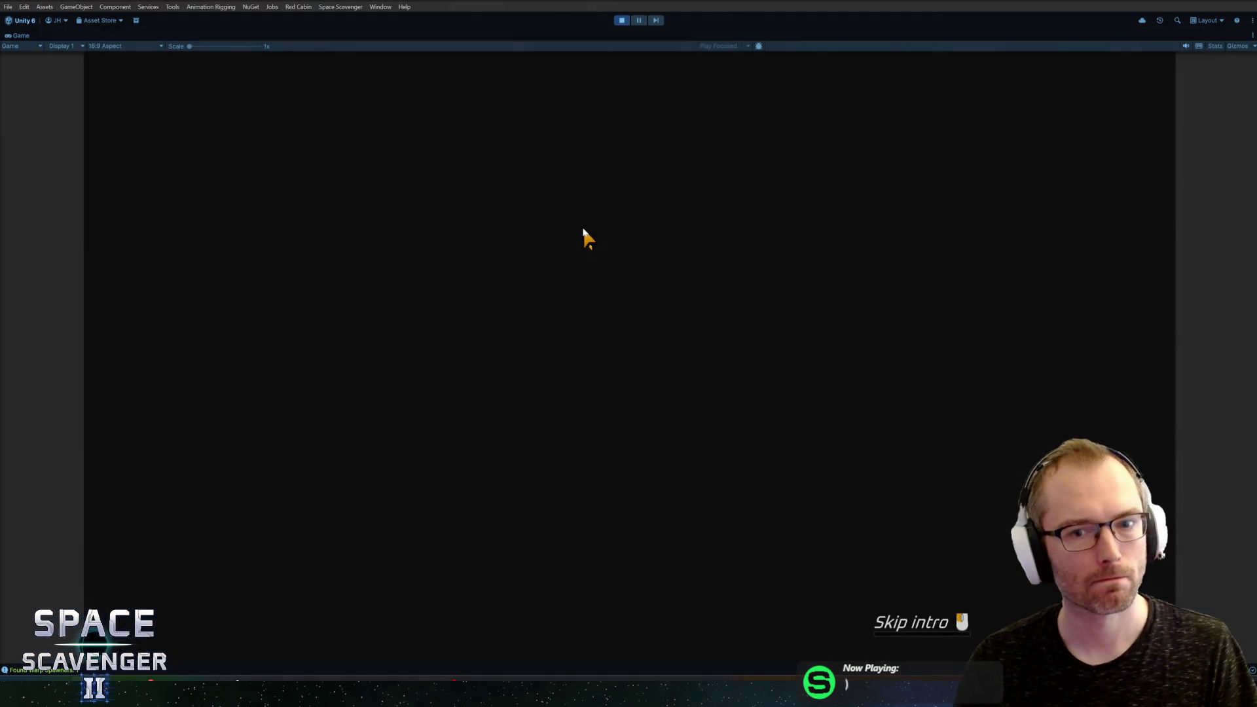
left_click_drag(579, 230, 578, 231)
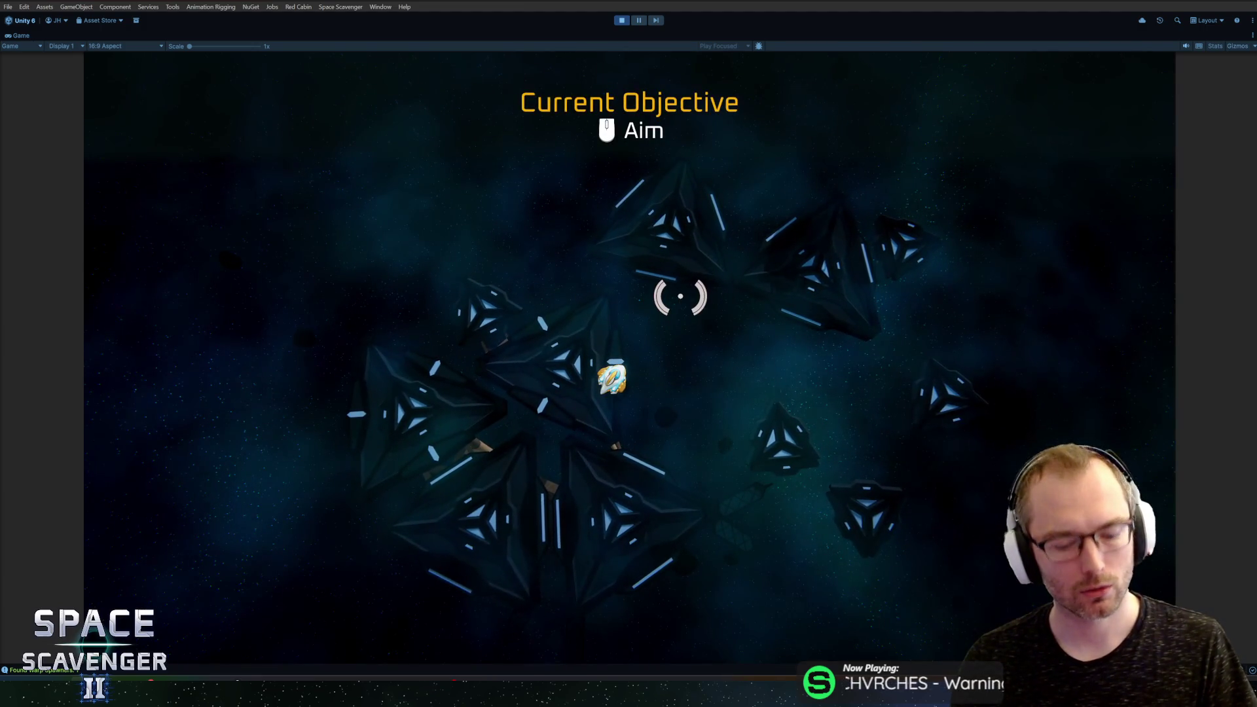
key("w")
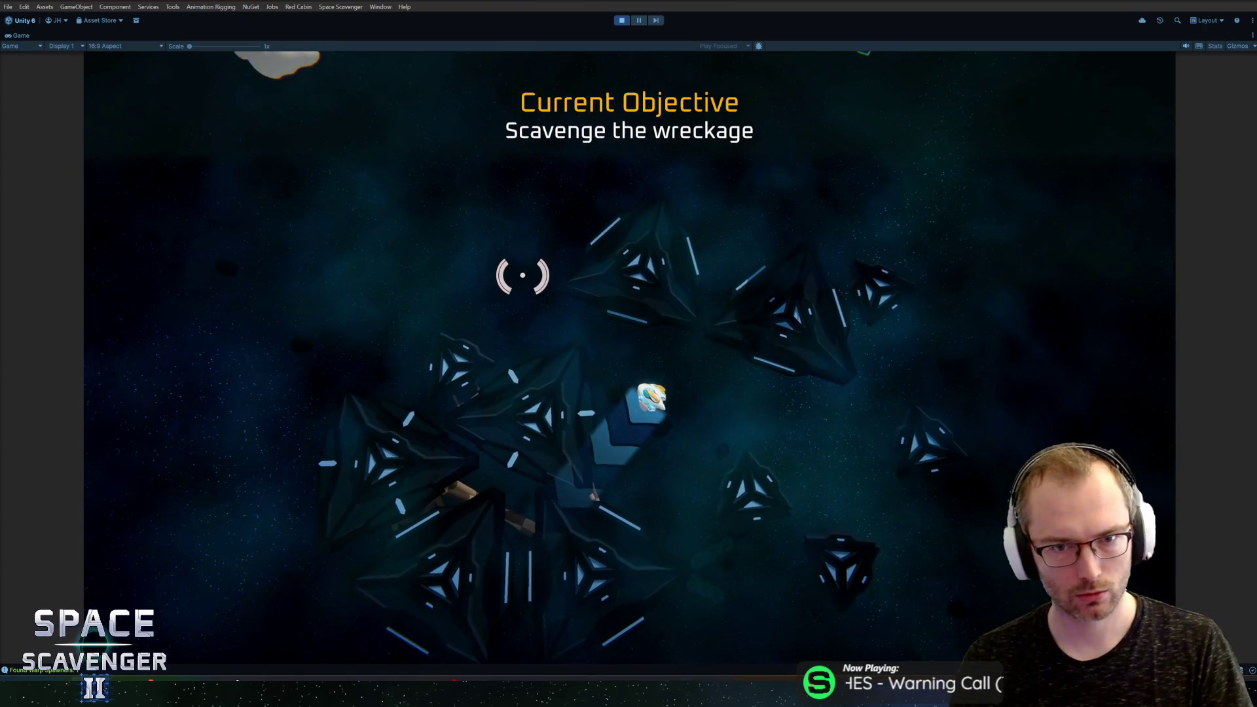
key("e")
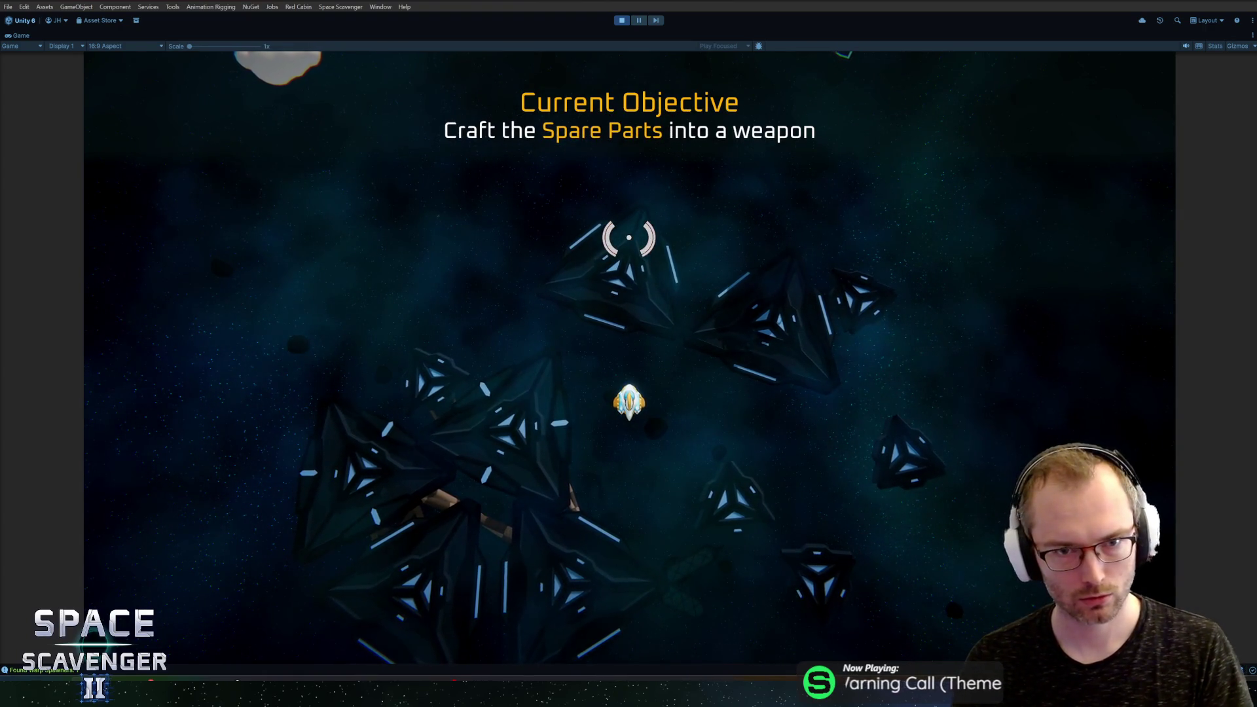
key("w")
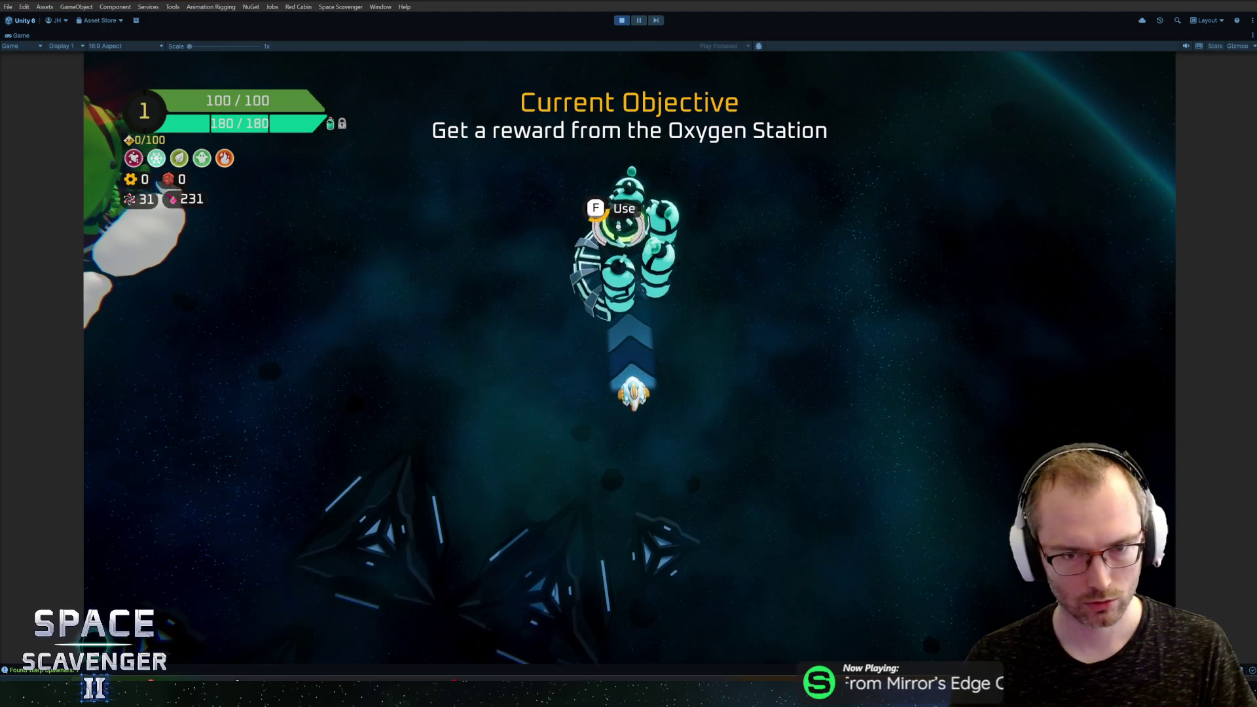
key("f")
left_click(738, 522)
left_click(298, 252)
left_click(735, 463)
left_click(415, 368)
left_click(623, 458)
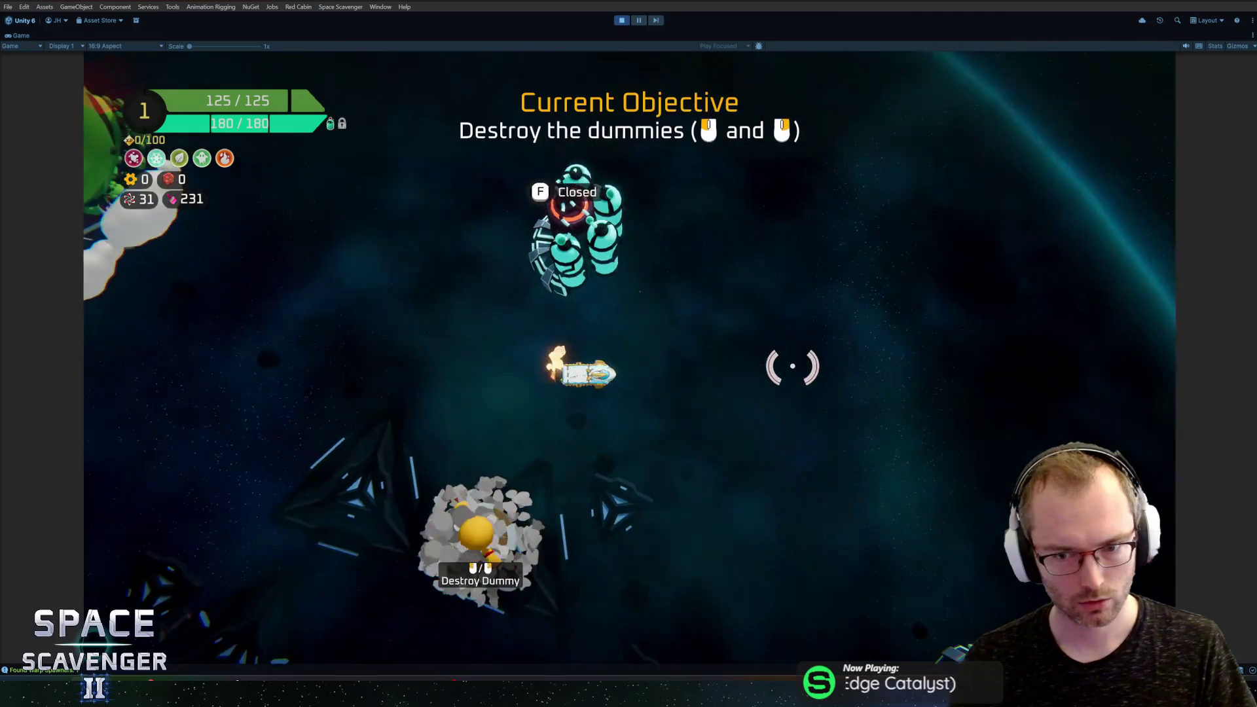
Step: Shoot the training dummies, take the bullet pack reward and spawn a Rifle via the debug console
key("a")
mouse_move(510, 323)
left_mouse_down()
mouse_move(499, 275)
mouse_move(842, 247)
left_mouse_up()
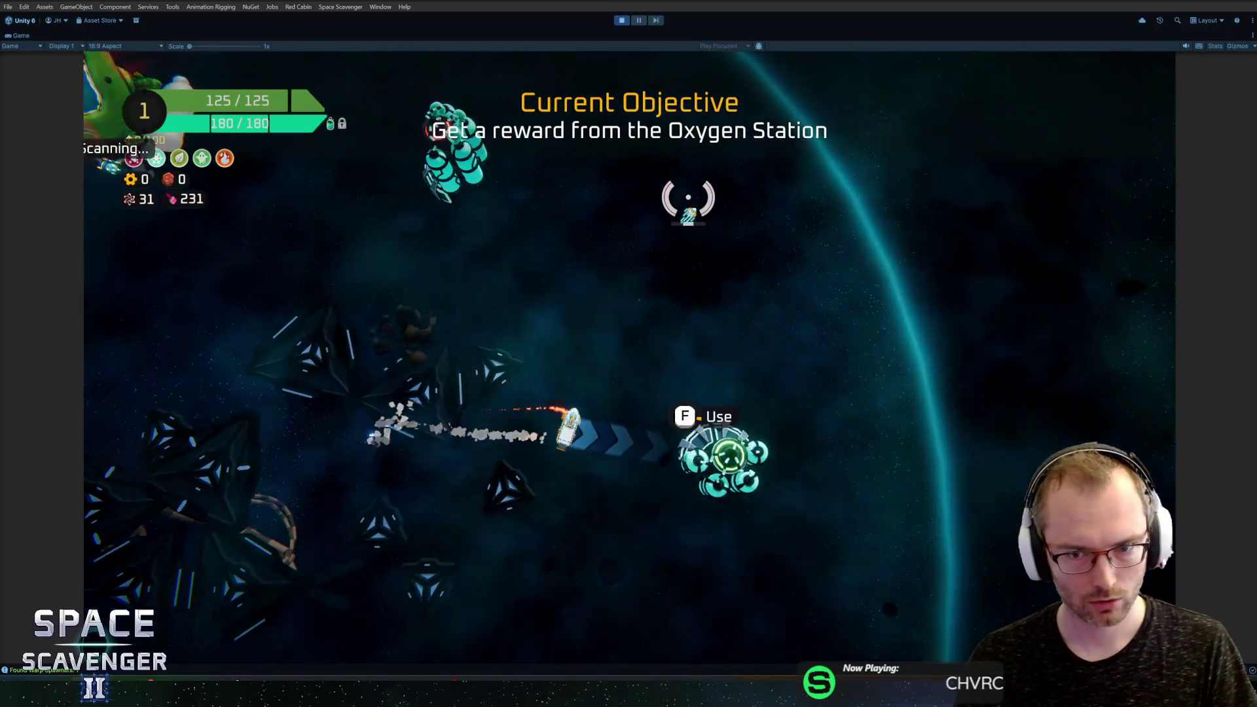
key("f")
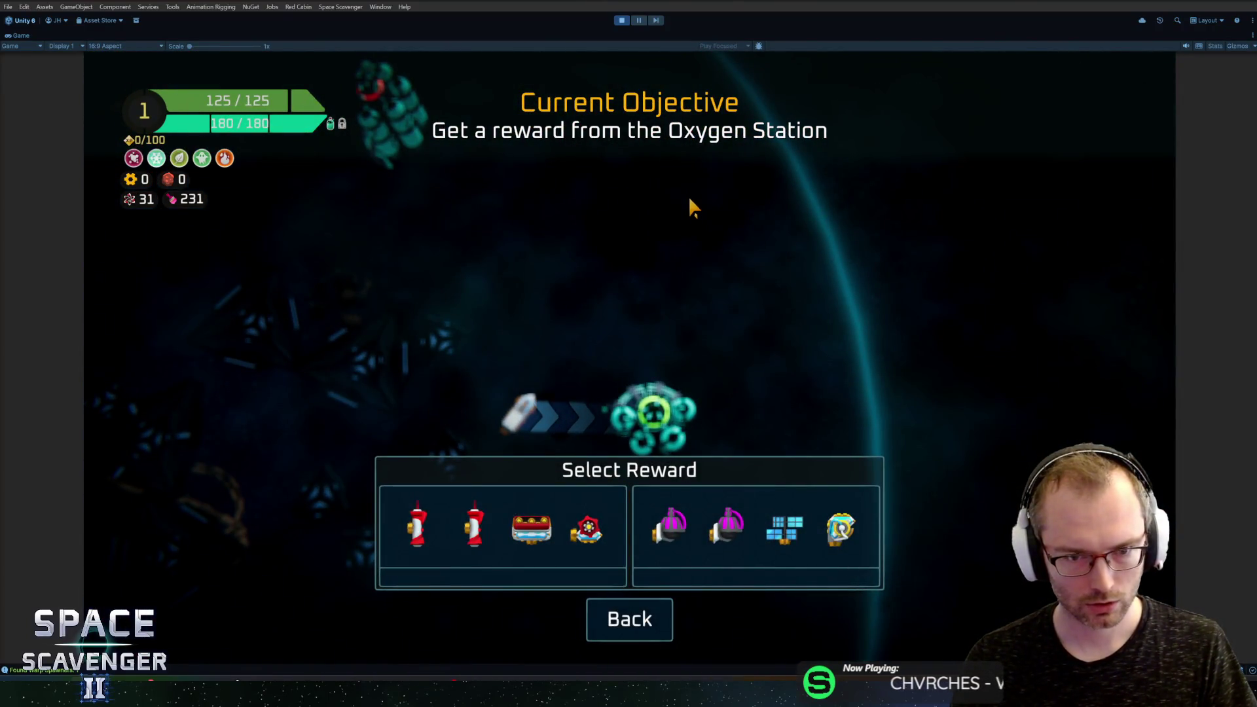
left_click(552, 517)
key("grave")
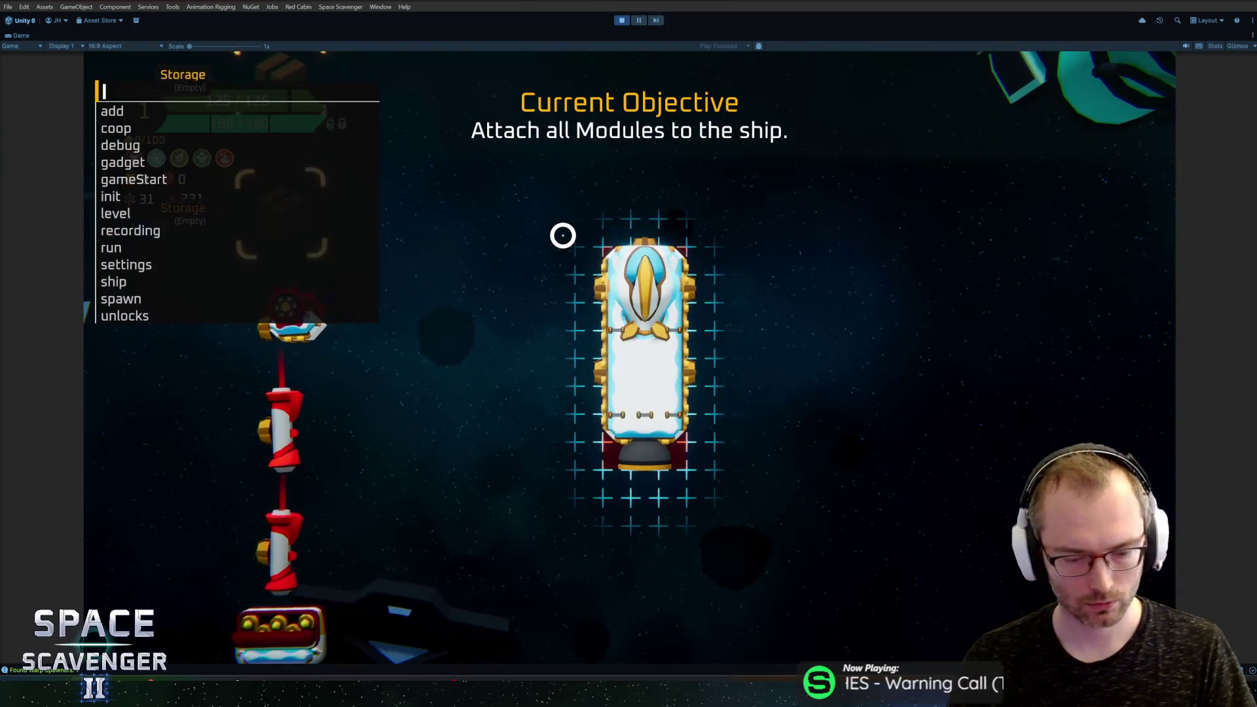
type("spawn rifle")
key("Return")
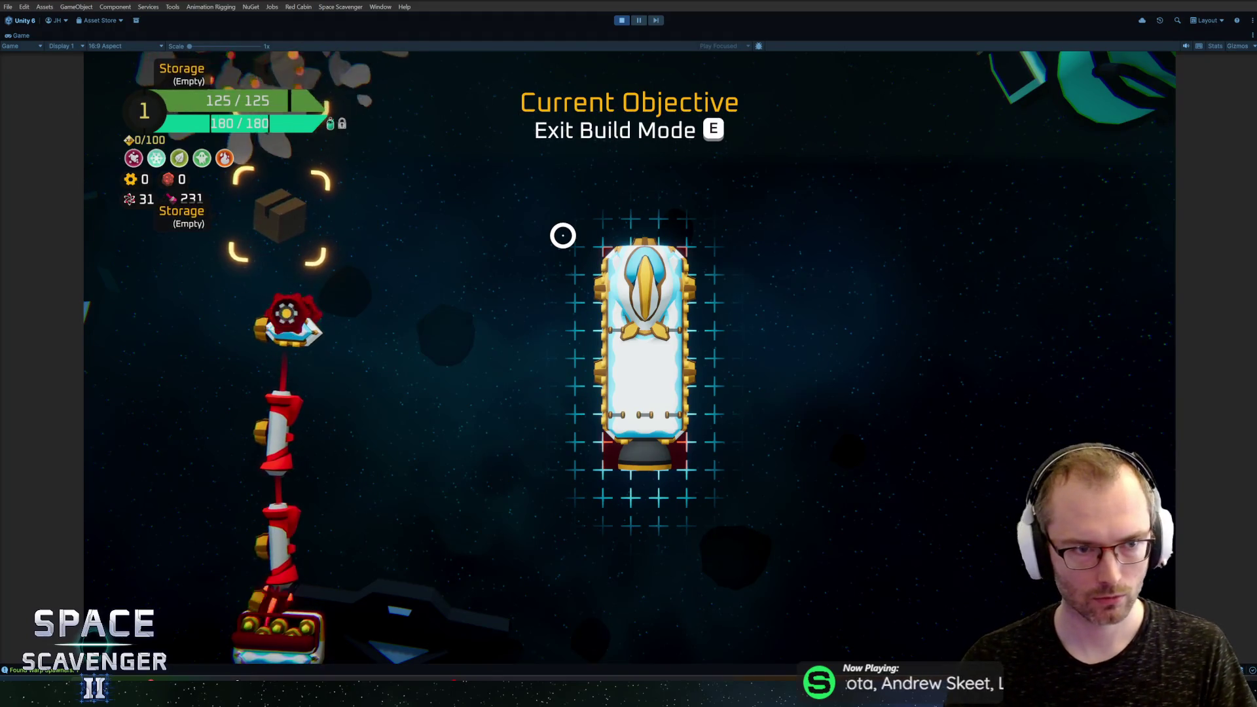
Step: Fit the Rifle on the ship's right and the Bullet Crate on its left, then stop the playtest
left_click(707, 273)
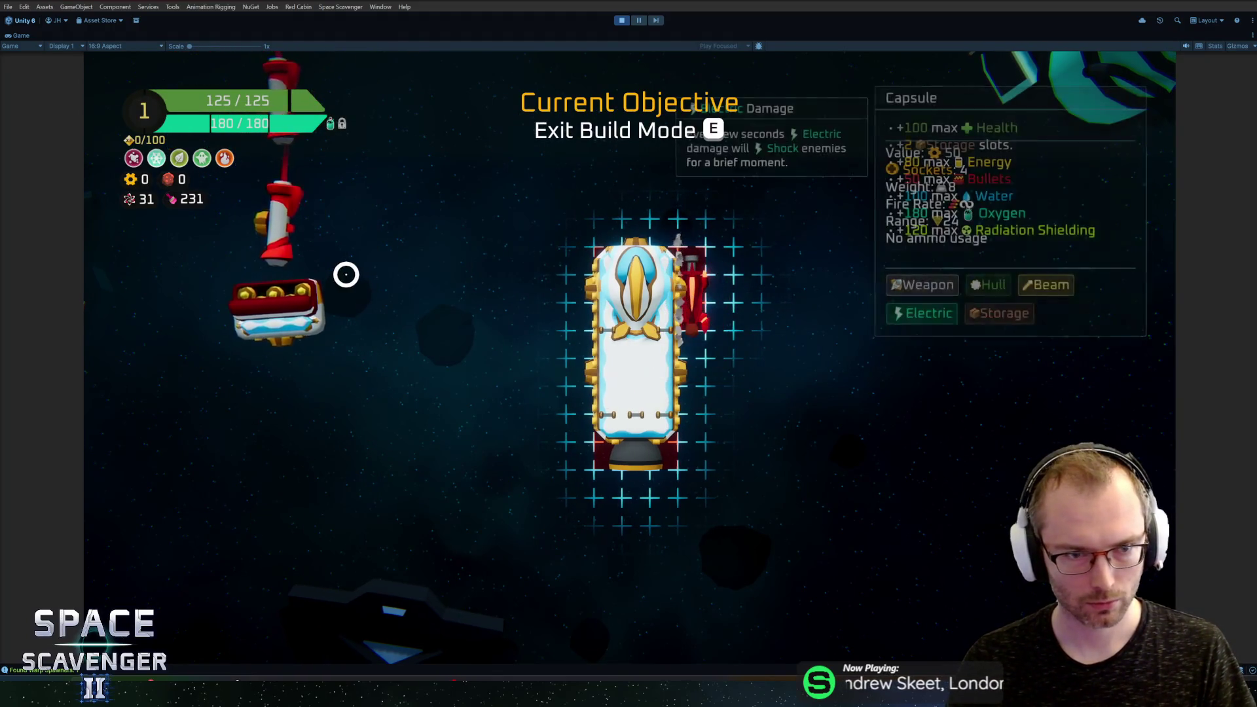
left_click(275, 347)
left_click(275, 327)
left_click(284, 206)
left_click(576, 365)
left_click(275, 307)
left_click(740, 374)
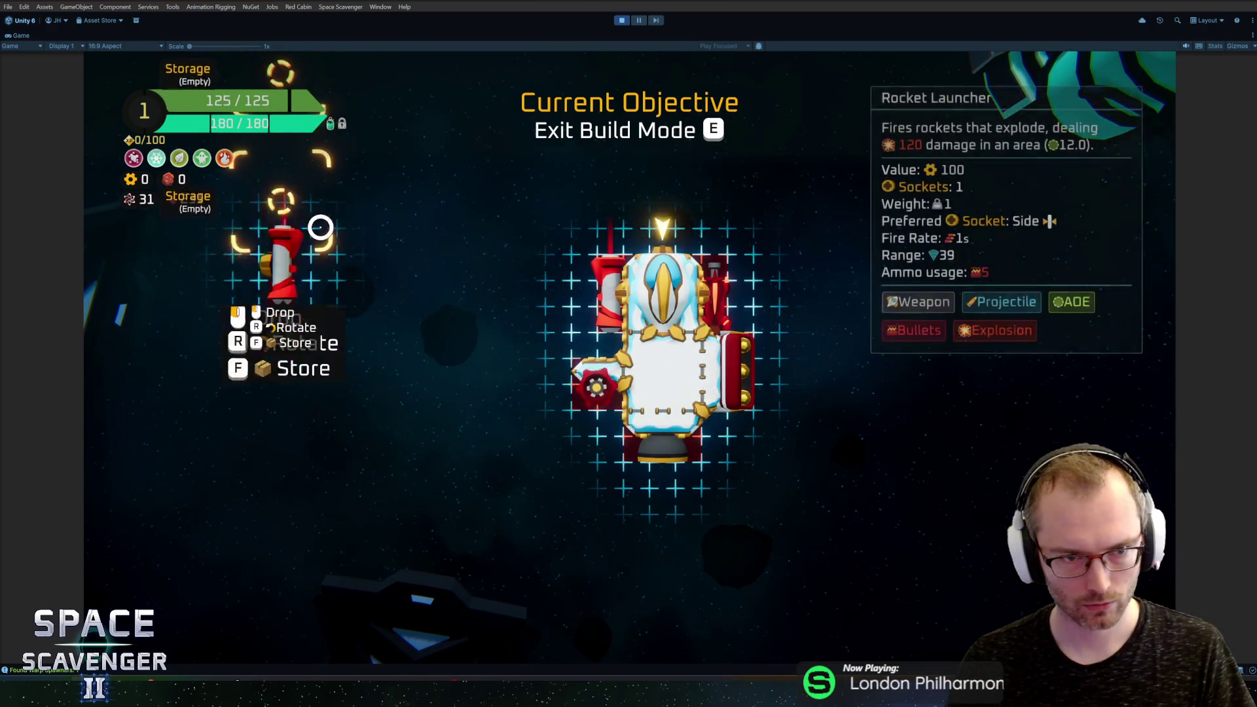
key("e")
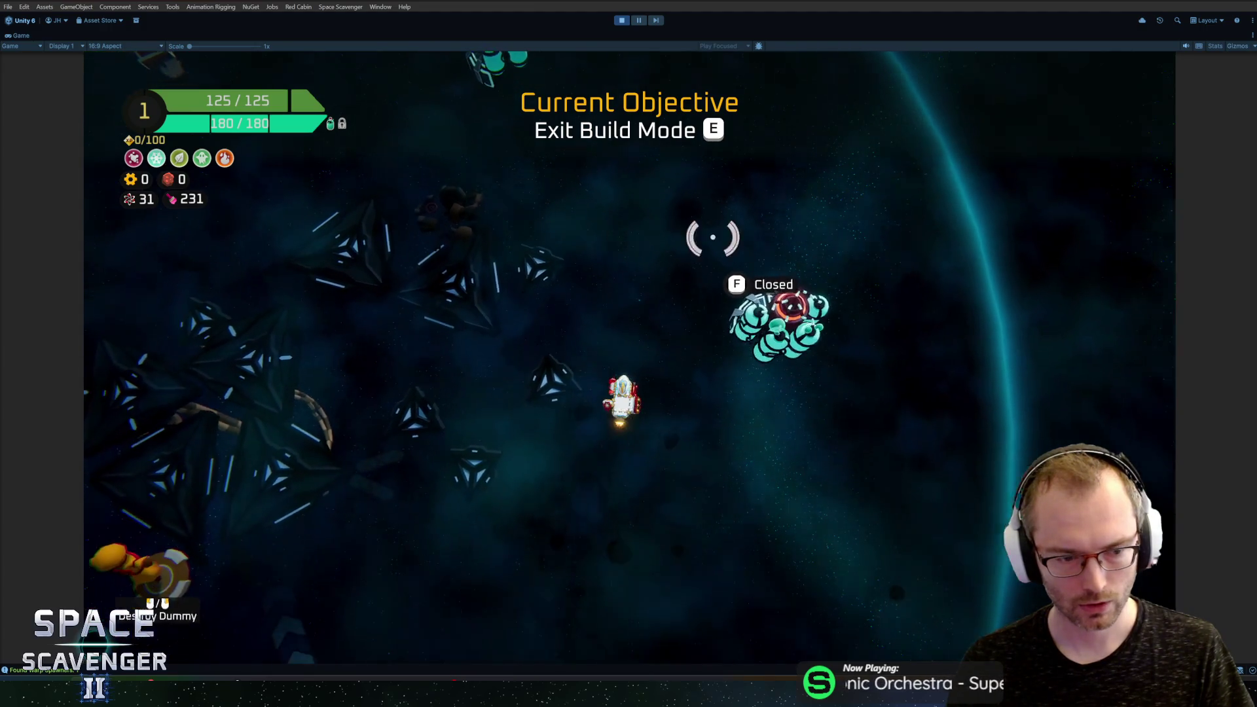
key("ctrl+p")
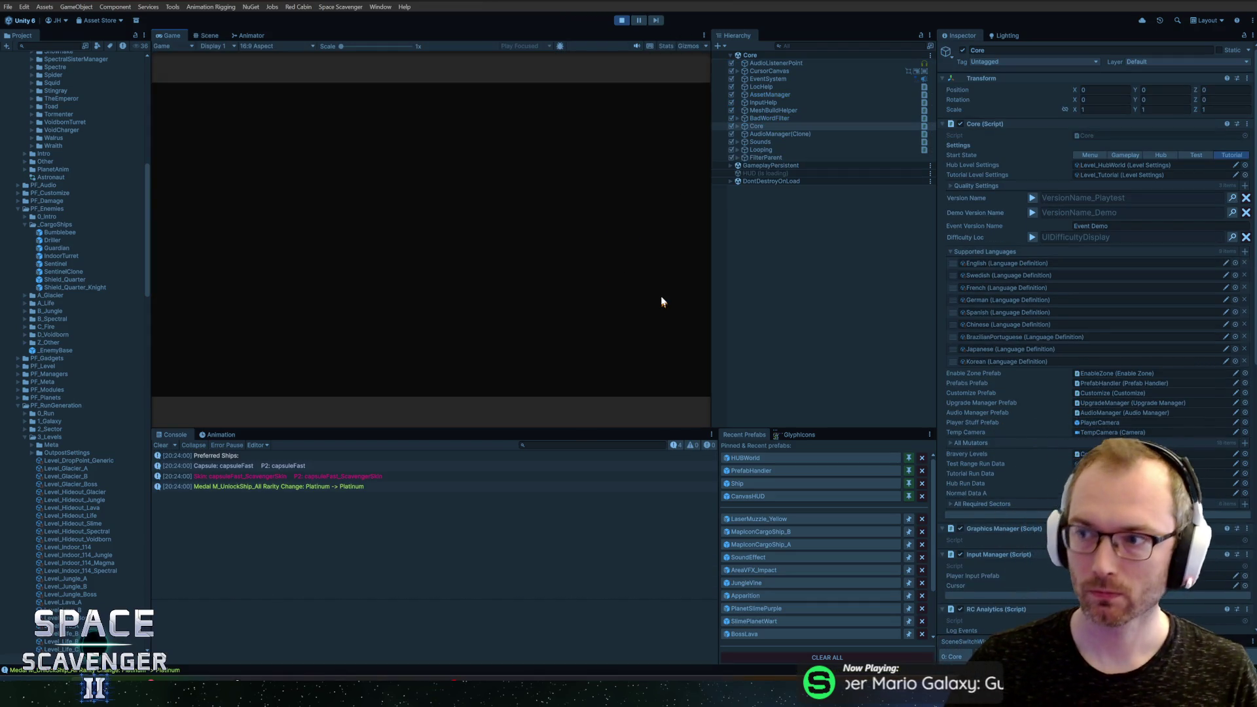
Step: Skip the intro, maximize the Game view, and craft a Rifle from the wreckage and mount it below the ship
left_click(512, 236)
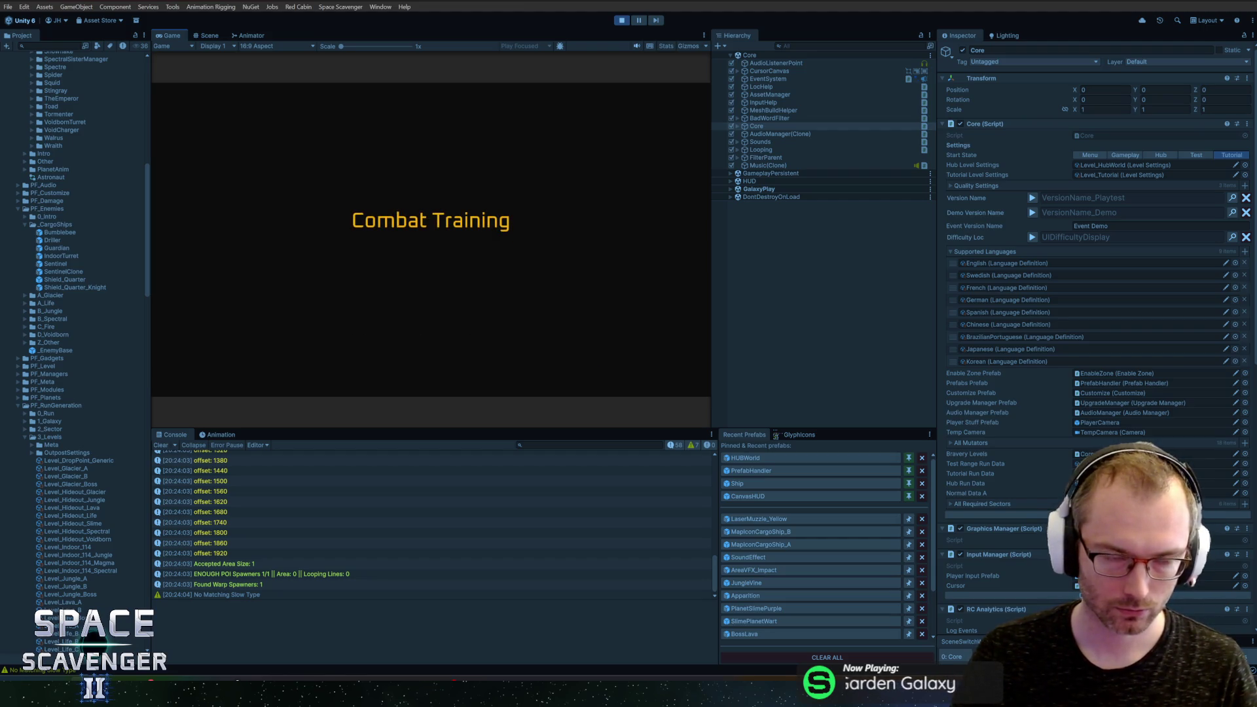
key("super")
key("Escape")
double_click(163, 35)
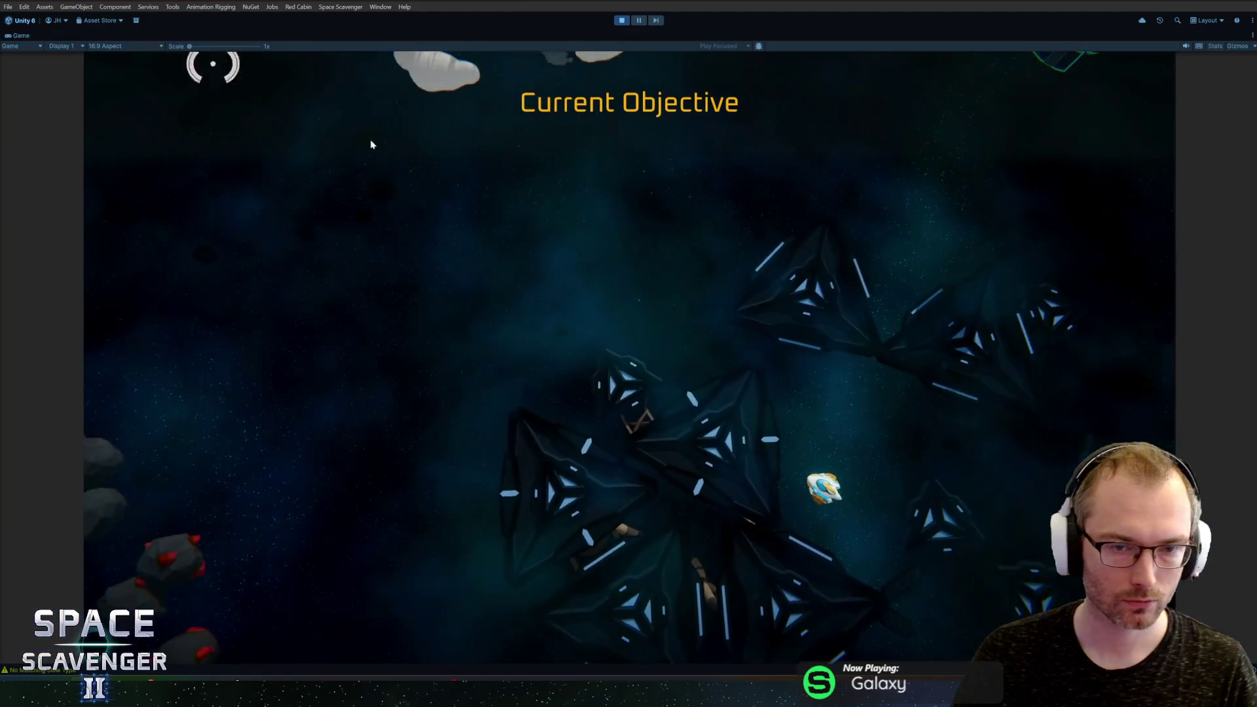
left_click(659, 365)
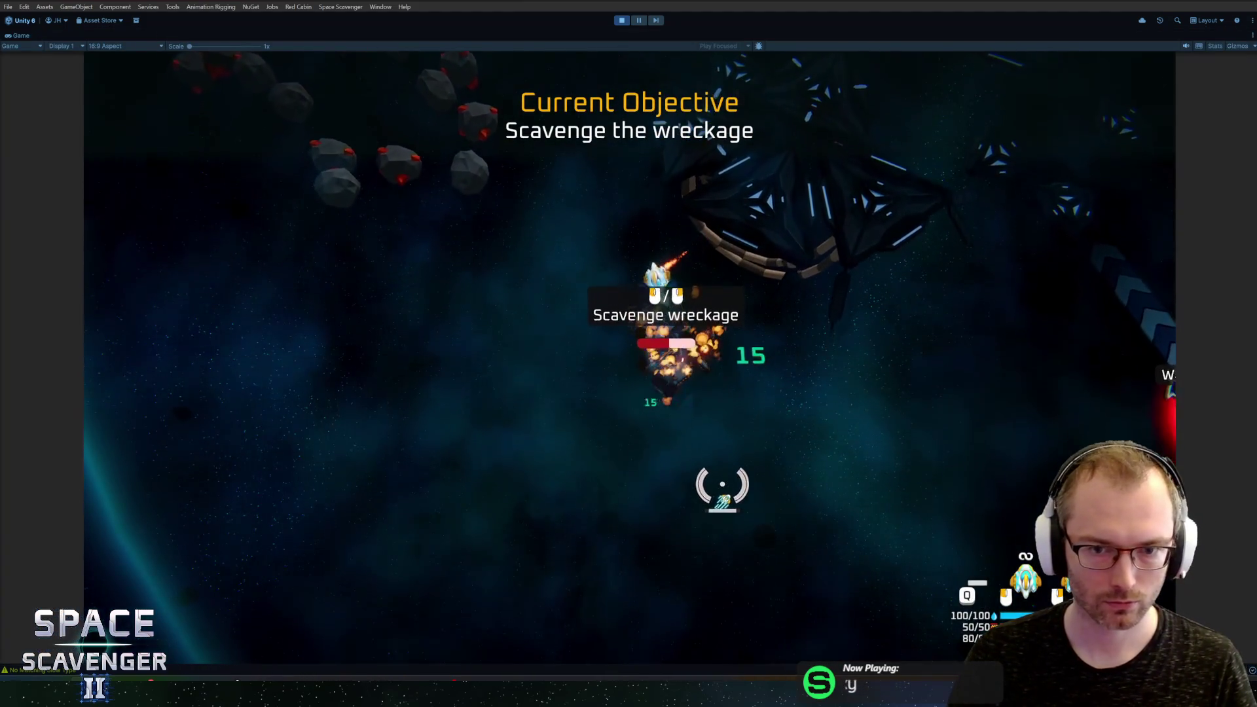
key("e")
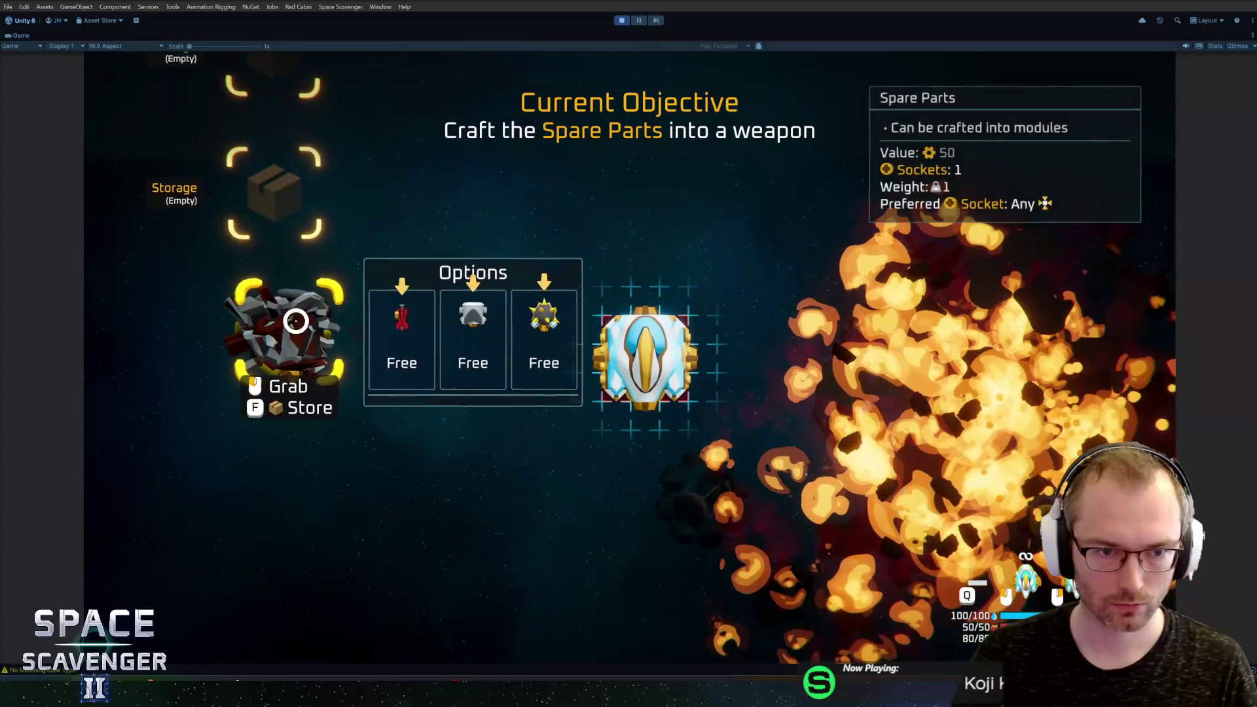
left_click(402, 462)
left_click_drag(326, 327, 645, 426)
key("e")
key("e")
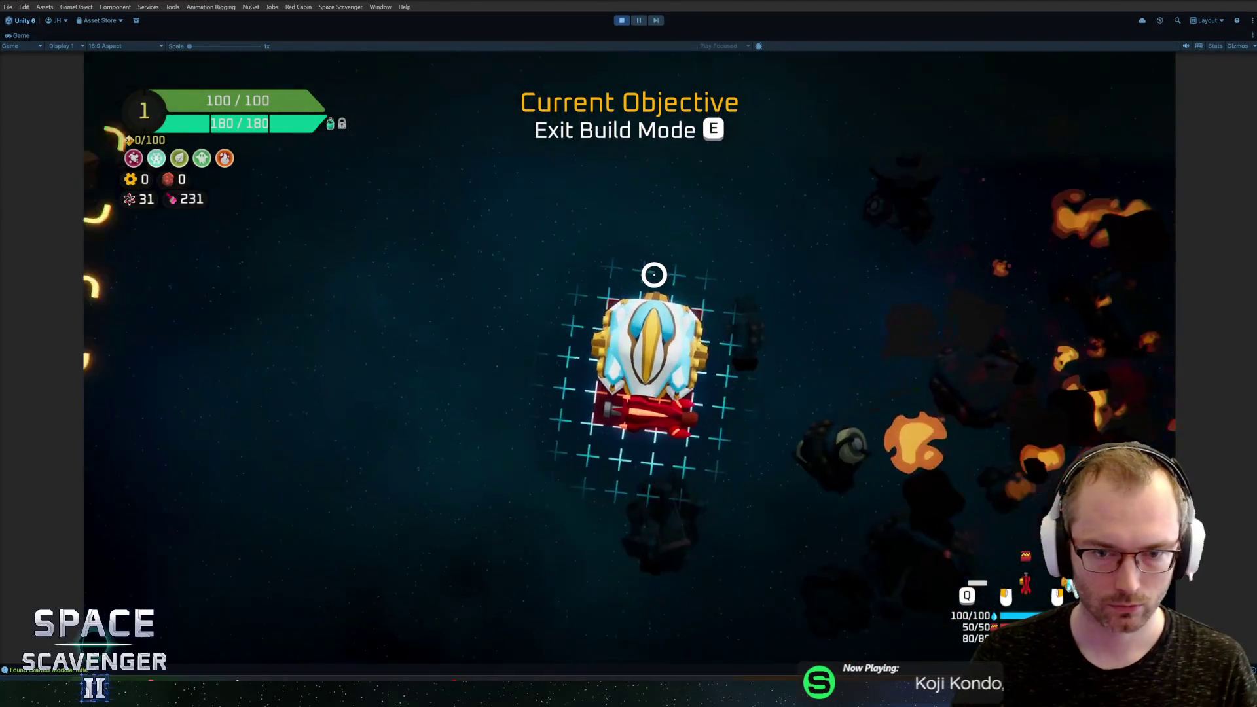
key("e")
key("e")
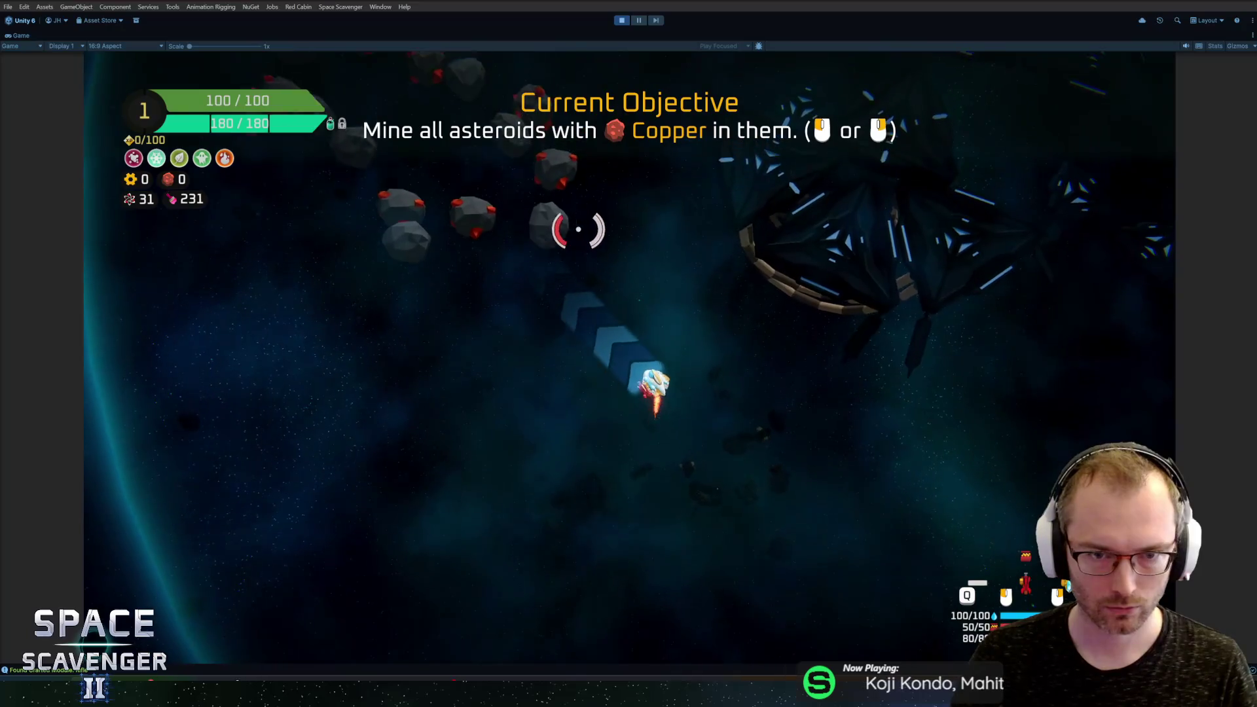
Step: Shoot the Copper asteroids and take the Oxygen Station's Expansion Pack, attaching the Body module
left_click(615, 224)
key("w")
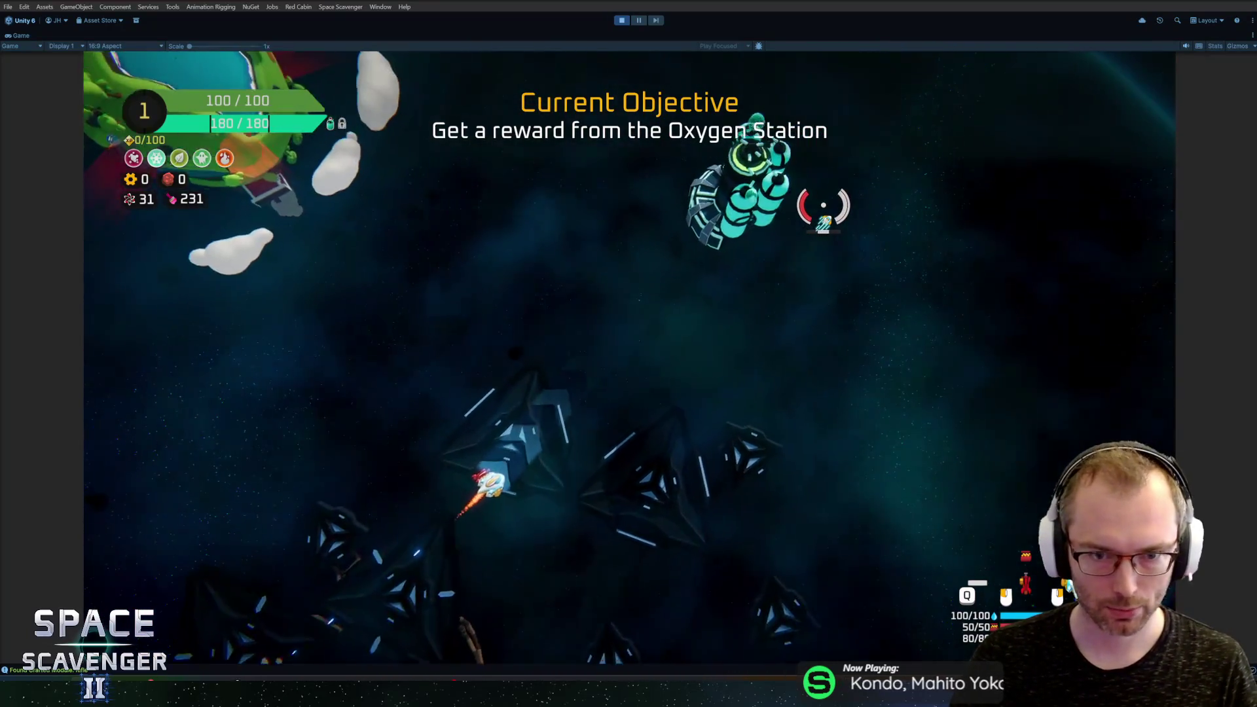
key("f")
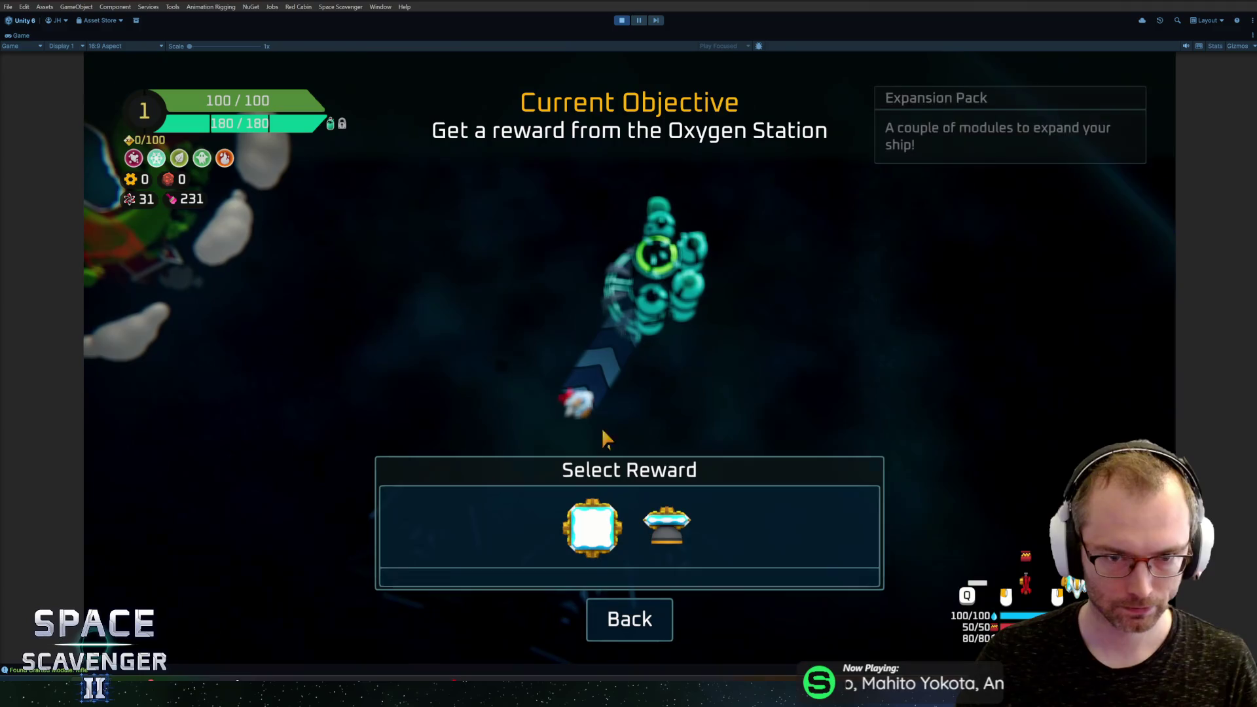
left_click(634, 513)
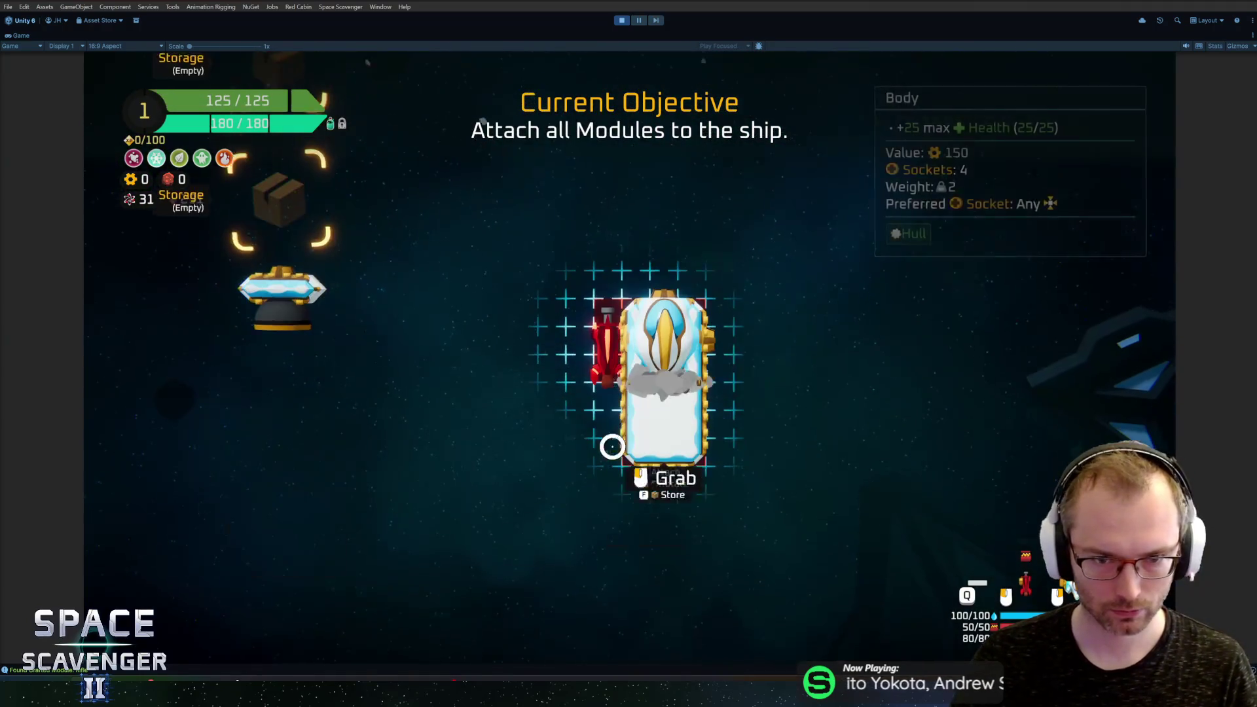
left_click(592, 428)
key("e")
key("w")
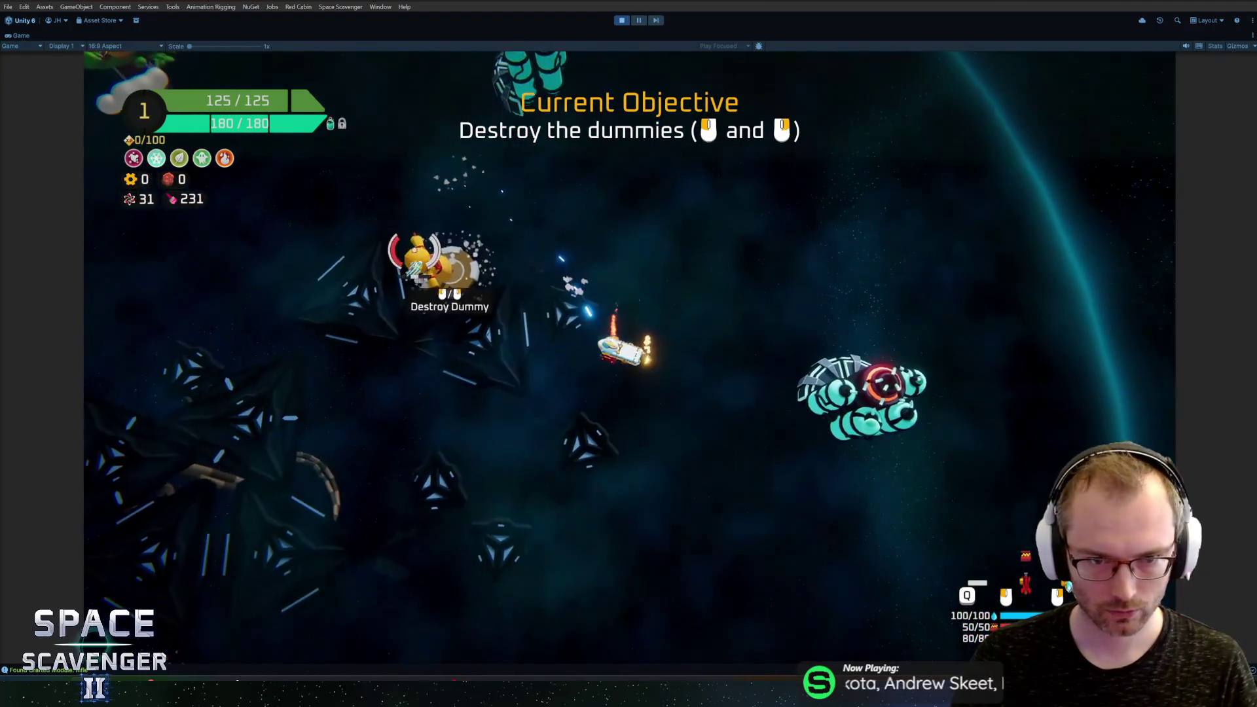
Step: Destroy the dummies and take the left reward bundle at the Oxygen Station
key("w")
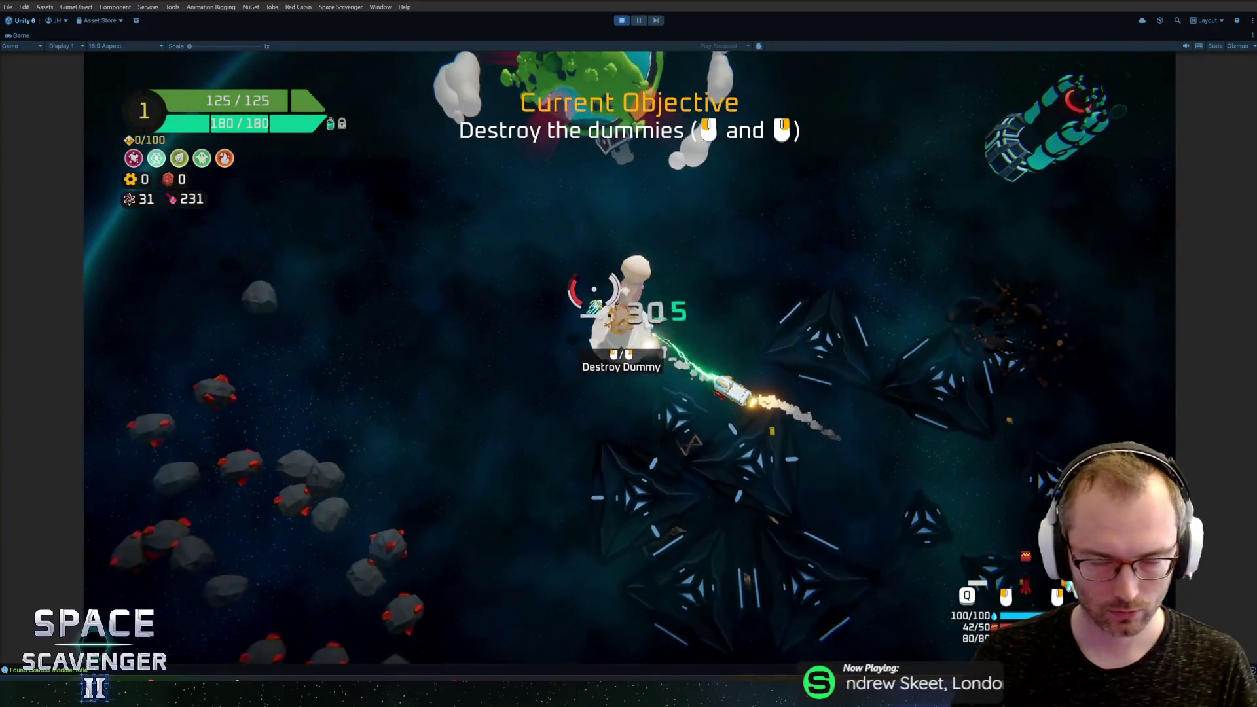
key("s")
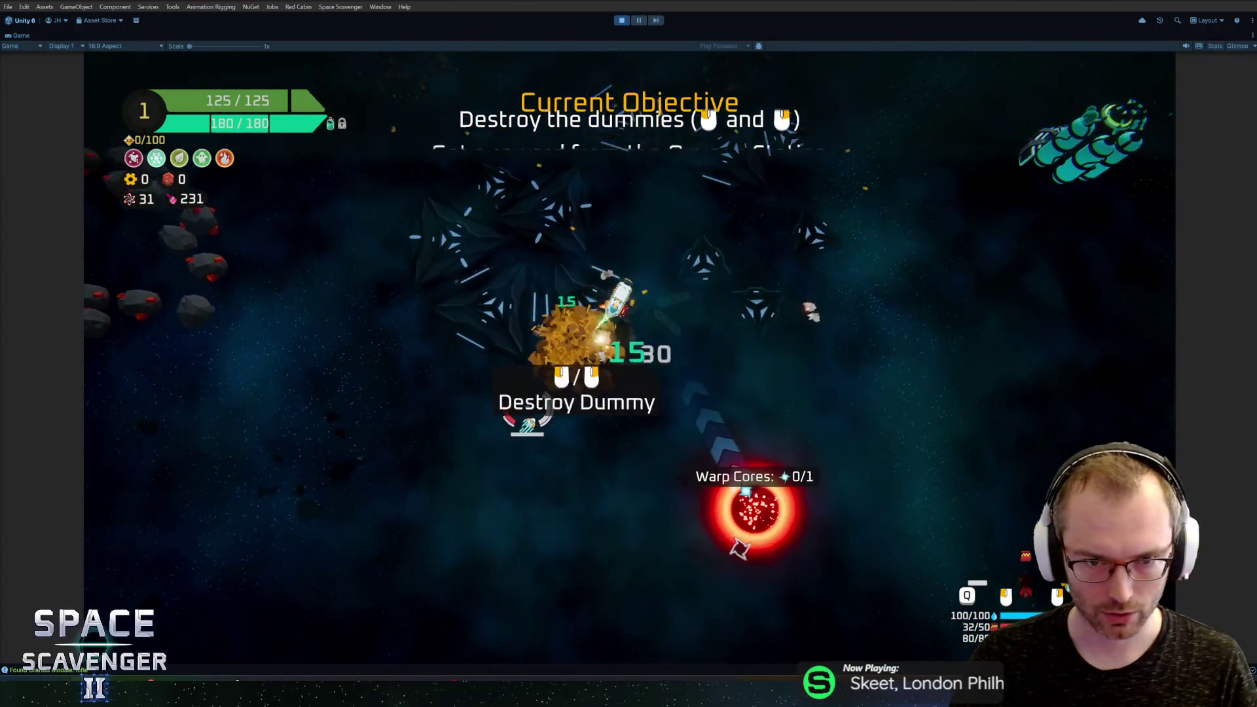
key("w")
key("e")
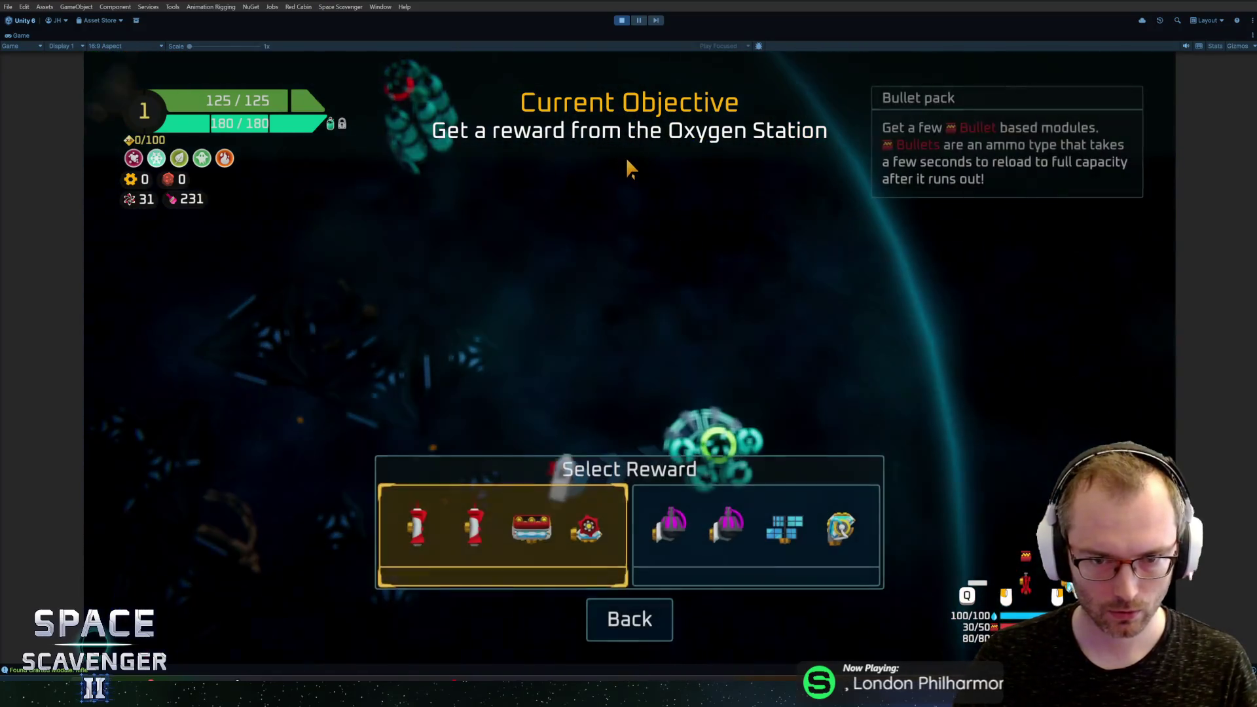
left_click(496, 539)
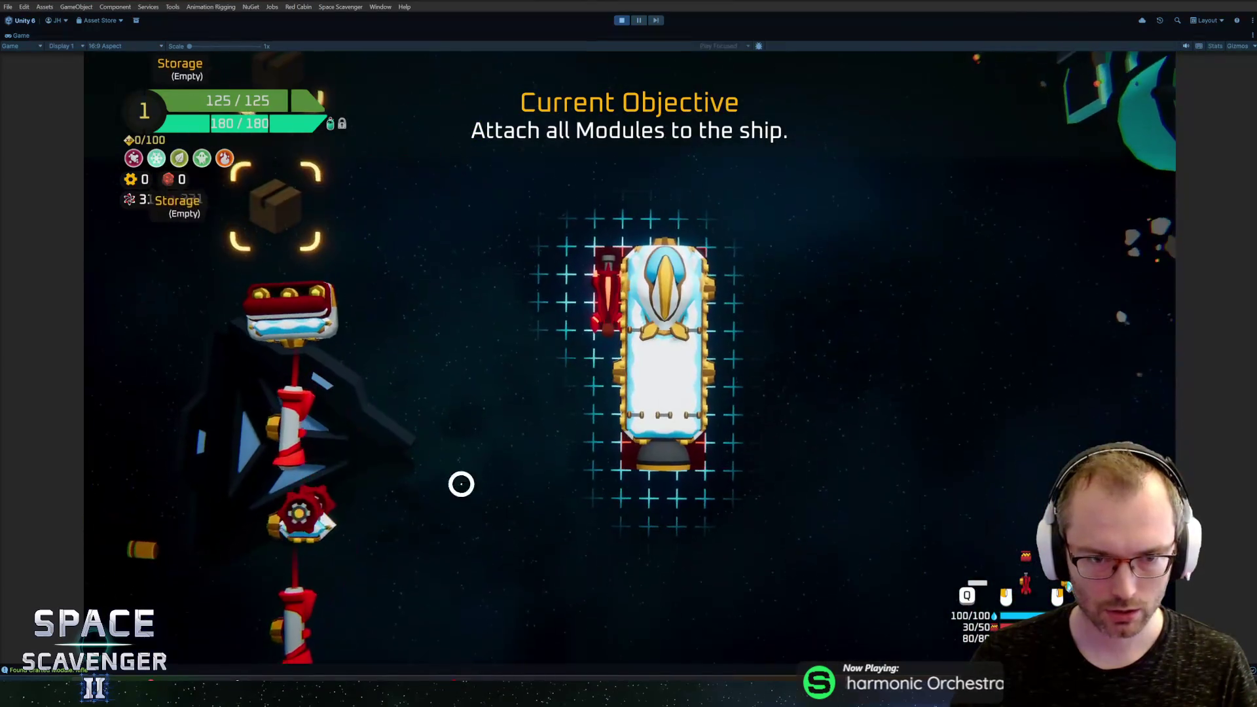
left_click(263, 397)
Step: Attach the Rocket Launcher, bullet crate and remaining module to the ship
left_click(596, 386)
left_click(288, 323)
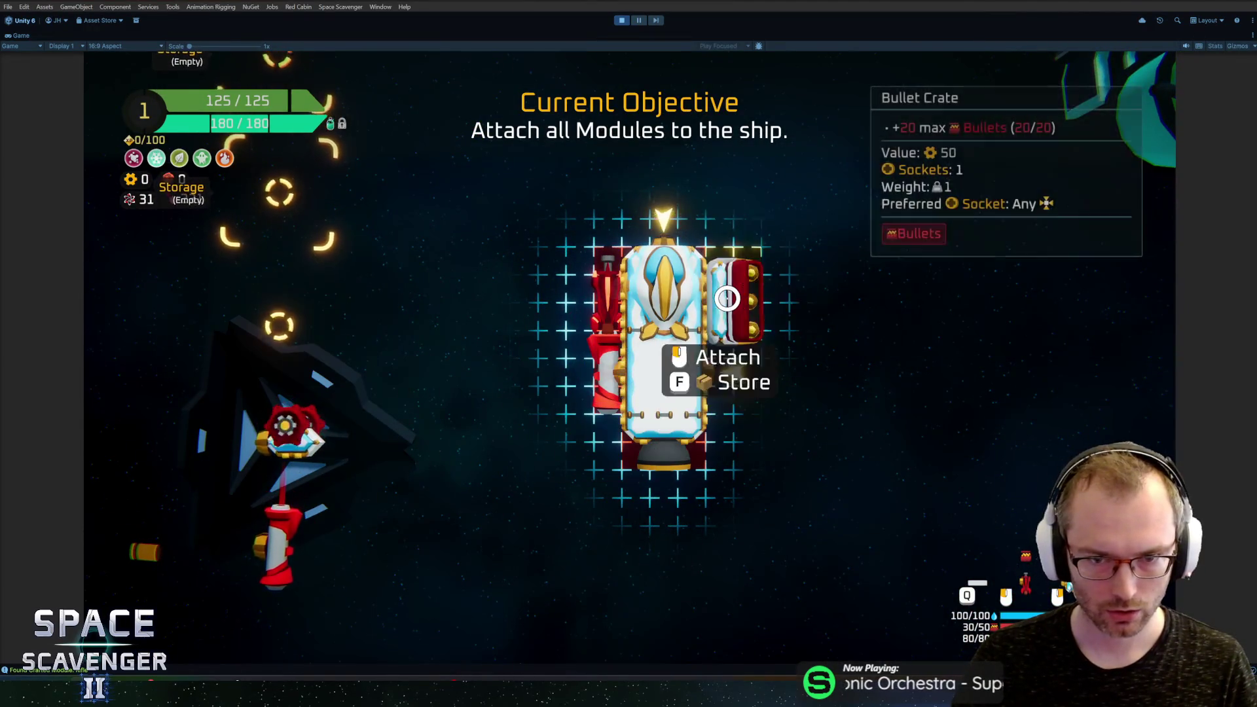
left_click(721, 298)
left_click(288, 338)
left_click(714, 356)
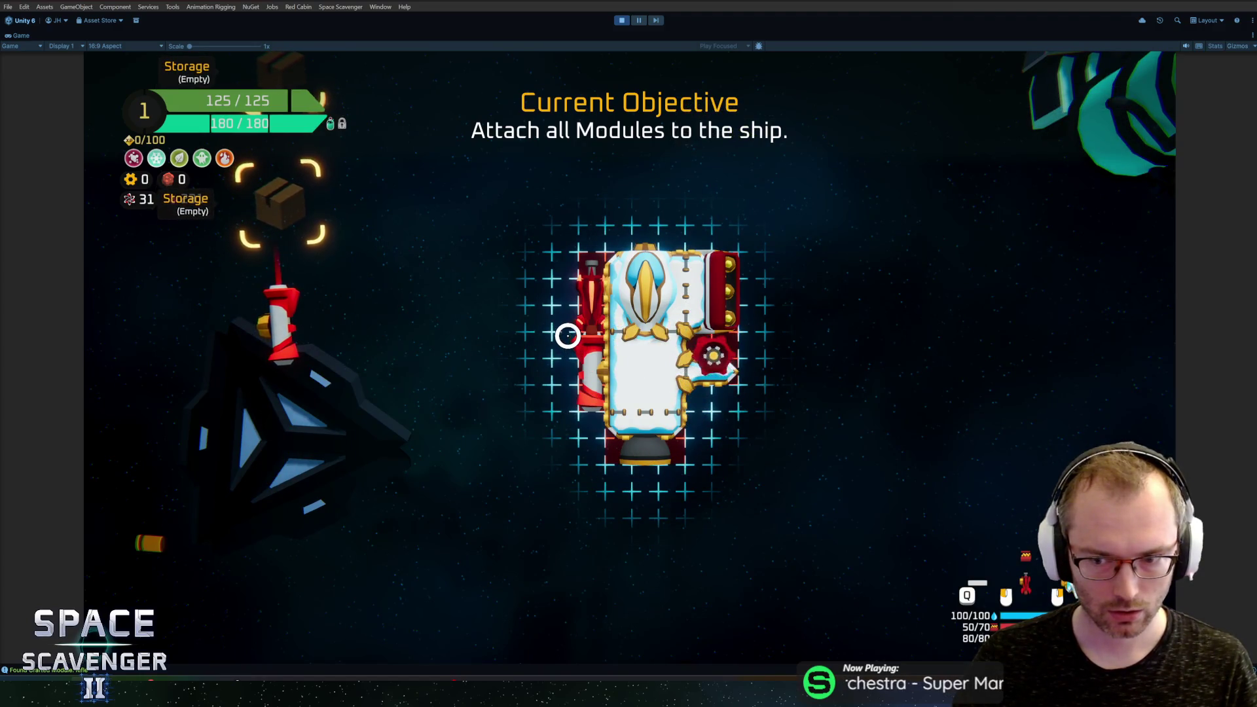
key("Escape")
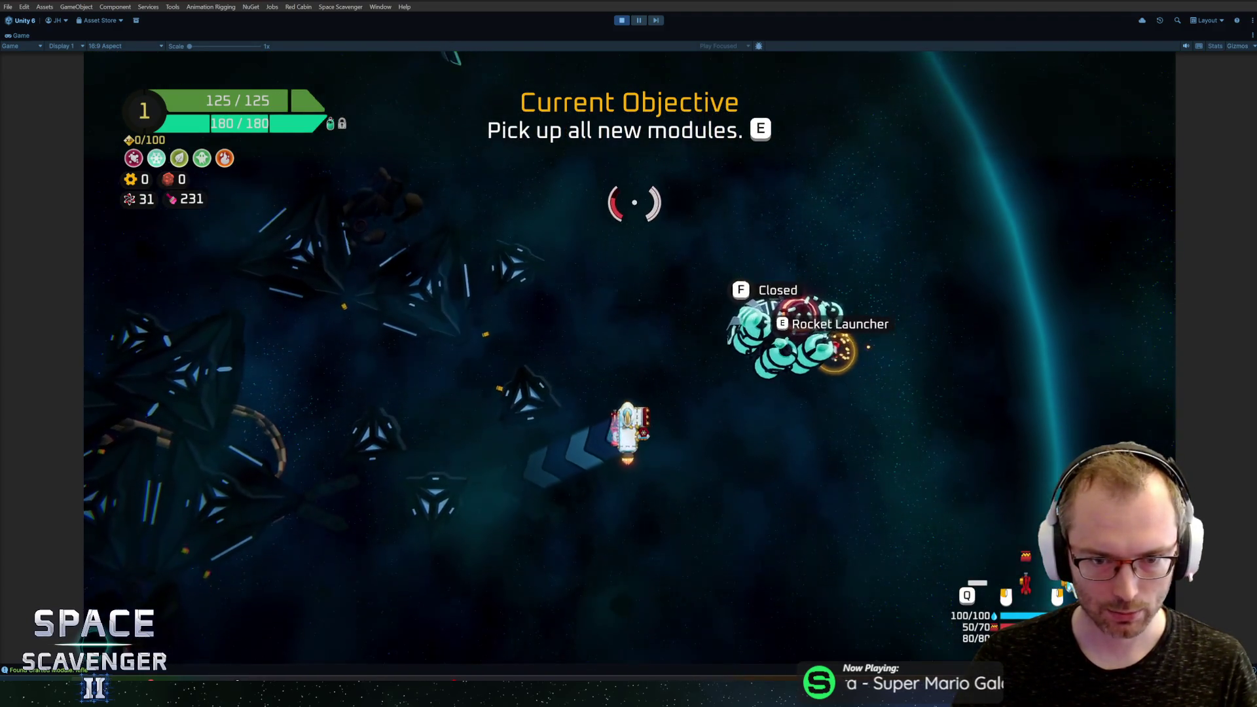
Step: Fly to the loose Rocket Launcher, pick it up and attach it to the ship
key("a")
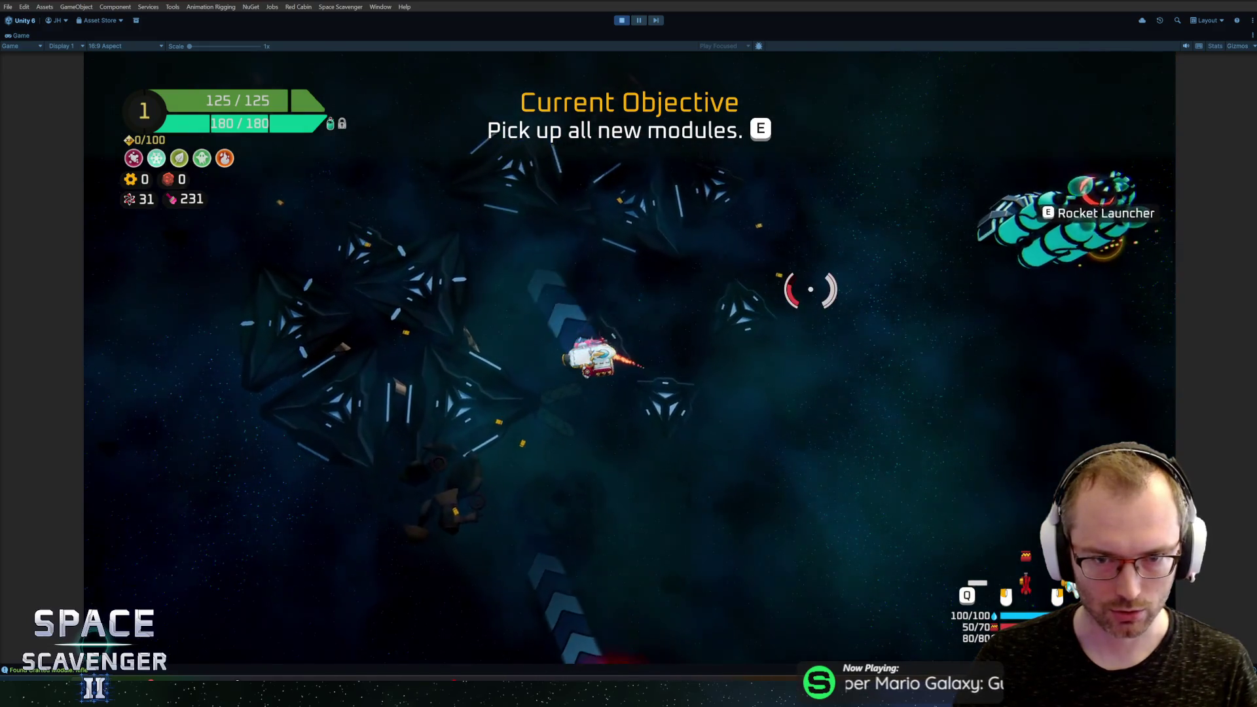
key("d")
key("e")
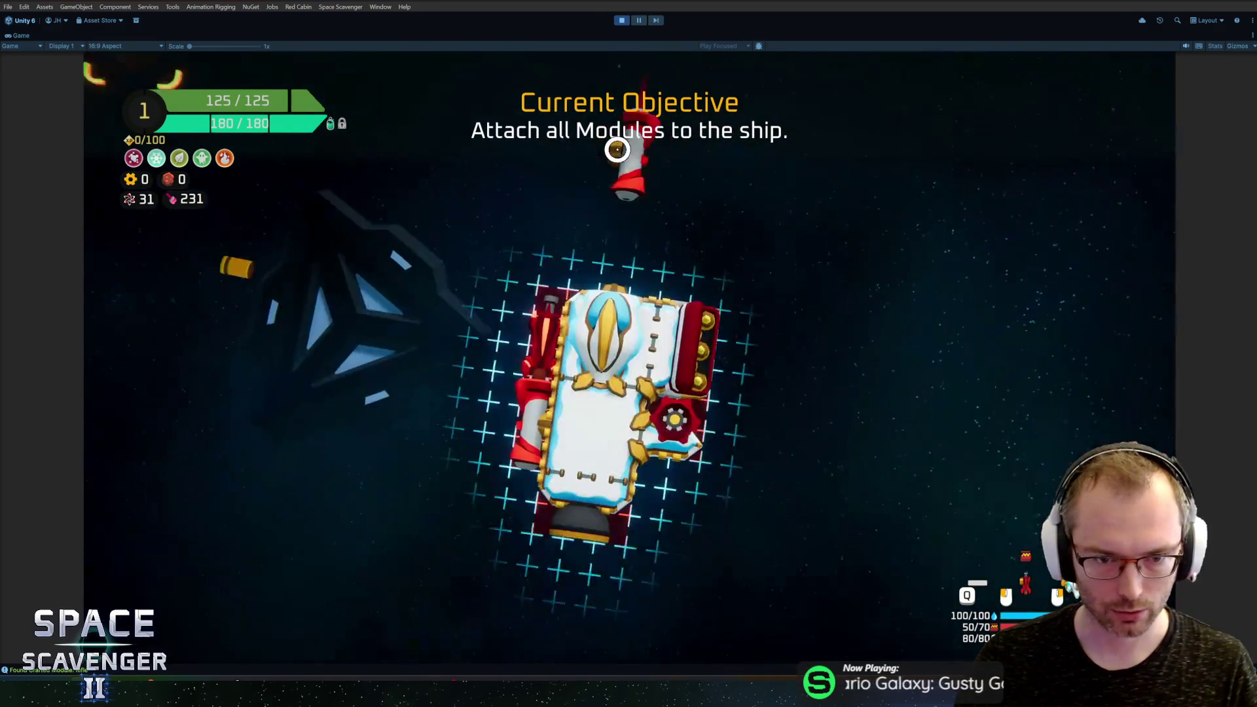
key("Escape")
key("d")
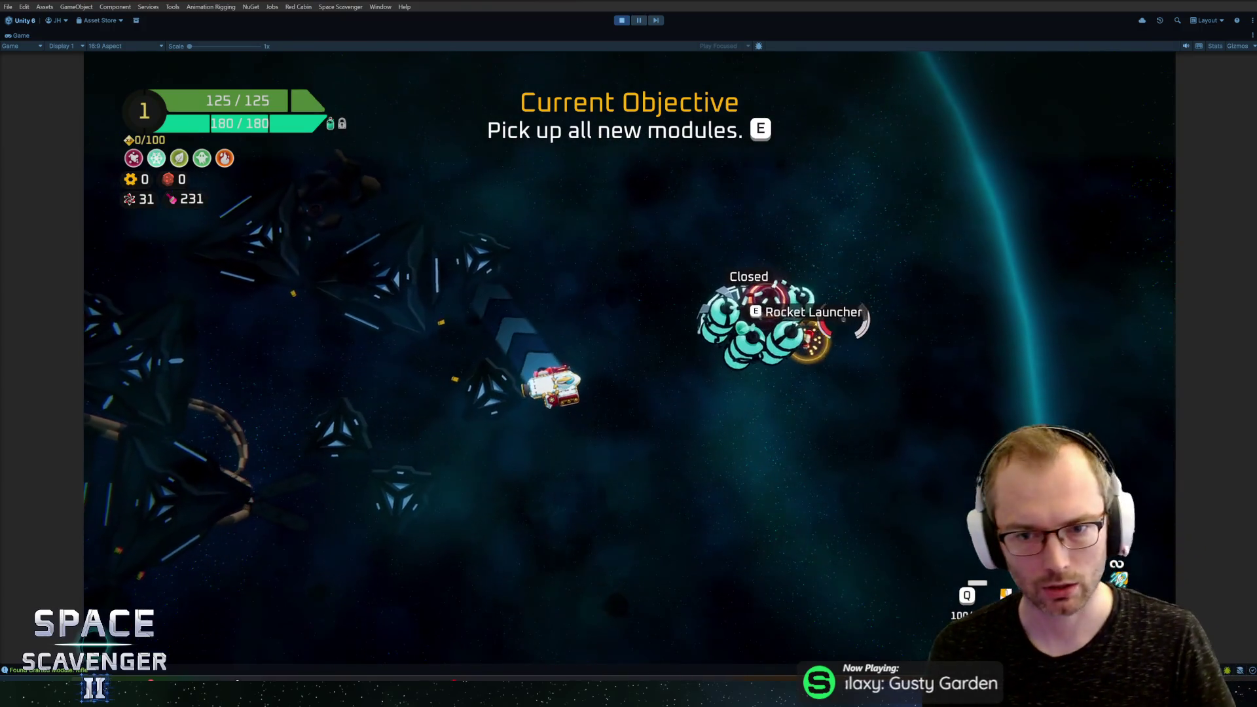
key("w")
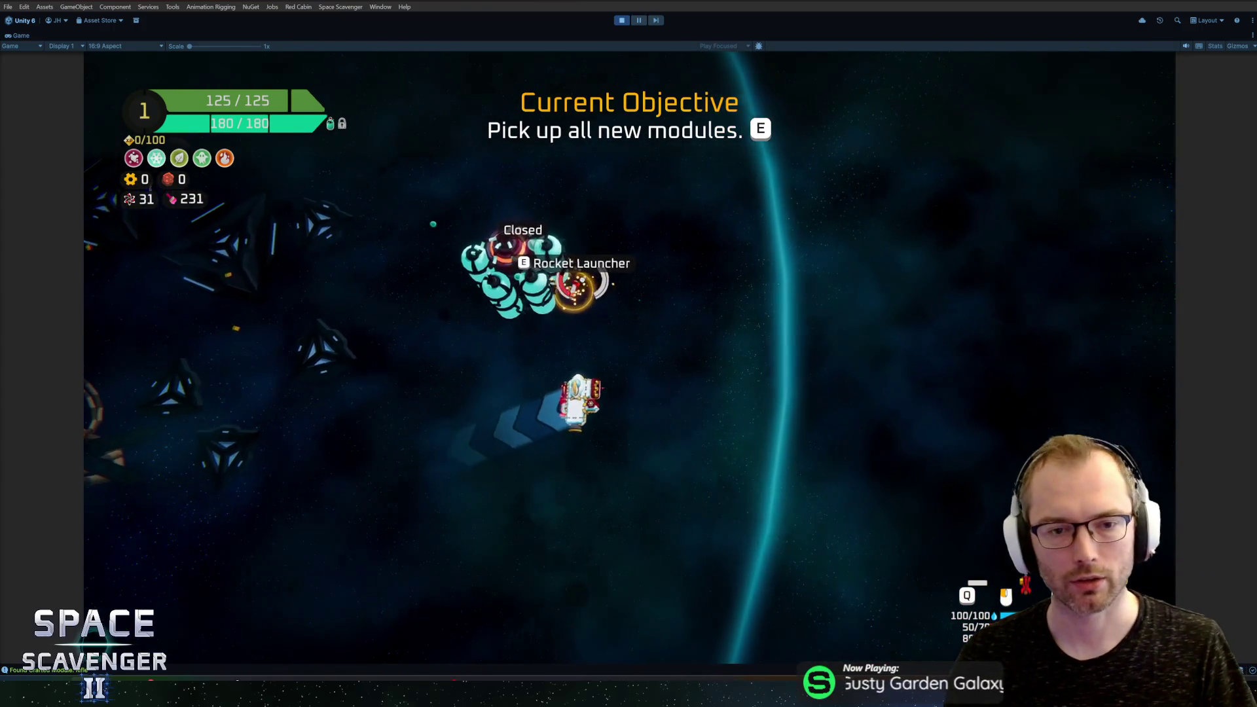
key("d")
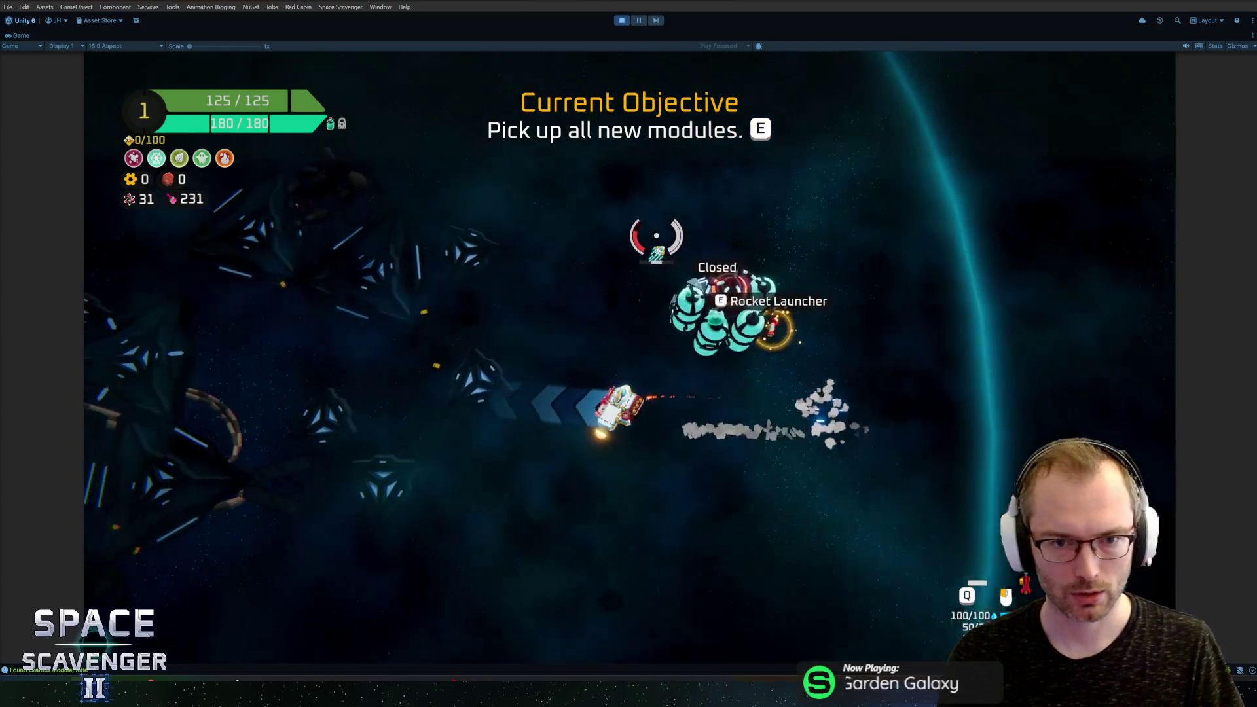
key("e")
left_click(281, 301)
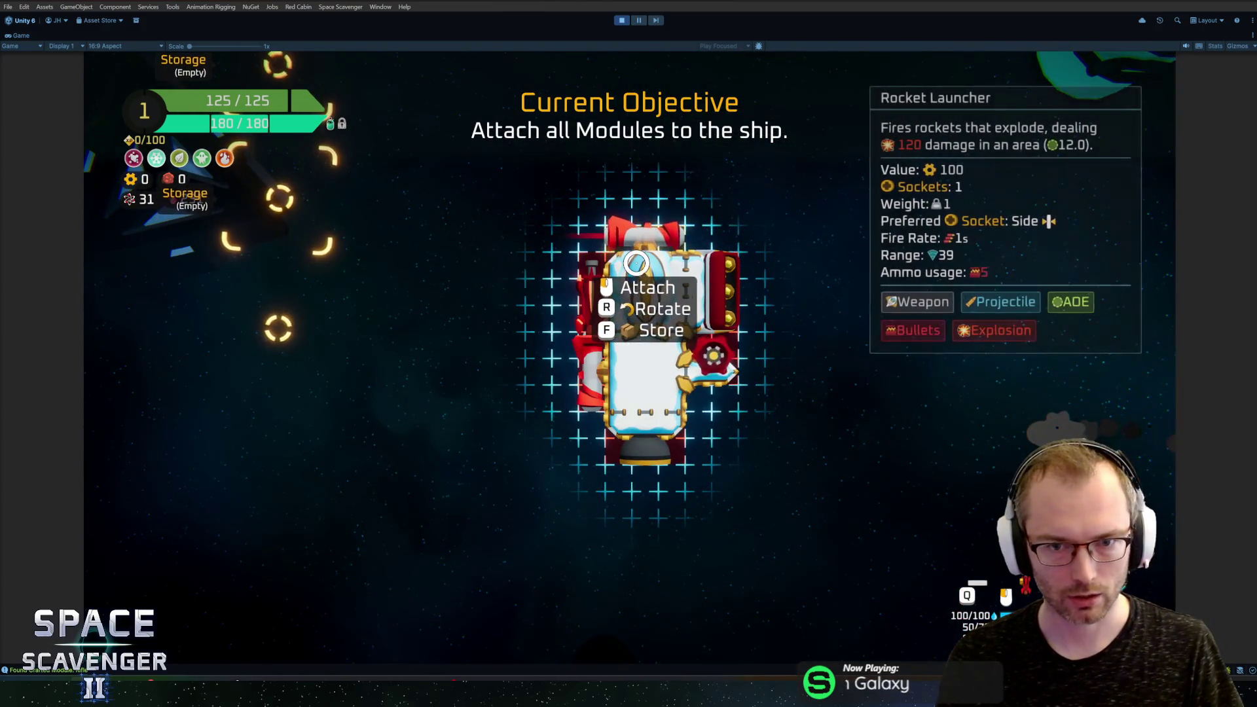
left_click(634, 243)
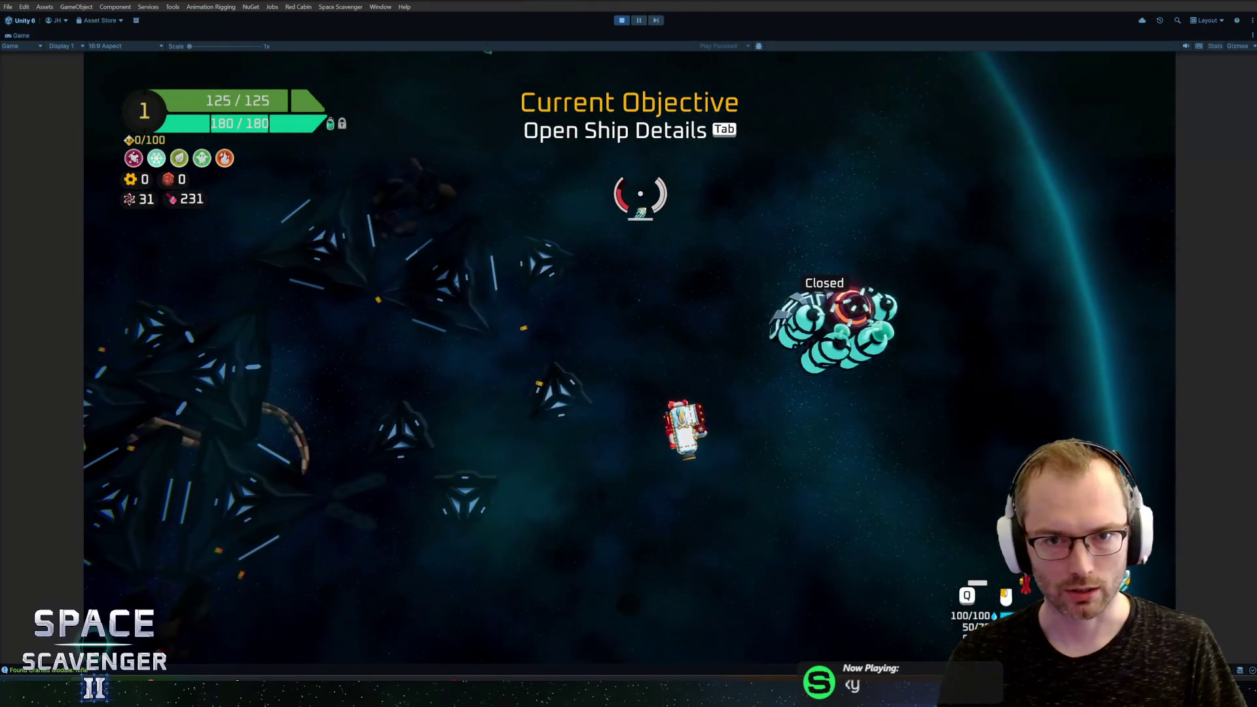
Step: Assign the Rocket Launcher to a mouse button in ship details, then detach it from the ship
key("Tab")
left_click(808, 570)
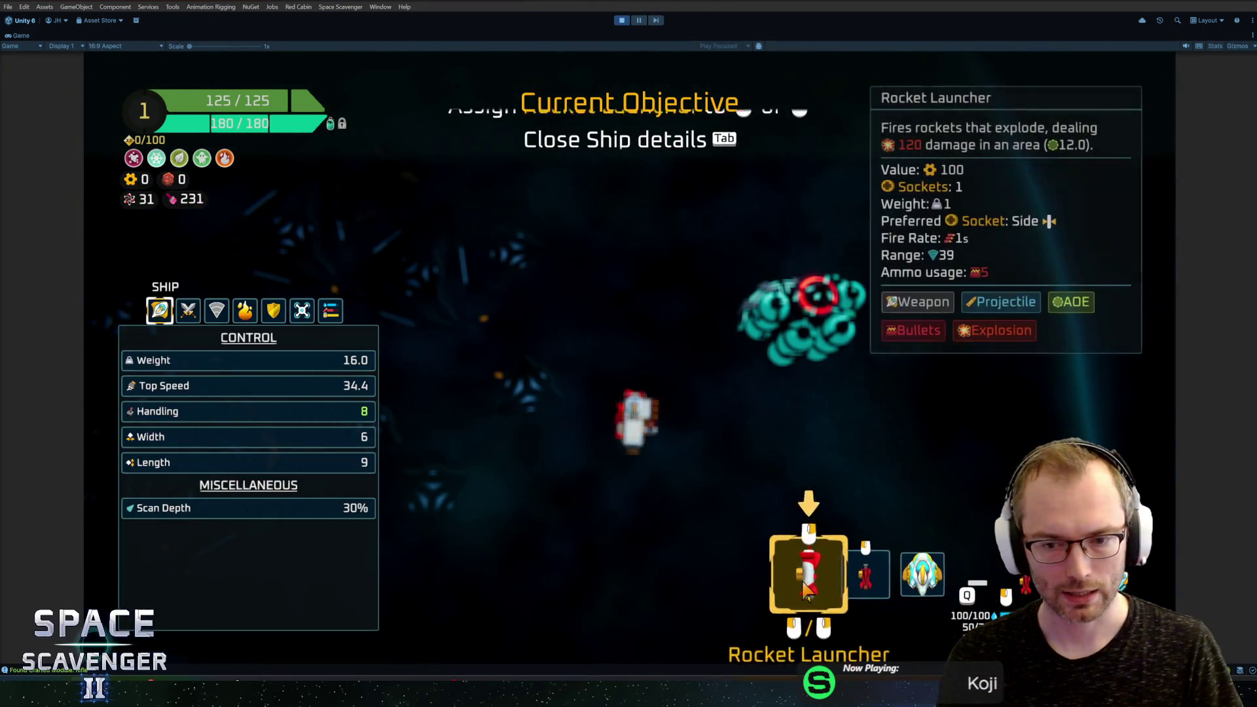
key("Tab")
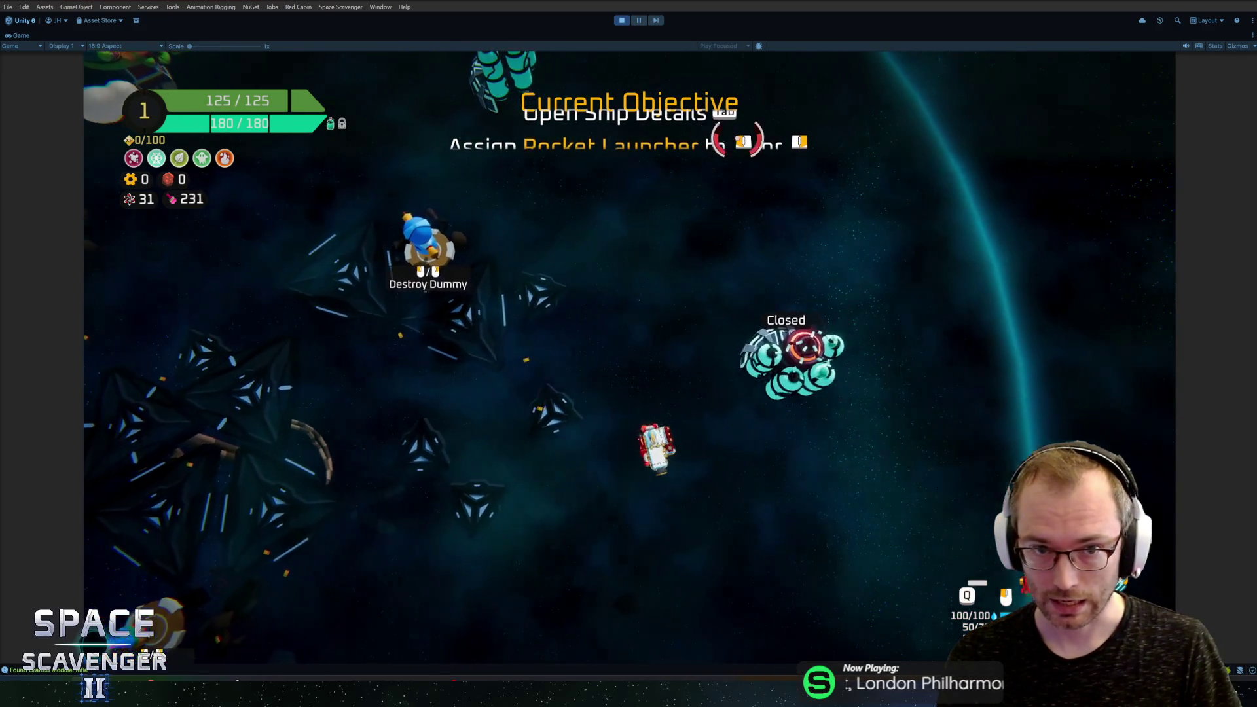
key("Tab")
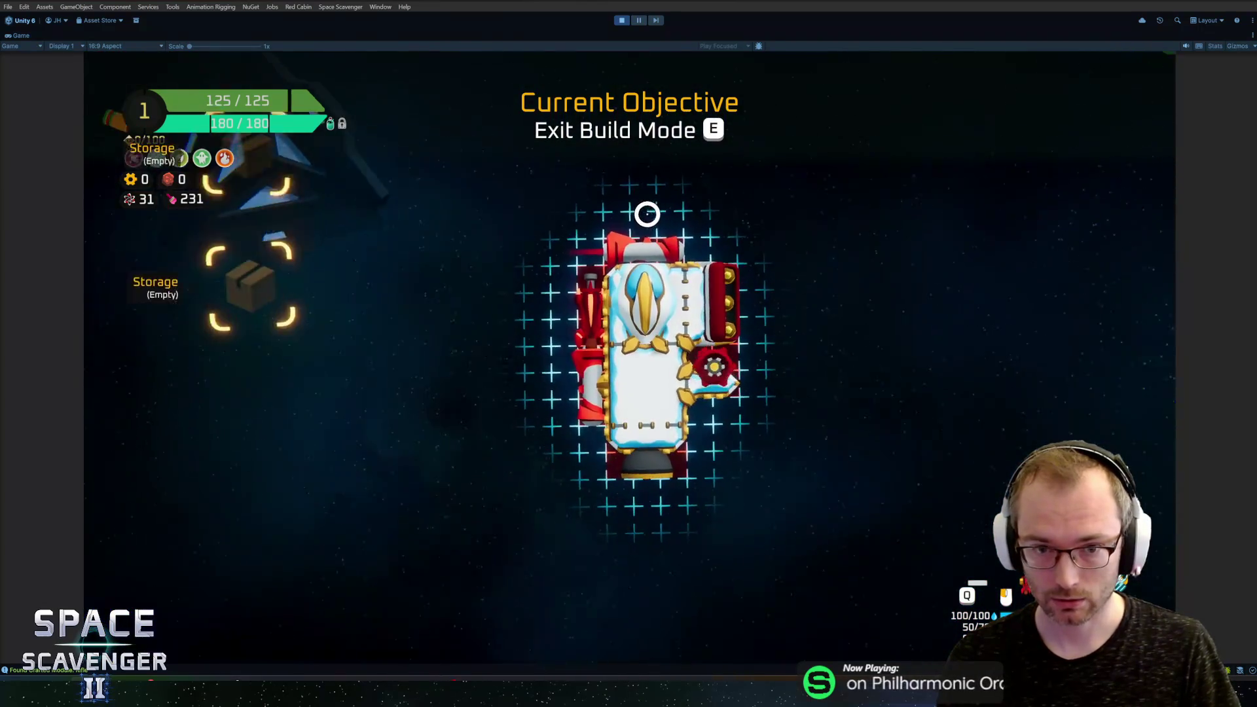
key("e")
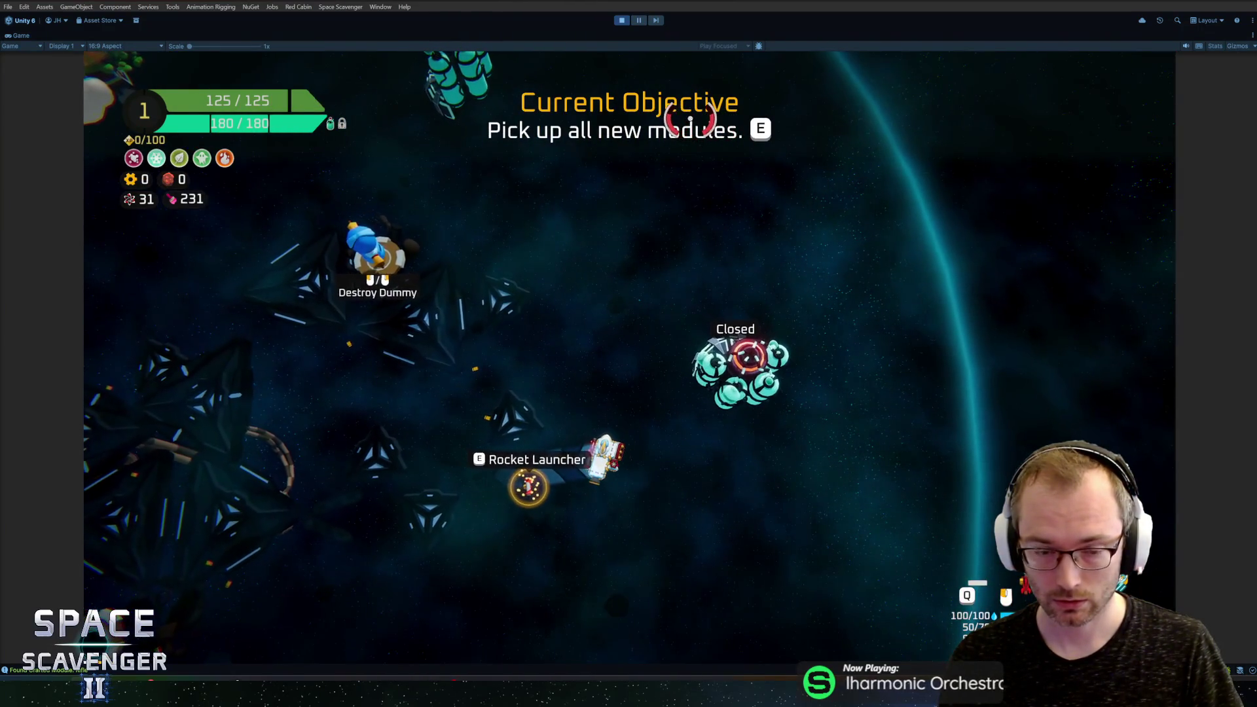
key("e")
right_click(281, 331)
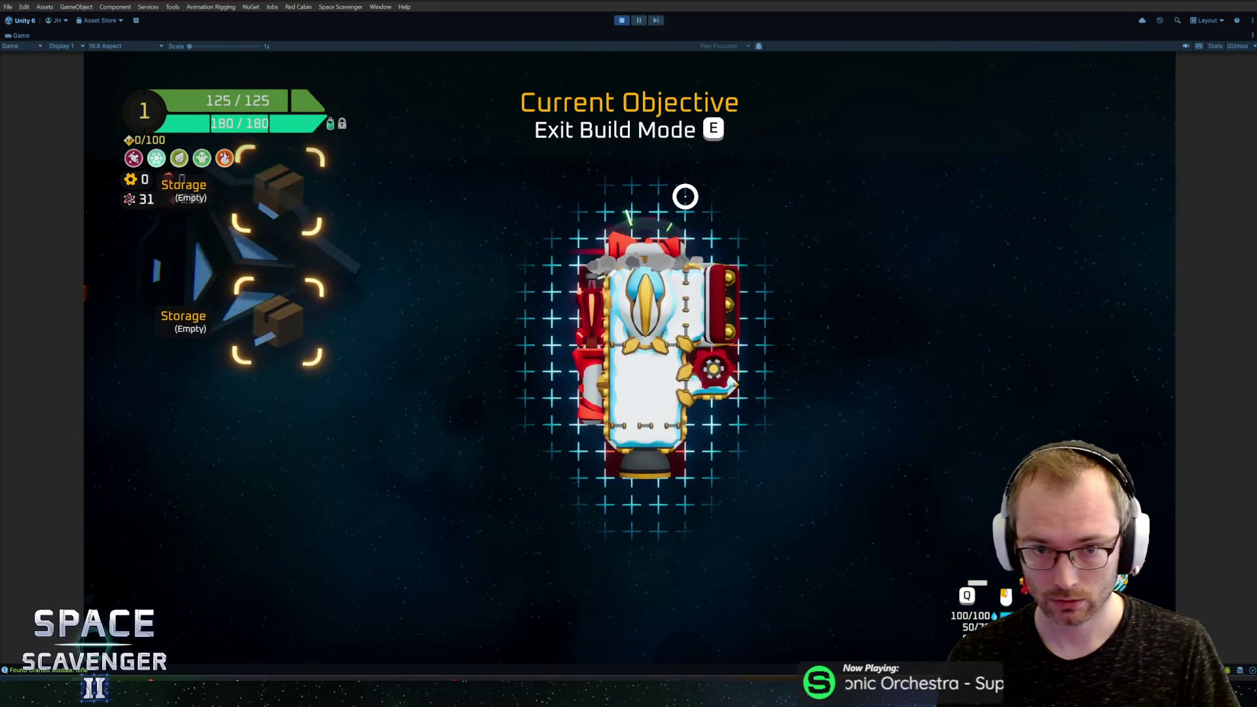
key("e")
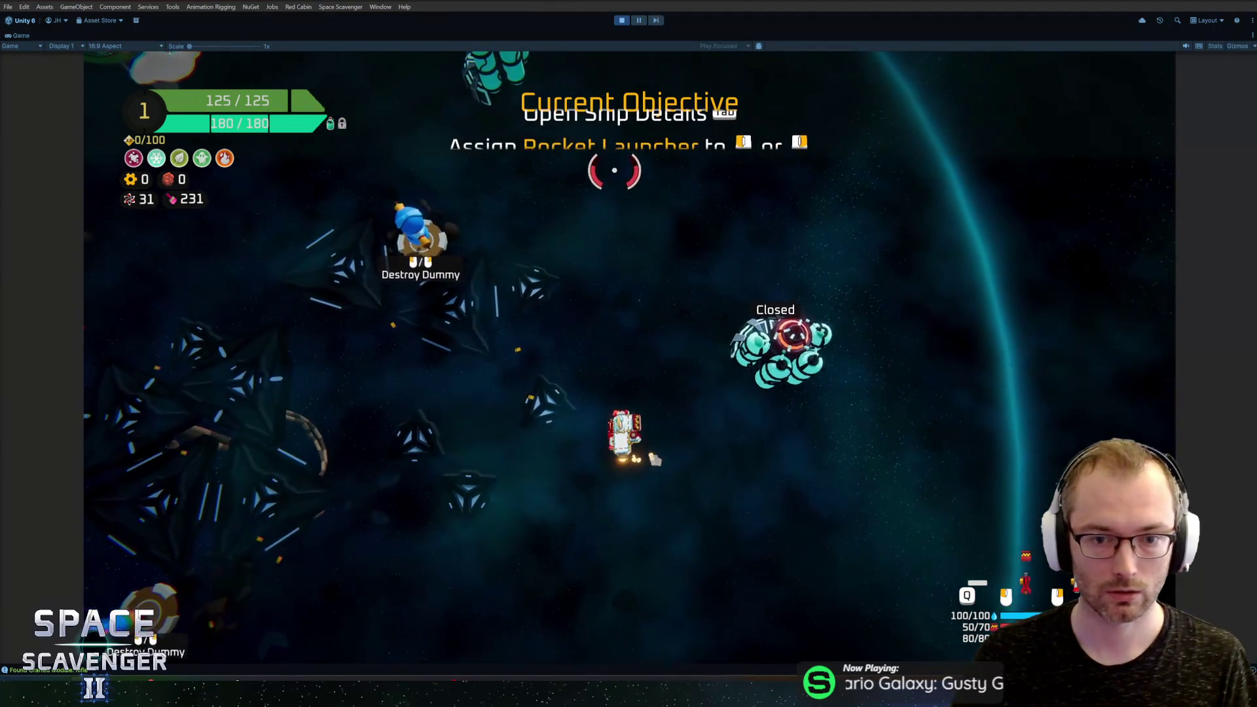
Step: Fire rockets at the Destroy Dummy, then stop the playtest
left_click(682, 180)
left_click(678, 181)
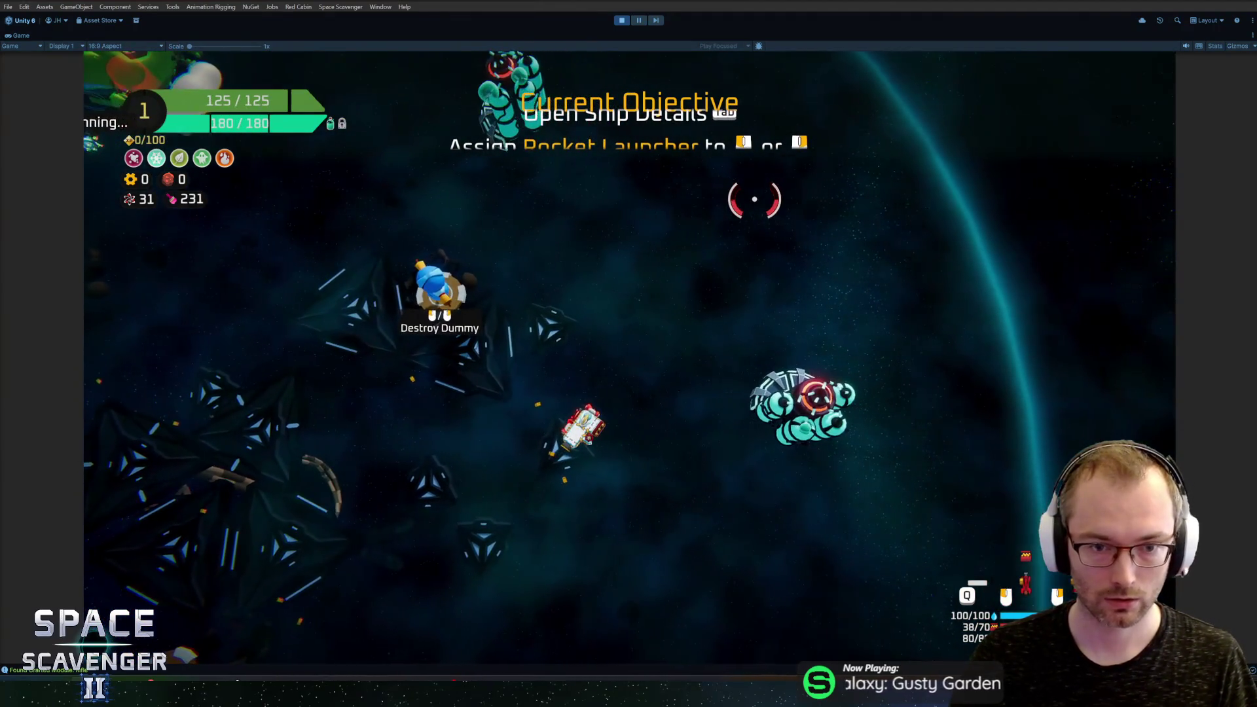
key("Tab")
key("Tab")
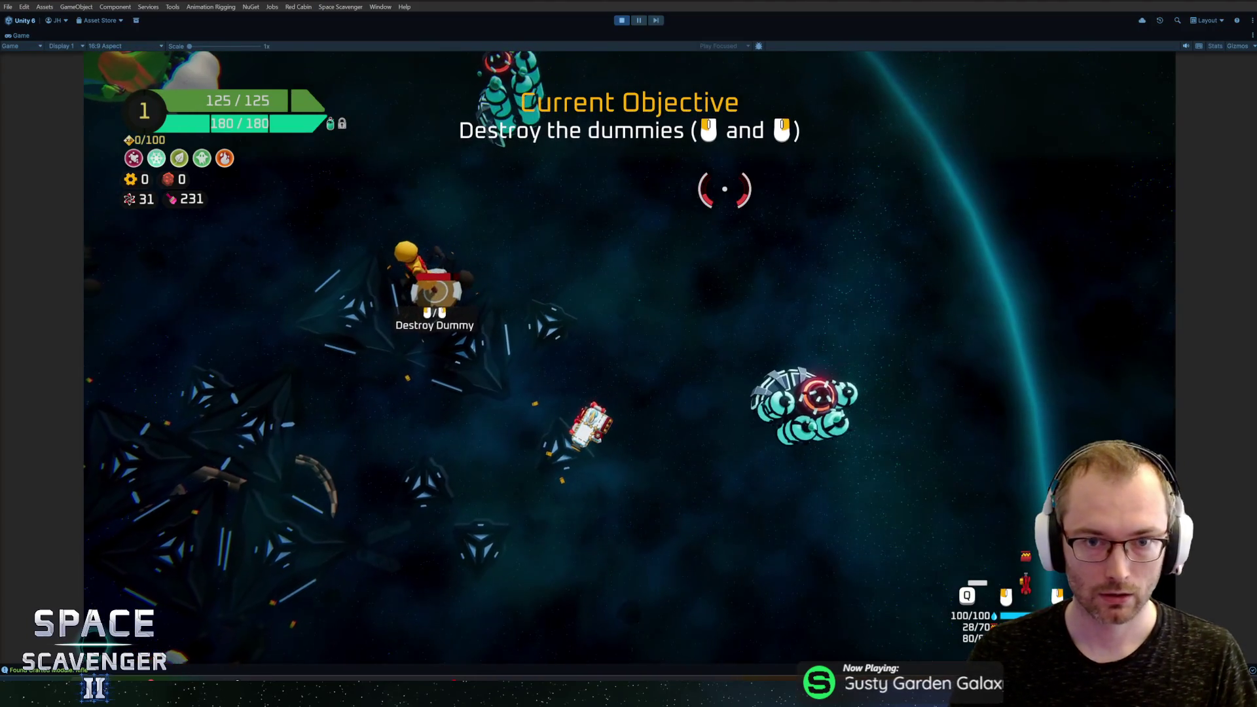
key("ctrl+p")
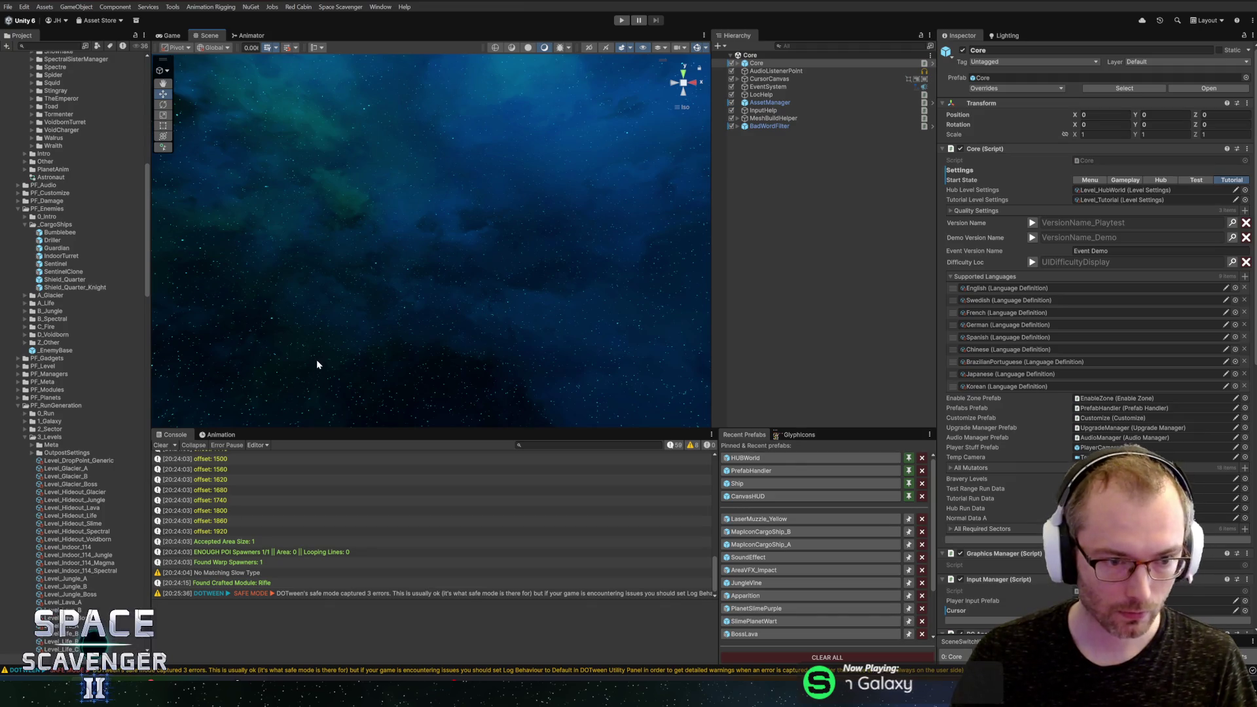
Step: Commit the 15 changed files to master as 'Knight renamed to Sentinel' and push to origin
double_click(249, 482)
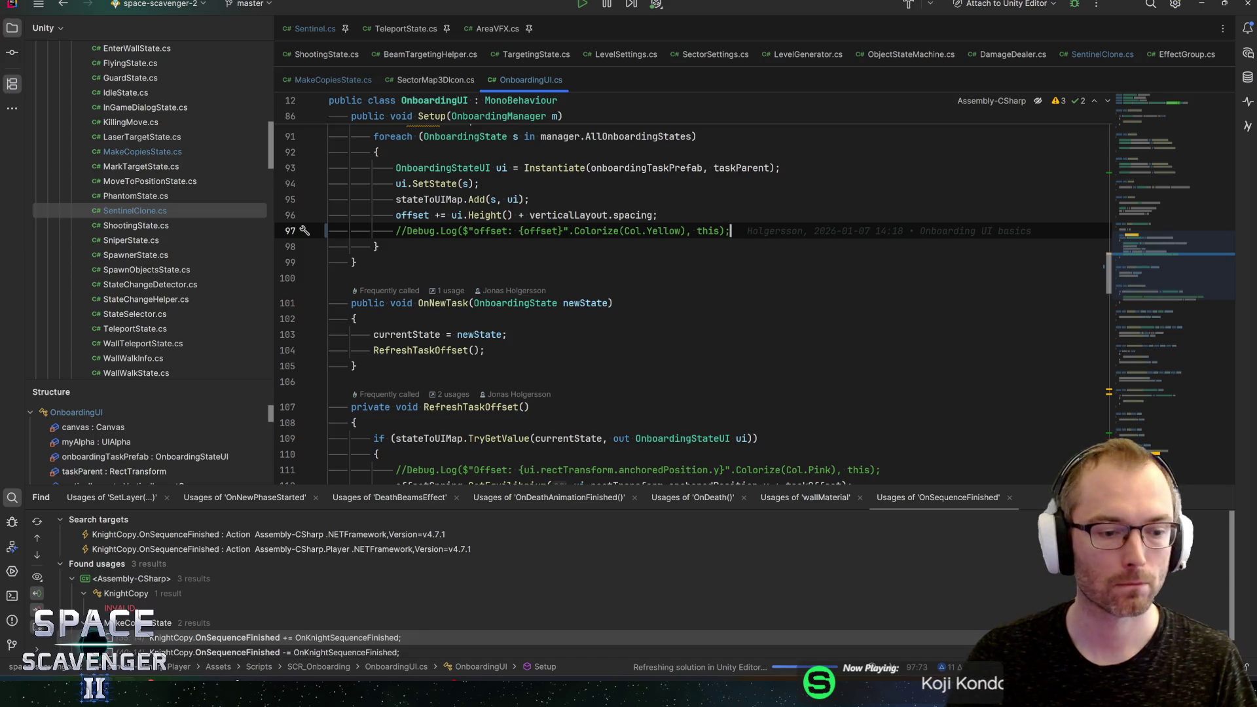
key("alt+Tab")
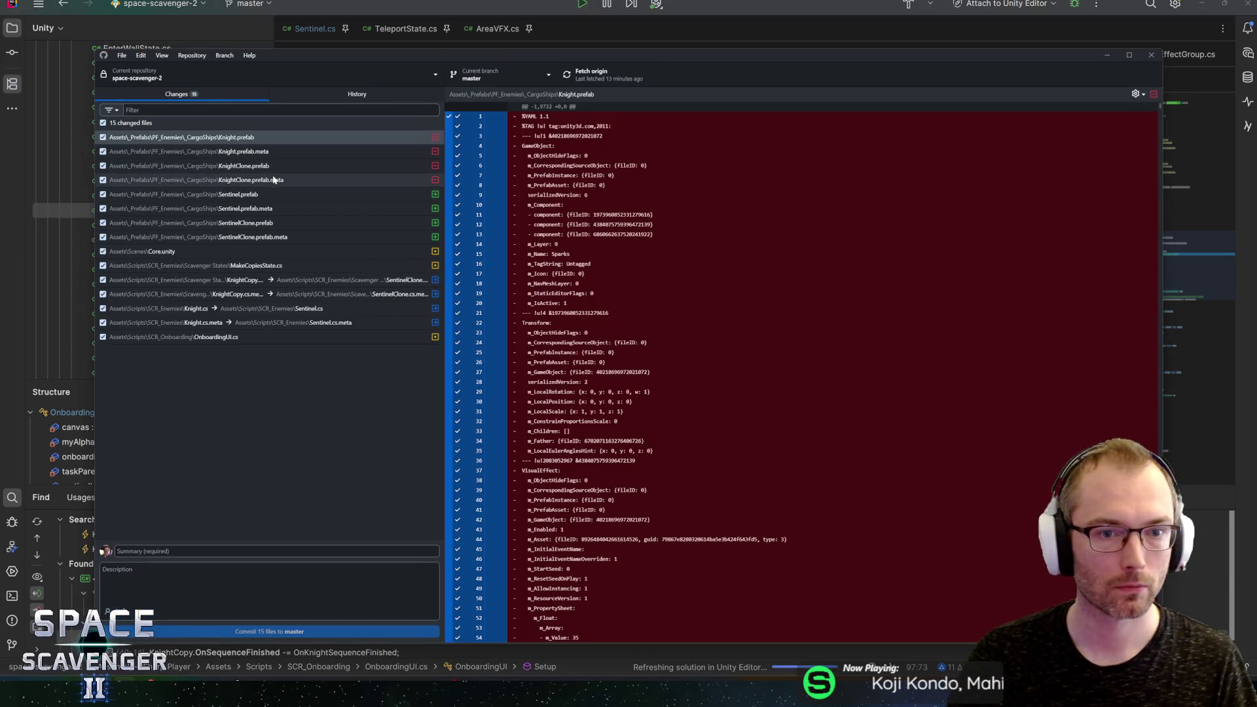
left_click(271, 194)
type("Knight renamed to Sentinel")
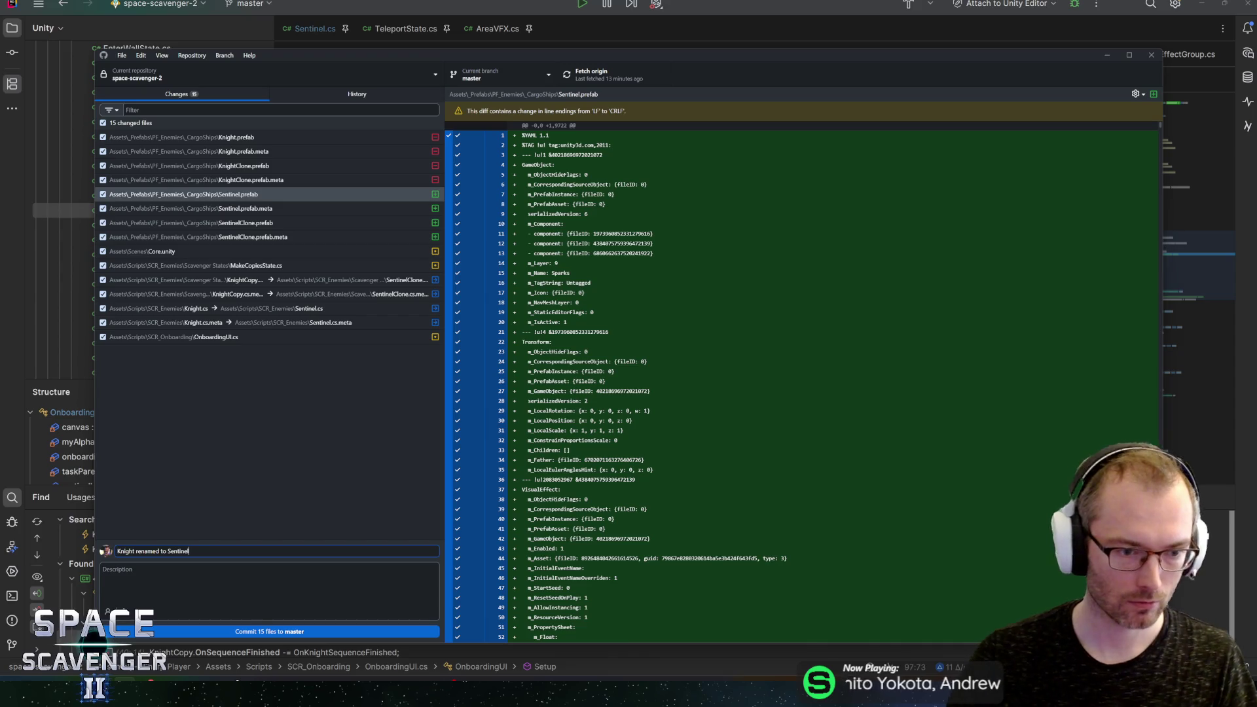
left_click(262, 632)
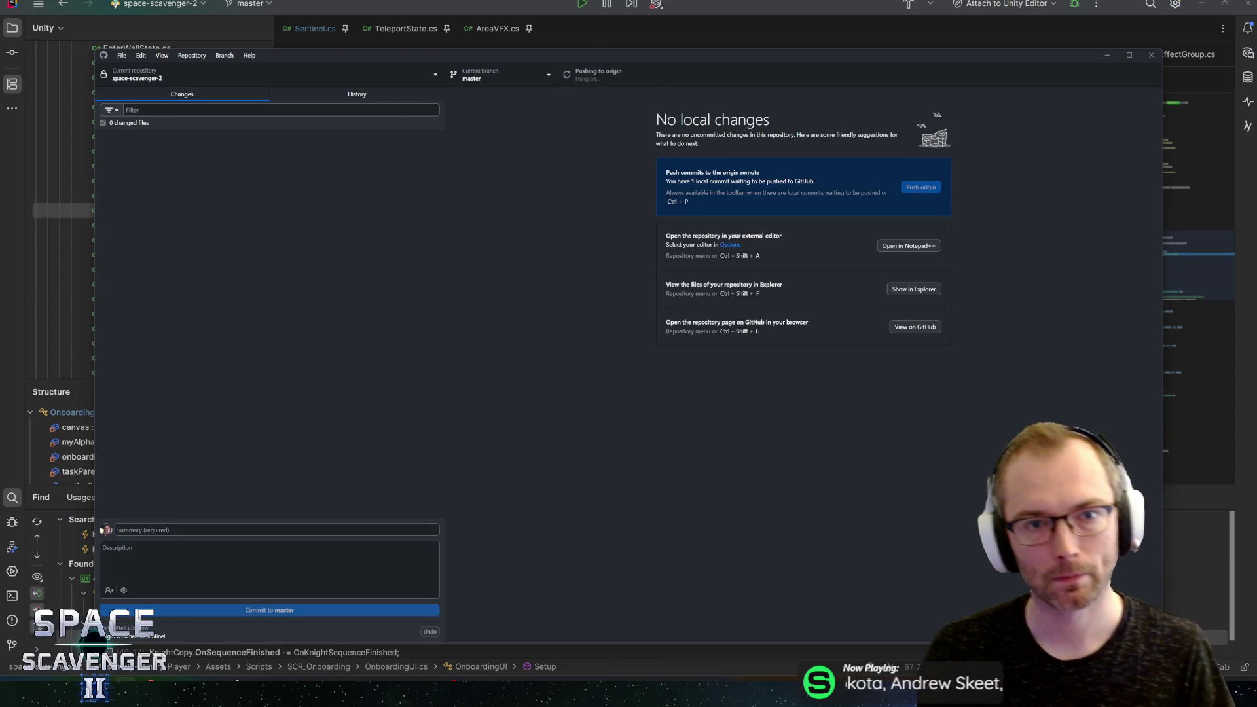
key("alt+Tab")
key("ctrl+n")
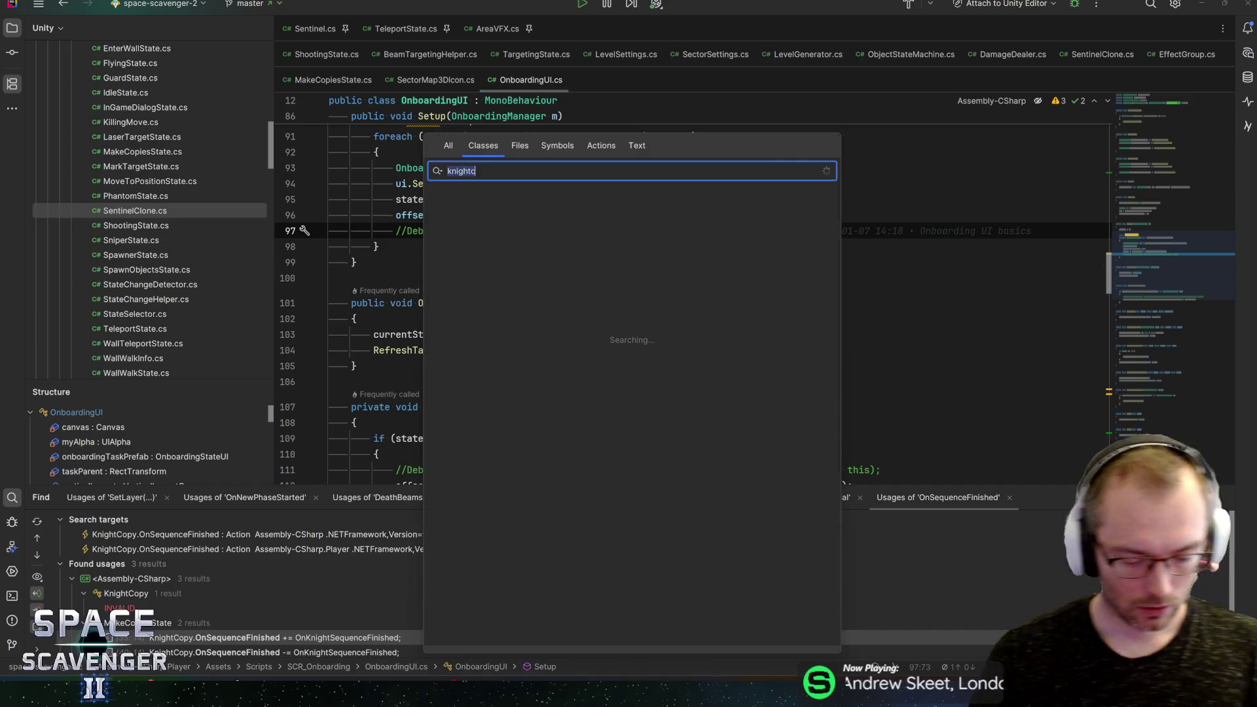
Step: Search Rider's classes for 'on', open Onboarding_AssignWeapon, and return to Unity
type("onboarding")
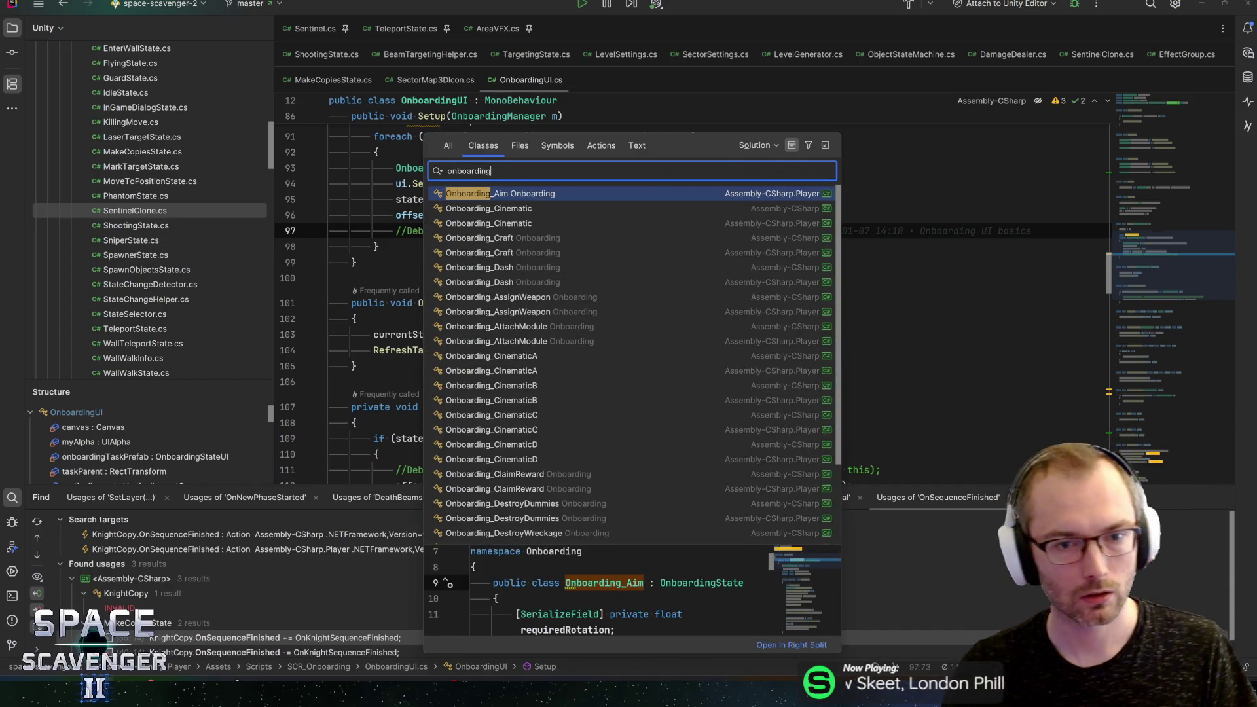
left_click(522, 306)
key("alt+Tab")
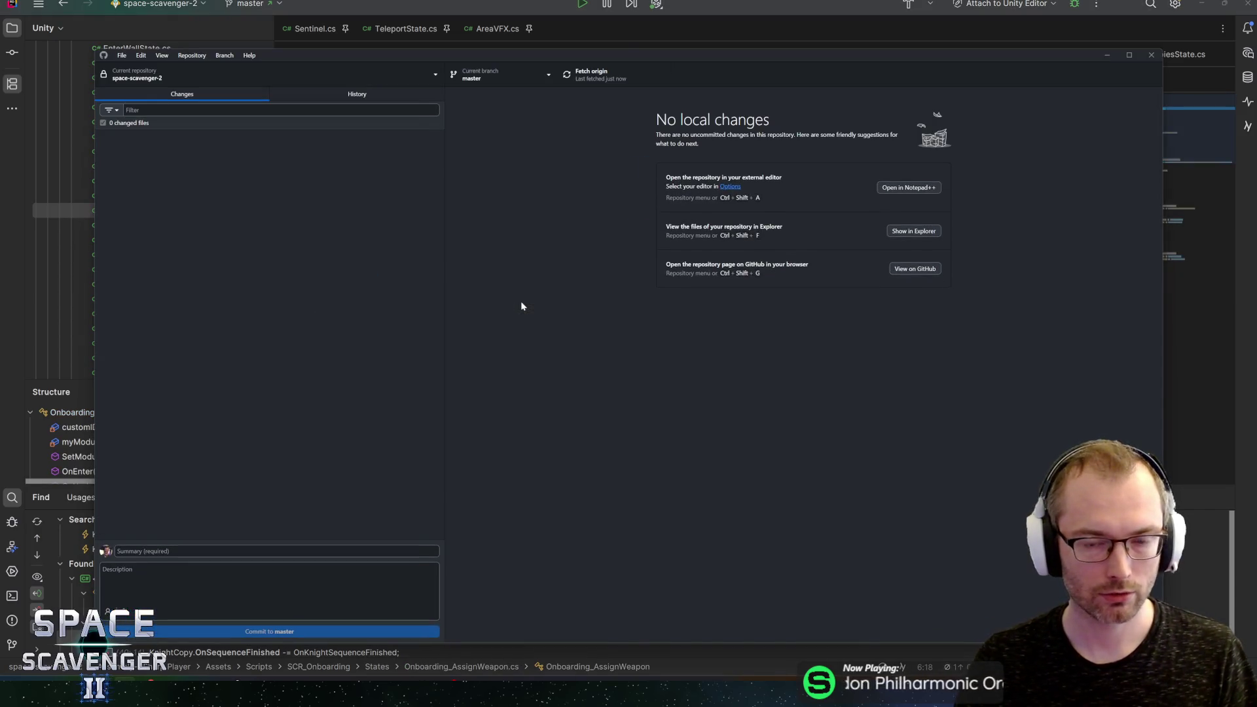
key("alt+Tab")
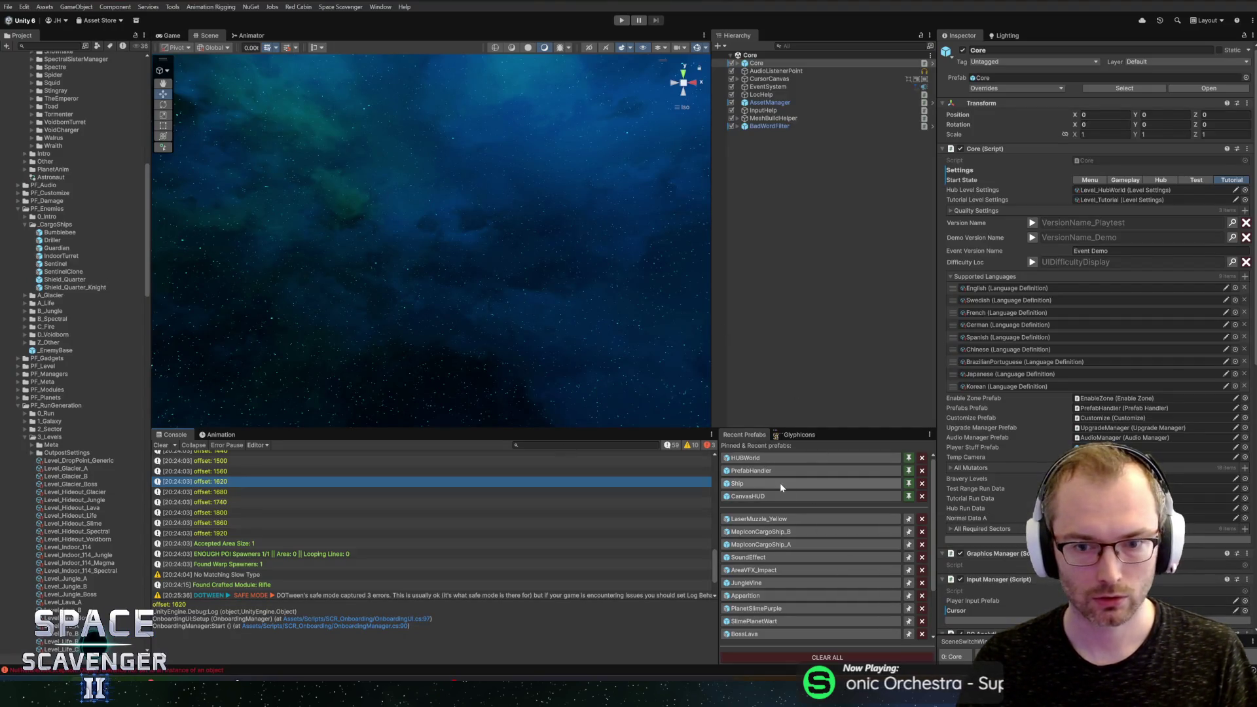
Step: Locate HUBWorld in the Project panel, then open the LevelPieces/CombatTutorial Onboarding prefab in Prefab Mode
left_click(762, 461)
scroll(52, 503, "down", 3)
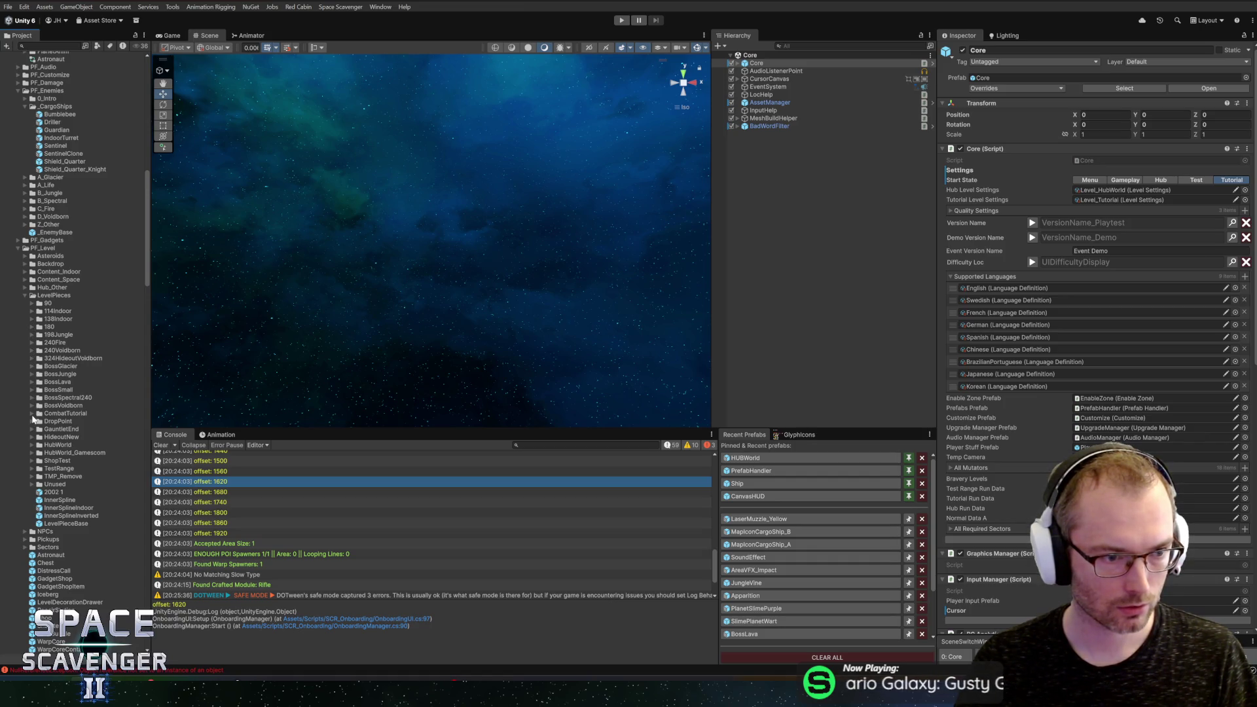
double_click(54, 429)
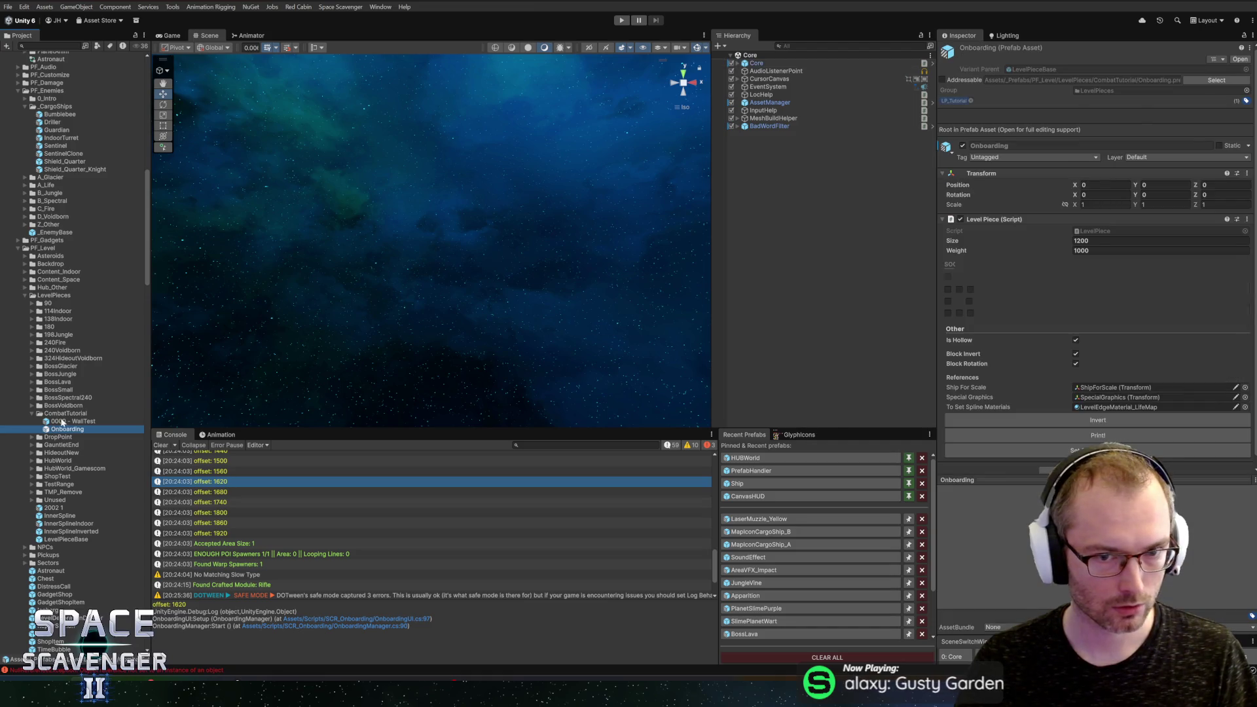
scroll(514, 289, "down", 5)
left_click_drag(580, 302, 492, 283)
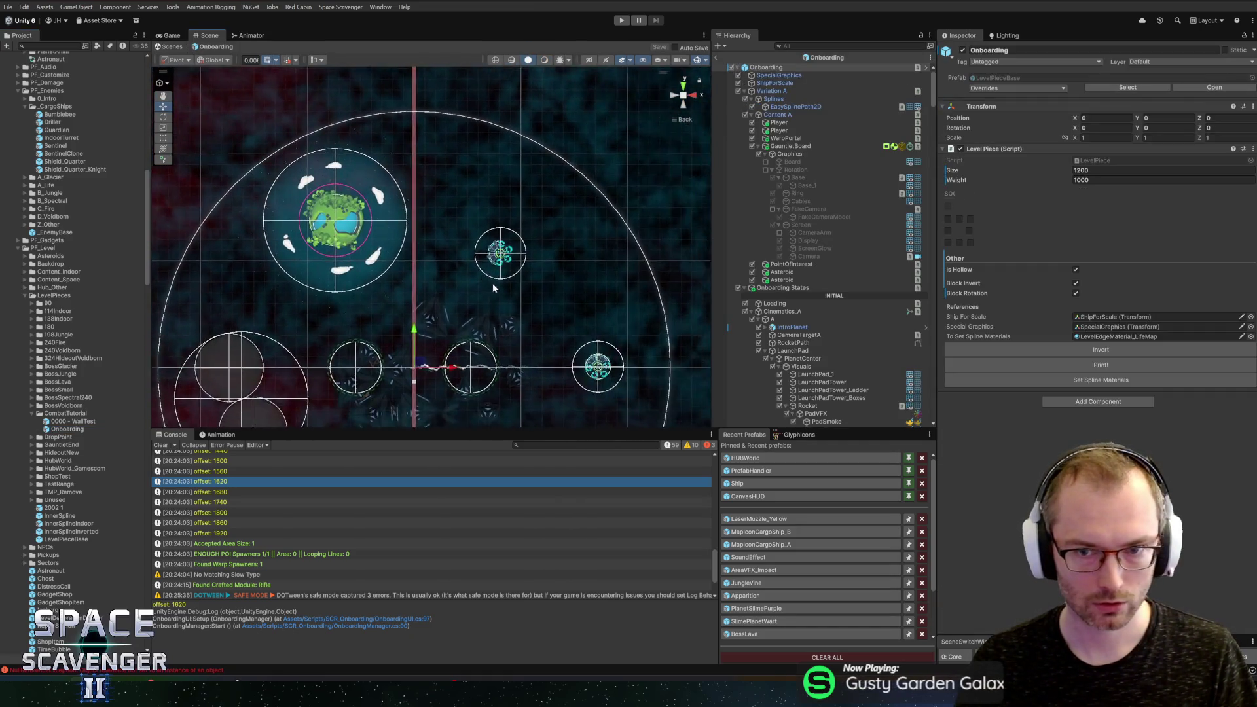
Step: Collapse the PlanetSurface and Cinematics_A, B, C and D groups in the Hierarchy
scroll(511, 291, "up", 3)
scroll(851, 347, "down", 10)
scroll(846, 353, "down", 10)
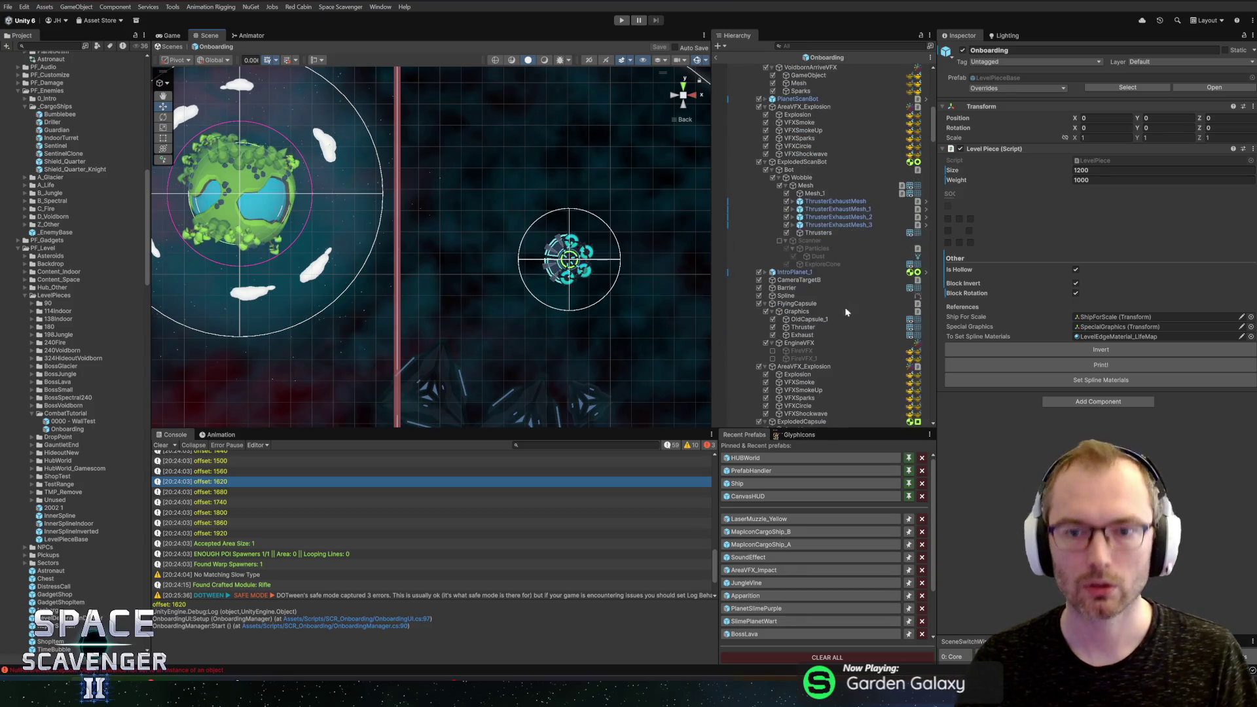
scroll(835, 288, "down", 5)
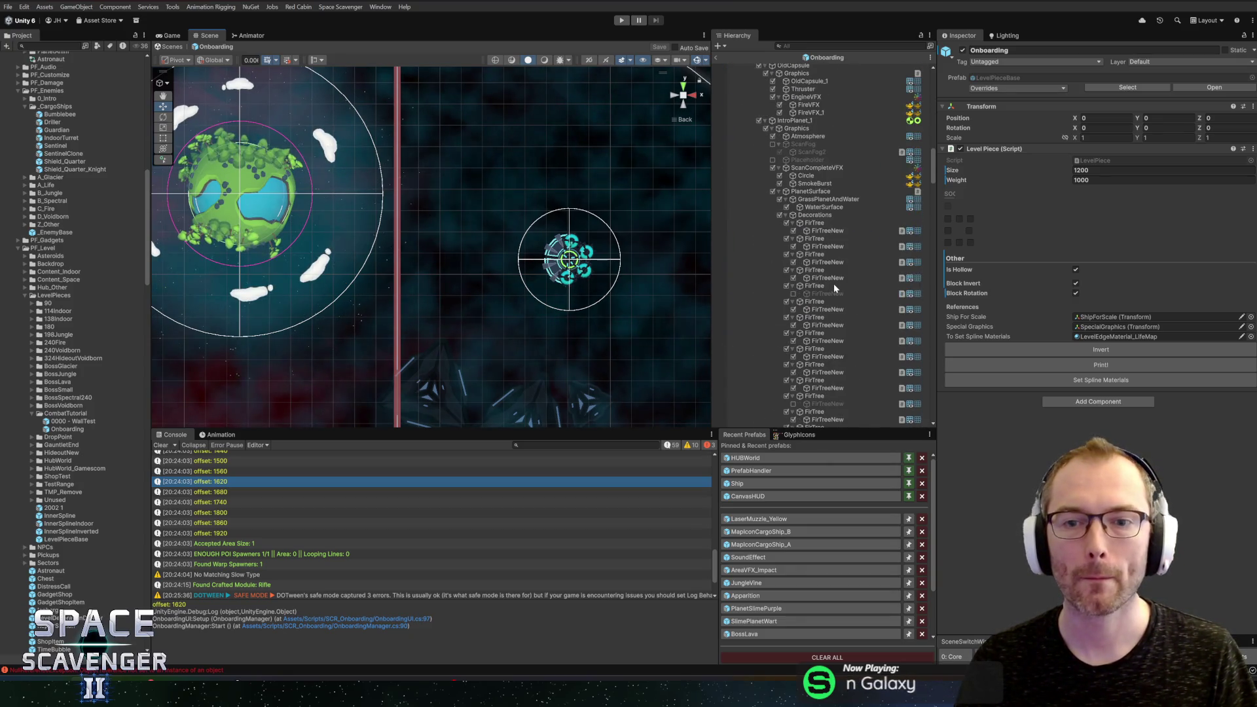
left_click(781, 191)
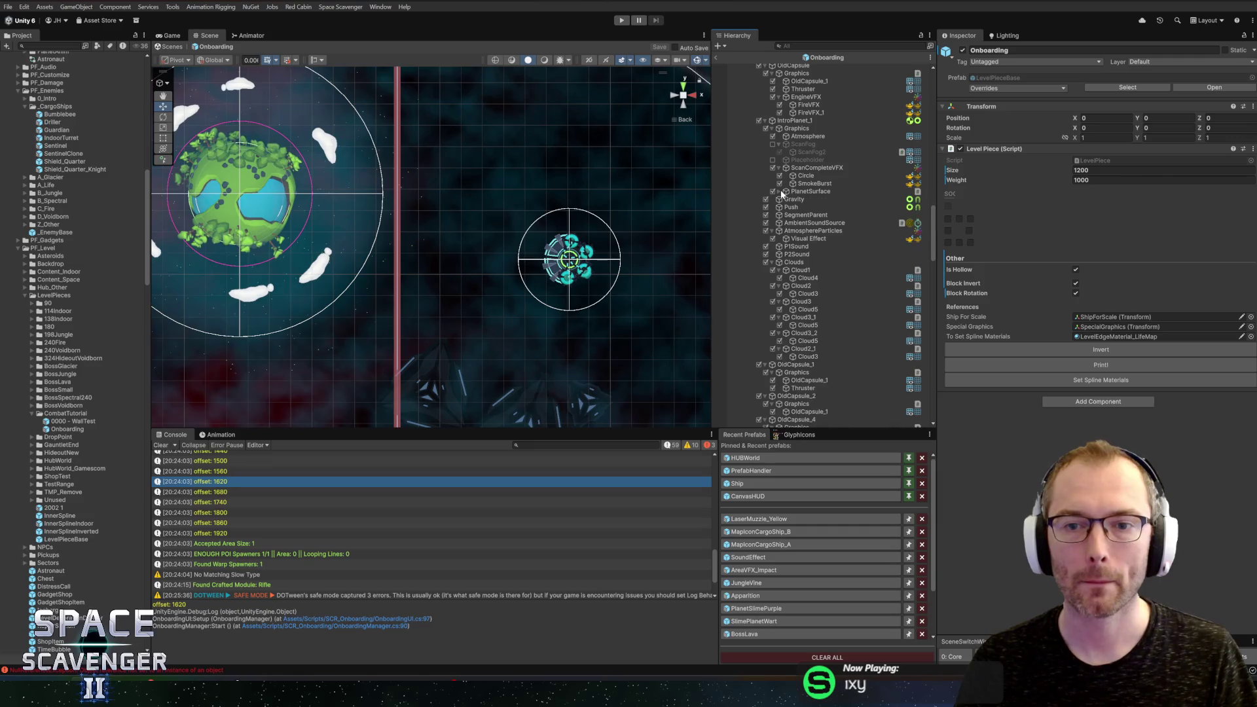
scroll(774, 268, "up", 1)
scroll(771, 156, "up", 5)
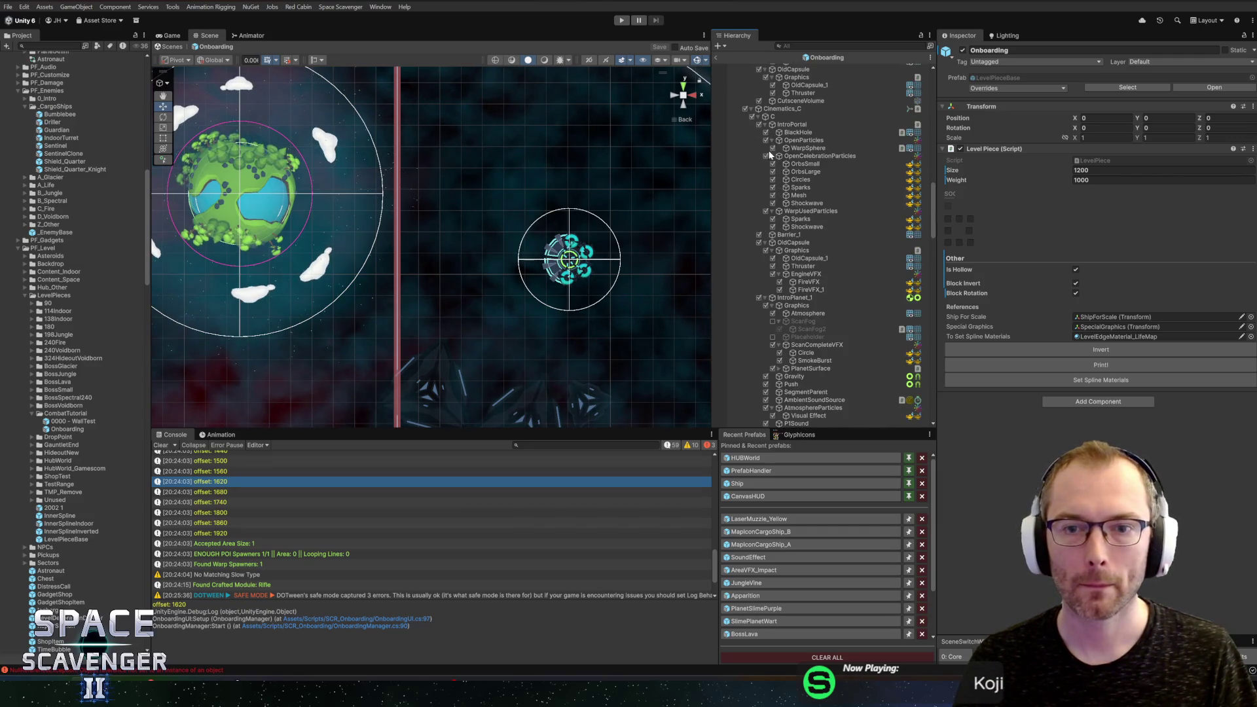
left_click(752, 109)
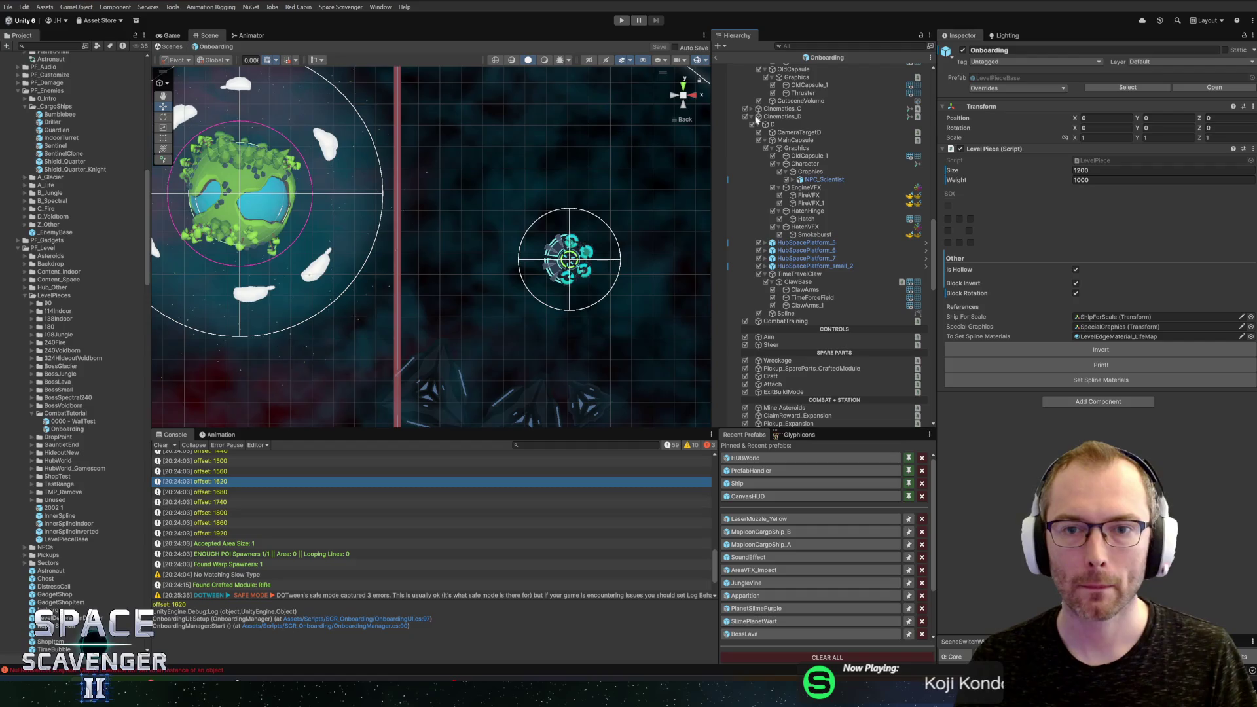
left_click(756, 117)
scroll(763, 157, "up", 10)
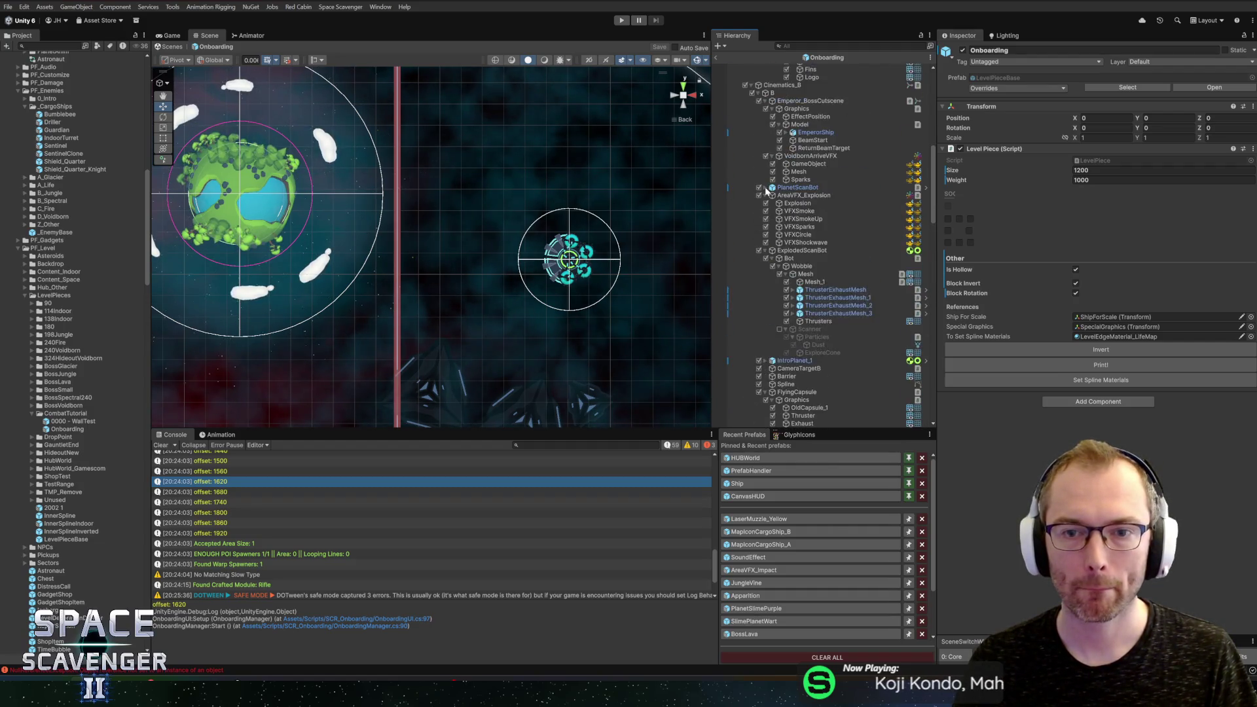
scroll(766, 192, "up", 4)
left_click(752, 204)
scroll(756, 216, "up", 6)
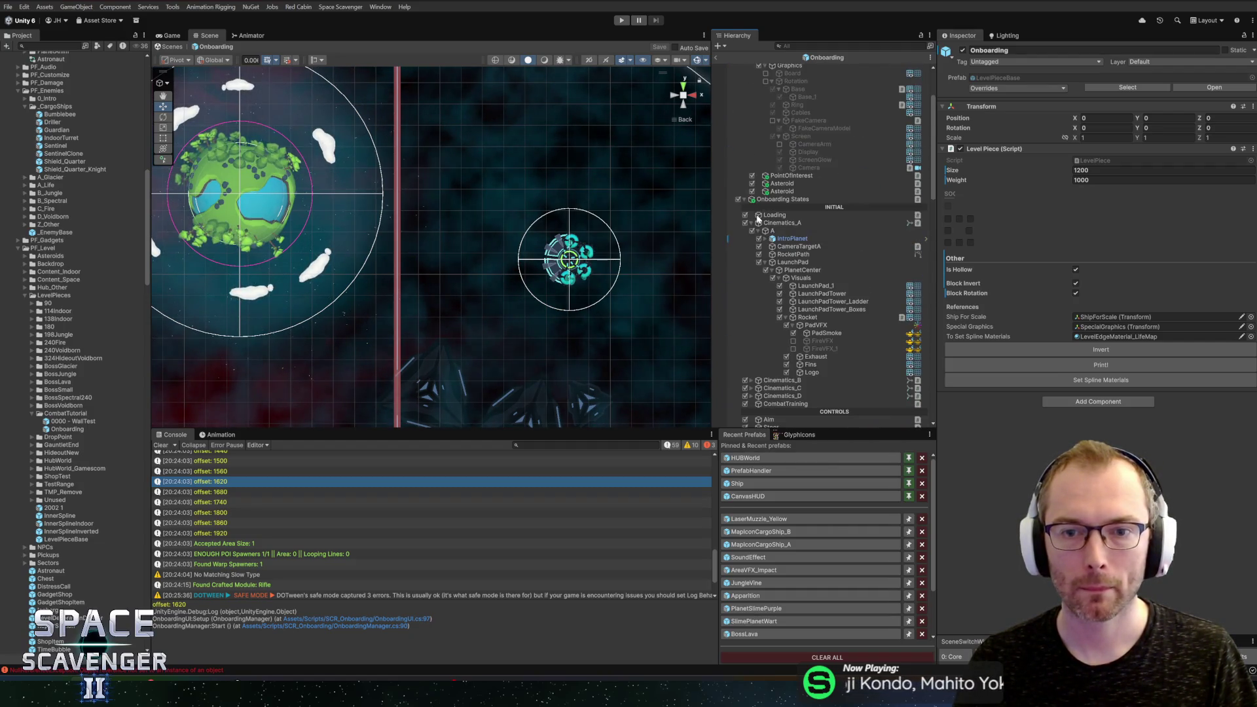
left_click(753, 224)
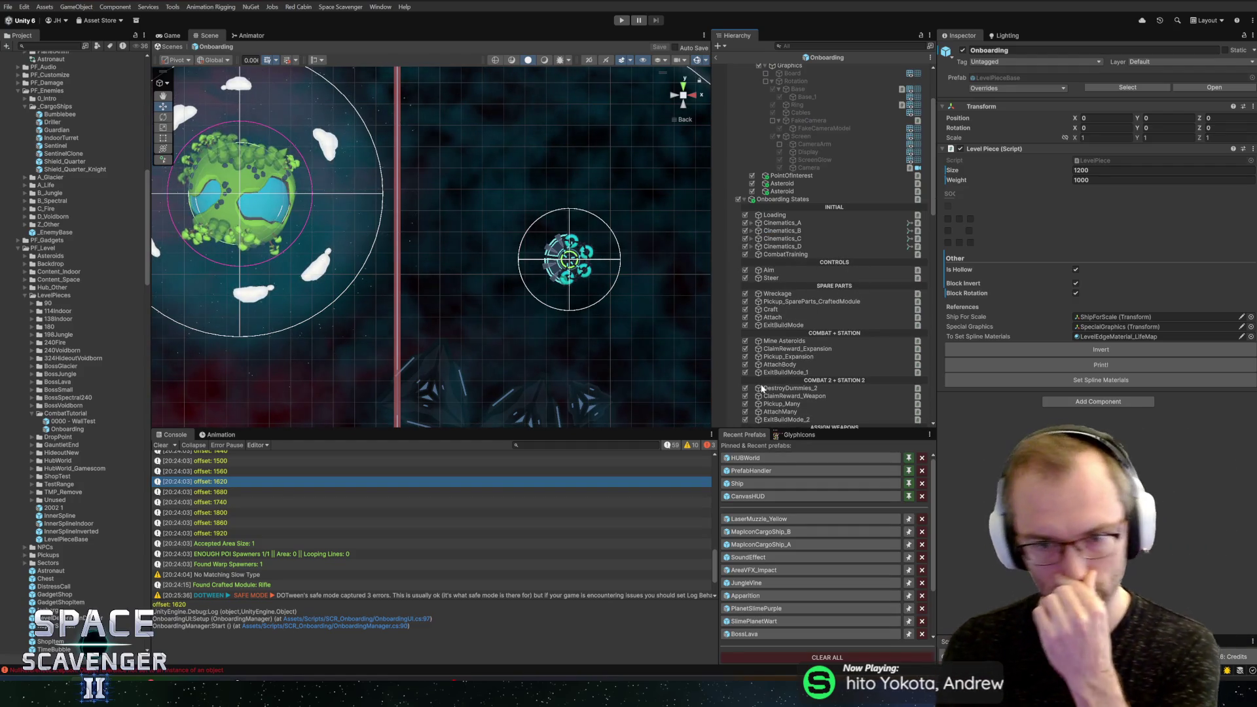
Step: Scroll down to the Assign Weapons states and select OpenShipInfo
mouse_move(588, 326)
left_mouse_down()
mouse_move(543, 233)
mouse_move(523, 284)
mouse_move(509, 219)
left_mouse_up()
scroll(816, 308, "down", 1)
scroll(816, 313, "down", 2)
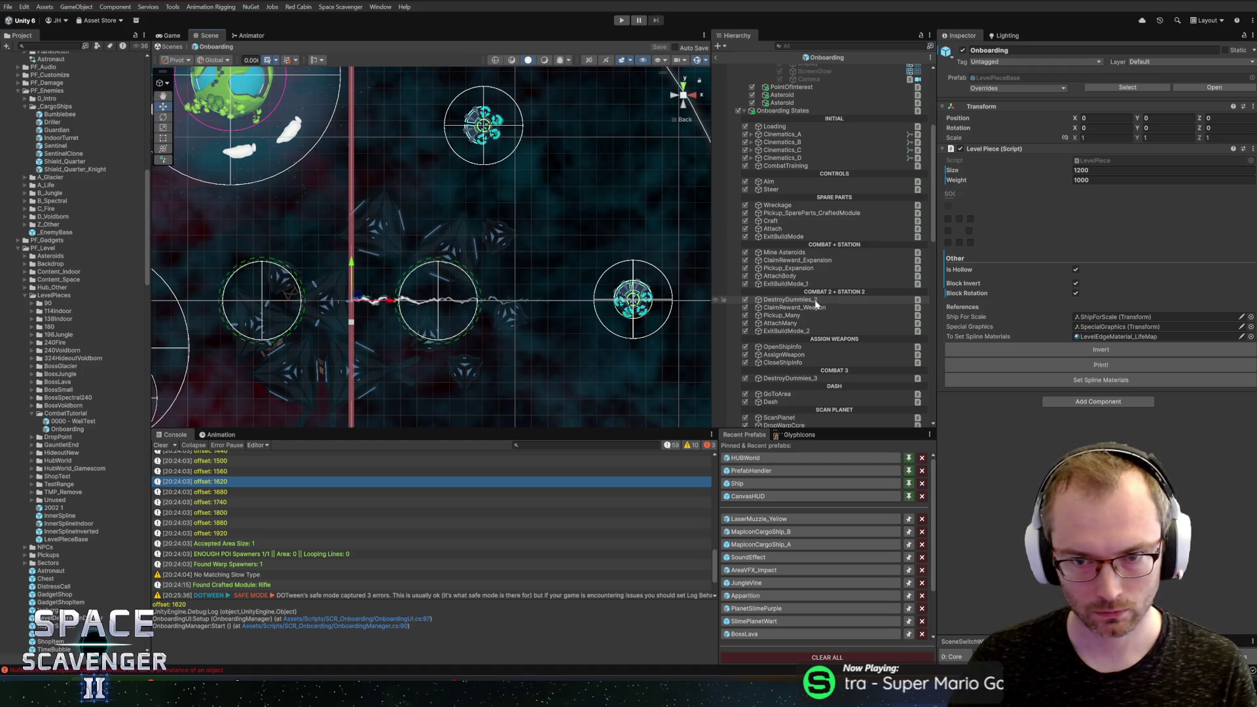
scroll(817, 304, "down", 3)
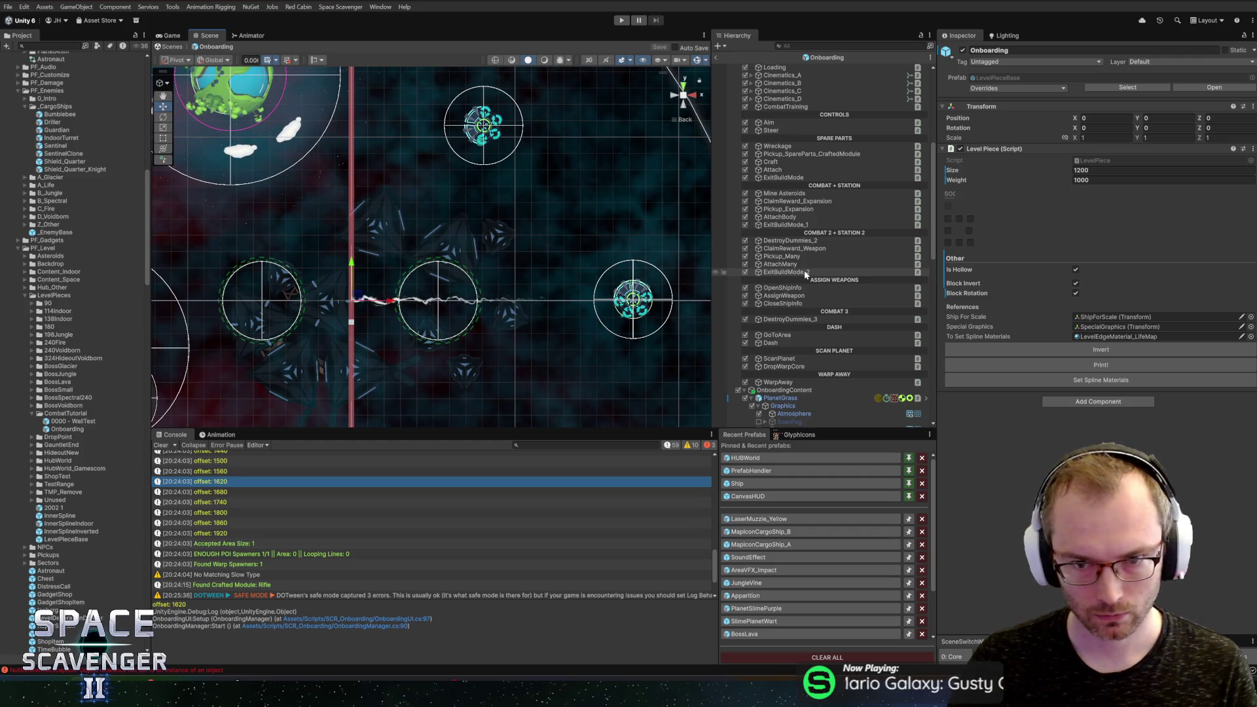
left_click(800, 289)
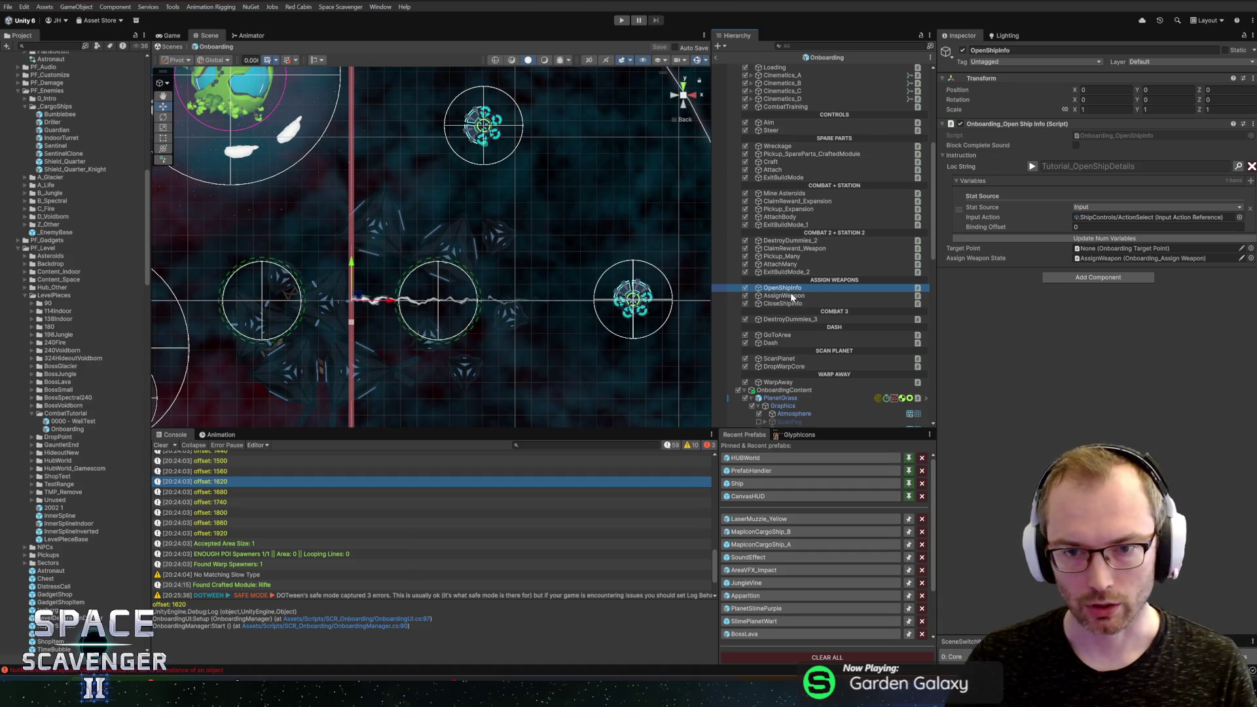
Step: Inspect AssignWeapon, CloseShipInfo, ExitBuildMode_2 and AttachMany, then reselect OpenShipInfo and open its script menu
left_click(793, 296)
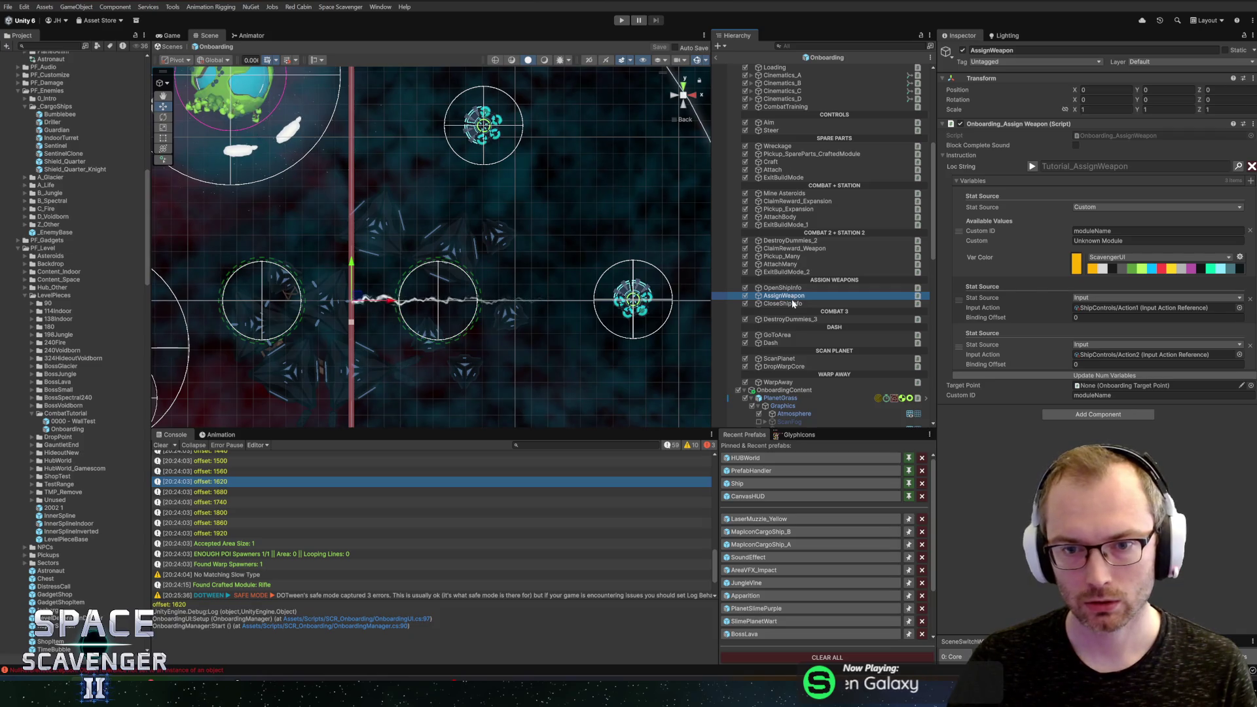
left_click(793, 304)
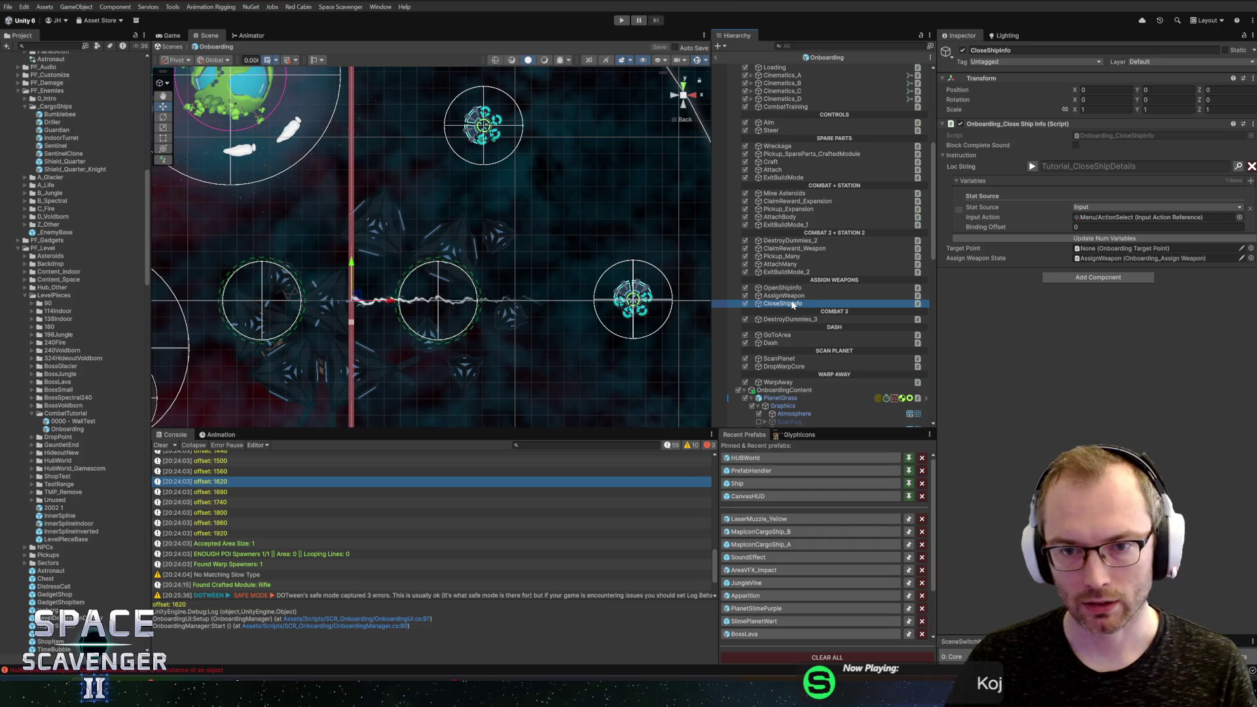
left_click(784, 272)
left_click(778, 265)
left_click(783, 272)
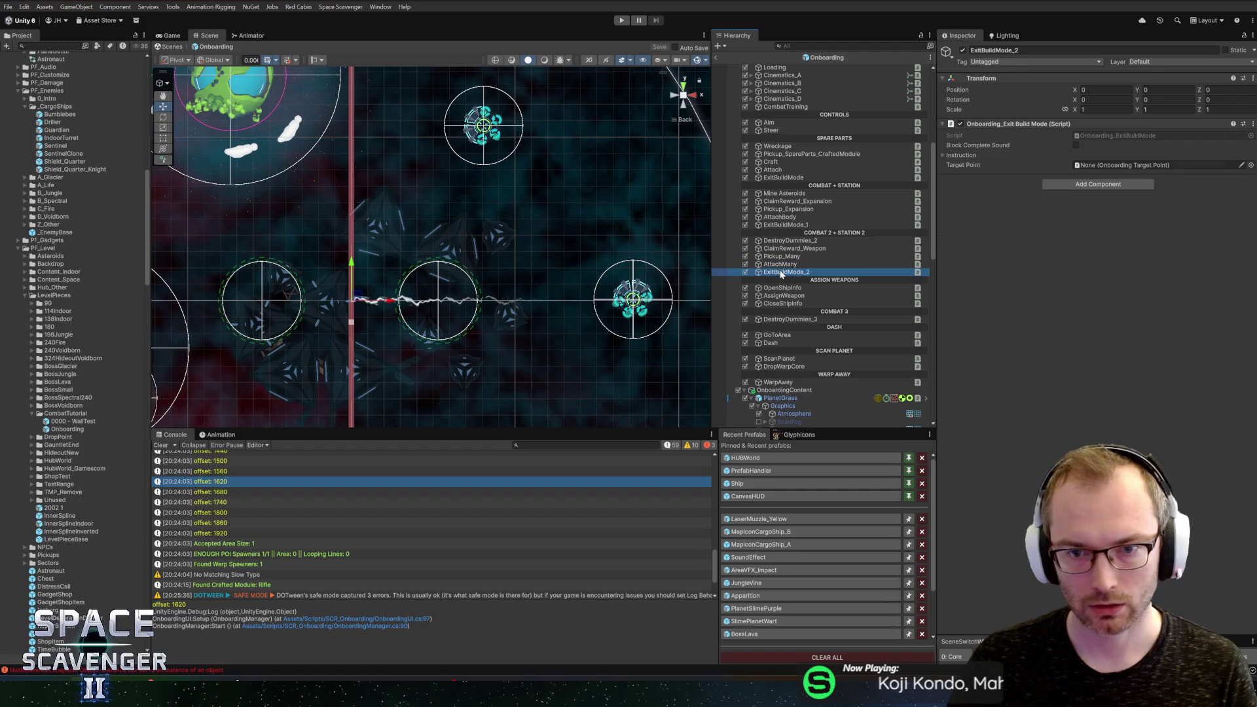
left_click(781, 288)
right_click(997, 125)
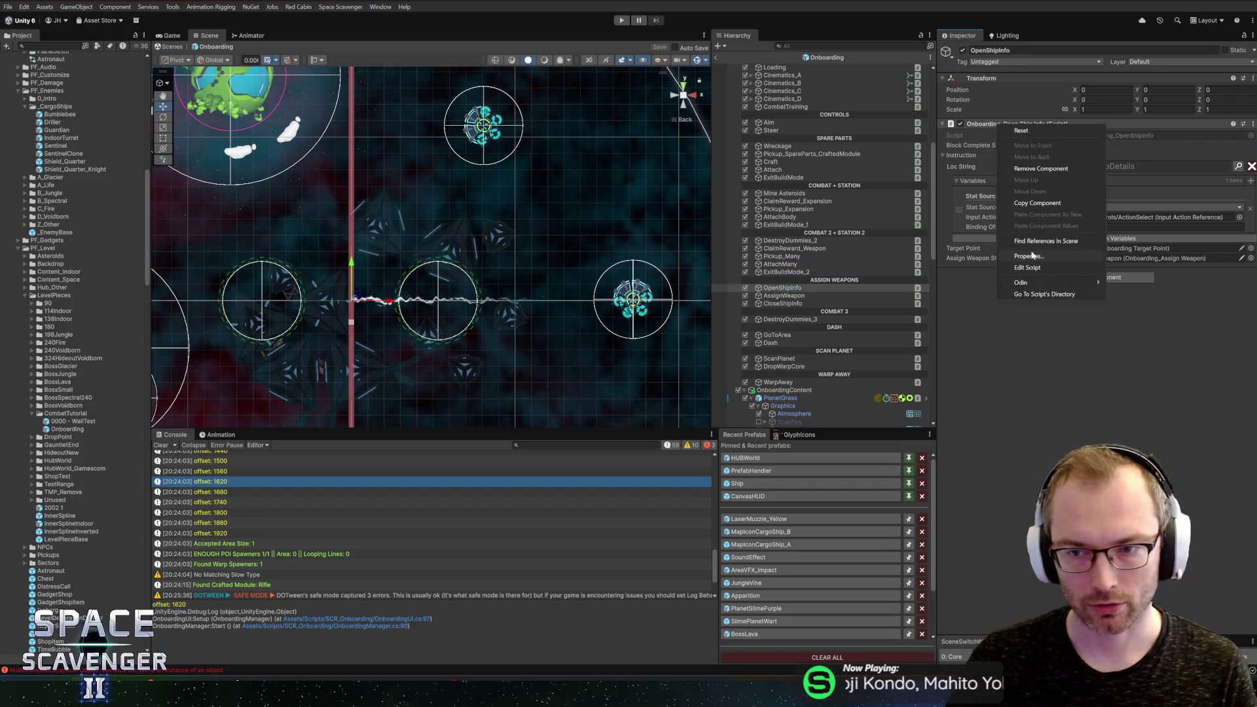
Step: Open Onboarding_OpenShipInfo.cs in Rider and read its OnEnter method and assignWeaponState field
left_click(1038, 267)
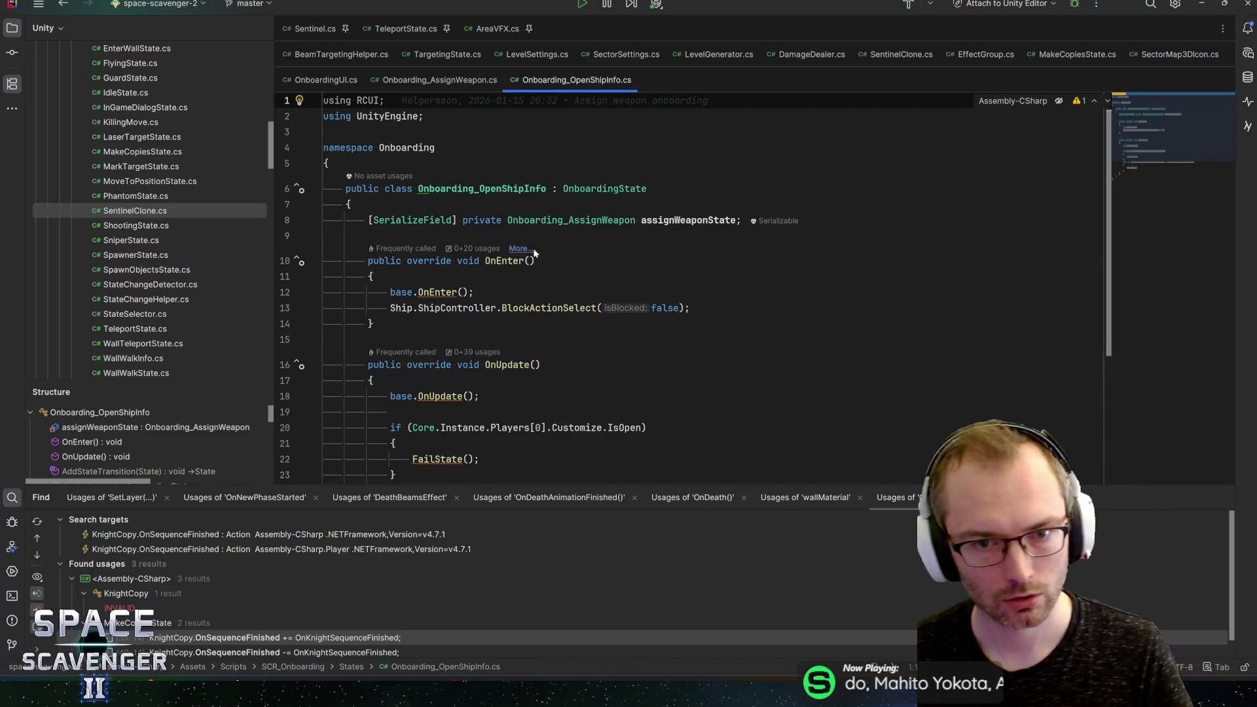
left_click(473, 292)
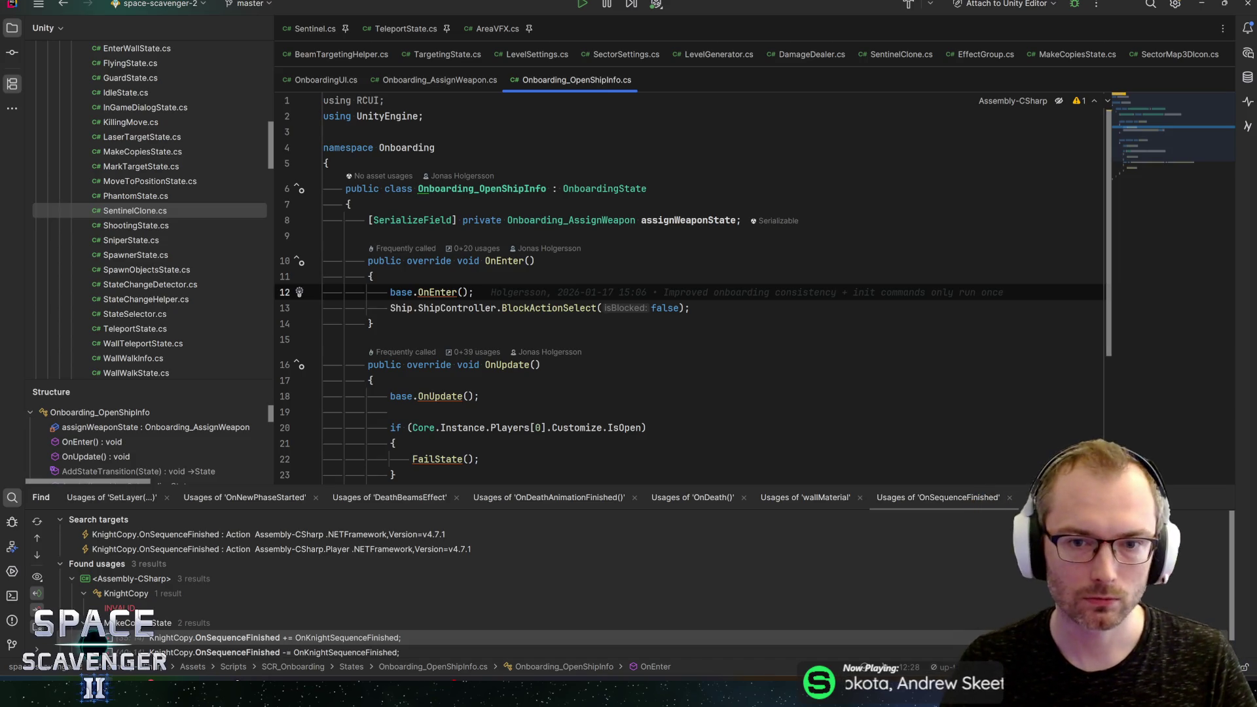
left_click(741, 220)
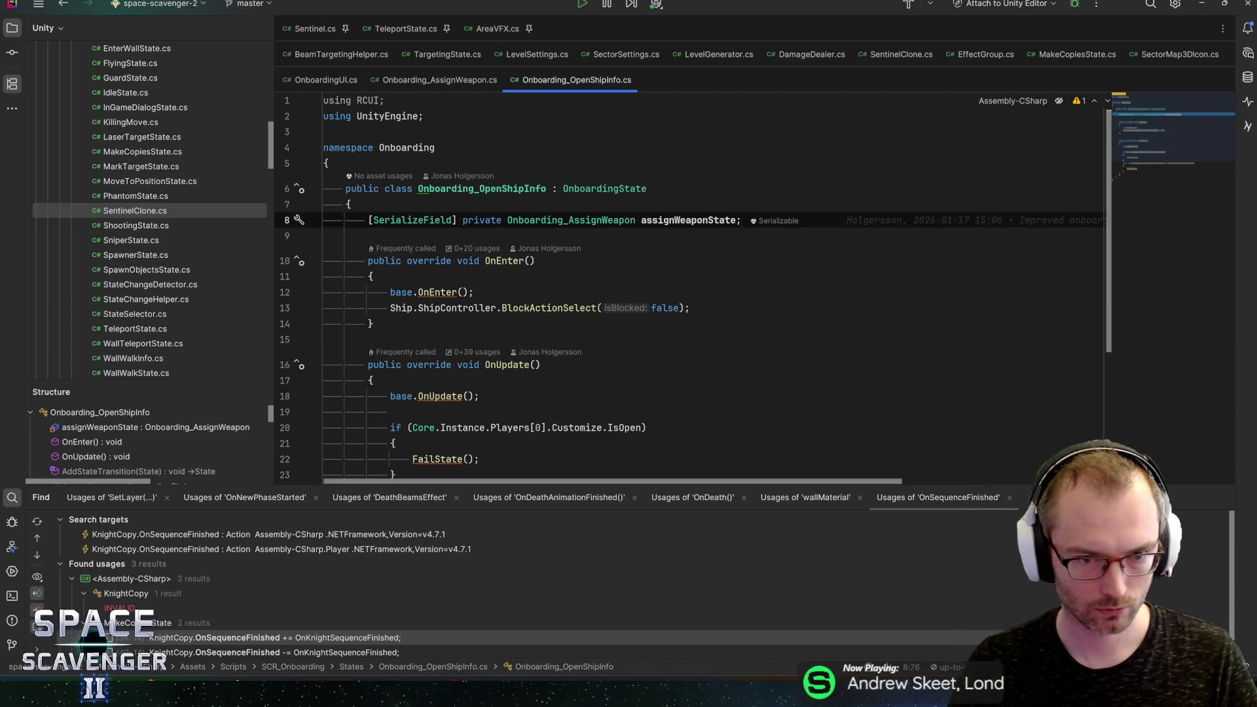
scroll(741, 220, "down", 1)
scroll(687, 288, "down", 4)
scroll(687, 288, "up", 3)
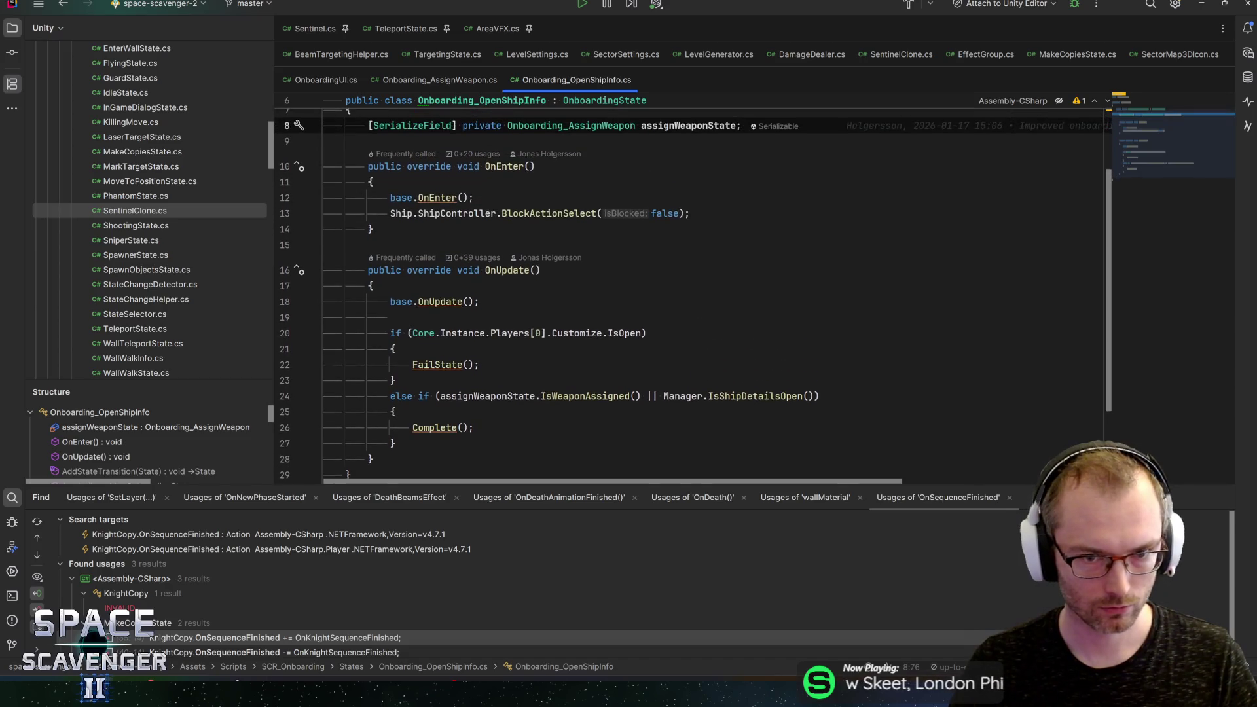
Step: Back in Unity, select the AssignWeapon step and open its script via Edit Script
key("alt+Tab")
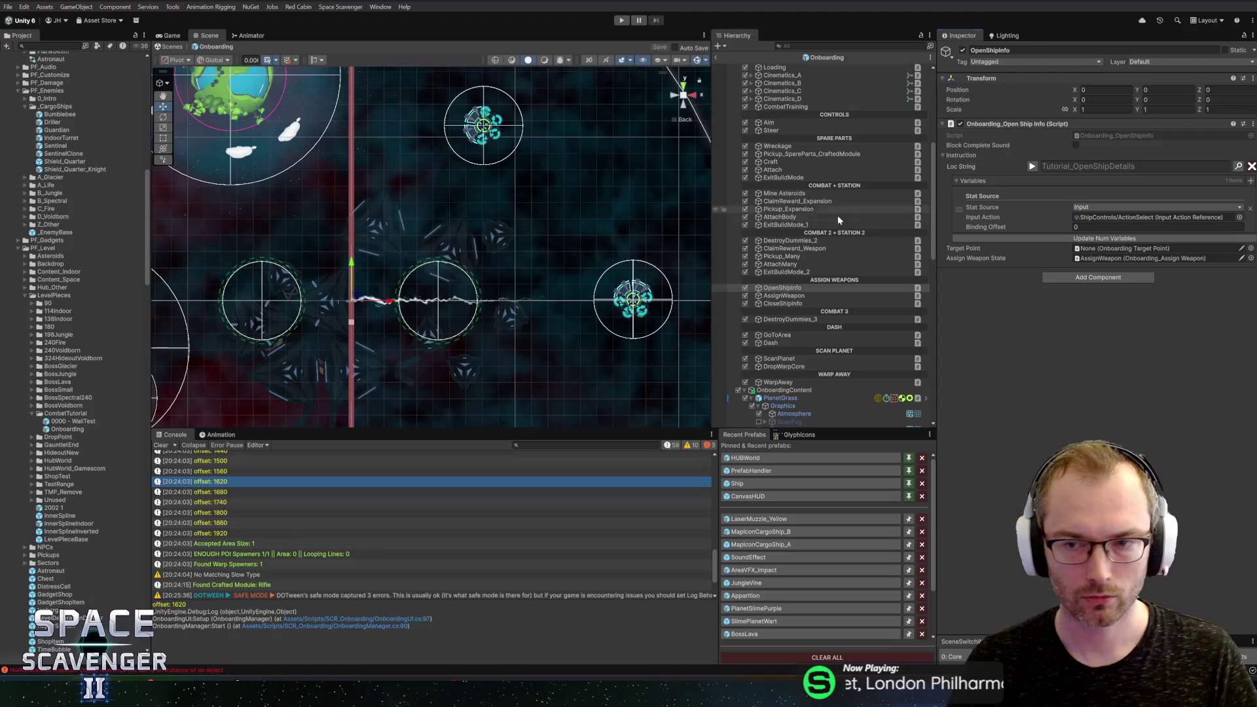
left_click(804, 296)
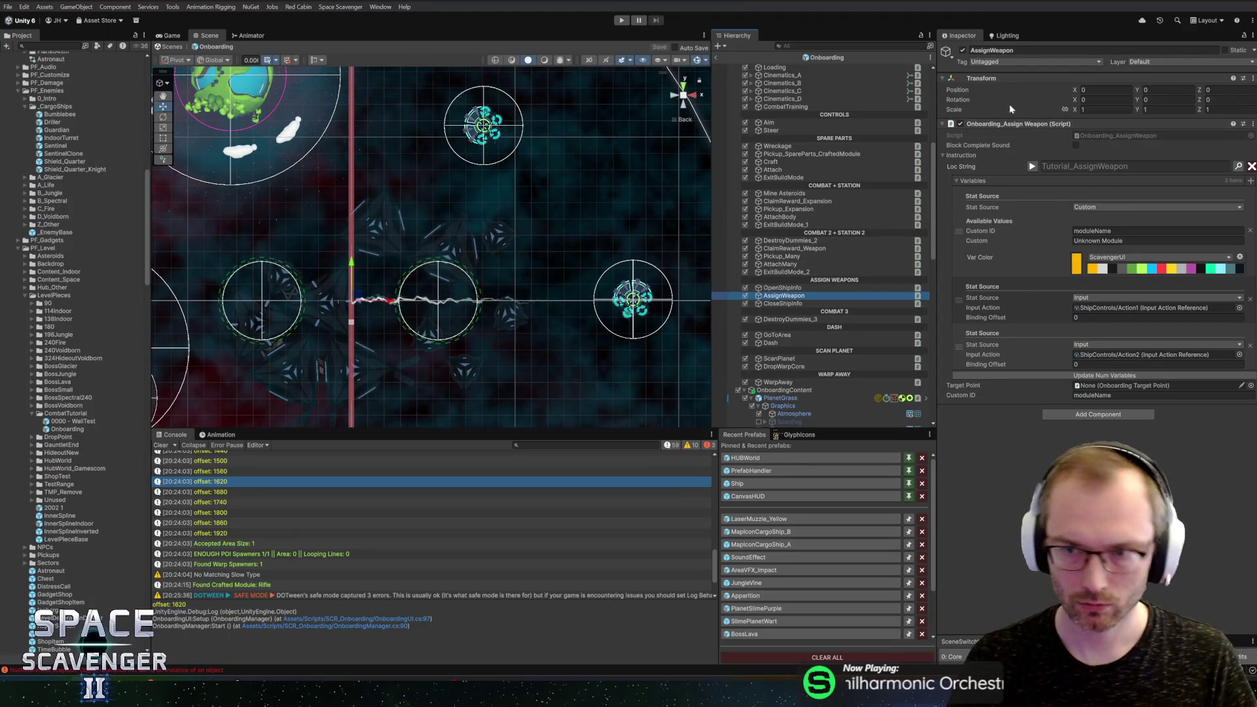
right_click(1017, 125)
left_click(1042, 269)
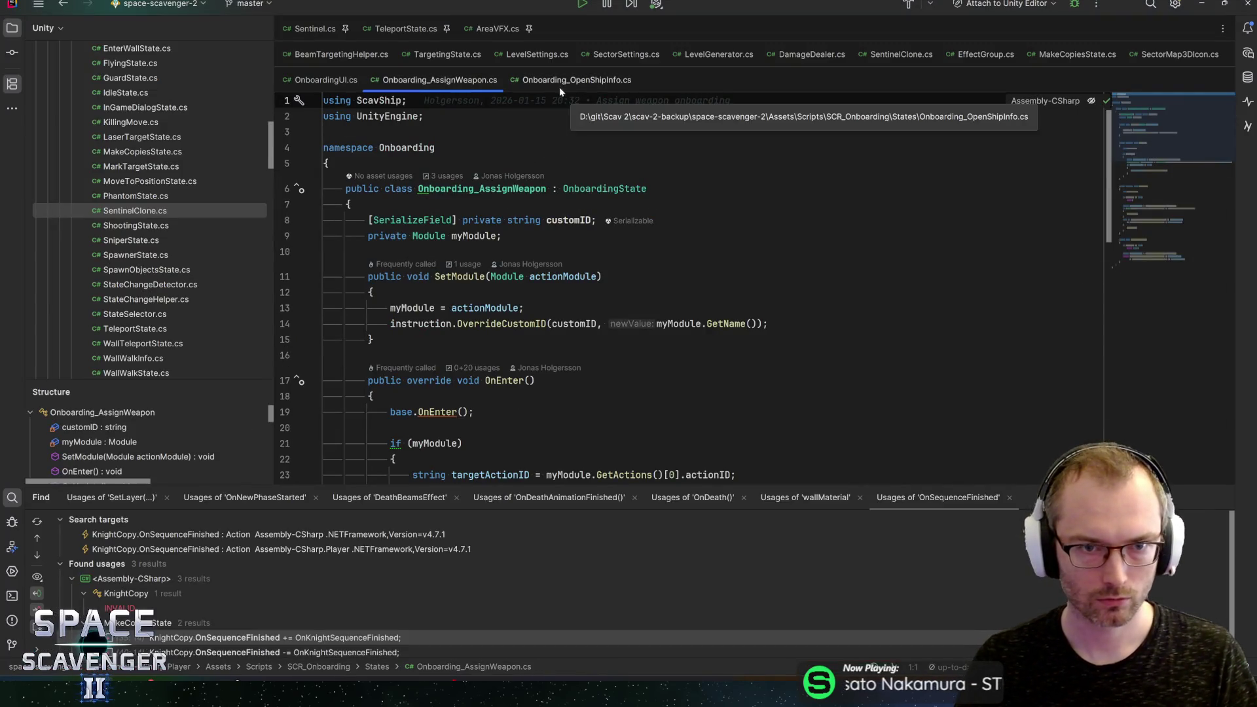
scroll(694, 286, "down", 3)
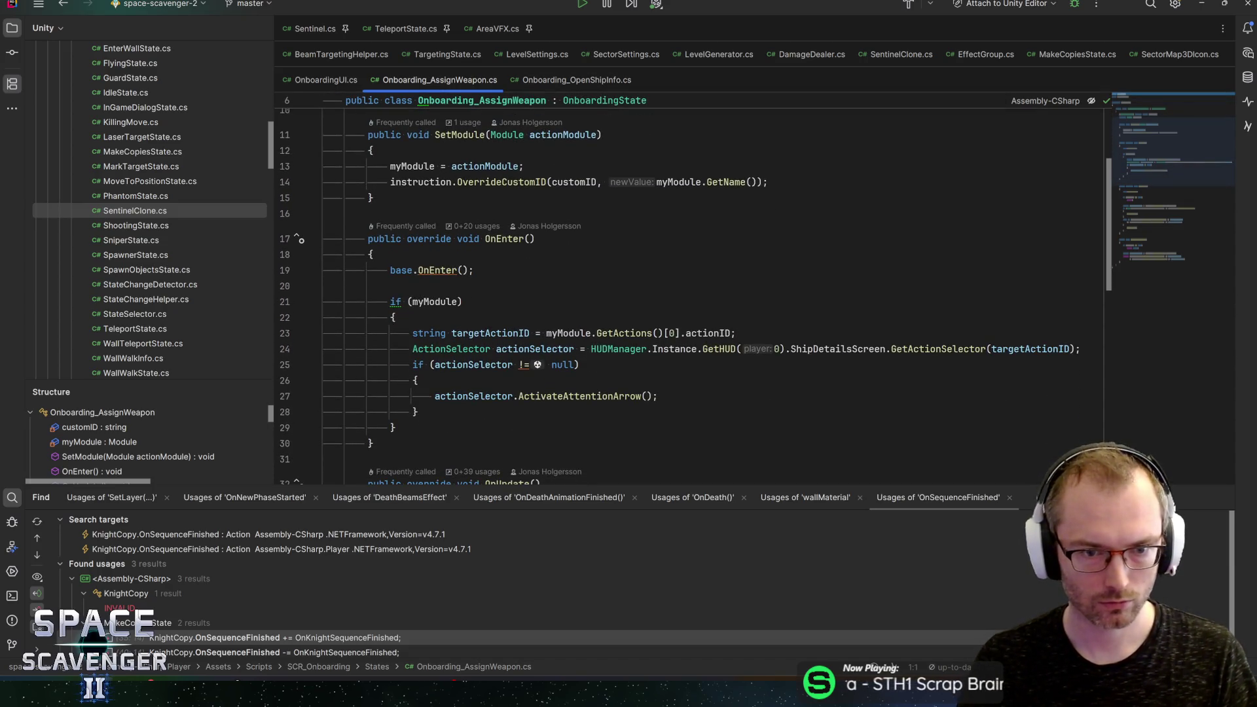
scroll(693, 287, "down", 5)
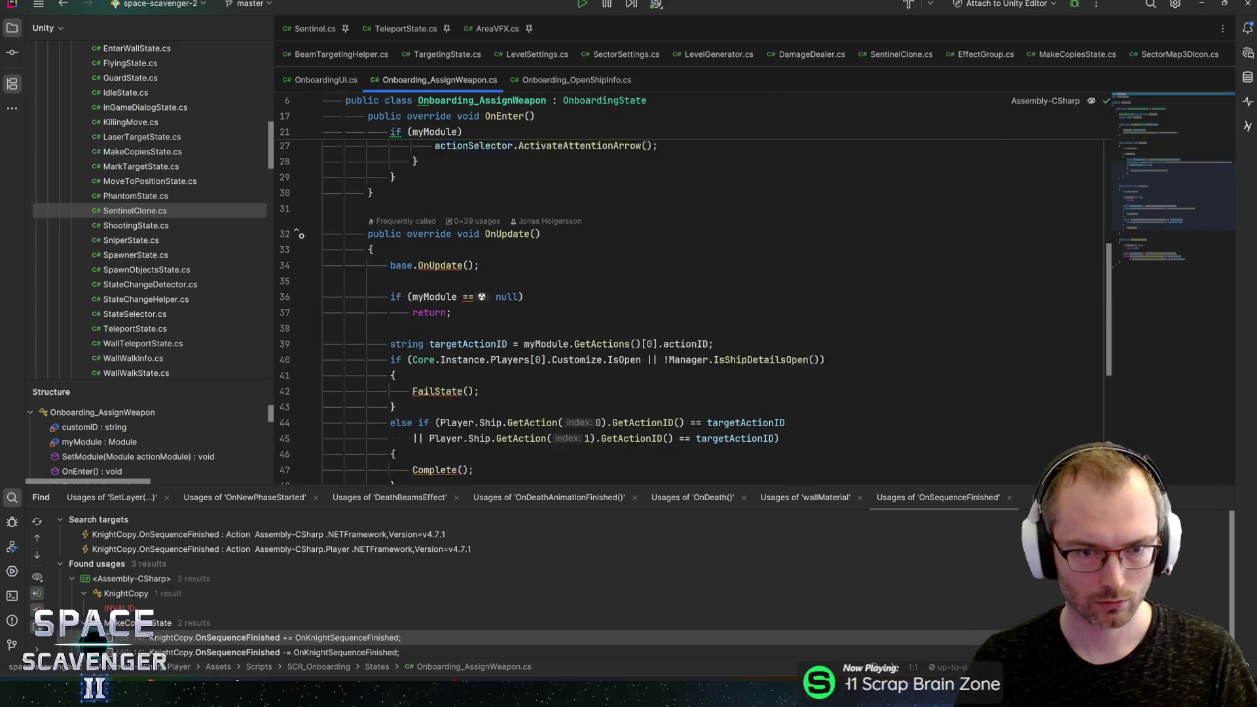
scroll(693, 287, "up", 1)
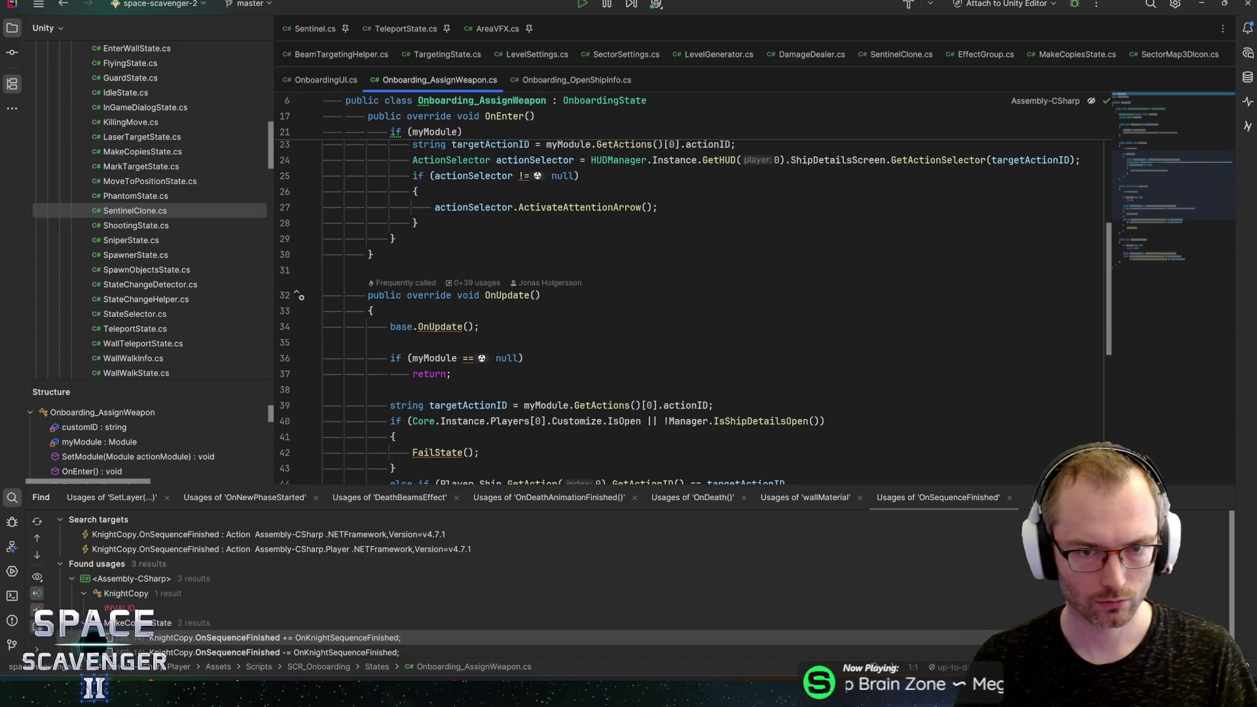
scroll(693, 287, "down", 3)
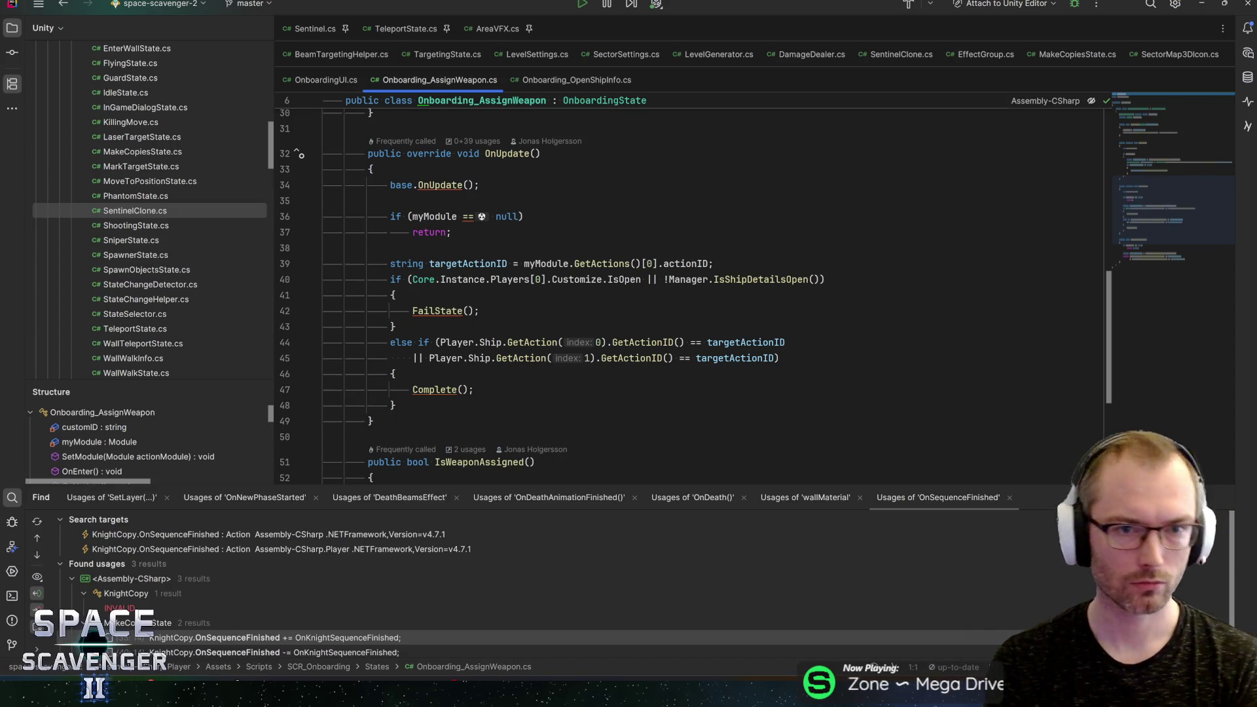
scroll(508, 357, "down", 2)
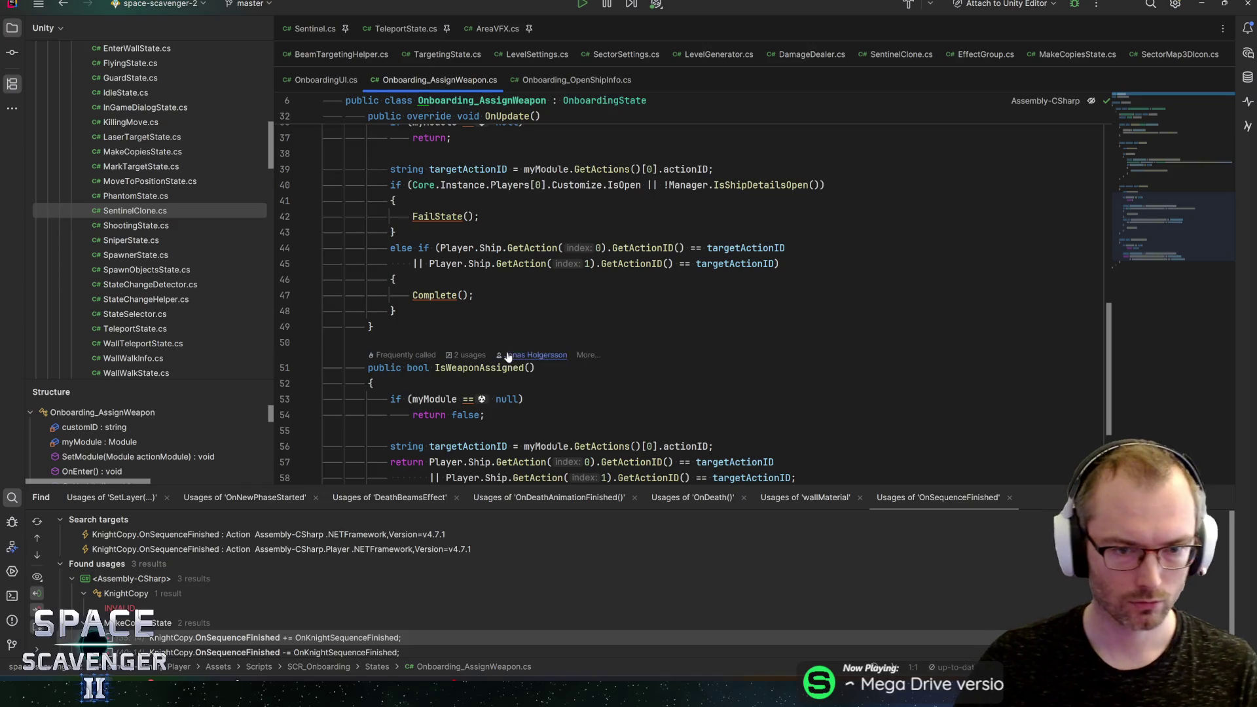
scroll(508, 357, "down", 2)
left_click(484, 273)
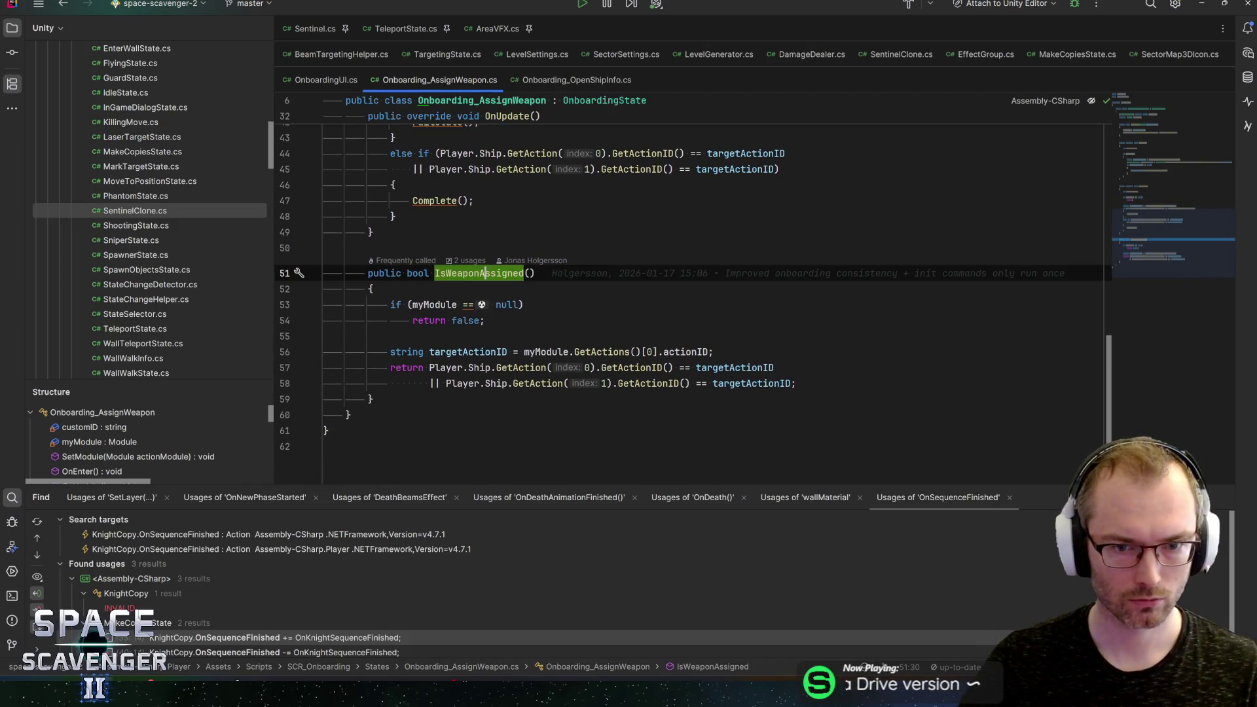
scroll(754, 302, "up", 1)
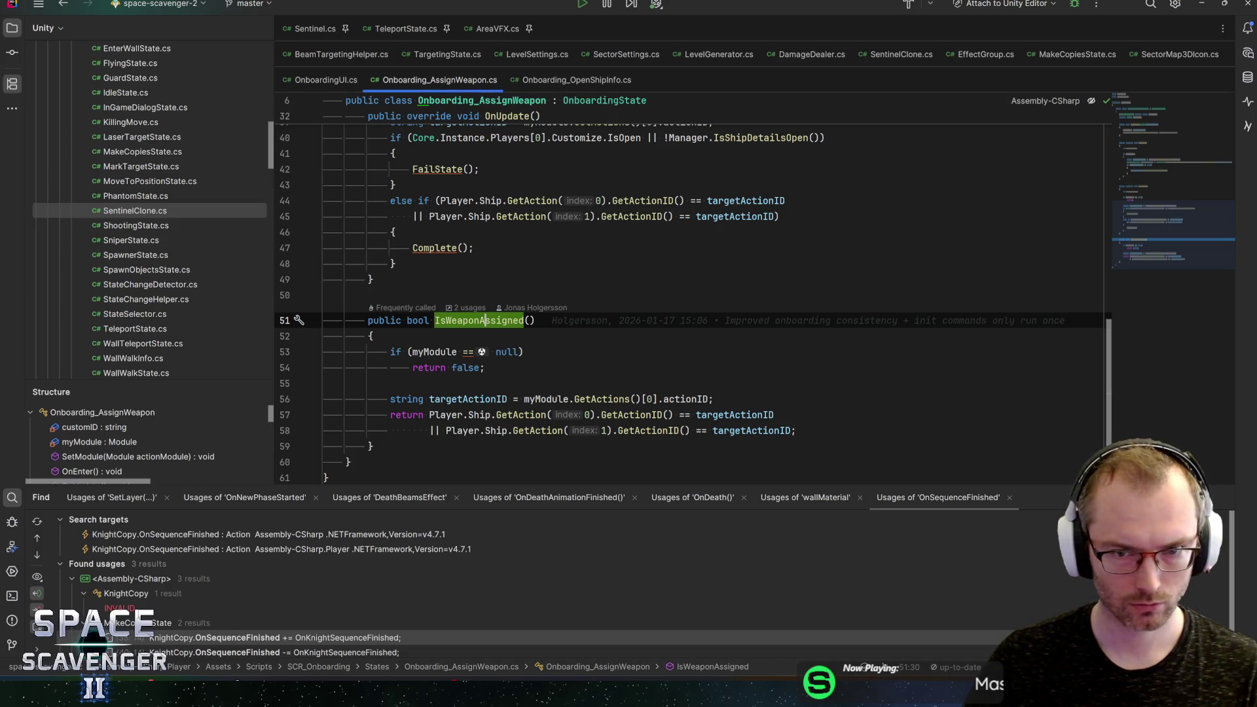
scroll(654, 295, "up", 2)
scroll(736, 294, "up", 1)
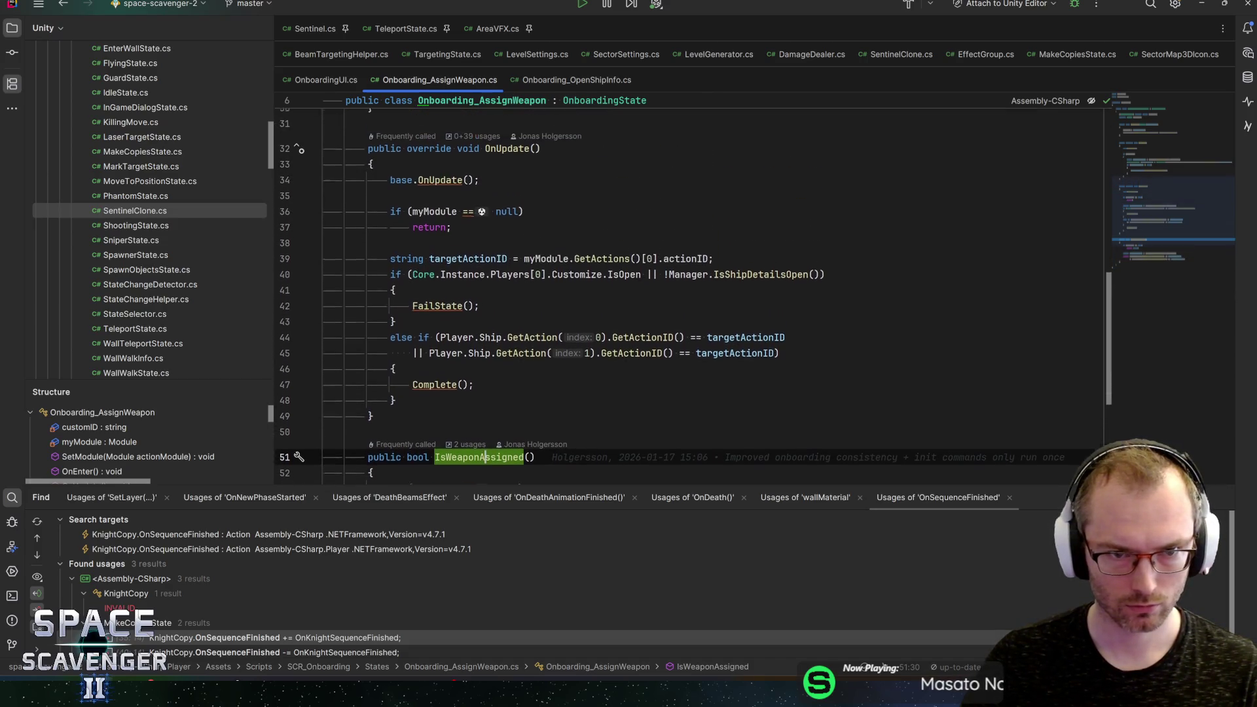
left_click(736, 342)
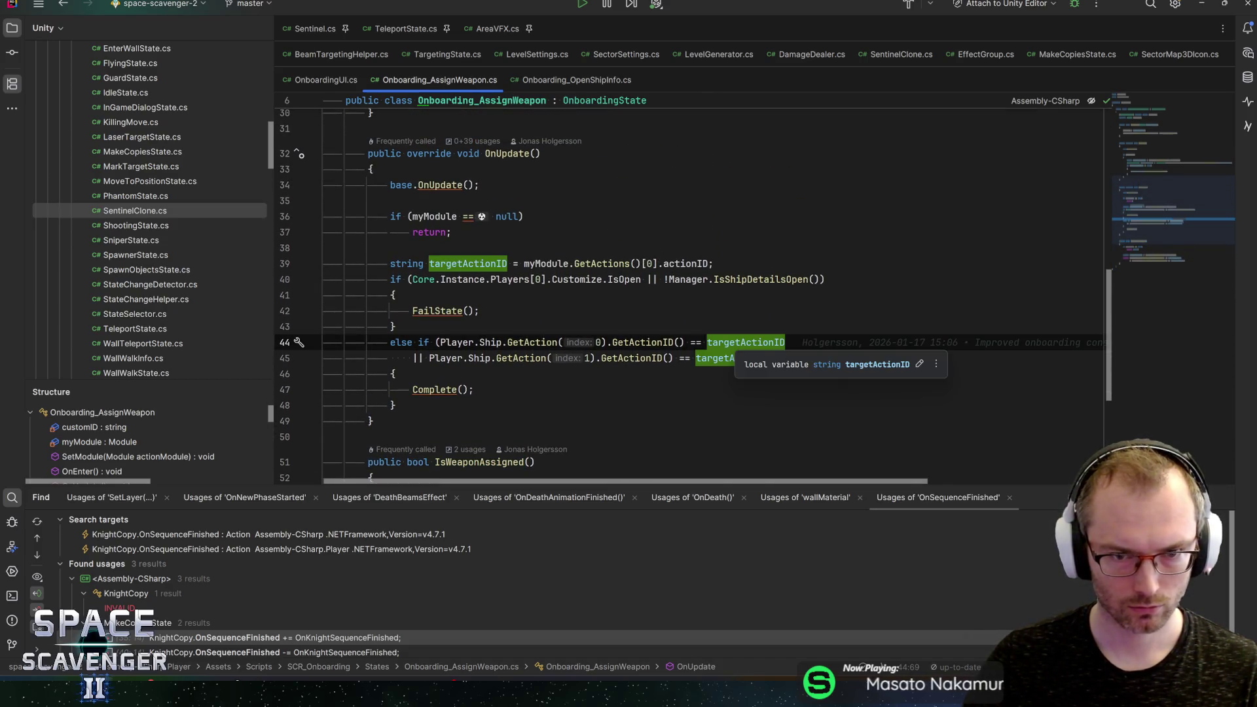
scroll(736, 342, "down", 2)
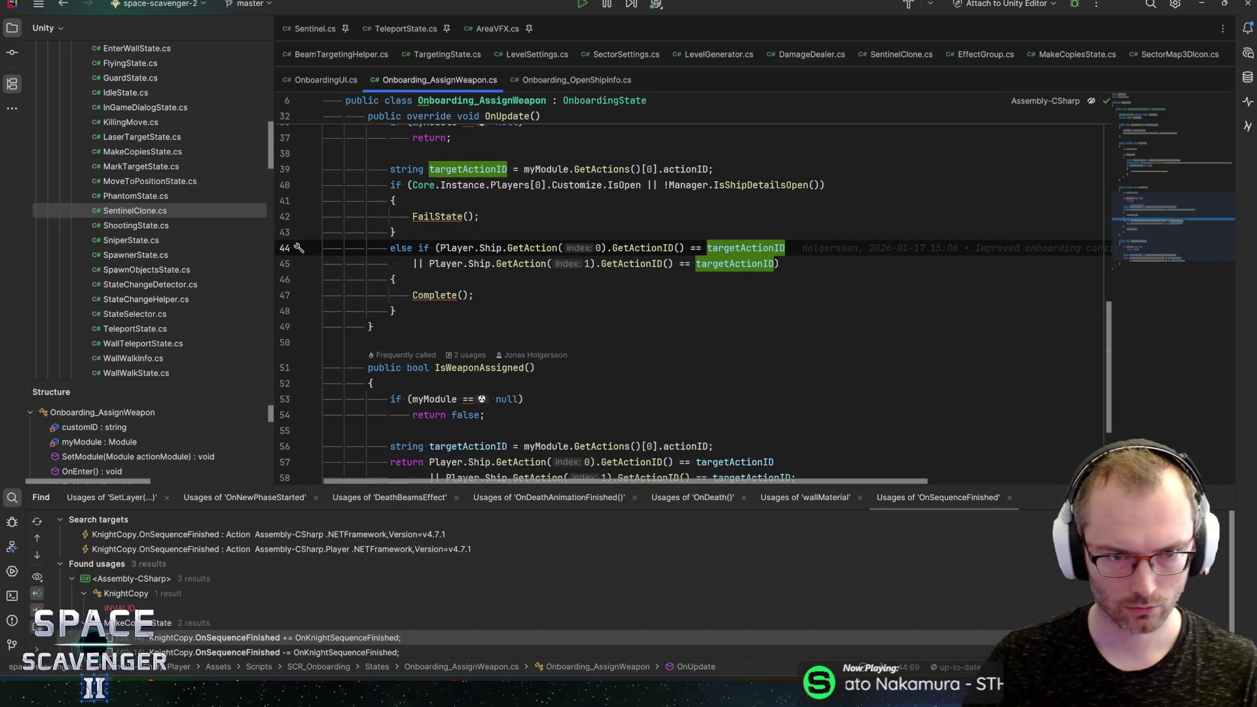
mouse_move(436, 249)
left_mouse_down()
mouse_move(753, 263)
mouse_move(781, 252)
left_mouse_up()
scroll(781, 252, "down", 2)
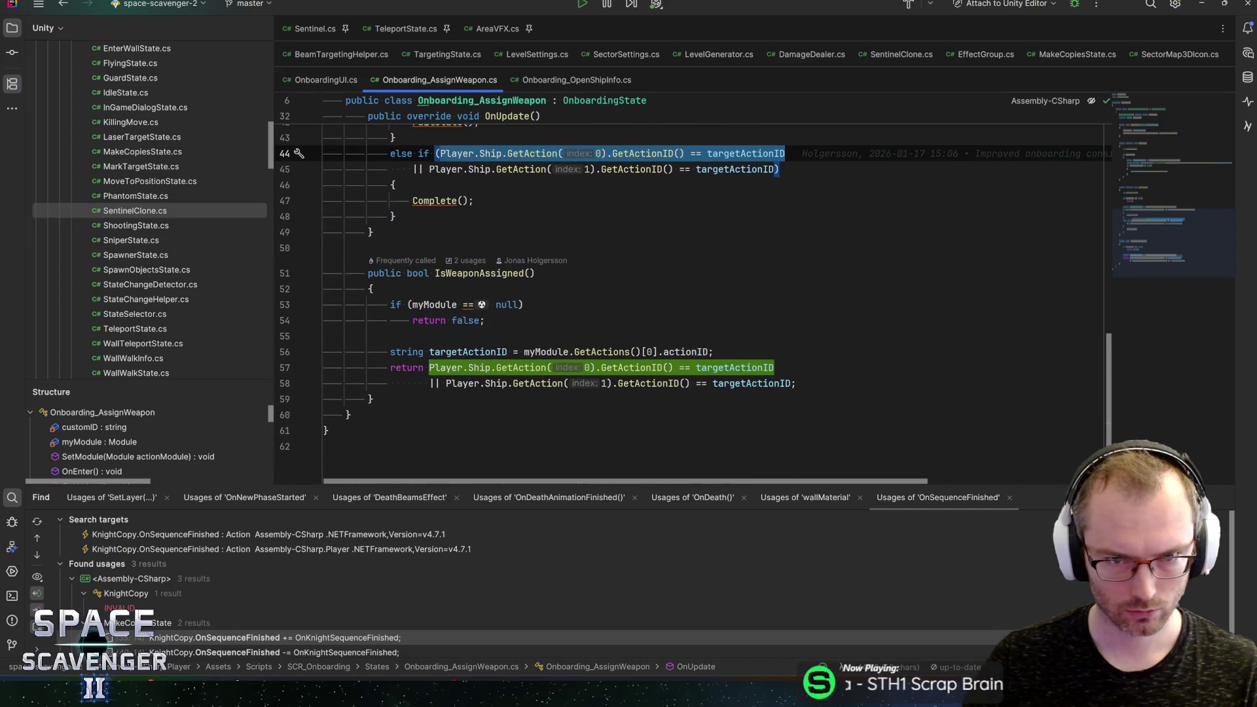
scroll(781, 252, "up", 1)
mouse_move(780, 216)
left_mouse_down()
mouse_move(327, 201)
mouse_move(439, 201)
left_mouse_up()
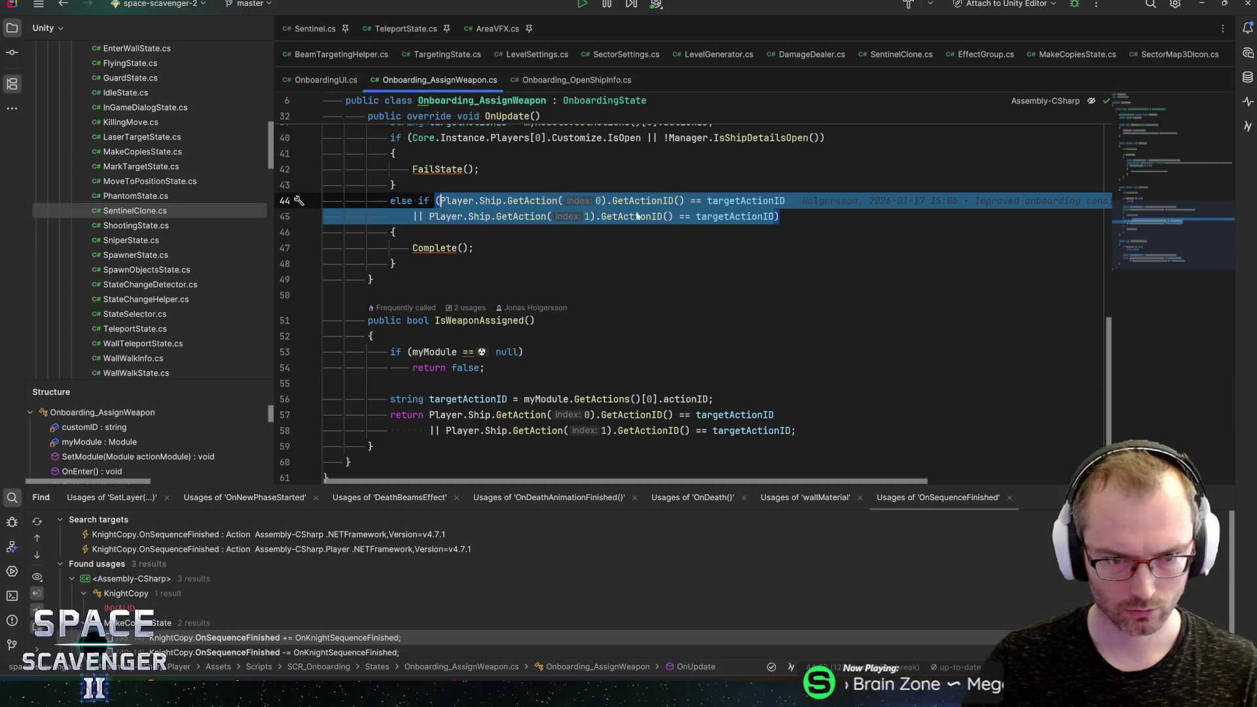
Step: Change line 44's condition to IsWeaponAssigned(), save, review its usages, then view Onboarding_OpenShipInfo.cs
type("(IsWeaponAssigned")
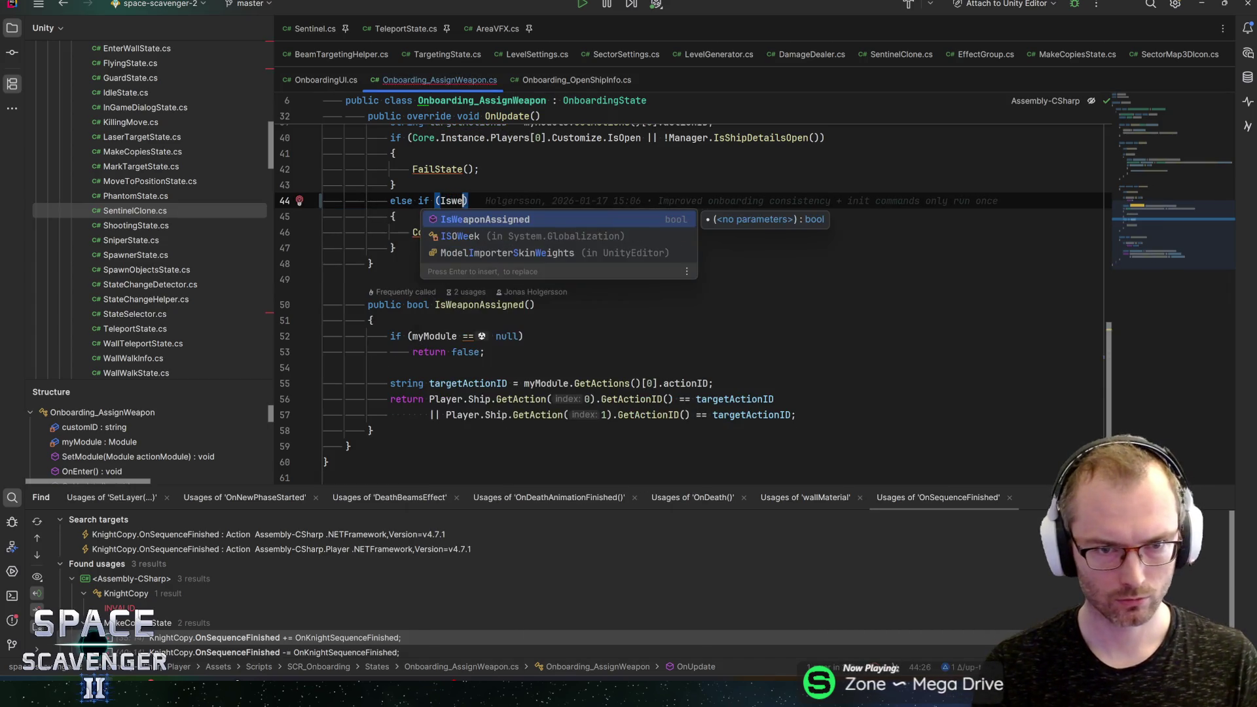
type("()")
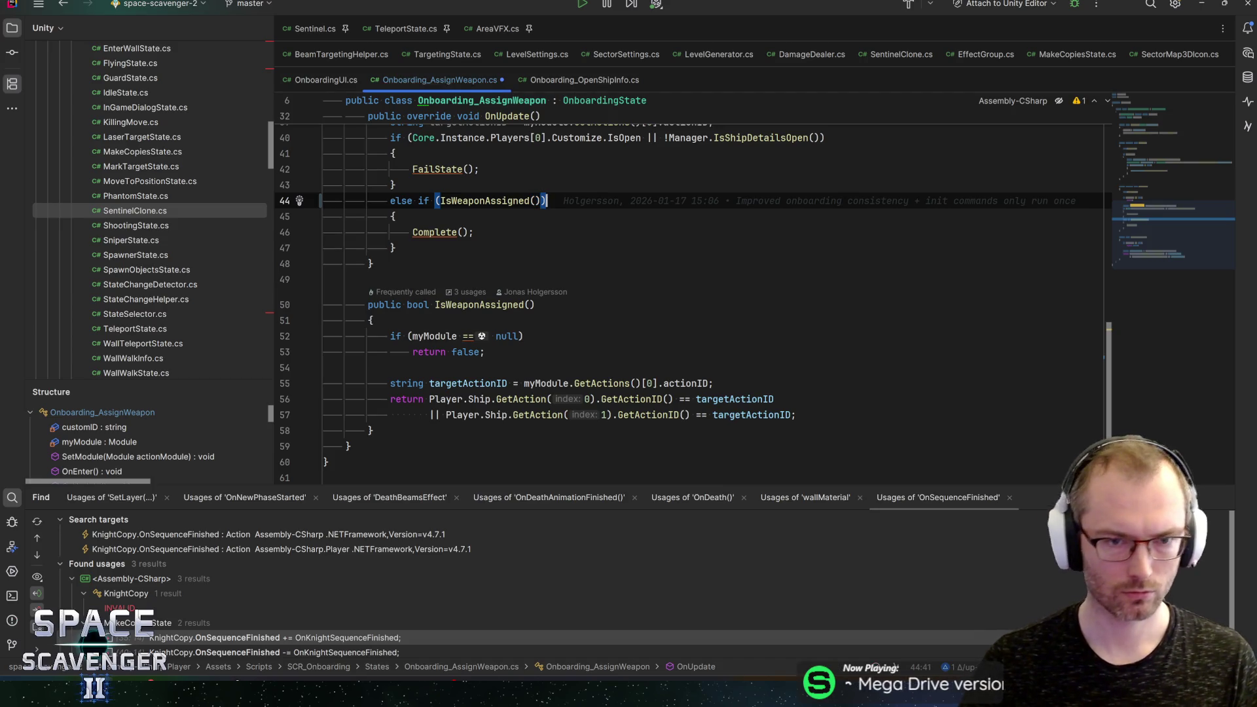
key("ctrl+s")
left_click(469, 304)
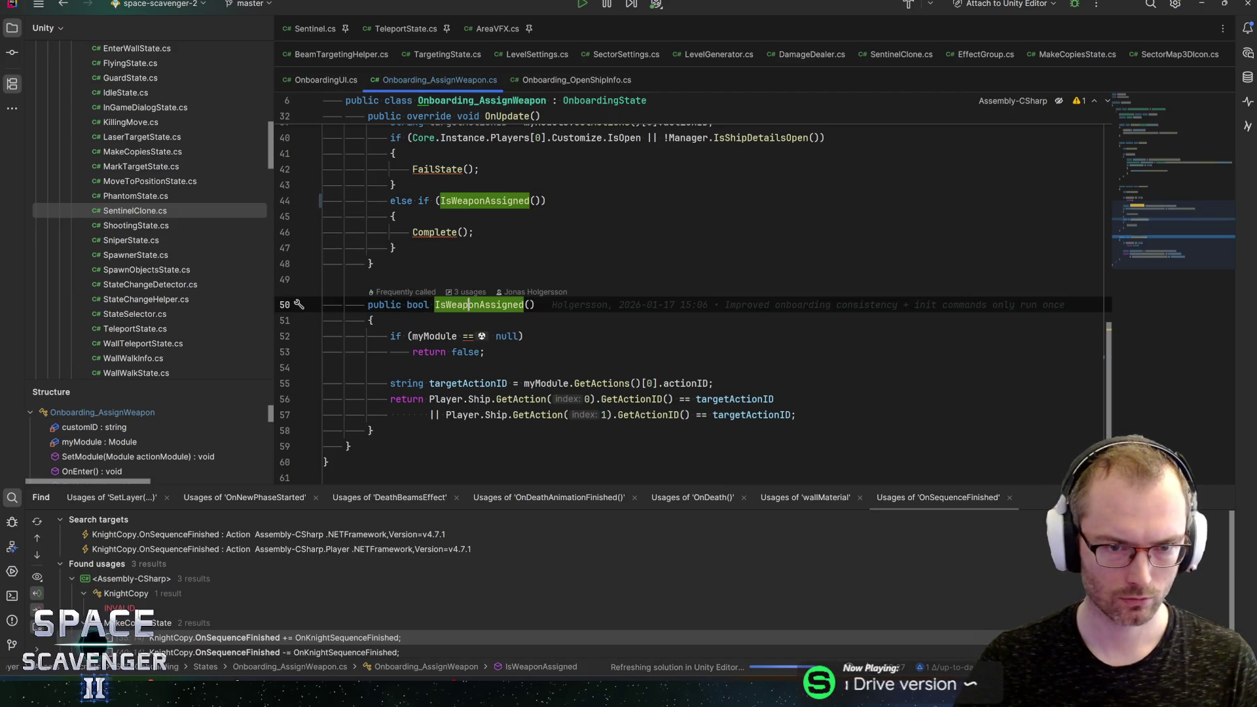
left_click(469, 292)
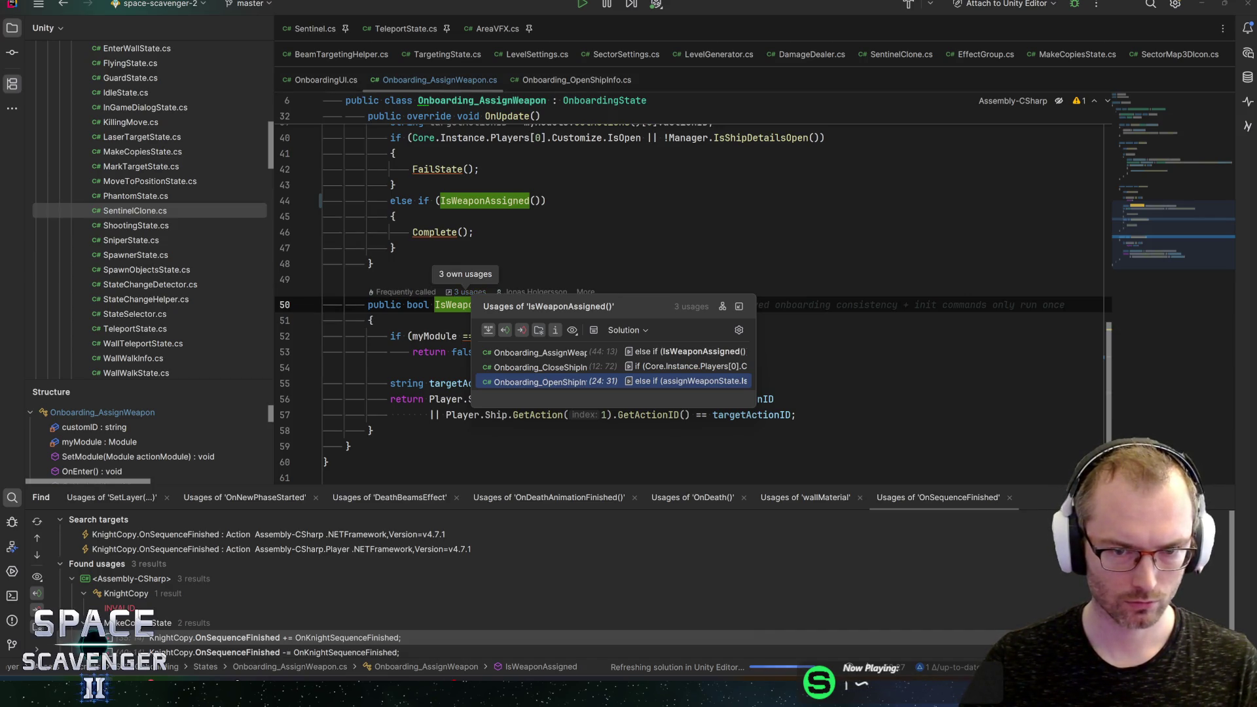
key("Escape")
left_click(371, 320)
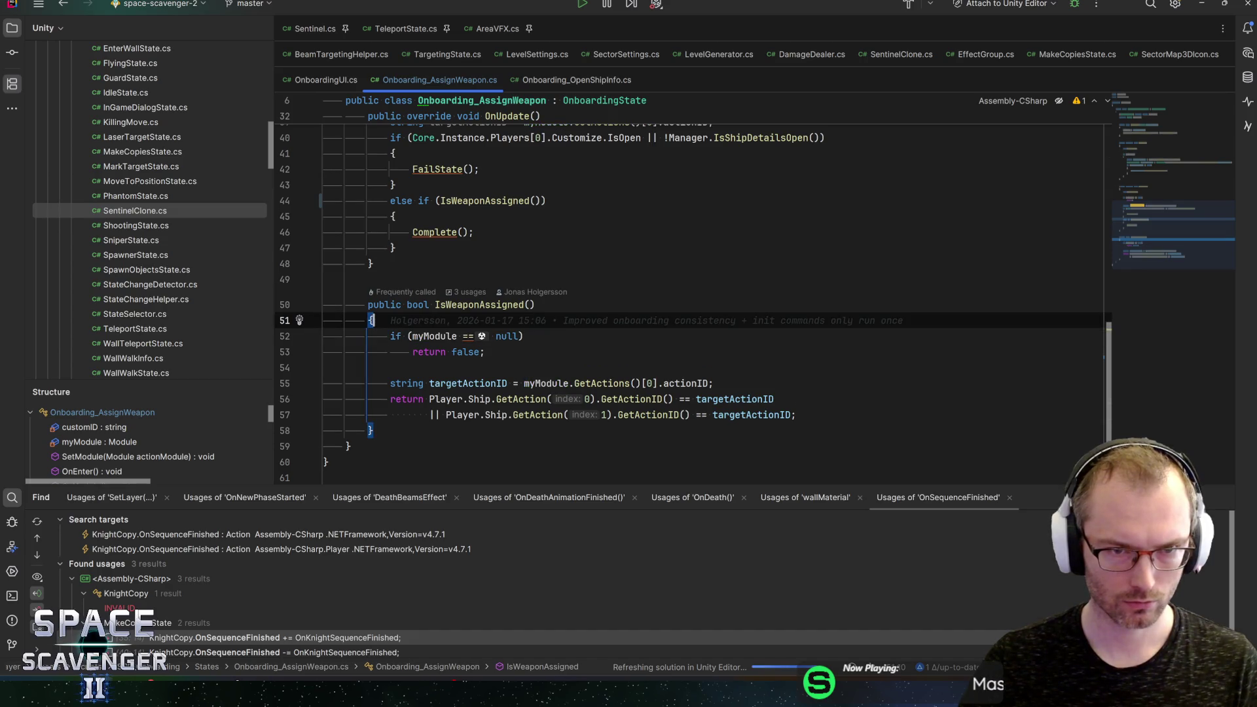
left_click(552, 81)
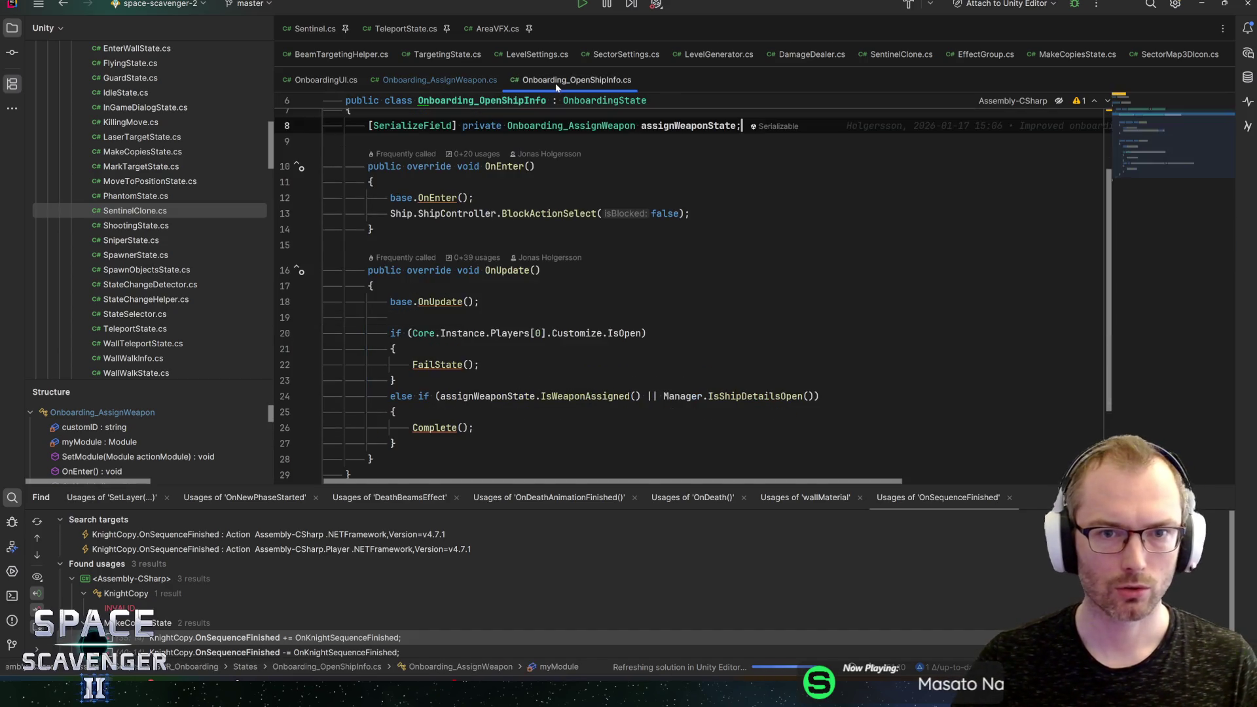
Step: Add a blank line after the assignWeaponState field, inspect the Customize.IsOpen and completion checks, and save
scroll(550, 258, "up", 3)
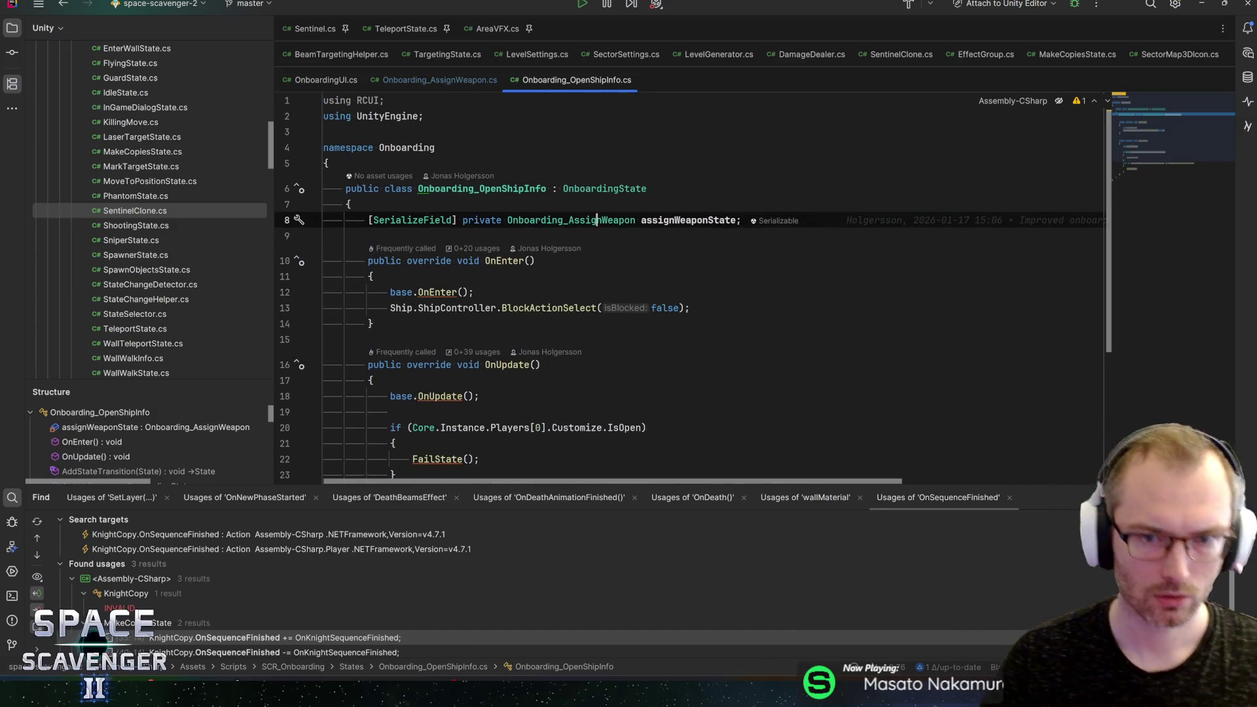
key("Return")
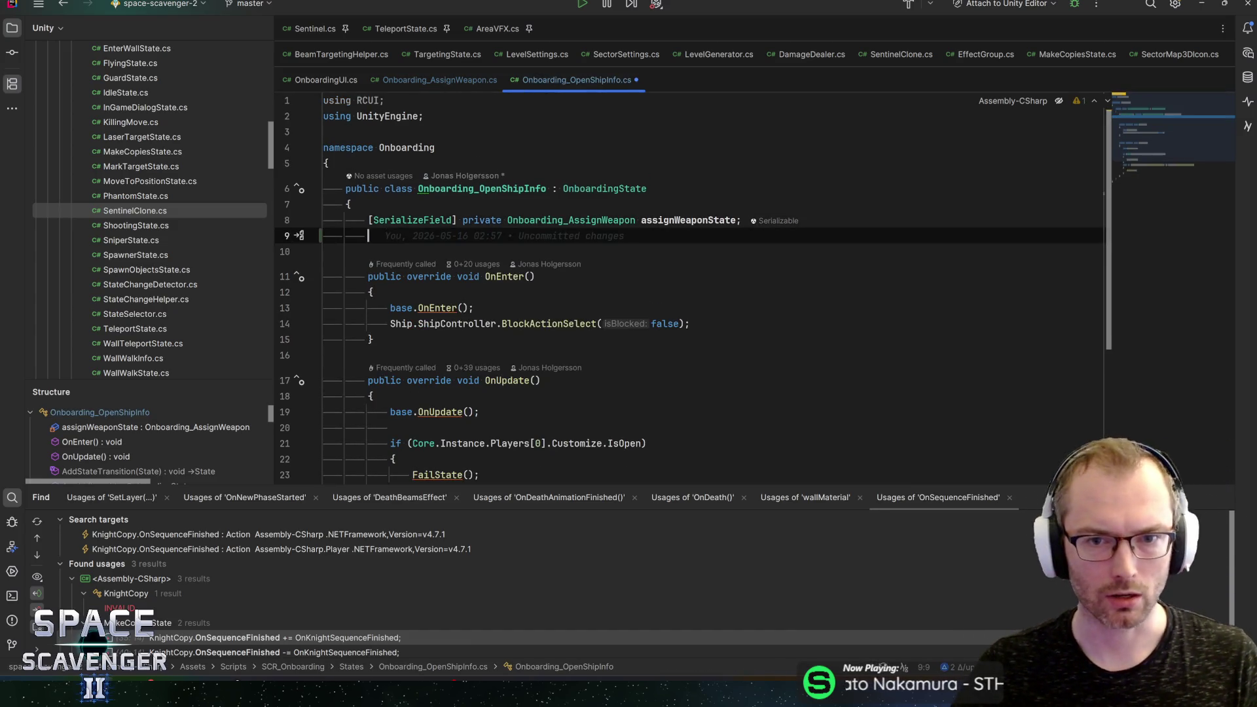
double_click(688, 220)
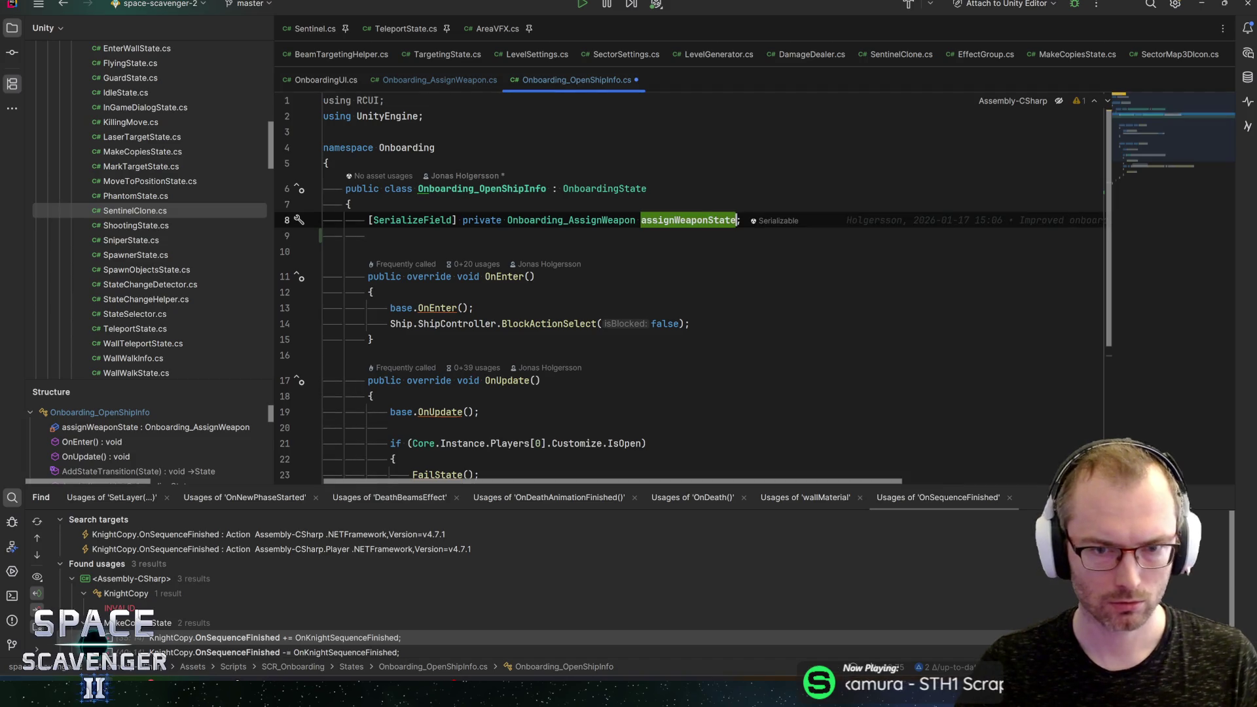
scroll(688, 288, "down", 2)
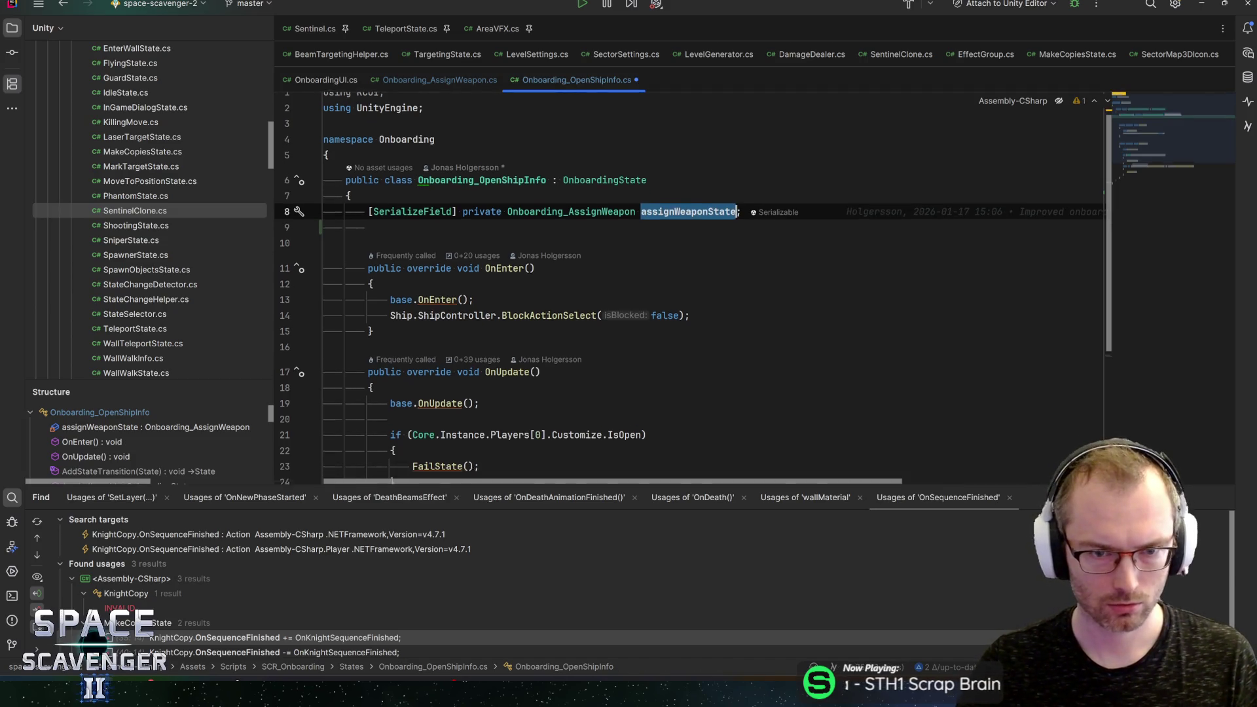
scroll(687, 288, "down", 2)
left_click(413, 254)
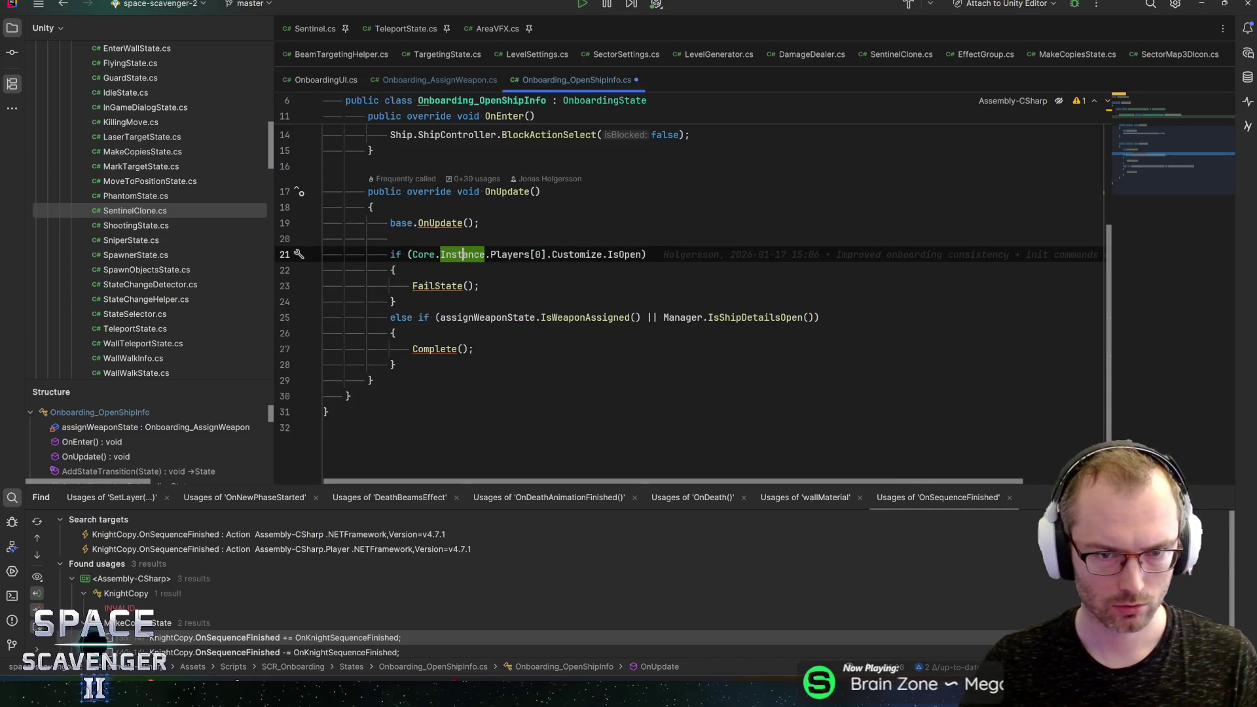
left_click(619, 254)
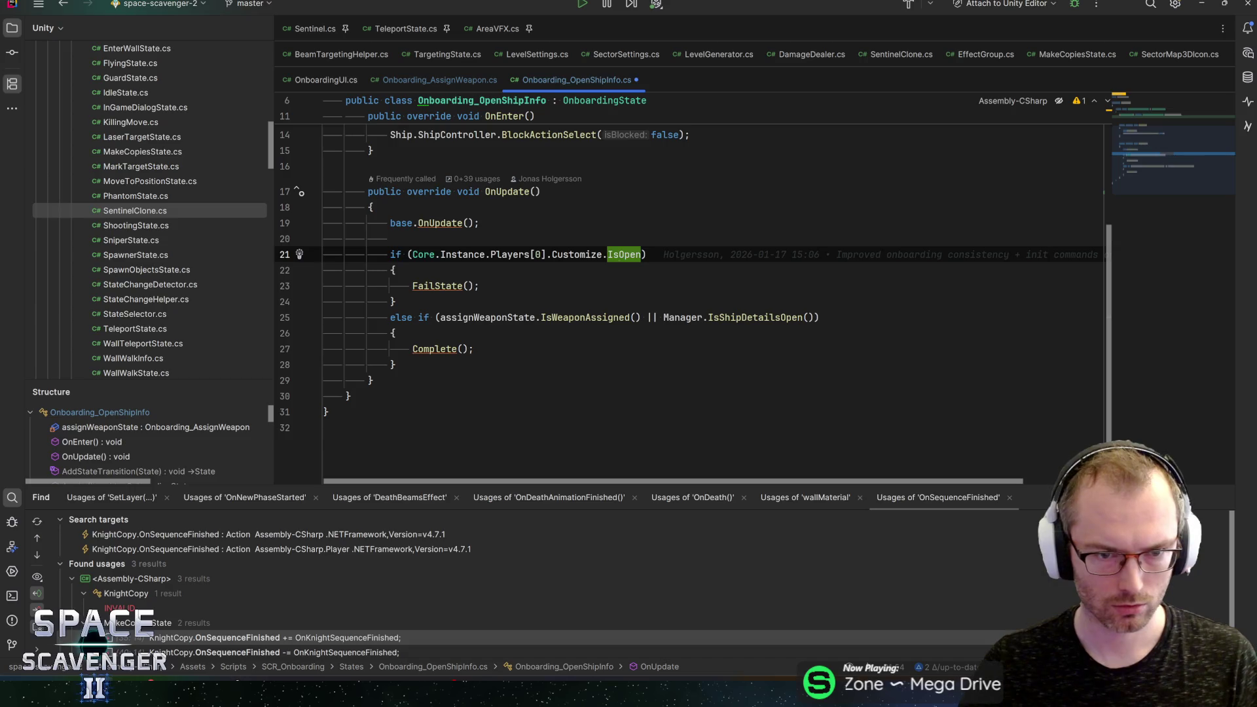
left_click(438, 285)
left_click(503, 317)
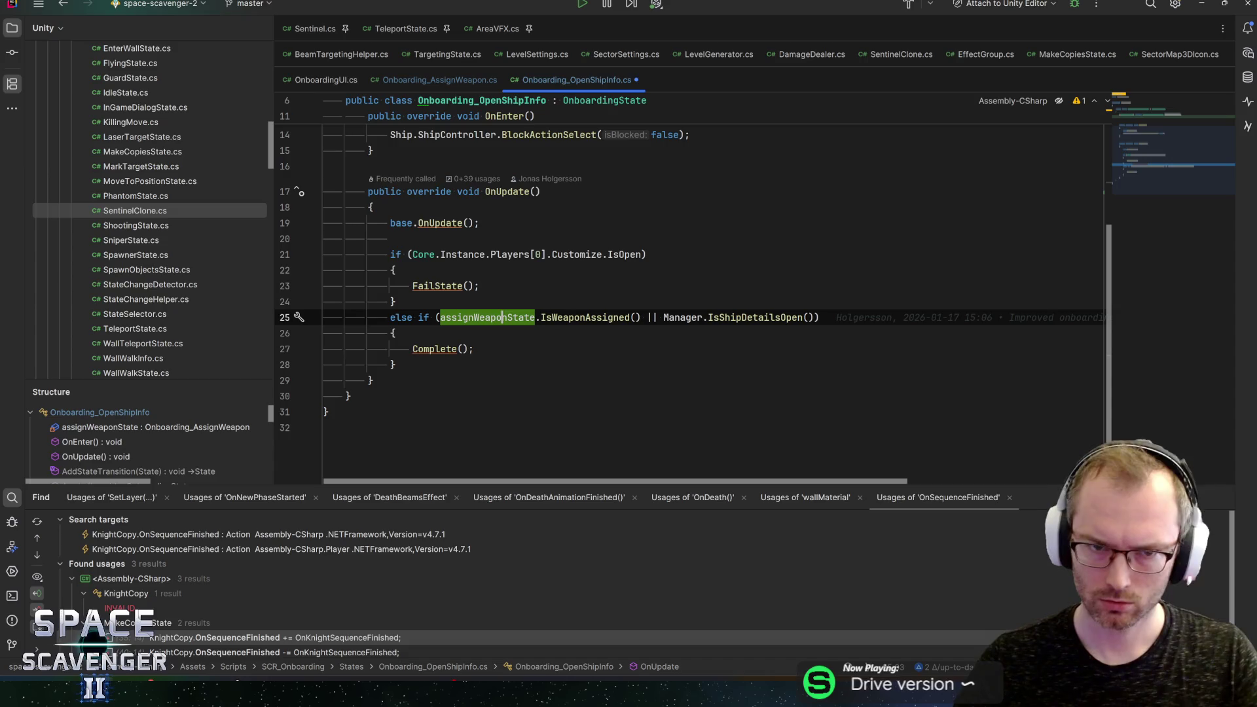
left_click(397, 270)
key("ctrl+s")
Step: Inspect IsShipDetailsOpen, Manager and IsWeaponAssigned on line 25, then go to Complete() in OnboardingState.cs
left_click(730, 317)
left_click(684, 317)
left_click(518, 317)
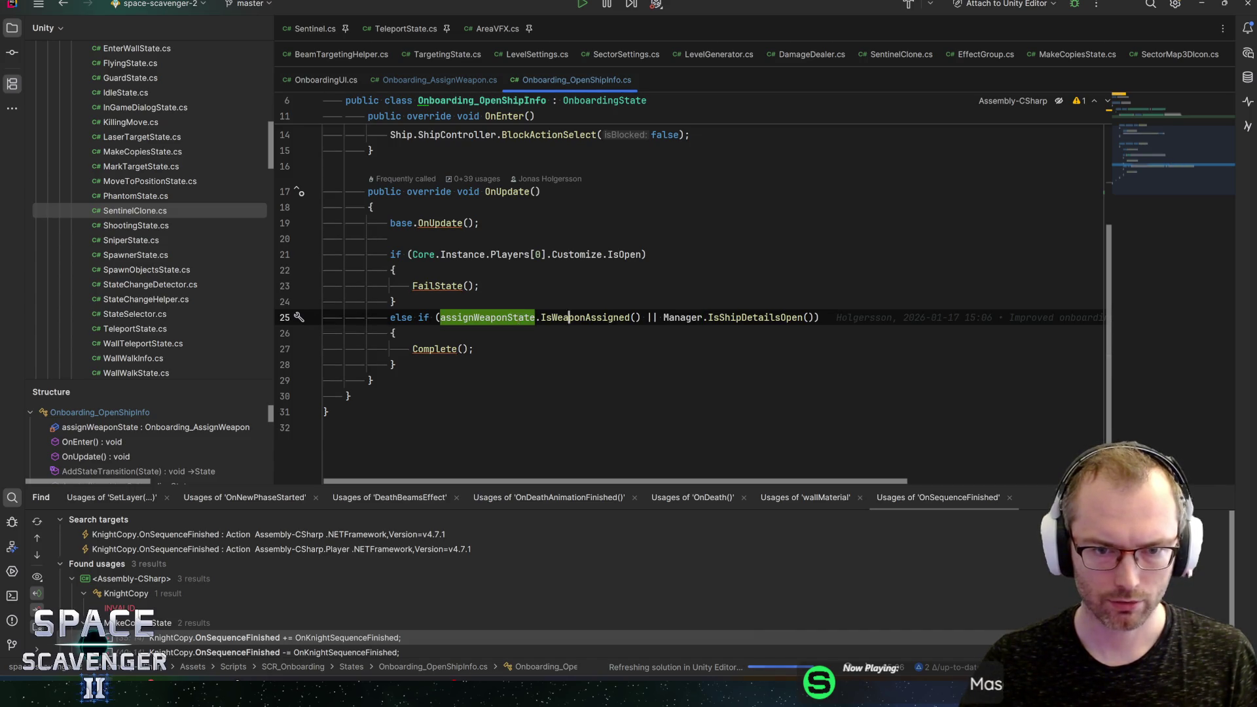
left_click(585, 317)
left_click(682, 317)
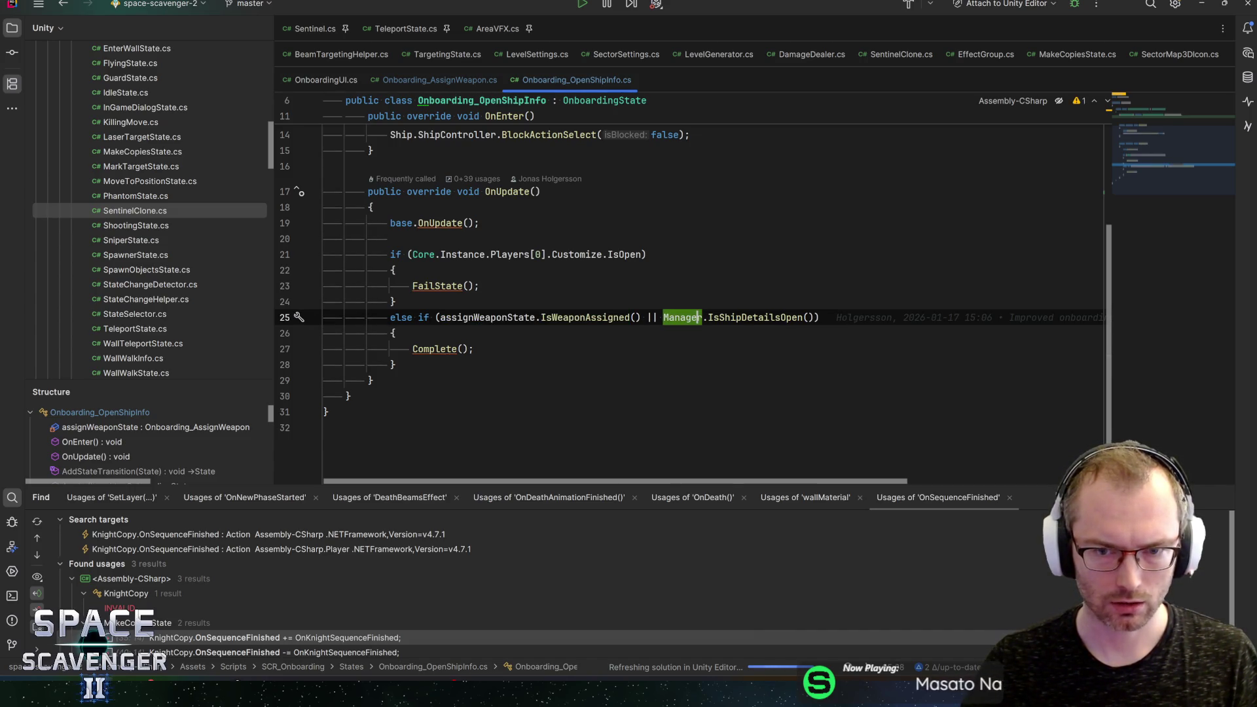
left_click(452, 349, "ctrl")
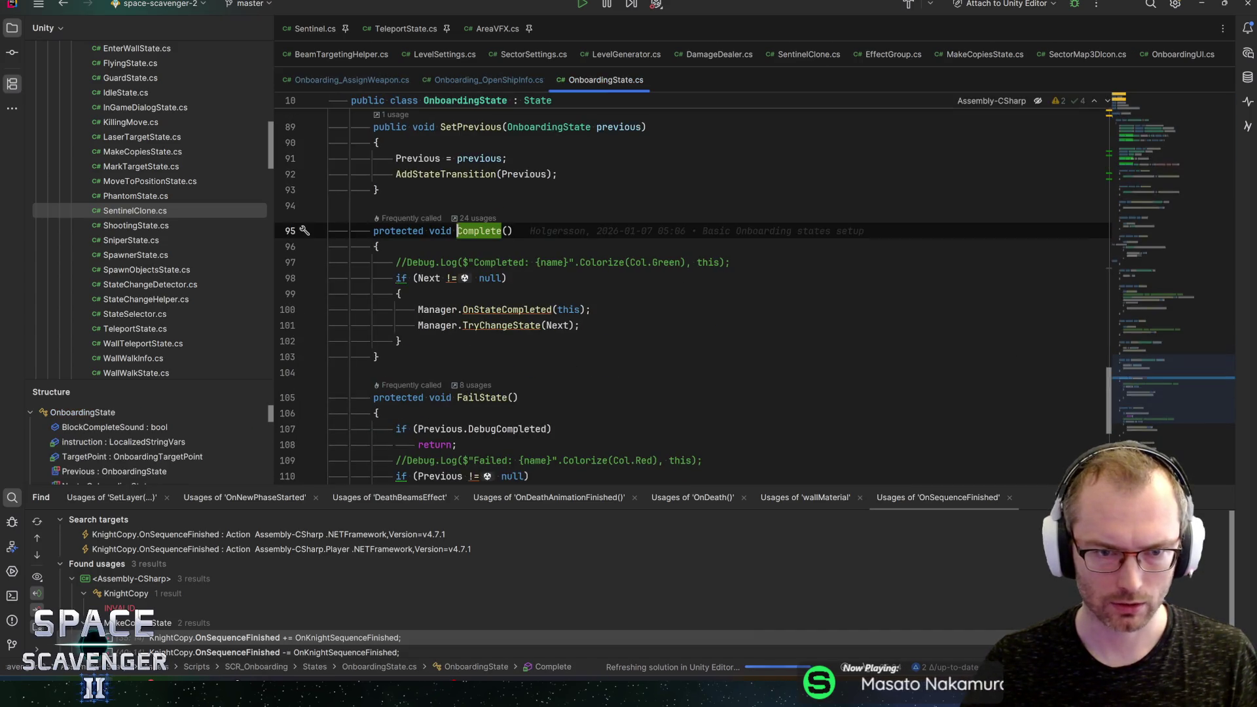
Step: Return to Onboarding_AssignWeapon.cs and step through line 40's Manager.IsShipDetailsOpen fail condition
left_click(352, 80)
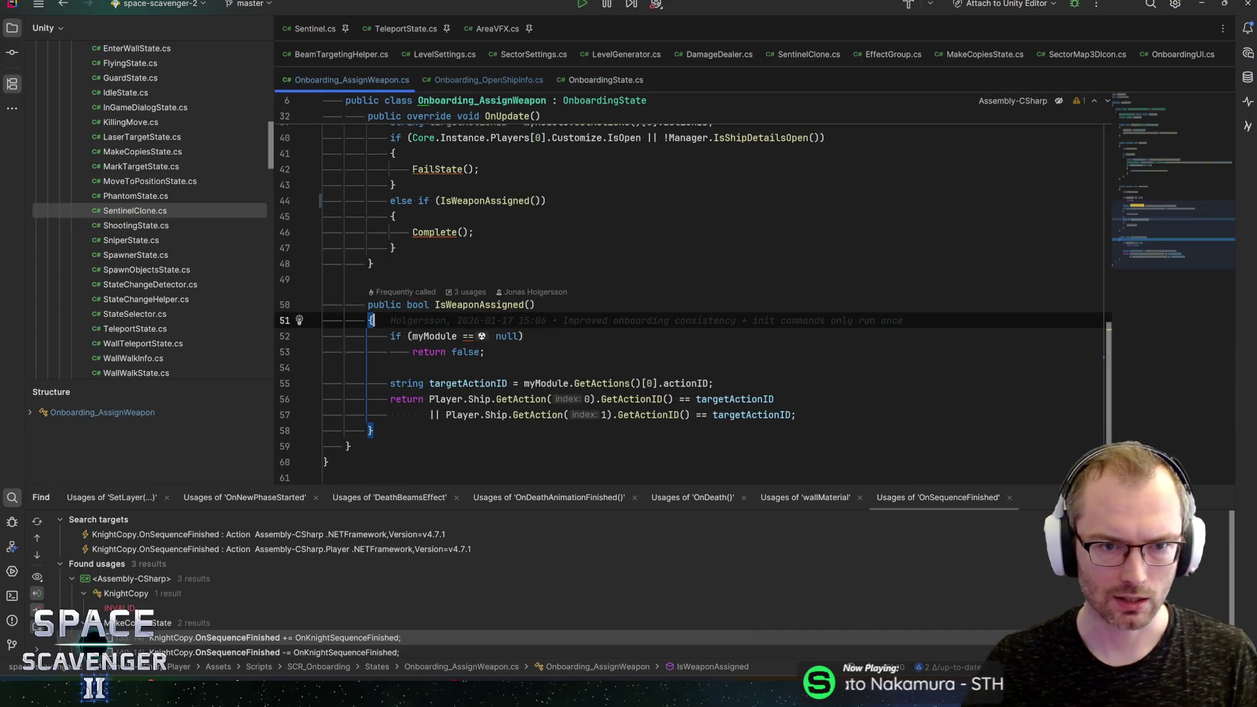
scroll(687, 305, "up", 3)
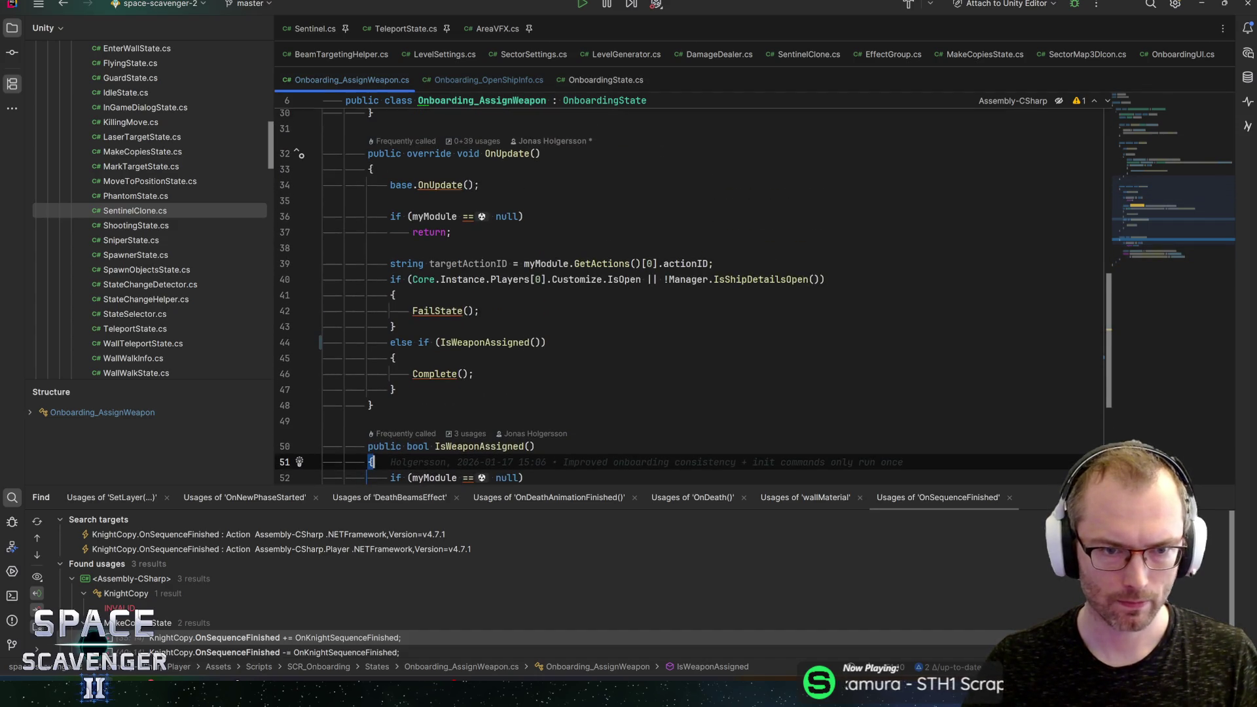
left_click(411, 279)
key("Right")
key("End")
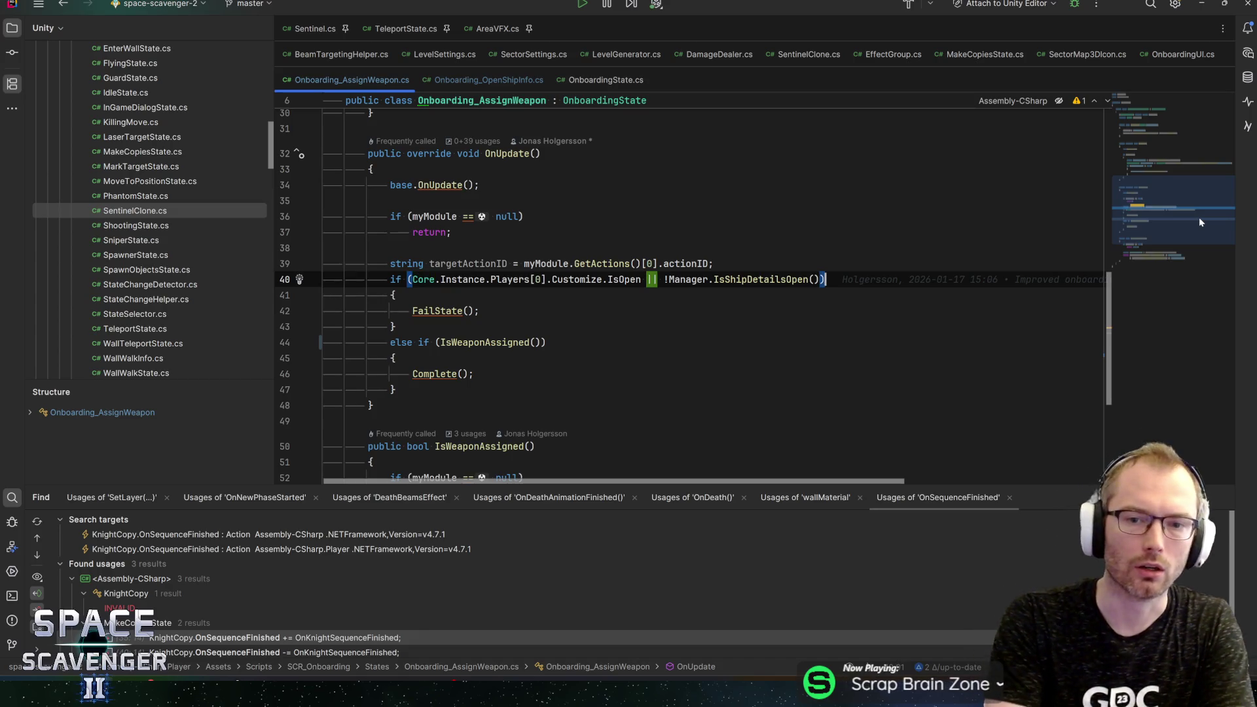
key("ctrl+Left")
key("ctrl+Left")
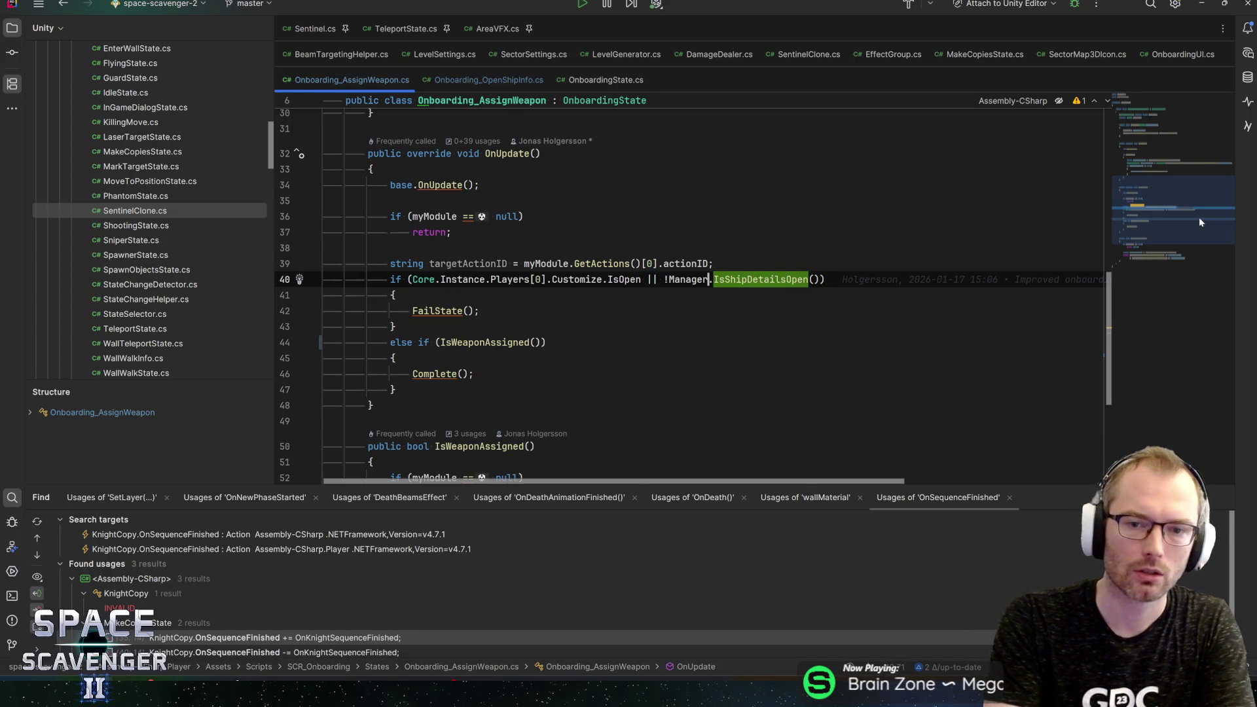
key("ctrl+Left")
key("ctrl+Right")
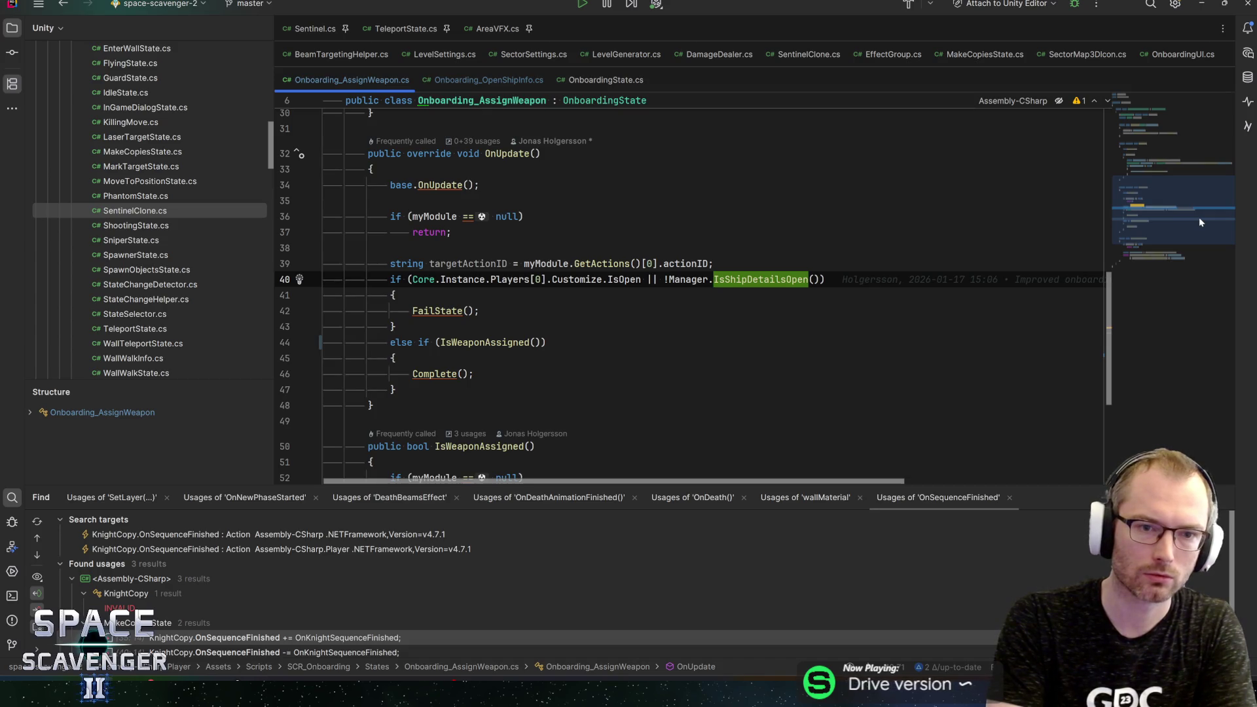
Step: Prefix the FailState condition with !IsWeaponAssigned() &&, parenthesize the original checks, and save
key("ctrl+Left")
key("ctrl+Left")
key("ctrl+Left")
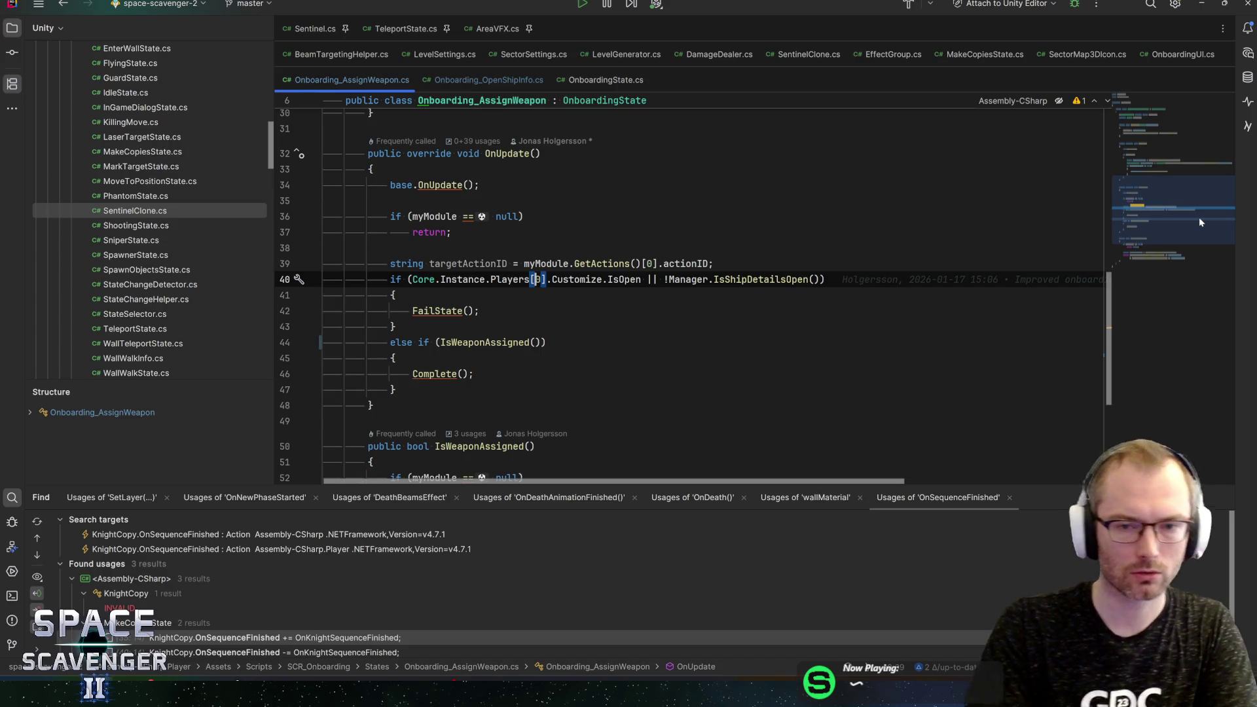
key("ctrl+Left")
key("ctrl+Left")
key("ctrl+Left")
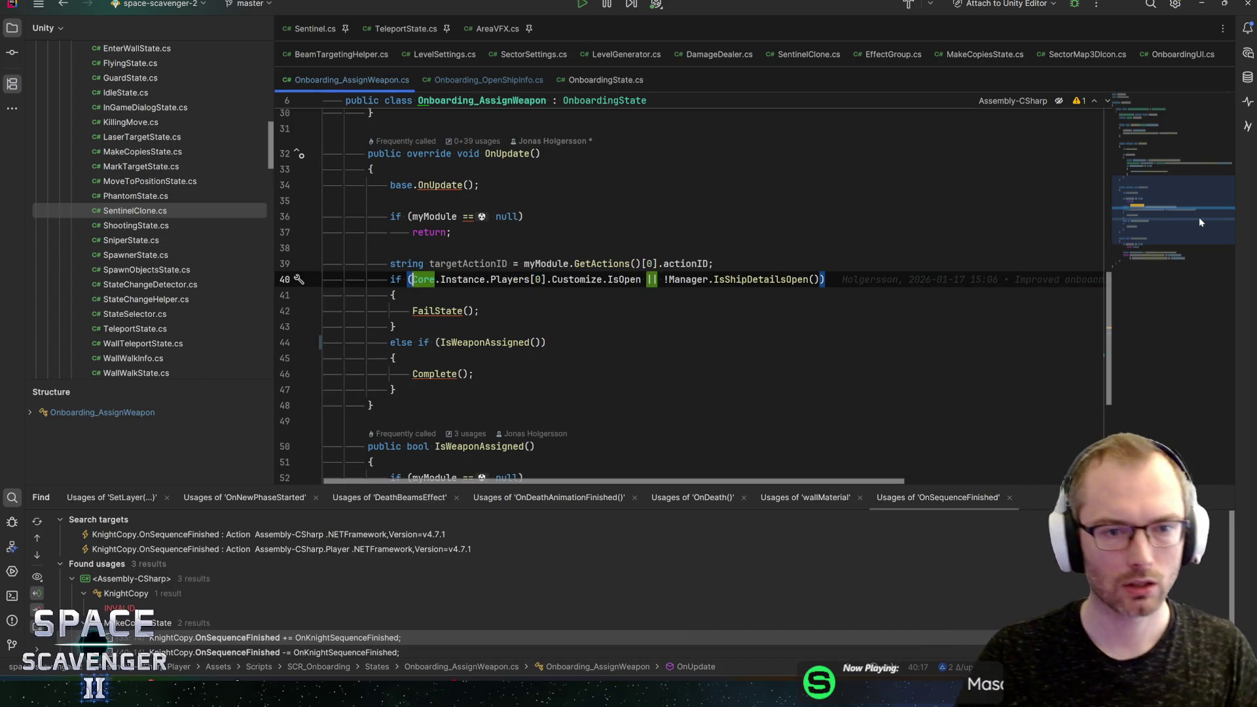
type("!Iswe")
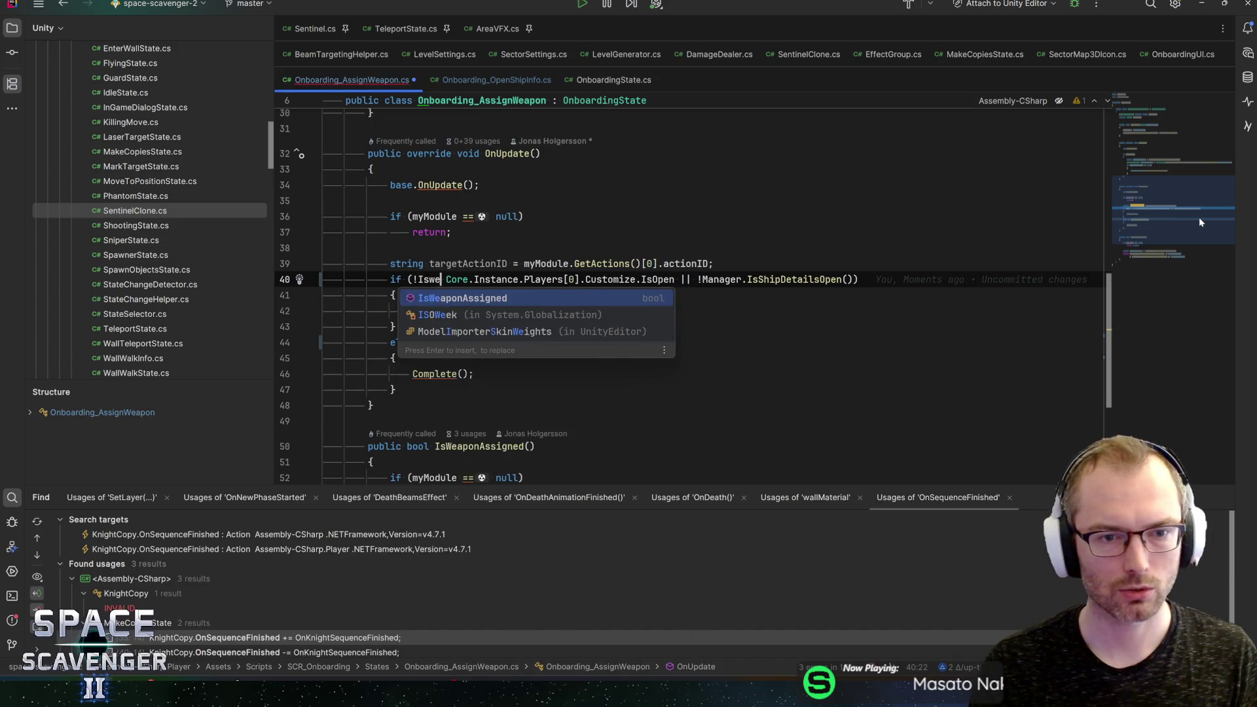
key("Return")
type("&&")
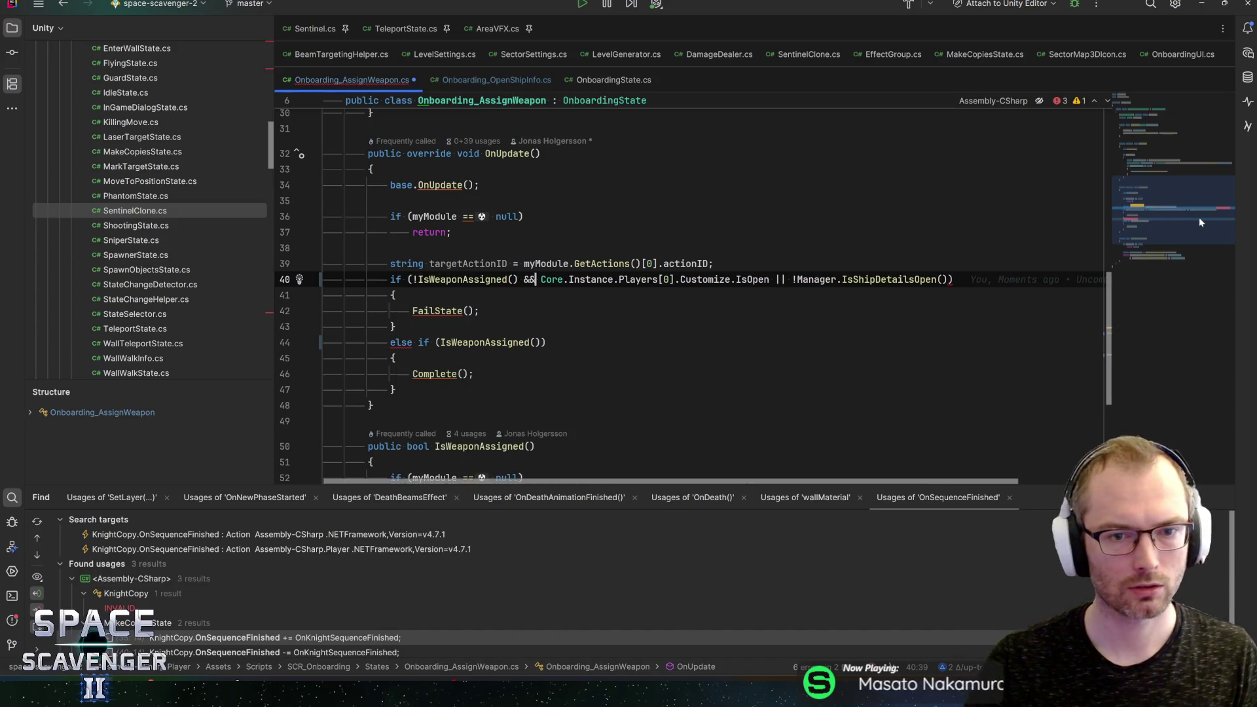
key("Right")
type("(")
key("End")
type("))")
key("ctrl+s")
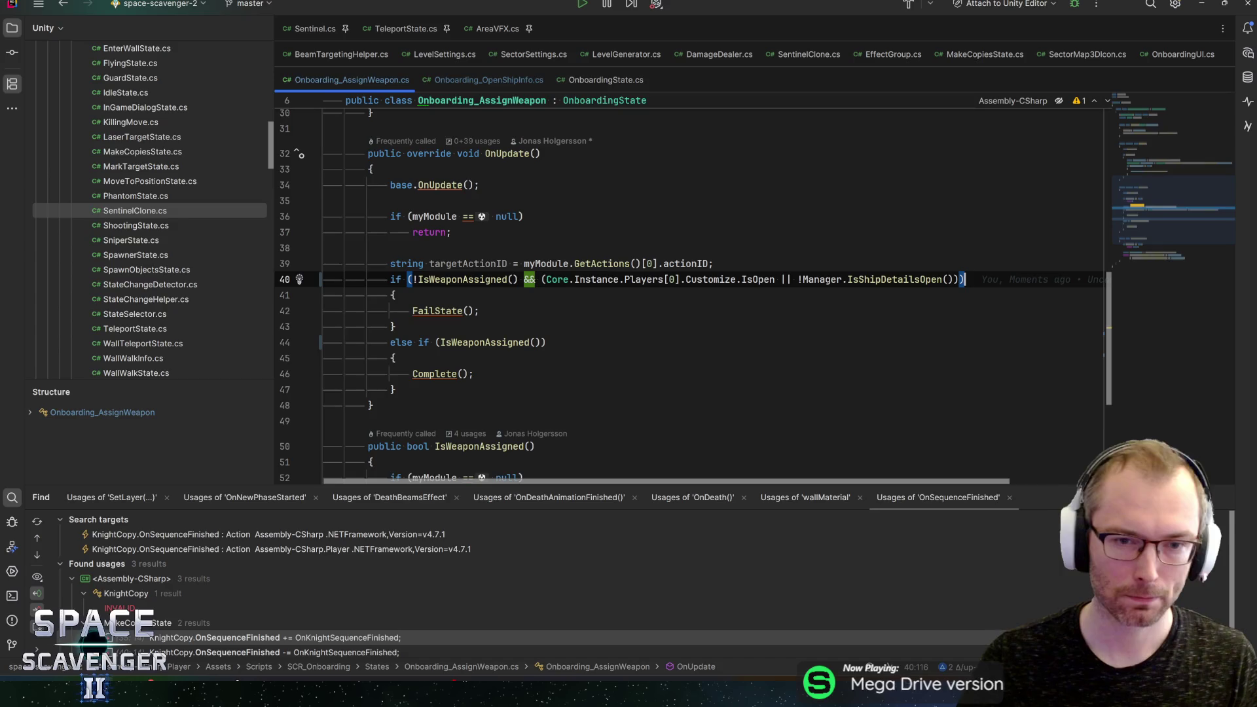
Step: Remove the leftover targetActionID line on line 39 and return to Unity
left_click(468, 263)
scroll(688, 295, "down", 3)
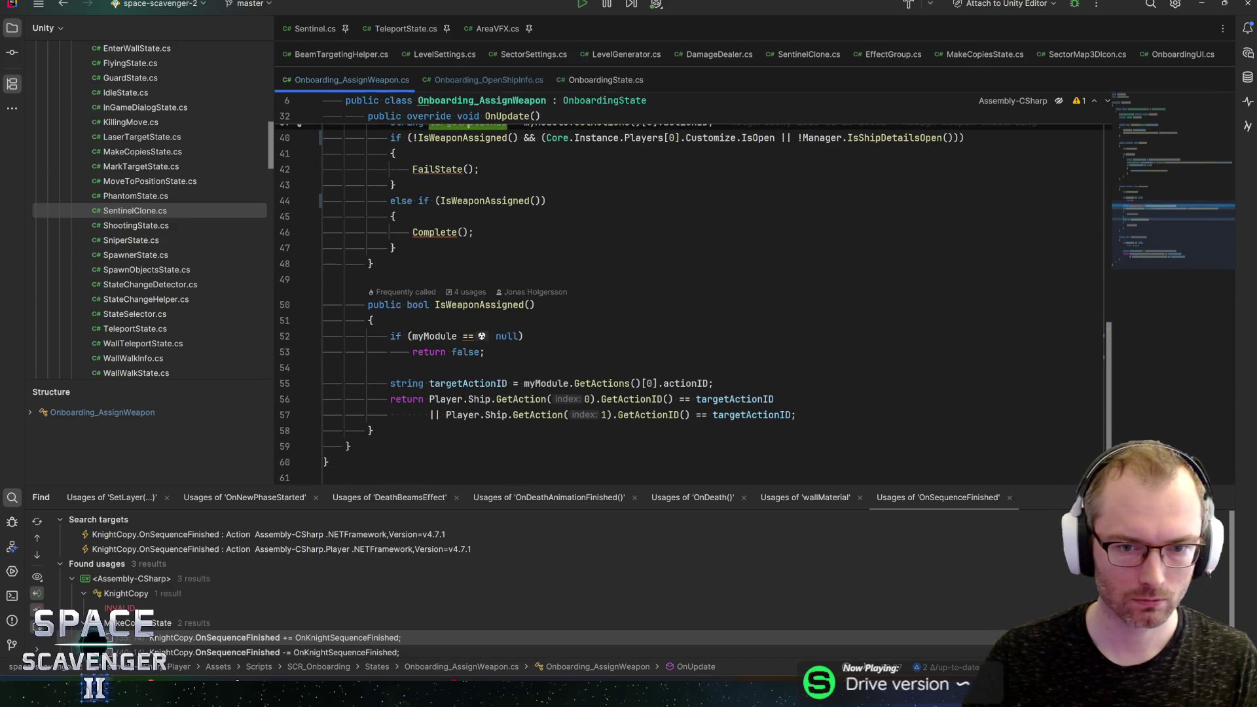
scroll(688, 294, "up", 4)
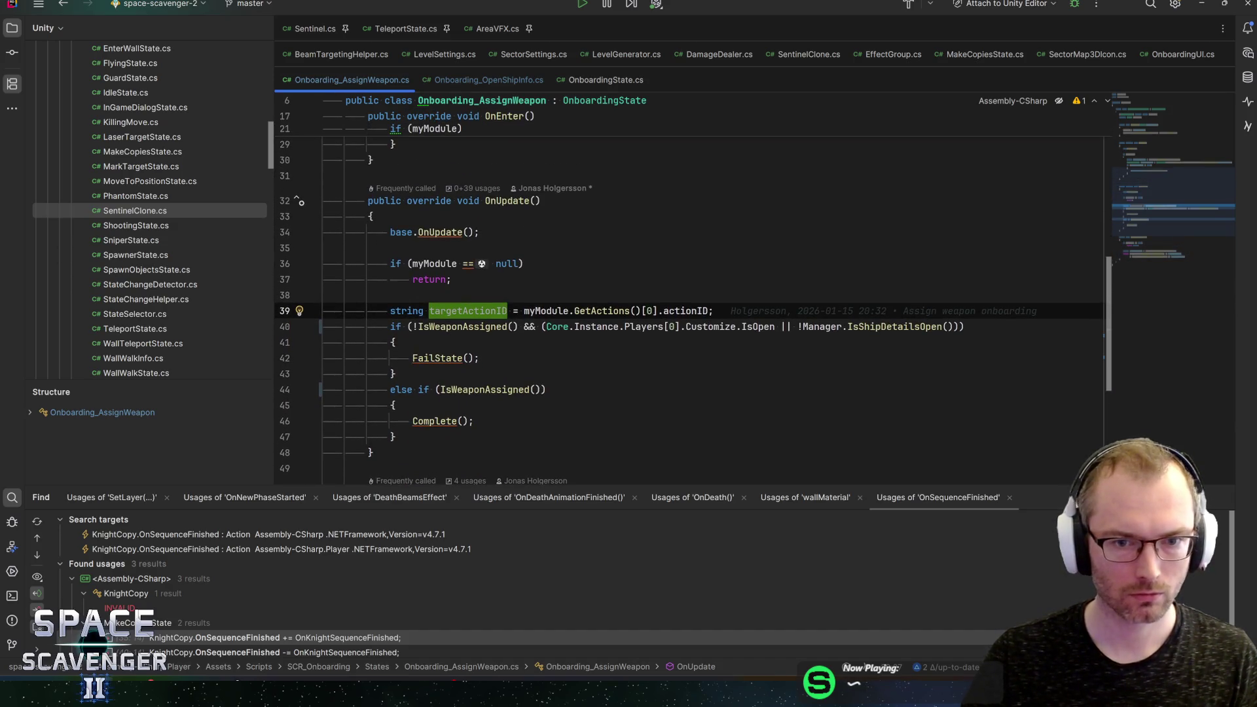
key("ctrl+x")
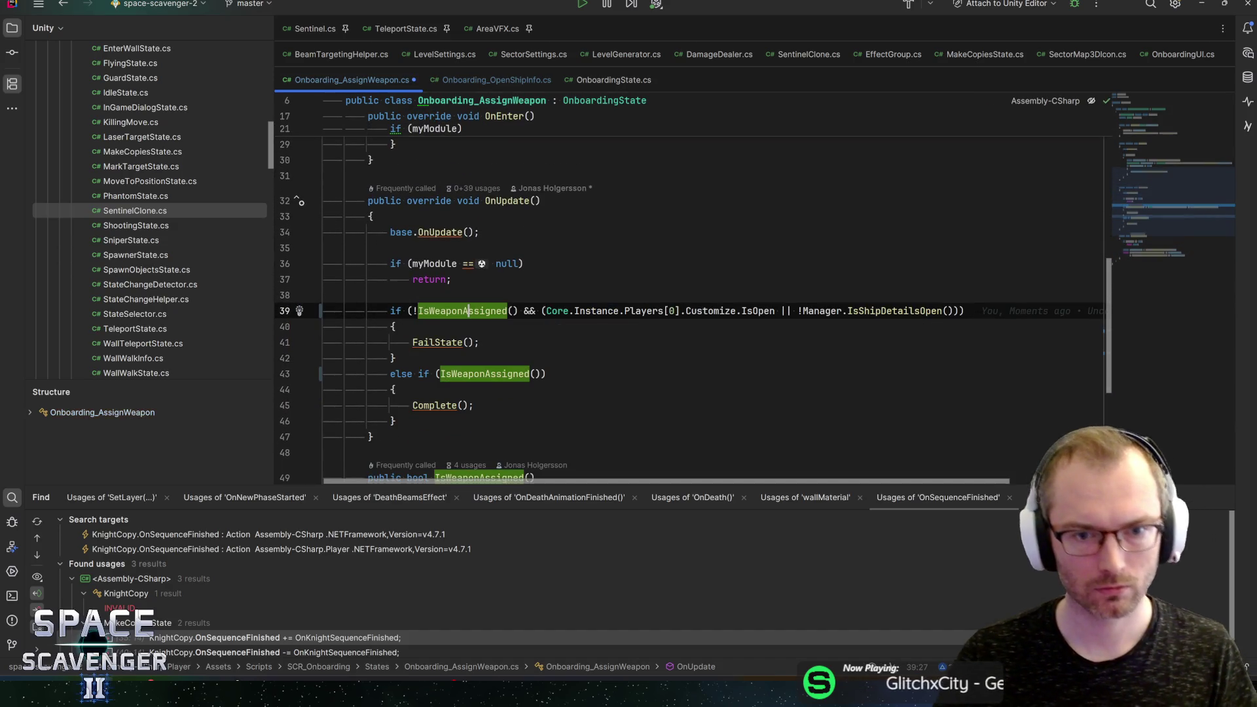
scroll(654, 295, "down", 5)
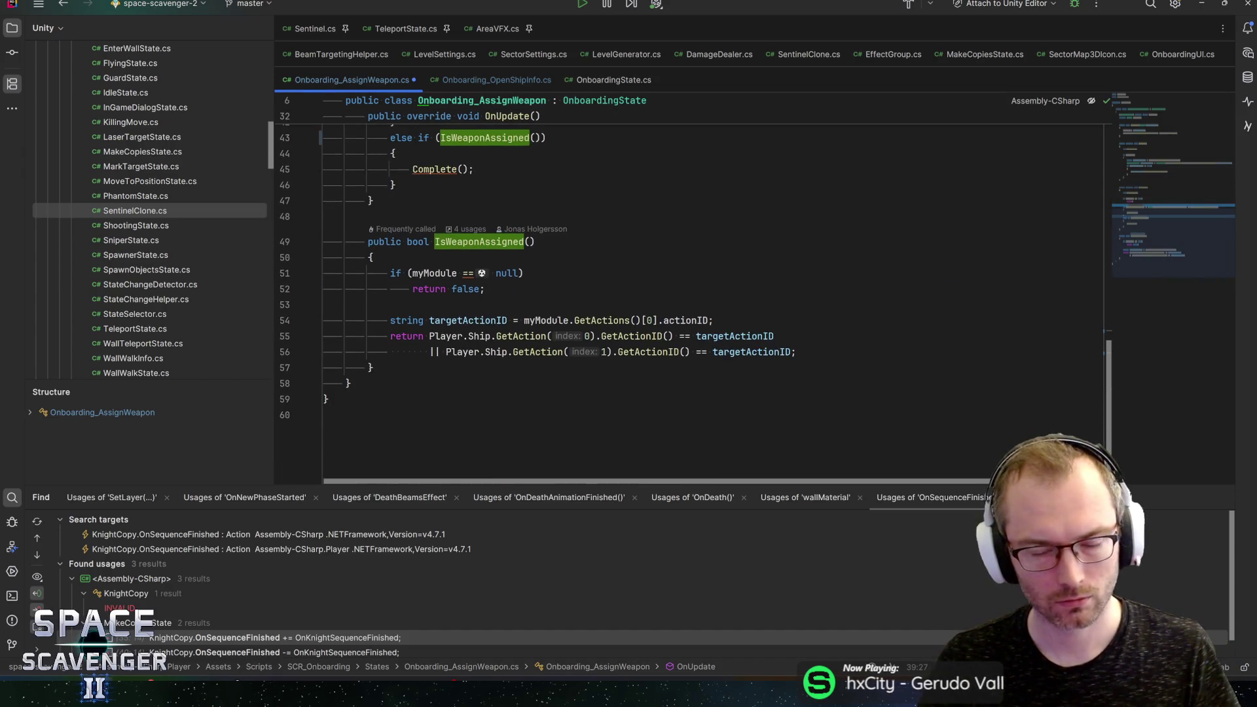
key("alt+Tab")
key("alt+Tab")
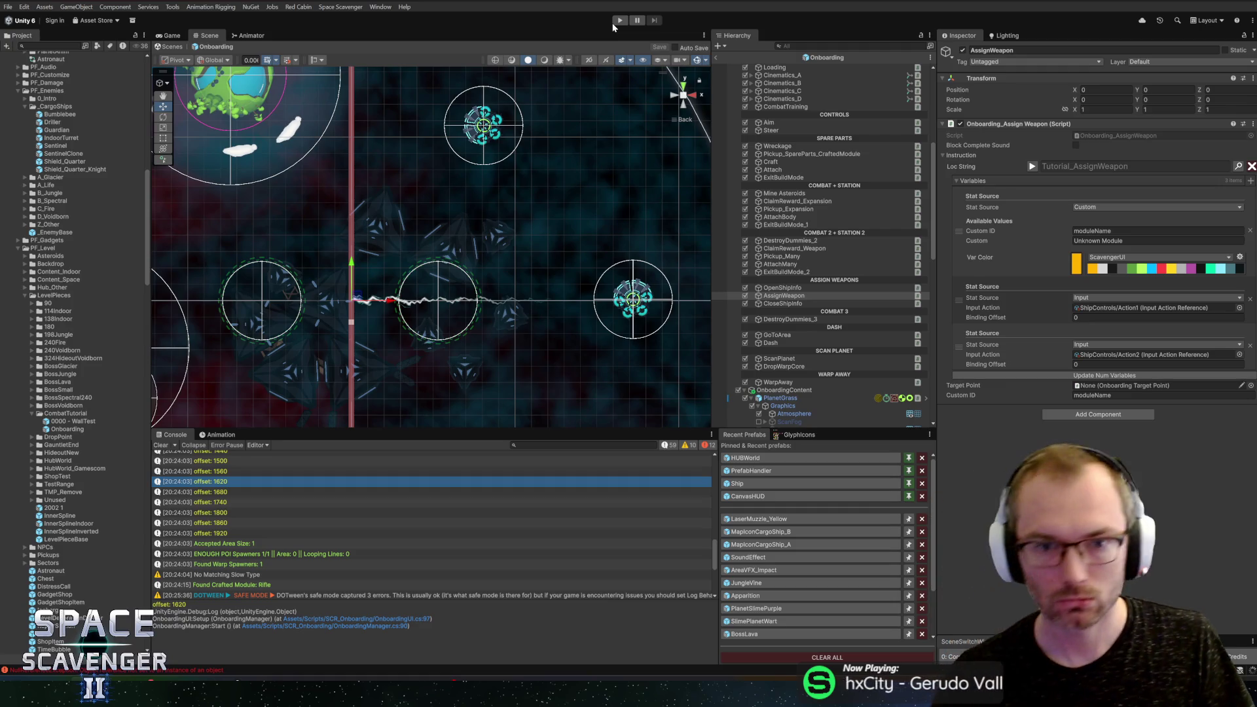
Step: Start play mode, exiting Onboarding prefab mode, and skip the intro to the Combat Training title
left_click(621, 21)
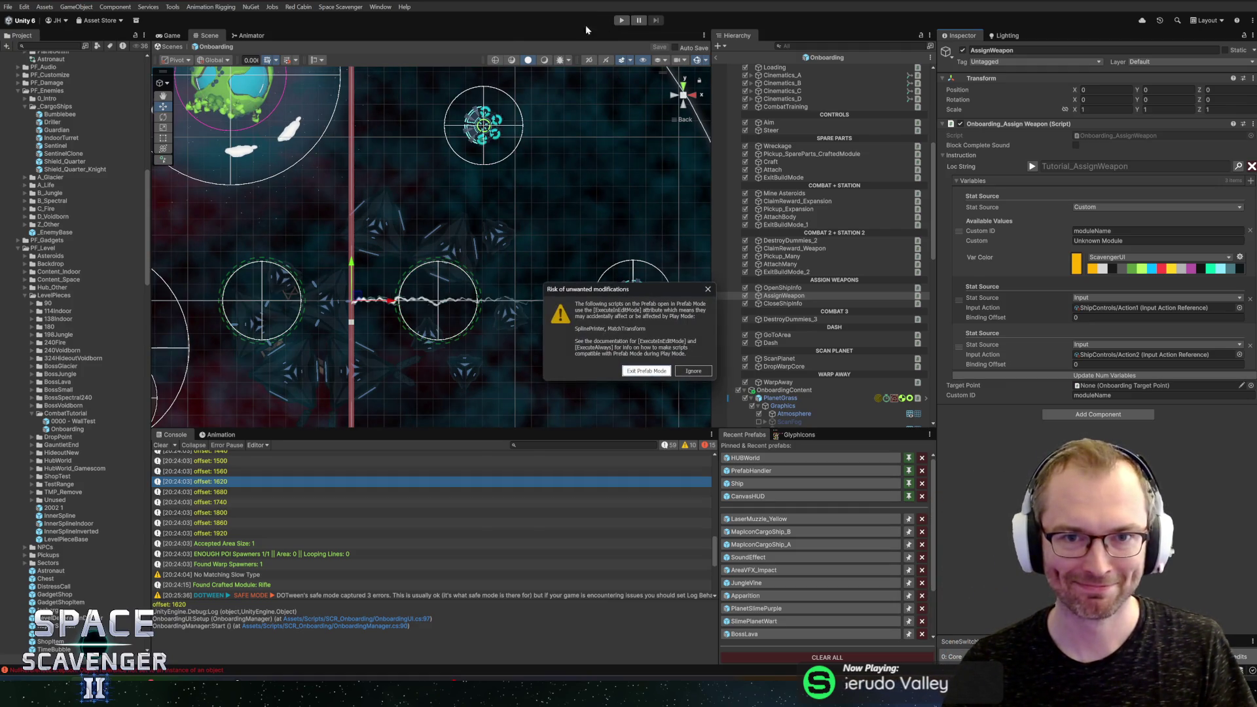
left_click(646, 371)
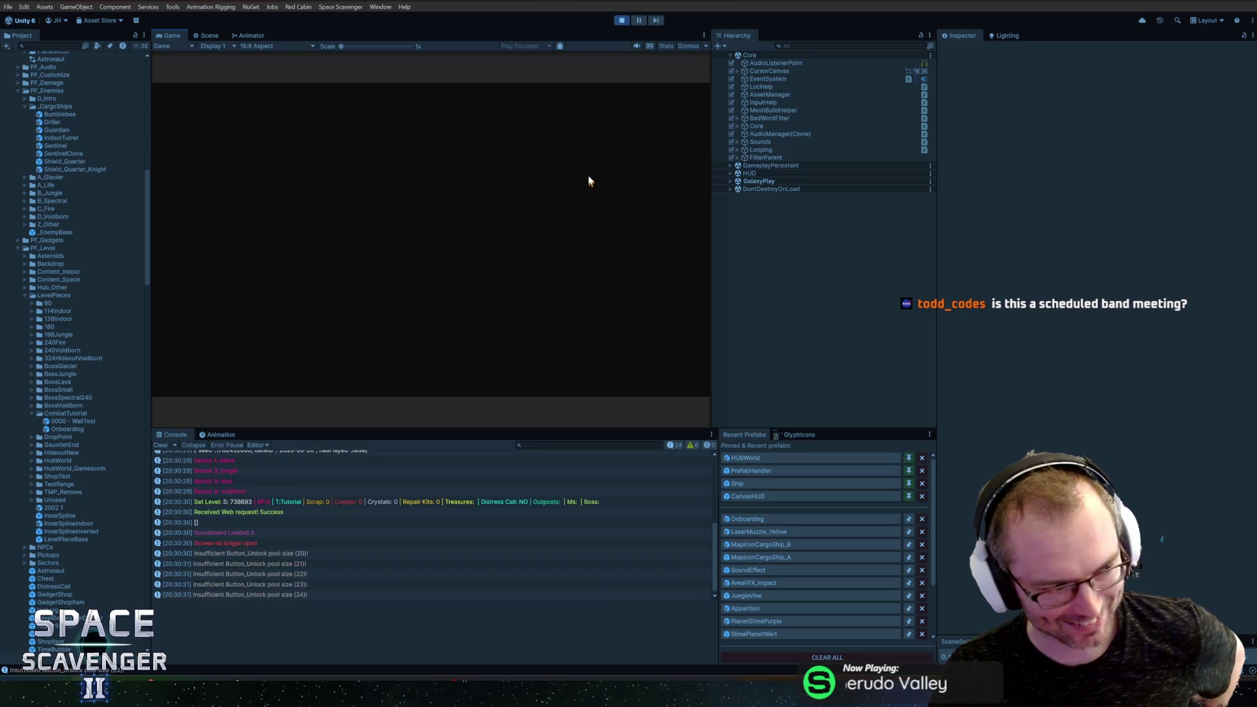
left_click(534, 206)
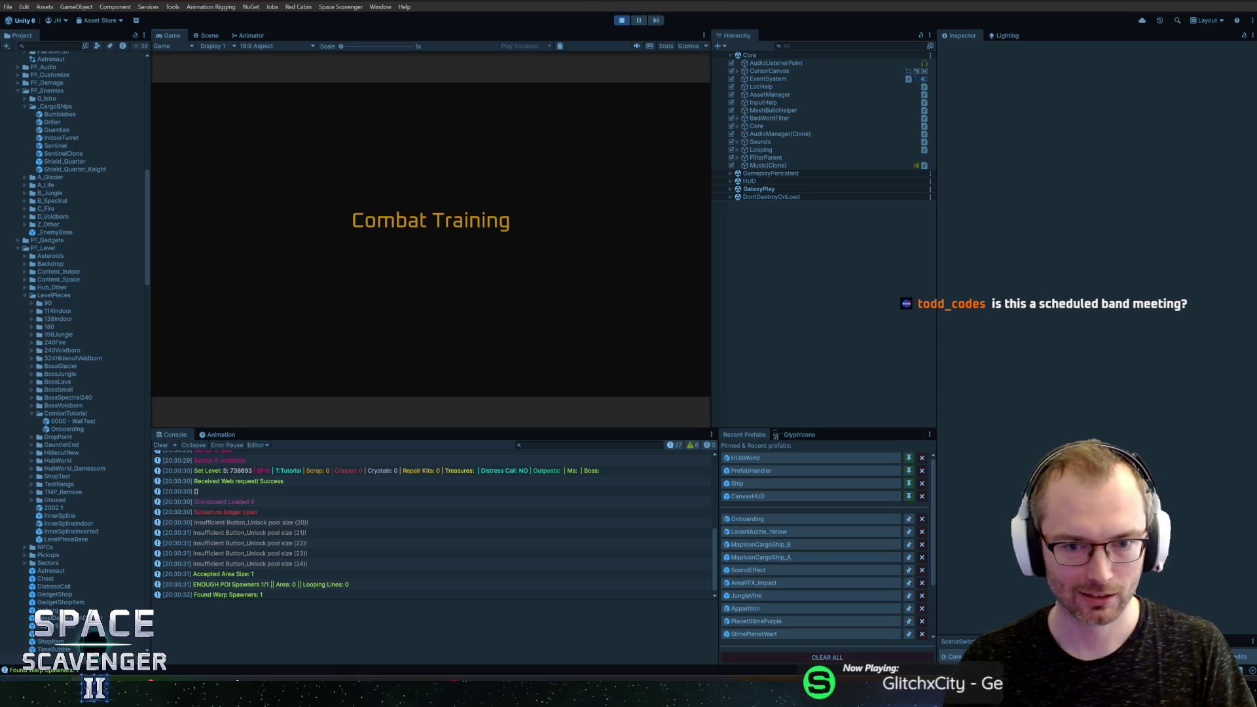
Step: In a maximized Game view, fly to the wreckage, scavenge spare parts and craft the Hammer
double_click(169, 35)
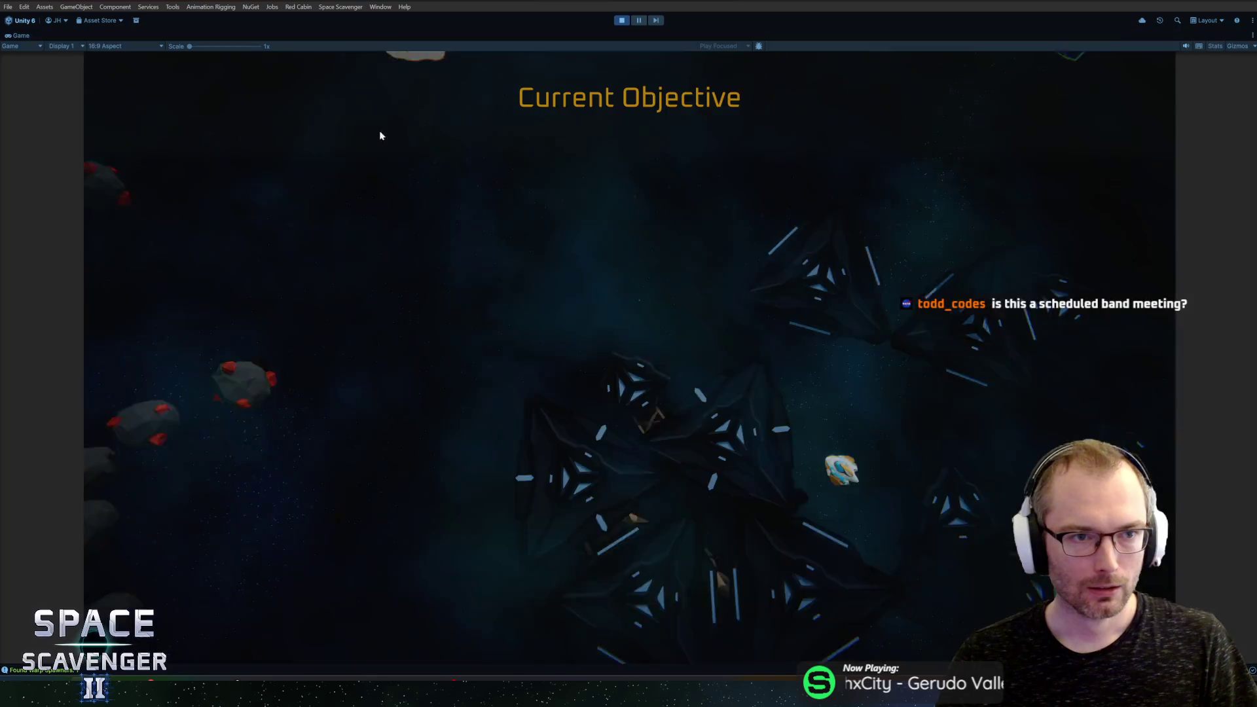
key("w")
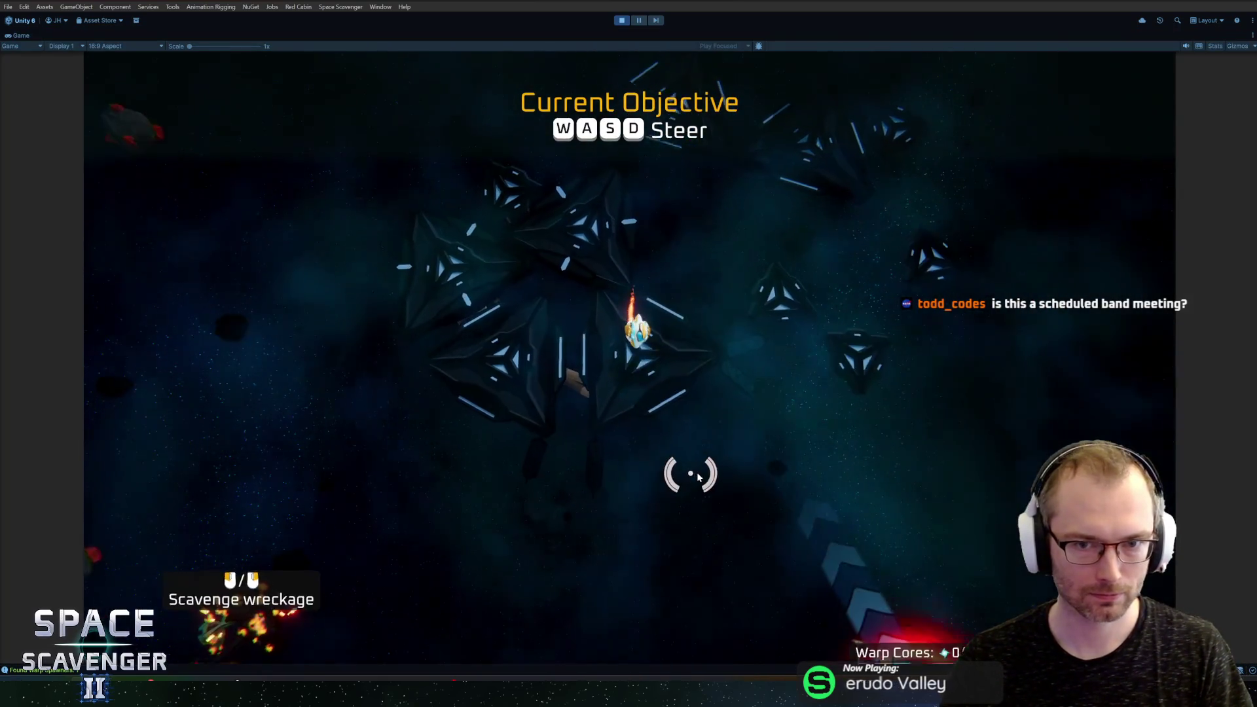
key("w")
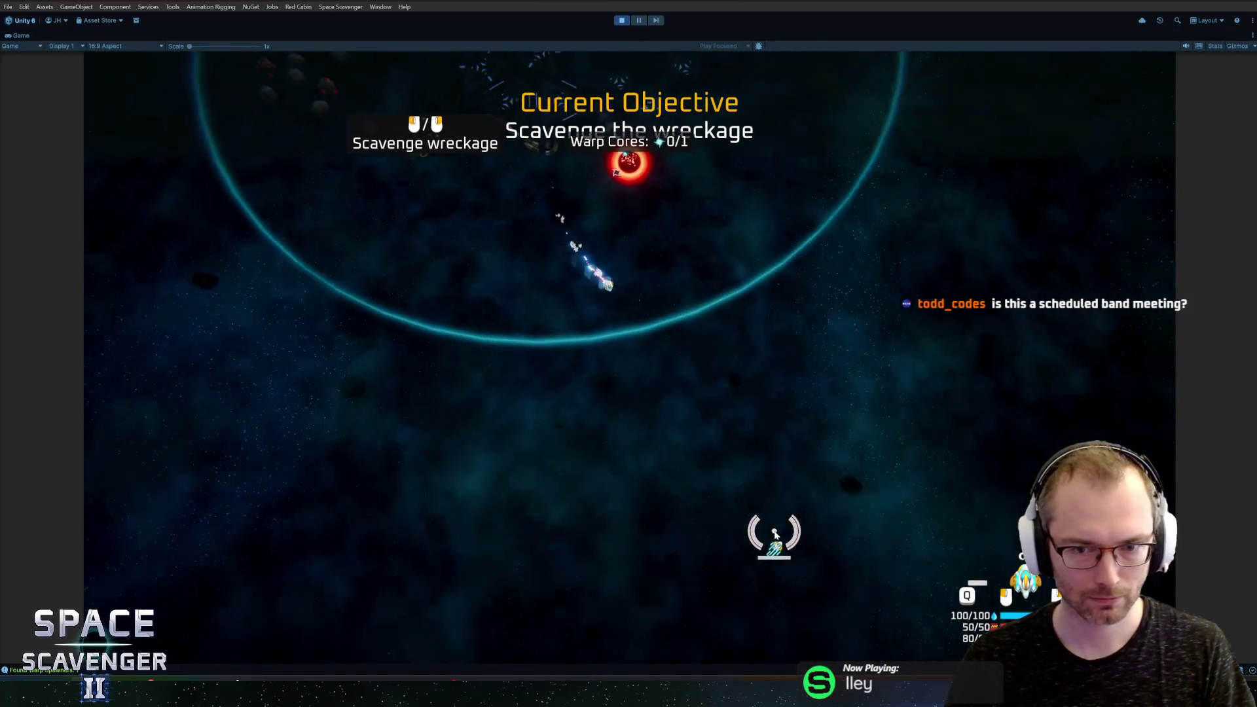
key("w")
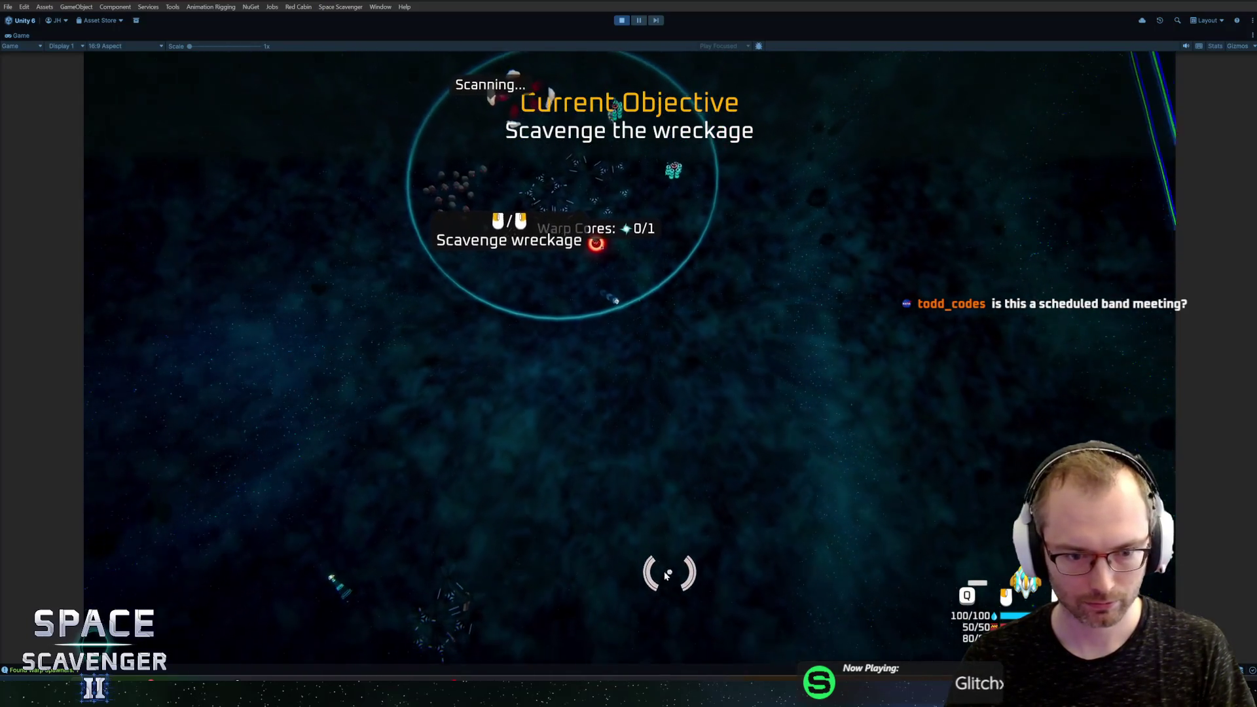
key("w")
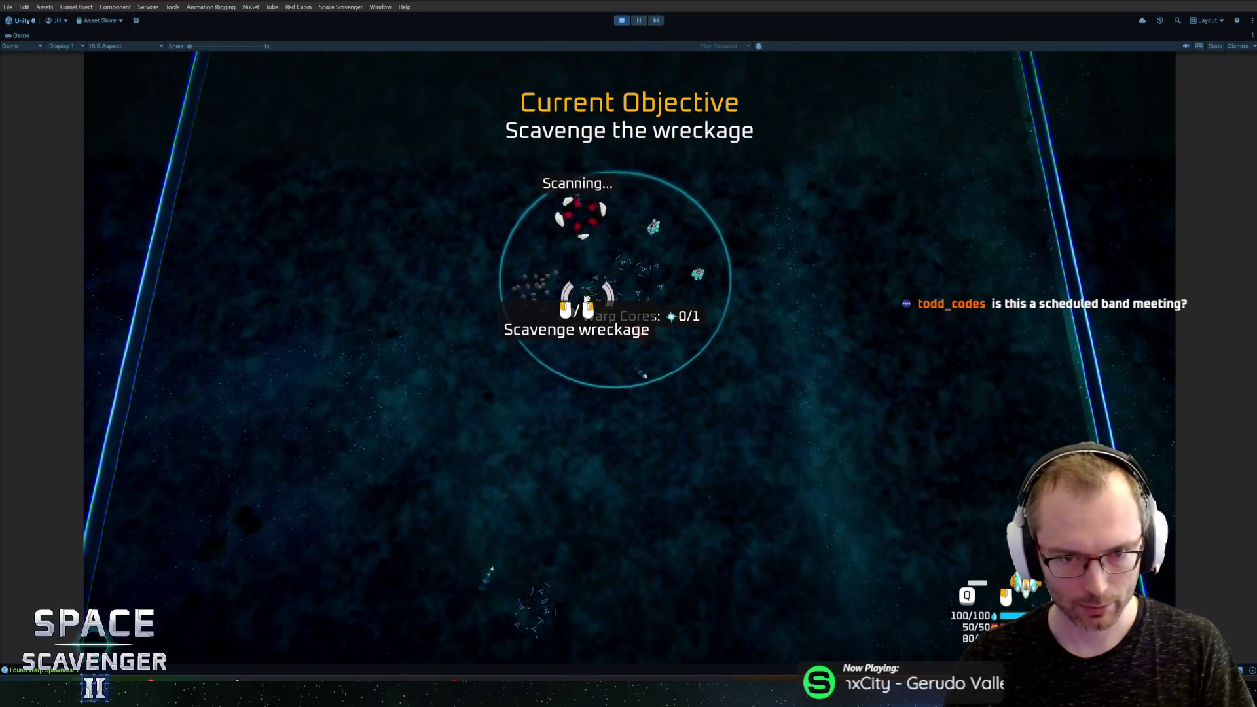
key("w")
key("w")
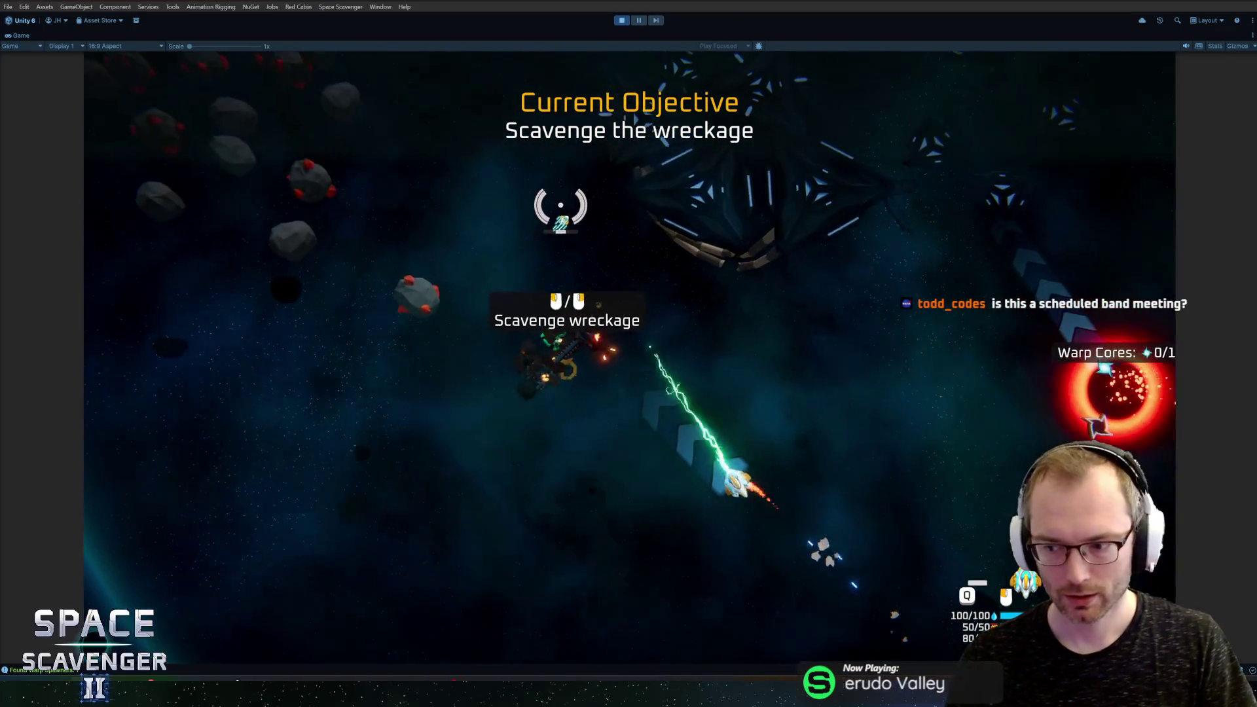
left_click(773, 183)
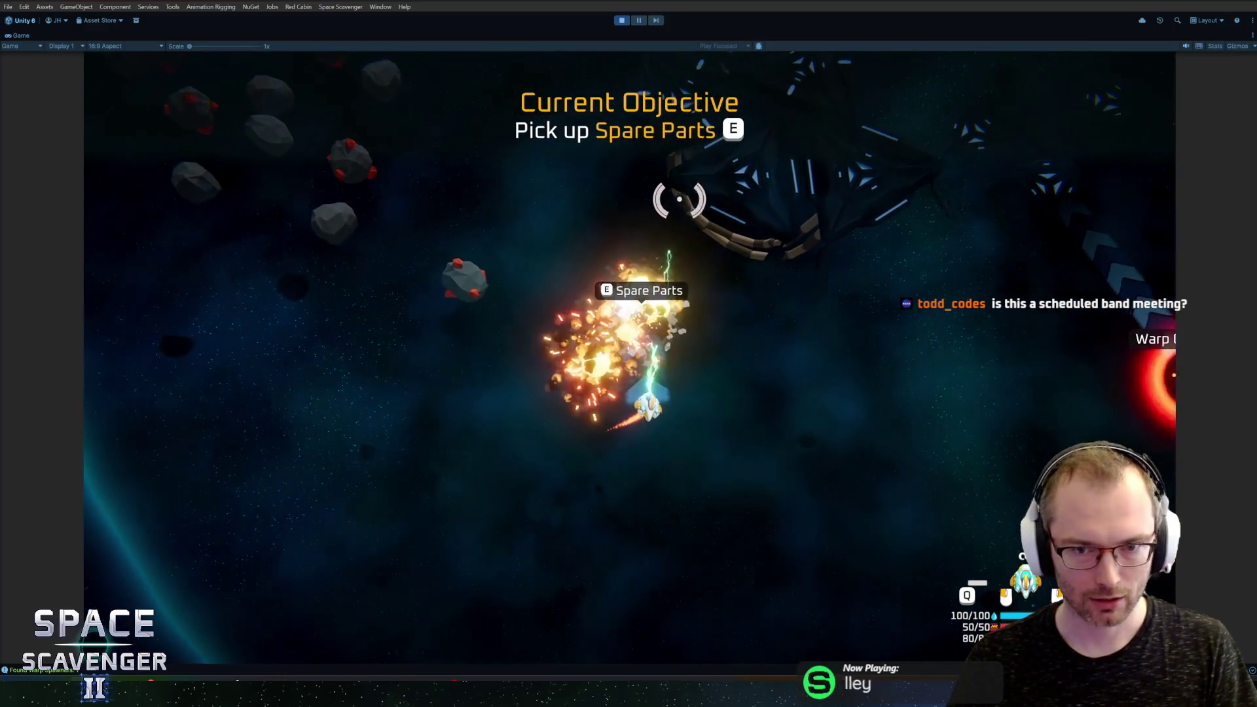
key("e")
left_click(431, 324)
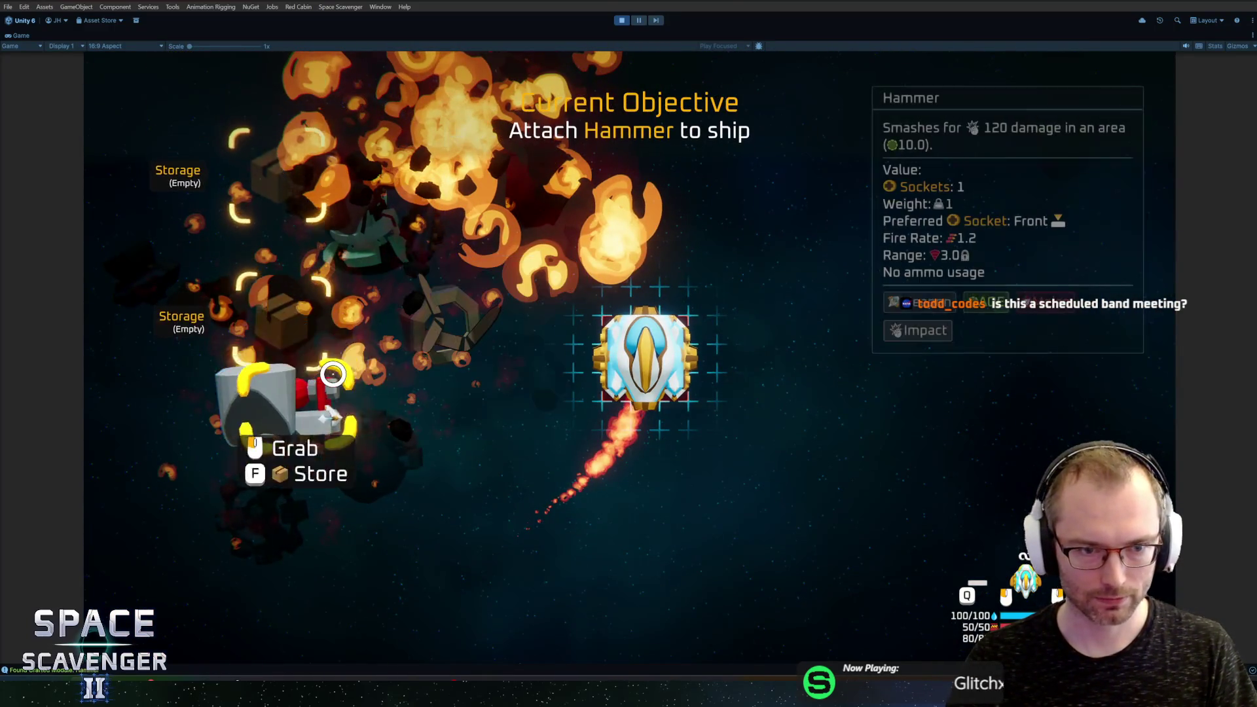
Step: Fly on, pick up the new modules and destroy both dummies with the Hammer
key("w")
key("w")
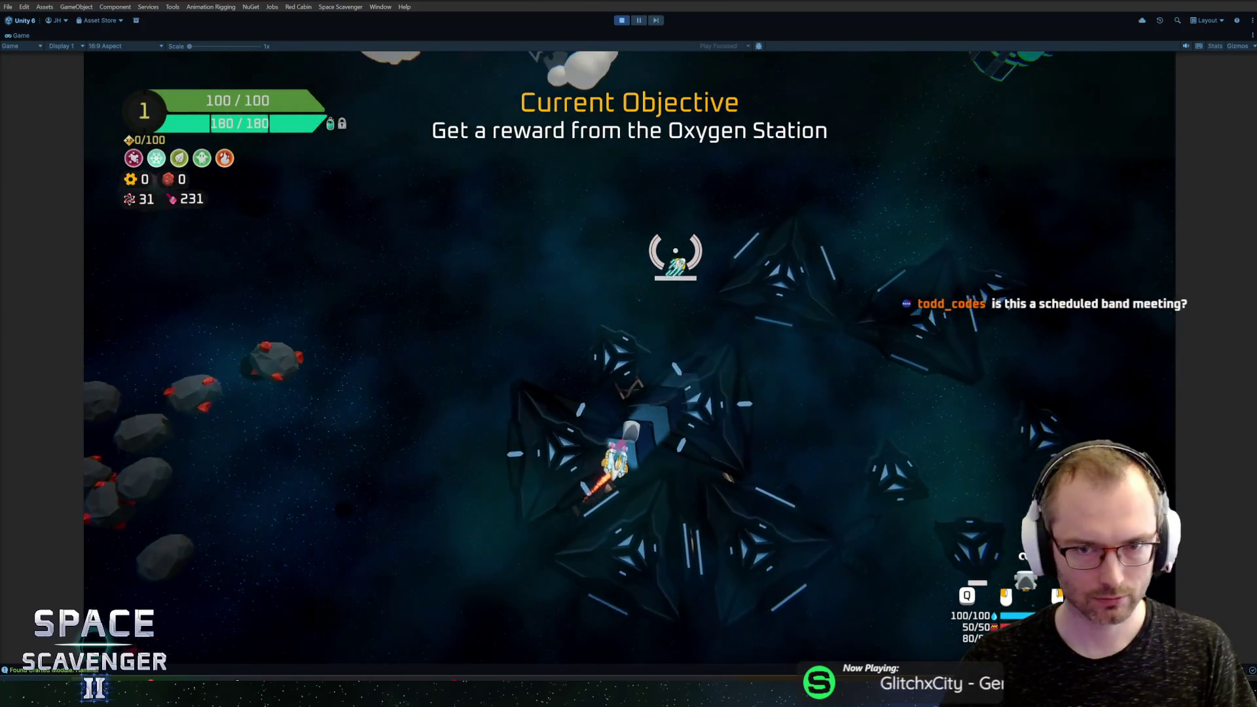
key("w")
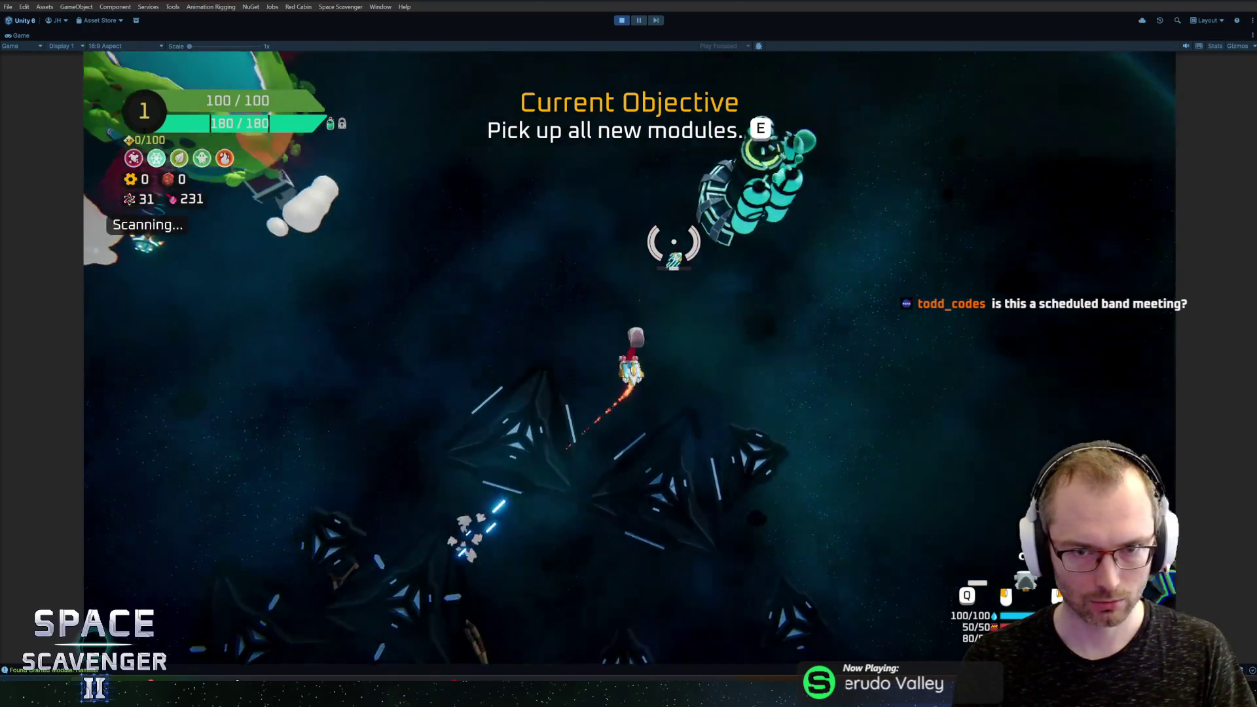
key("e")
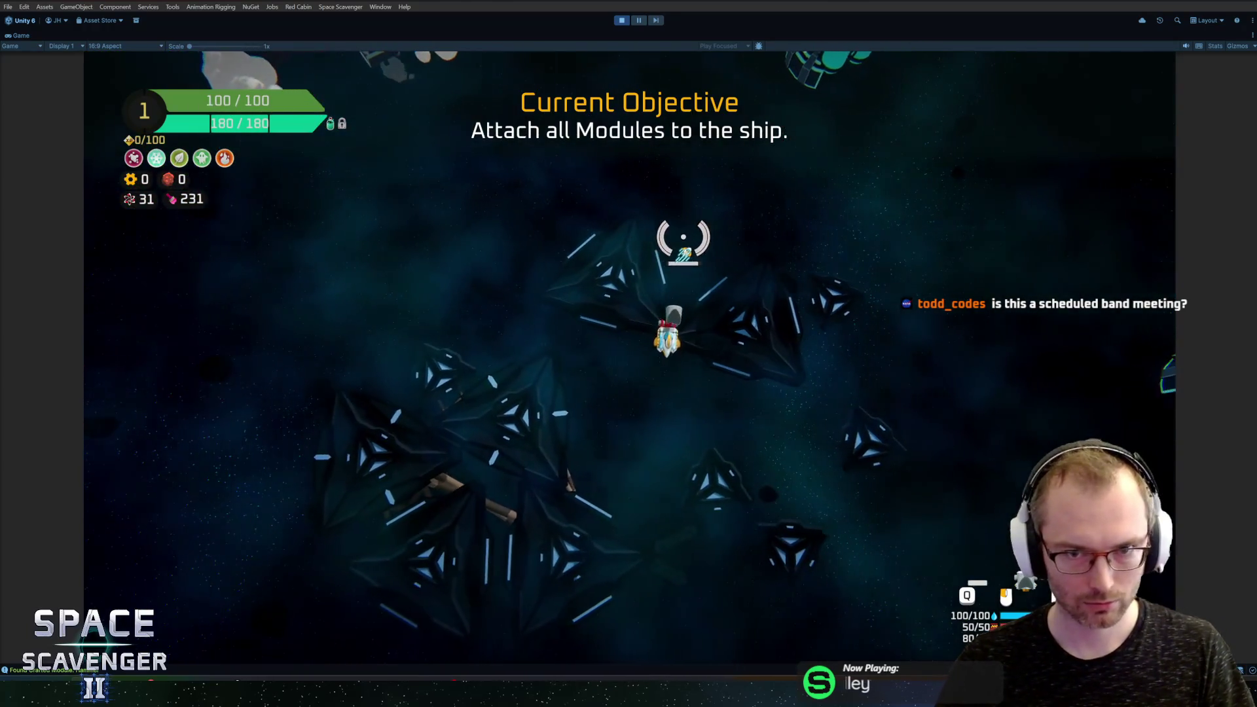
left_click(719, 209)
key("w")
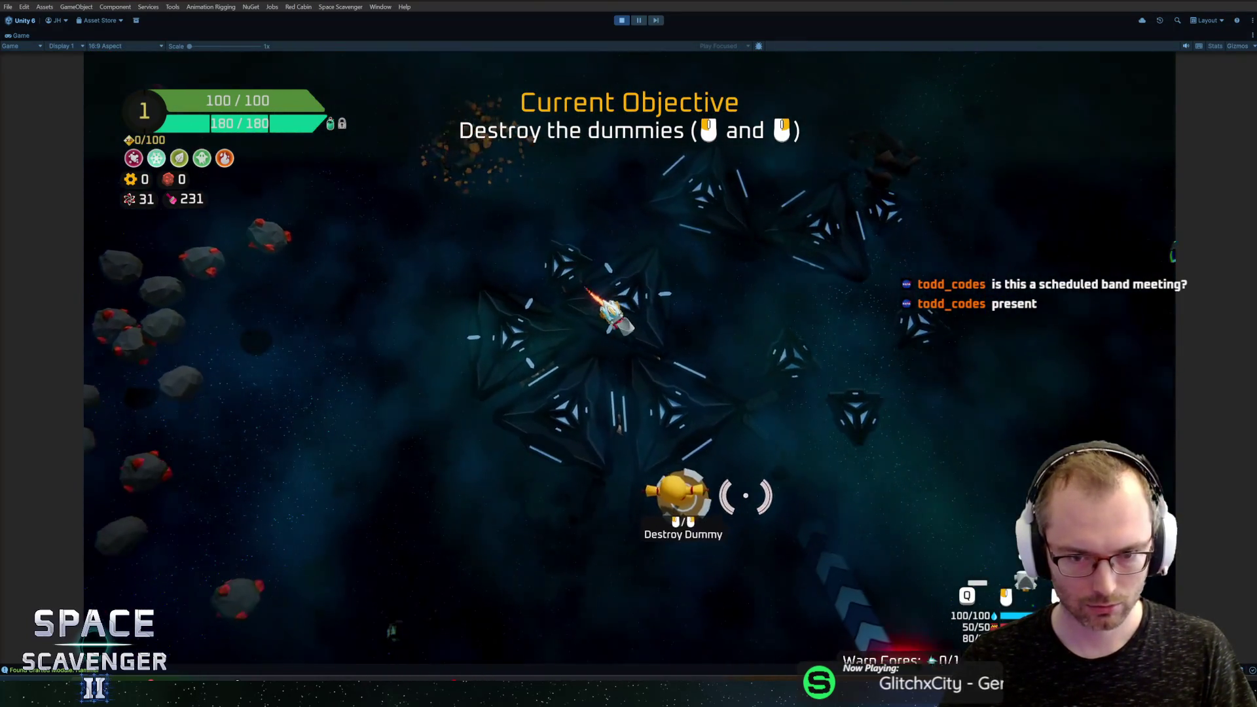
left_click(643, 491)
Step: Use the Oxygen Station and choose the reward pack containing the Rocket Launcher
key("d")
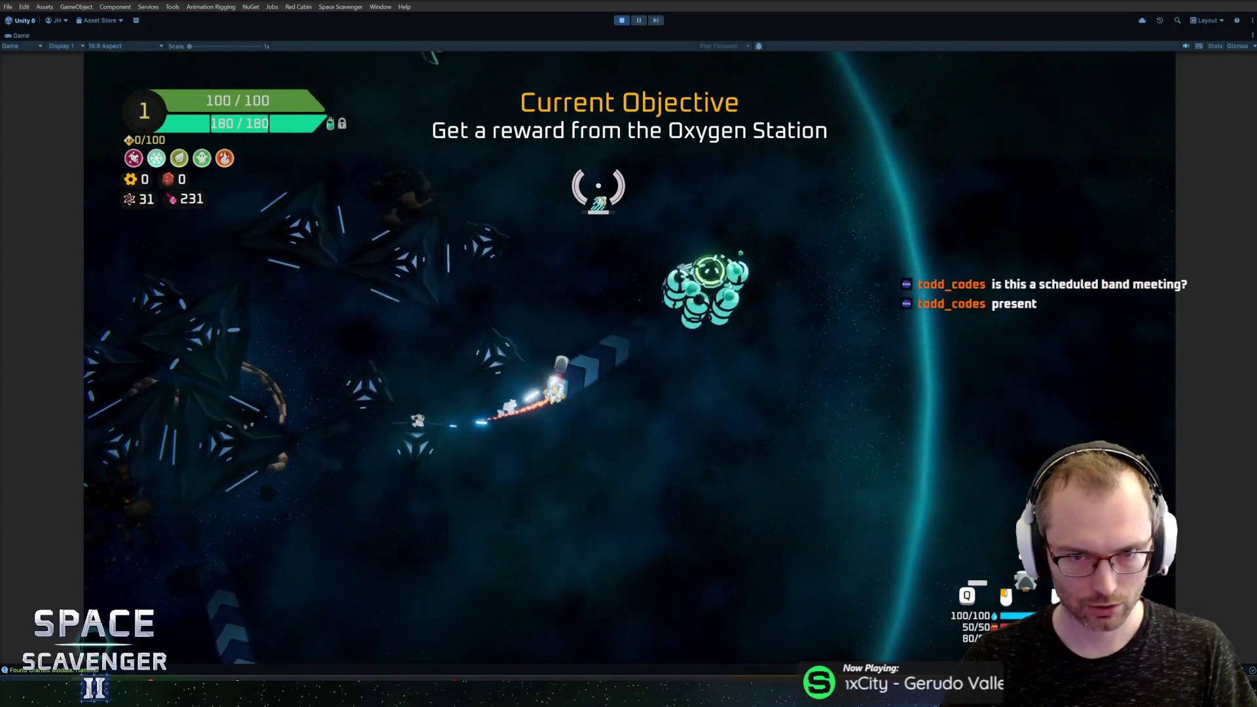
key("e")
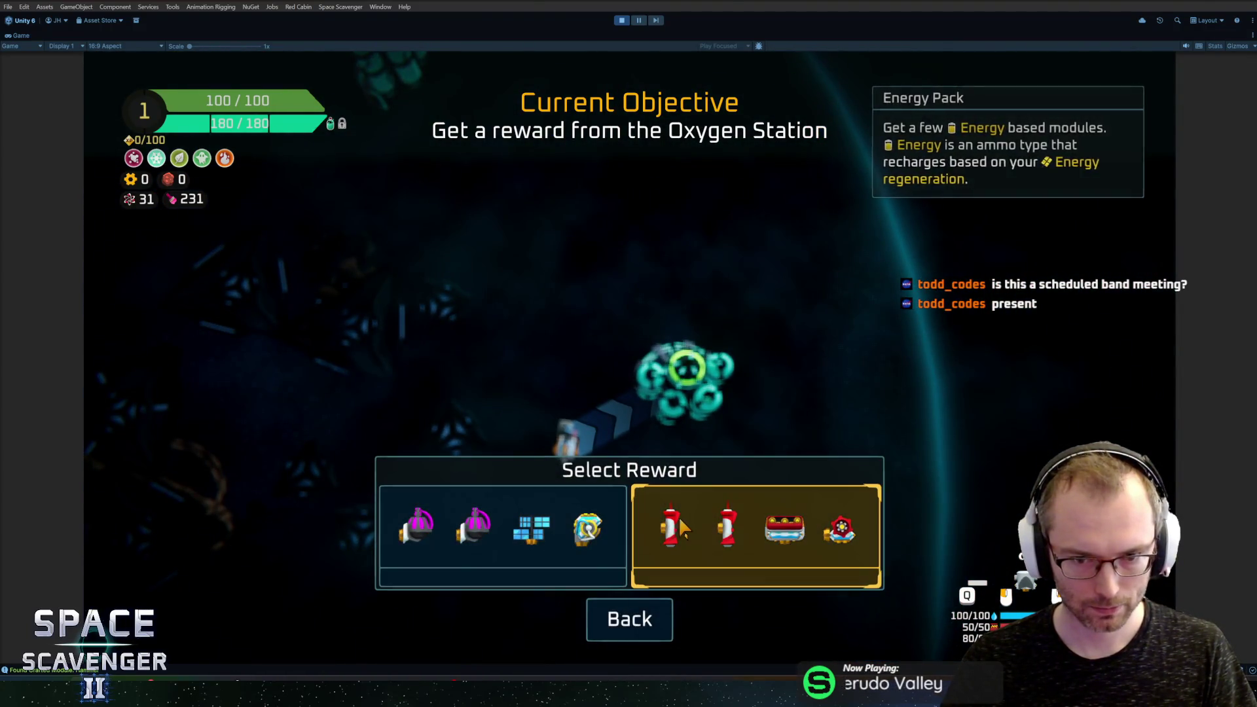
left_click(690, 518)
Step: Fit the Rocket Launcher left, the Reloader on top and the Bullet Crate underneath the ship
left_click(294, 314)
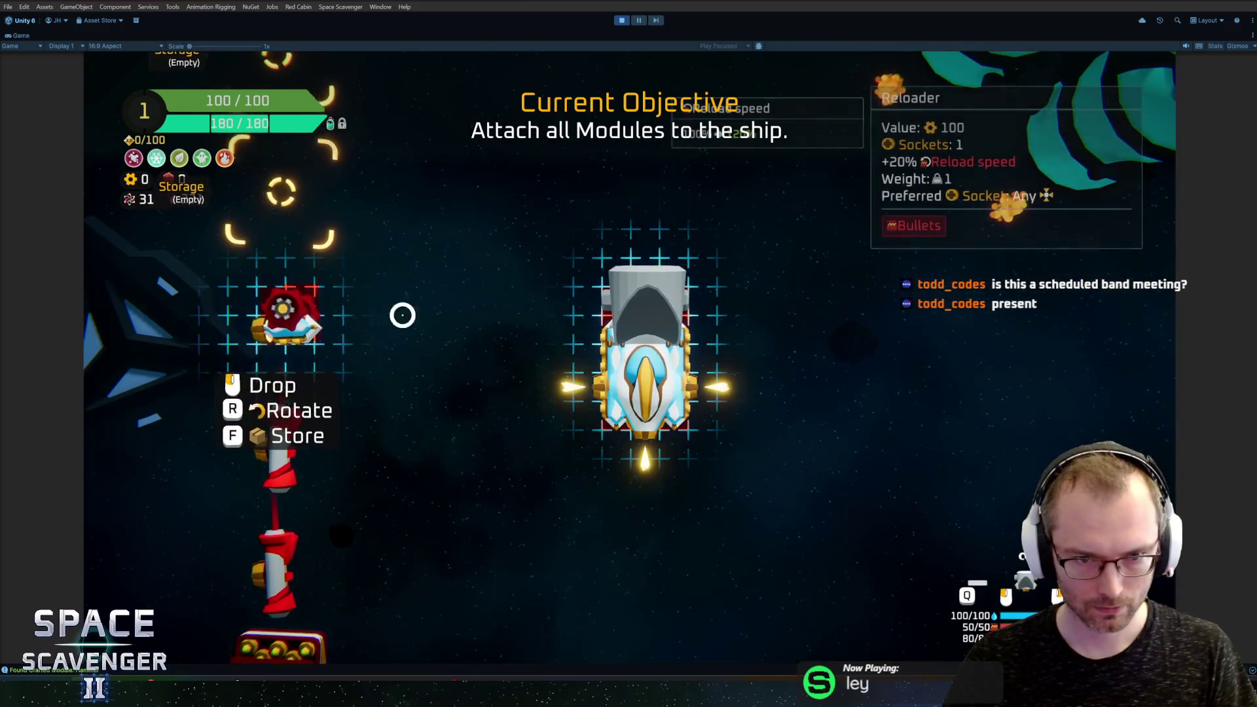
left_click(507, 314)
left_click(282, 229)
left_click(727, 412)
left_click(688, 294)
left_click(514, 300)
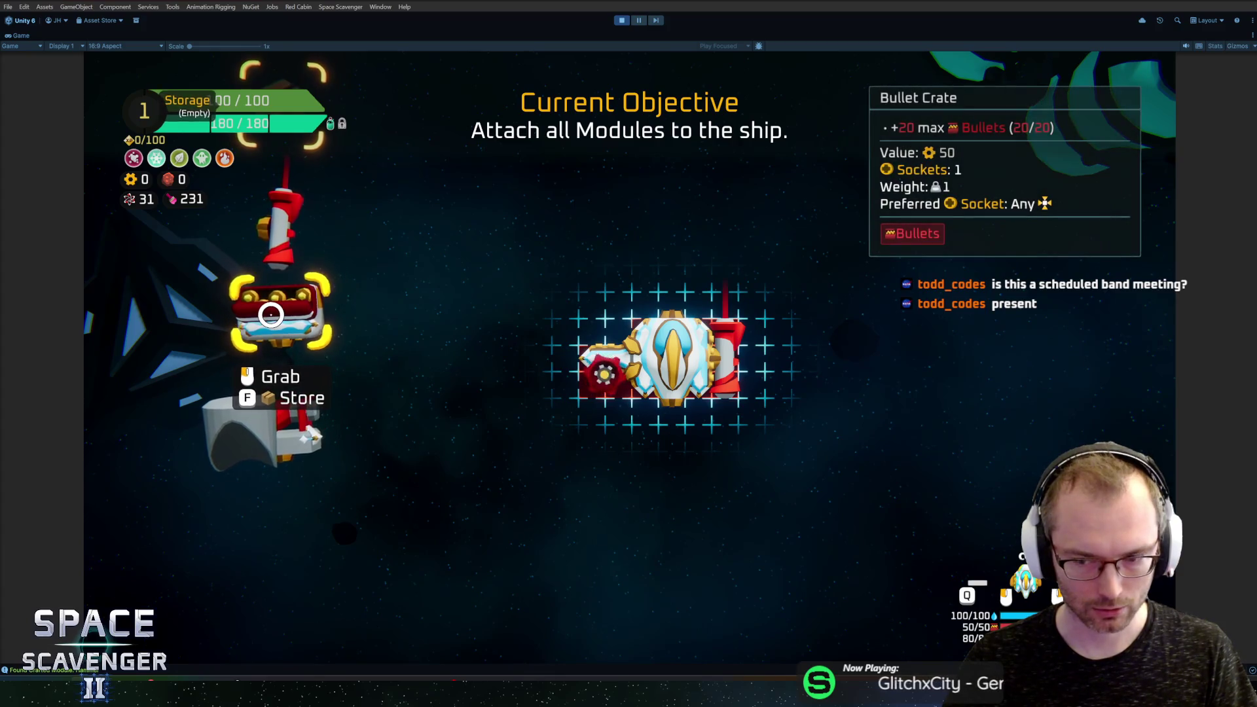
left_click(292, 294)
left_click(645, 393)
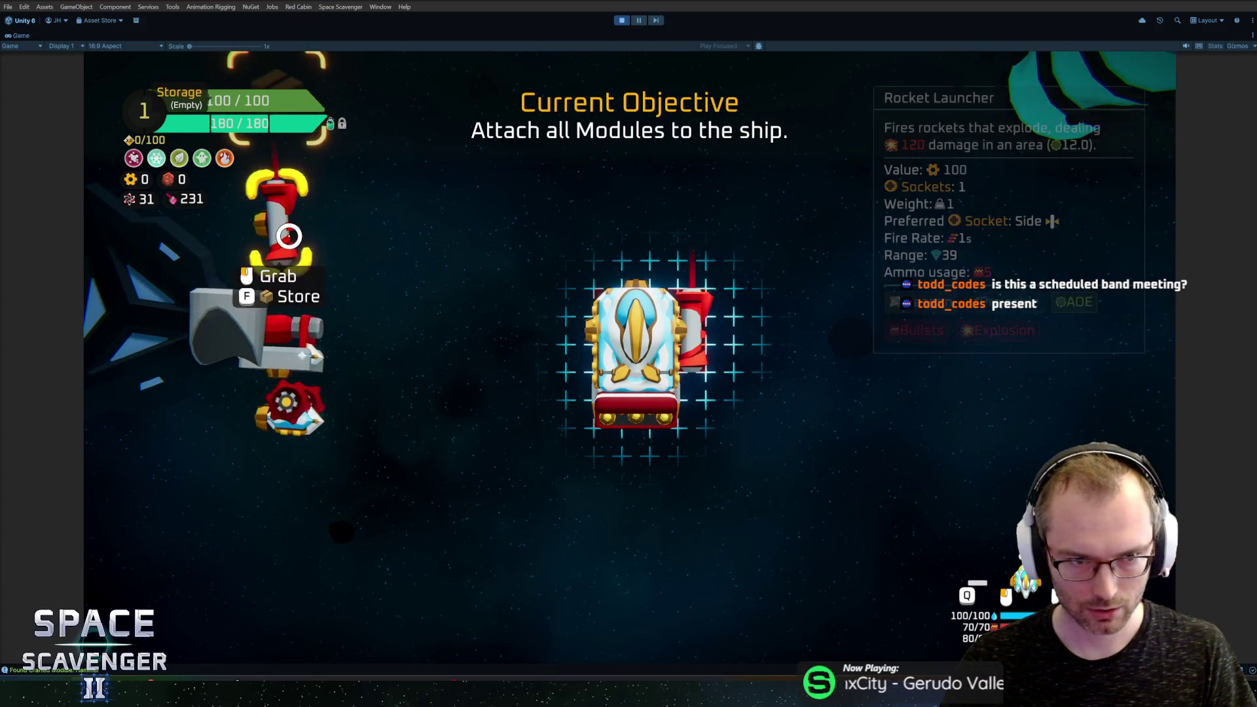
left_click(280, 226)
left_click(497, 315)
left_click(295, 354)
left_click(609, 269)
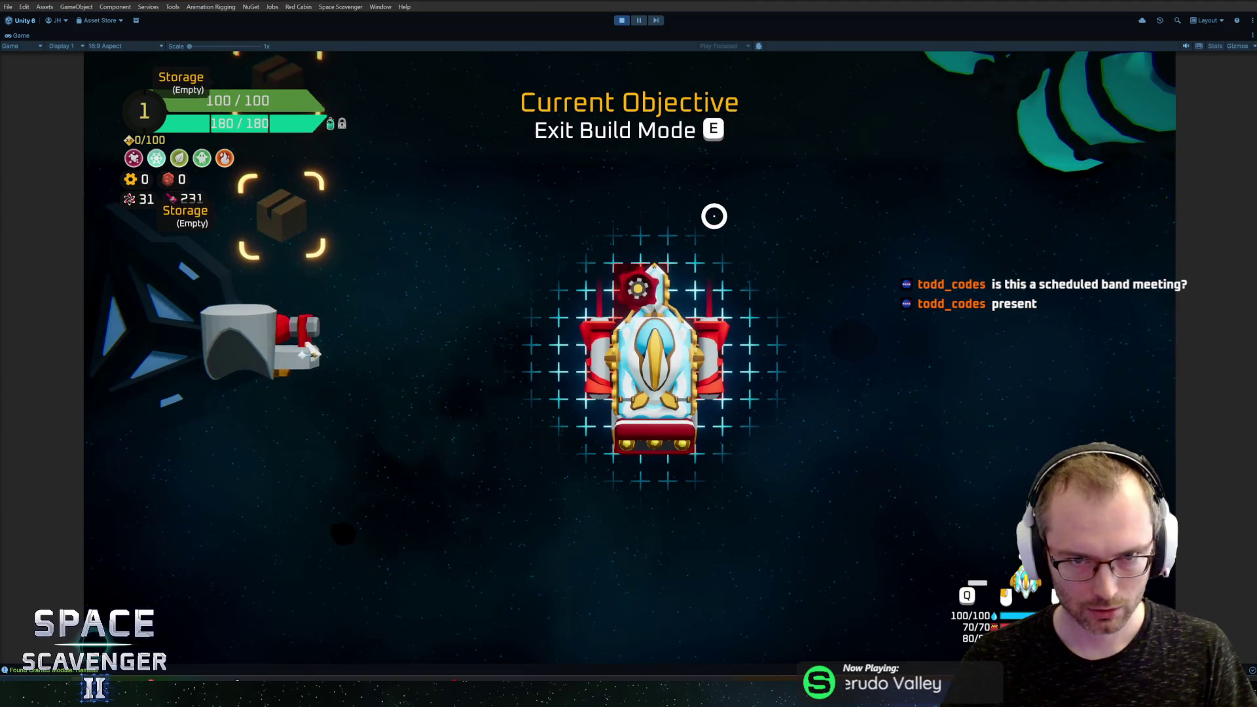
Step: Exit build mode and assign the Rocket Launcher to a mouse button in ship details
key("e")
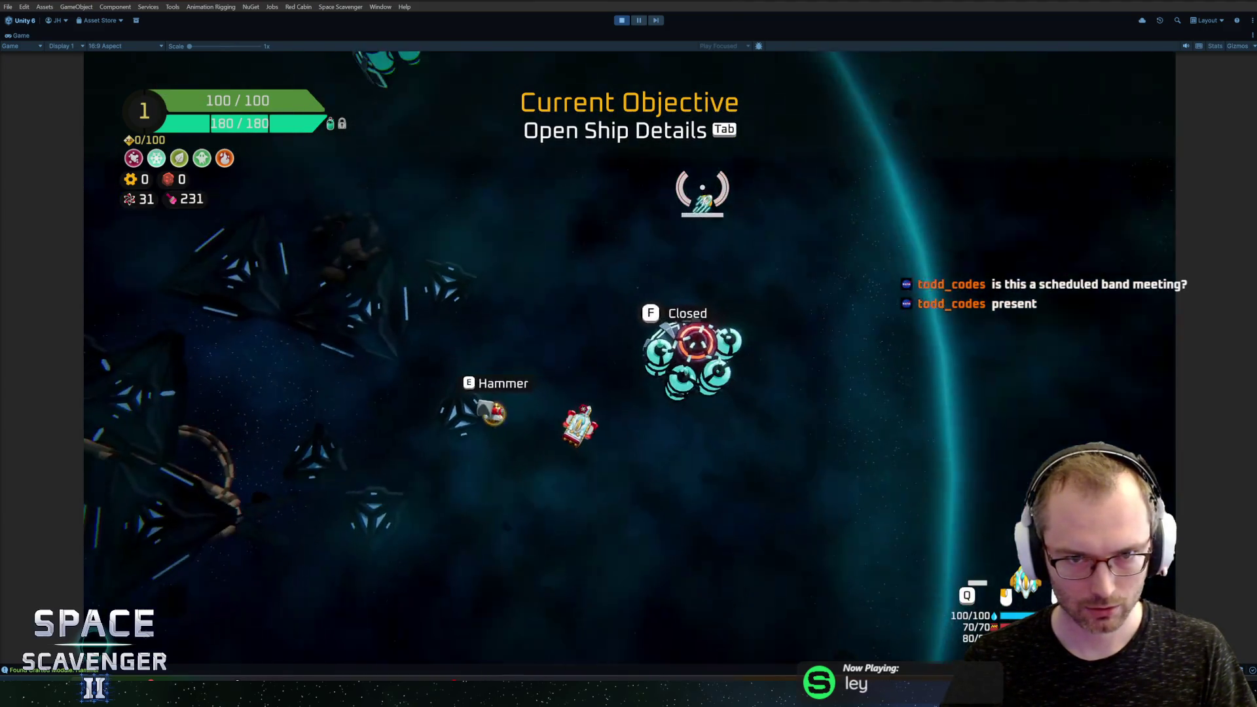
key("Tab")
left_click(865, 573)
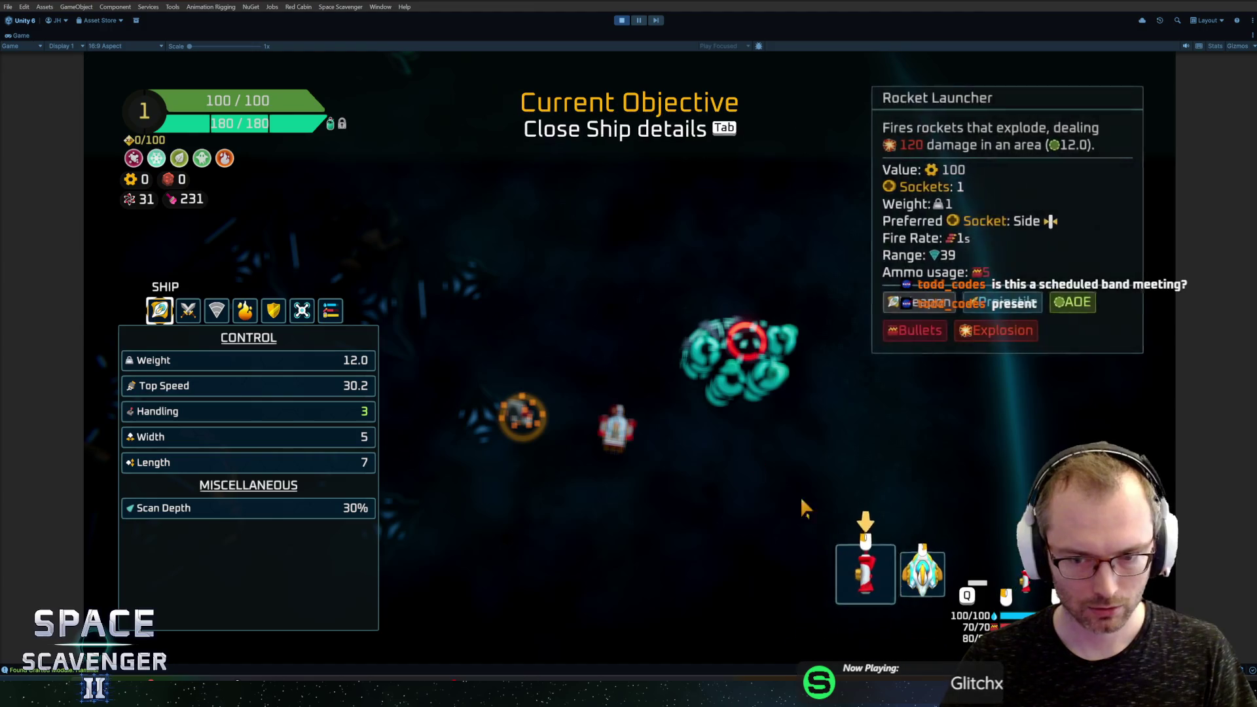
key("Tab")
key("Tab")
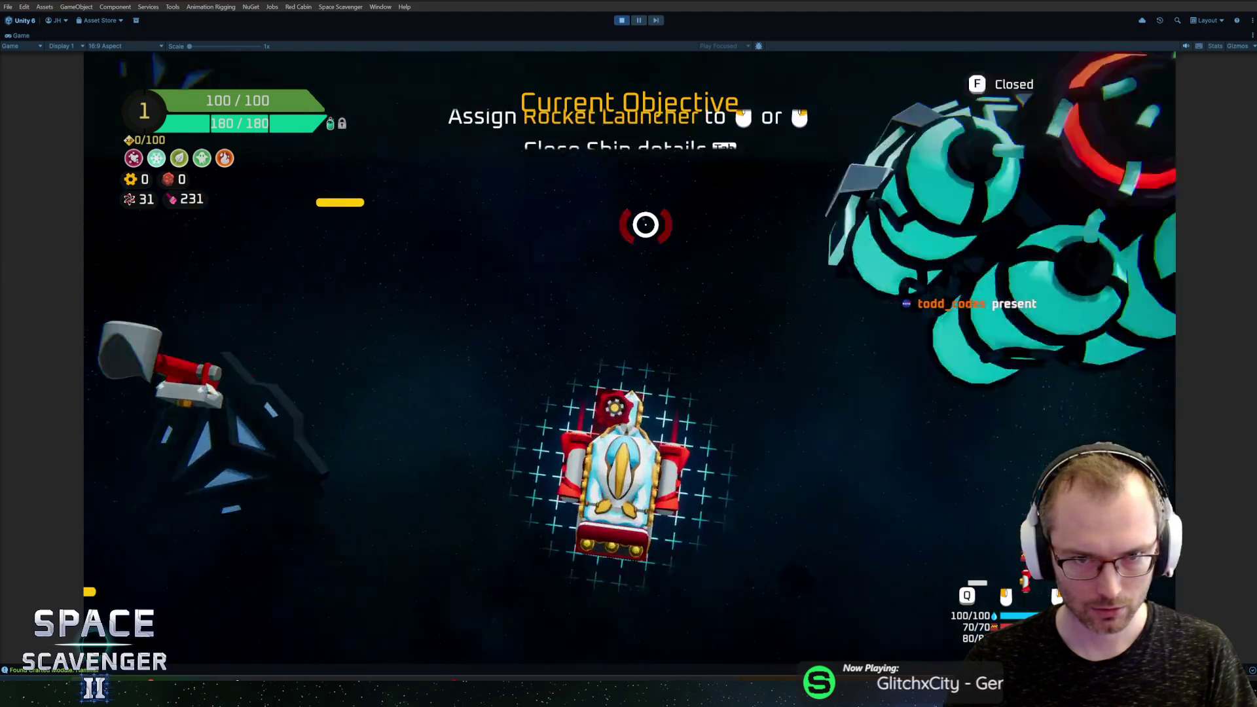
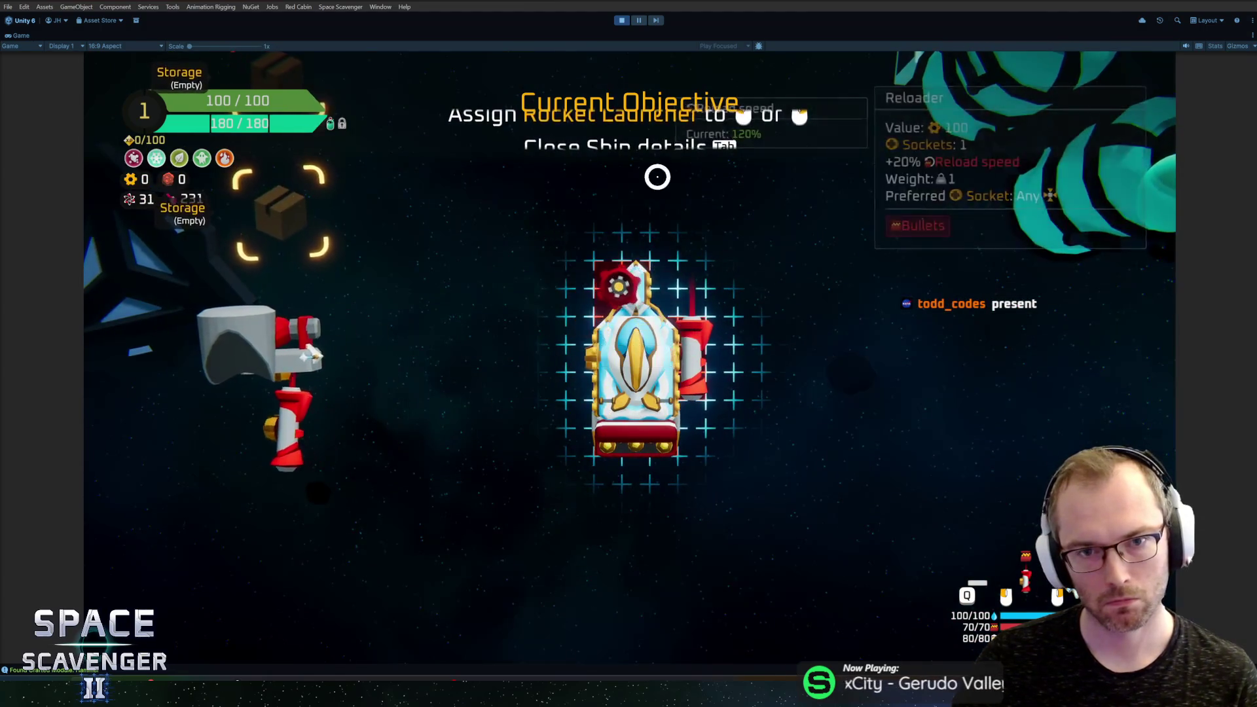
Step: Assign the Rocket Launcher to the ship in the ship details screen, then exit play mode
key("Tab")
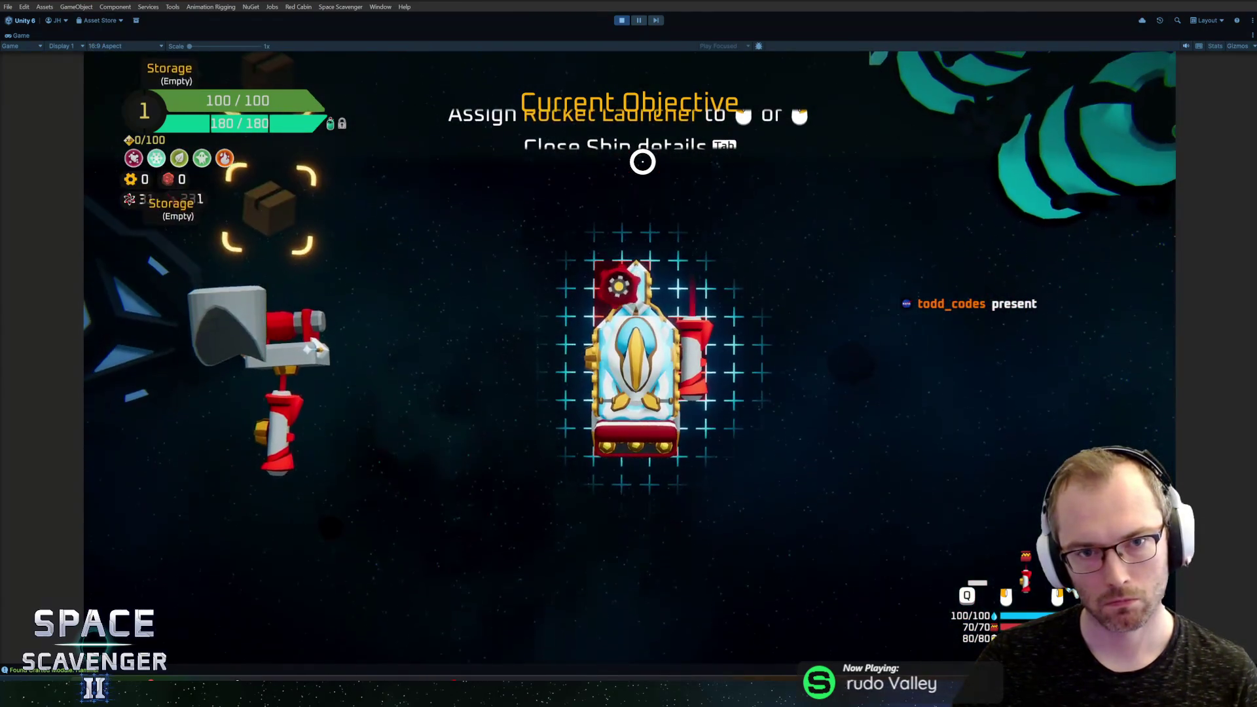
left_click(604, 301)
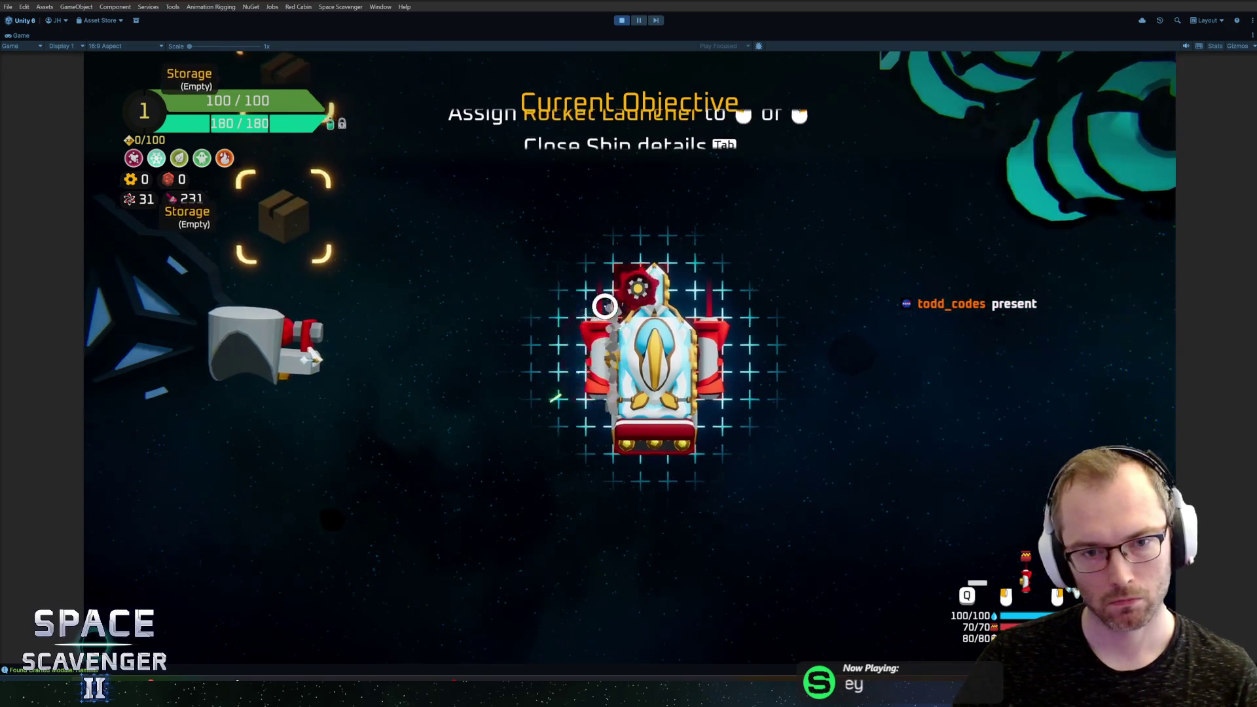
key("Tab")
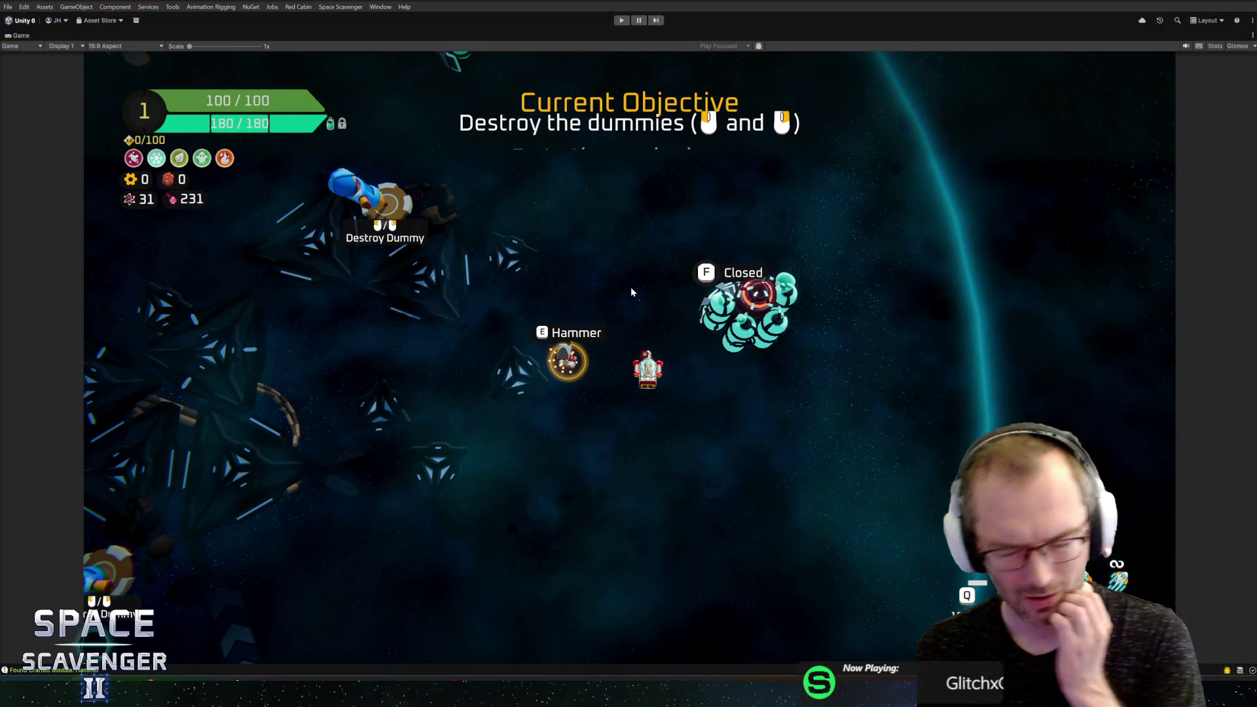
key("ctrl+p")
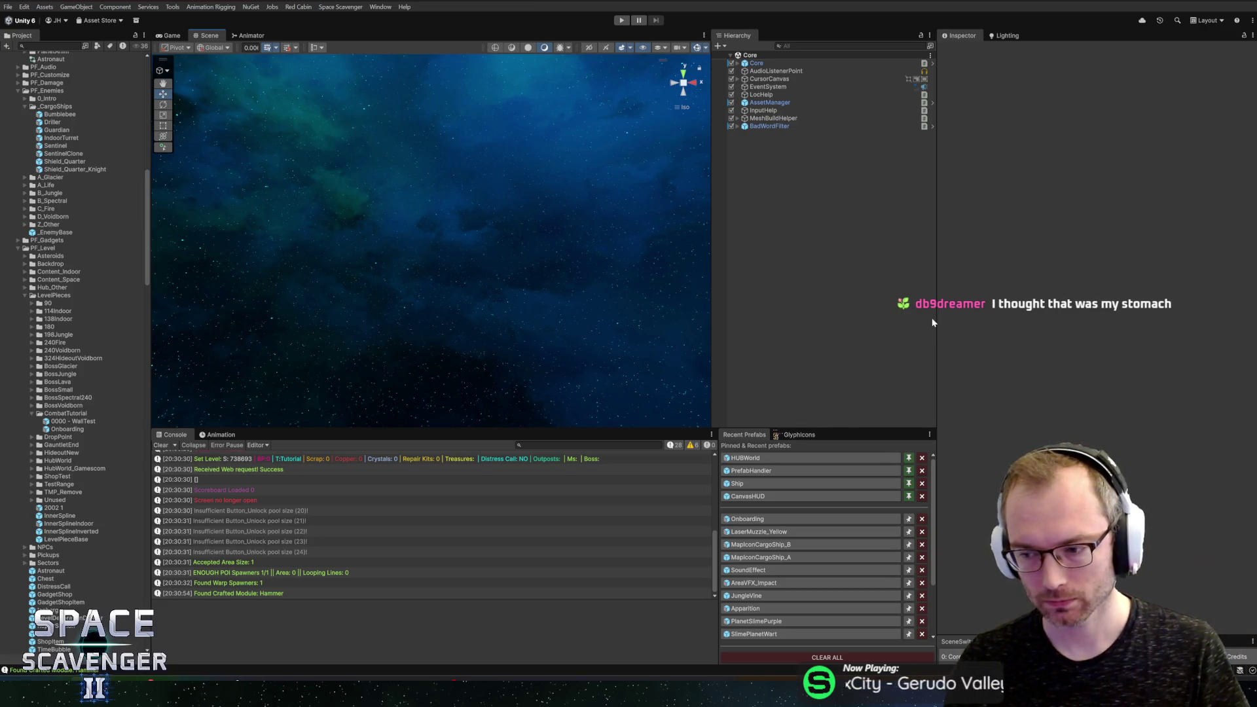
Step: Open the Onboarding prefab, frame the onboarding circles and collapse GauntletBoard
left_click(757, 518)
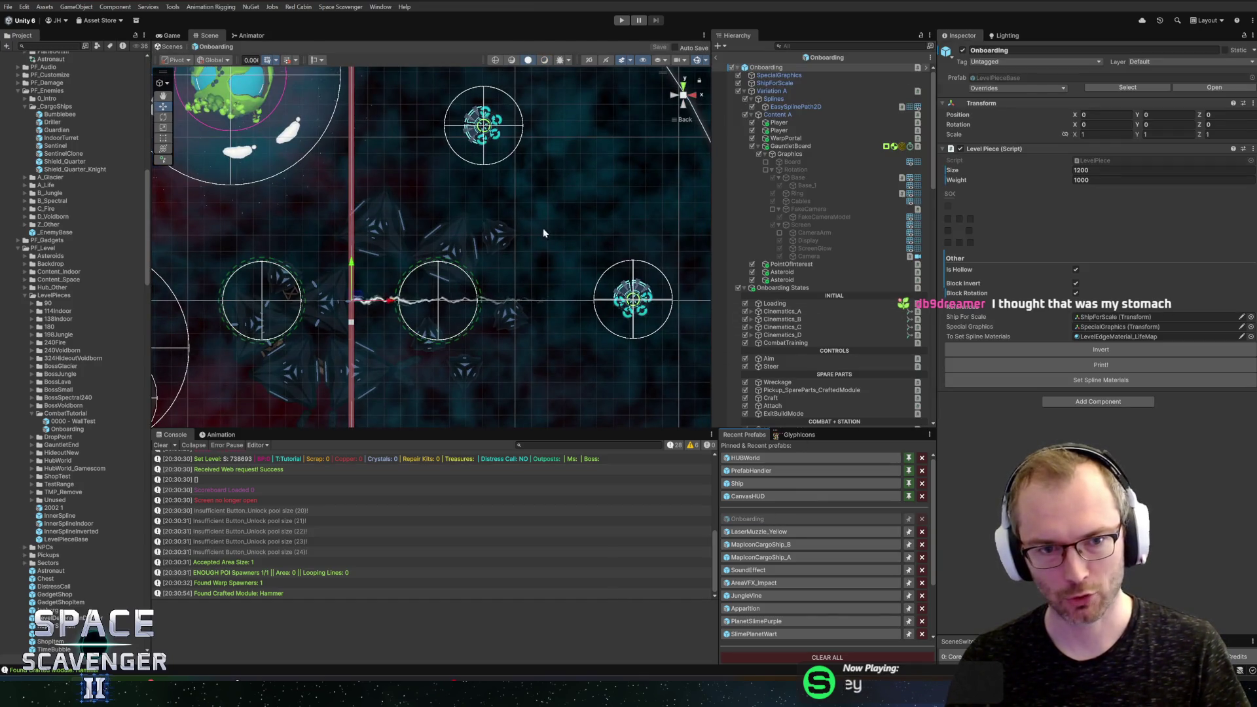
scroll(543, 227, "up", 2)
scroll(522, 221, "up", 3)
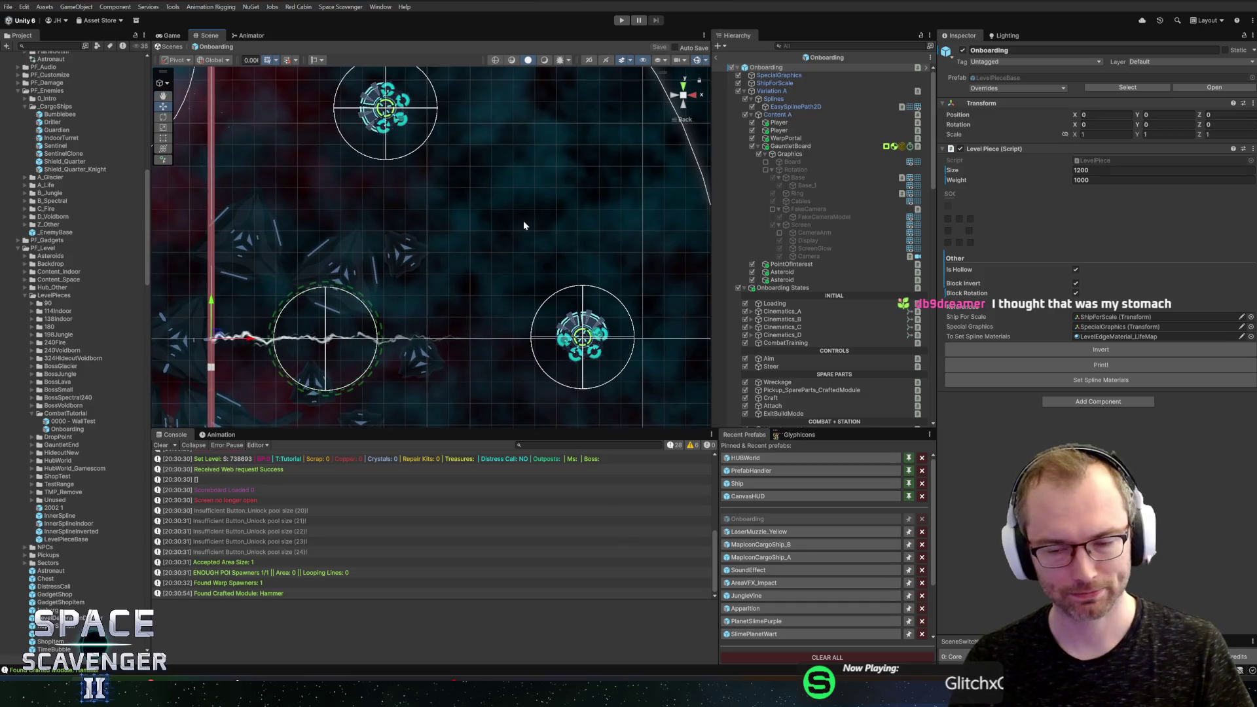
left_click_drag(521, 221, 557, 212)
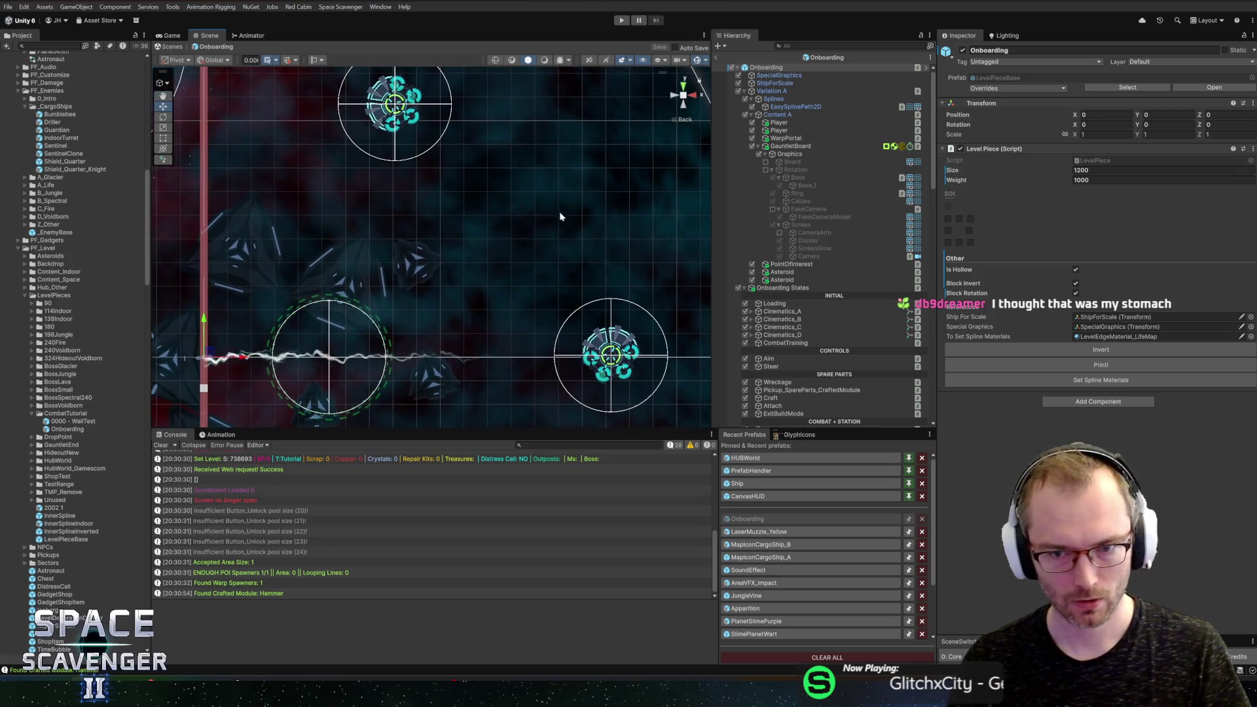
left_click(759, 148)
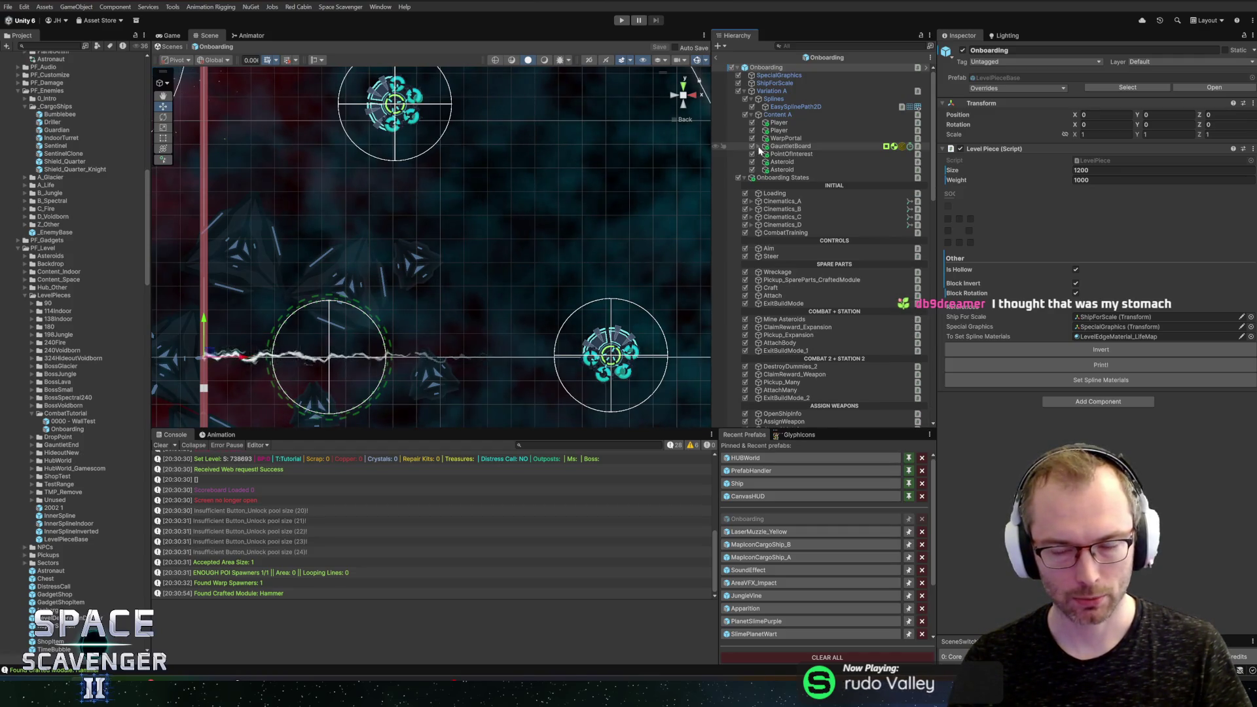
Step: Inspect the ExitBuildMode_2 and AssignWeapon onboarding steps from the Hierarchy
scroll(623, 302, "down", 2)
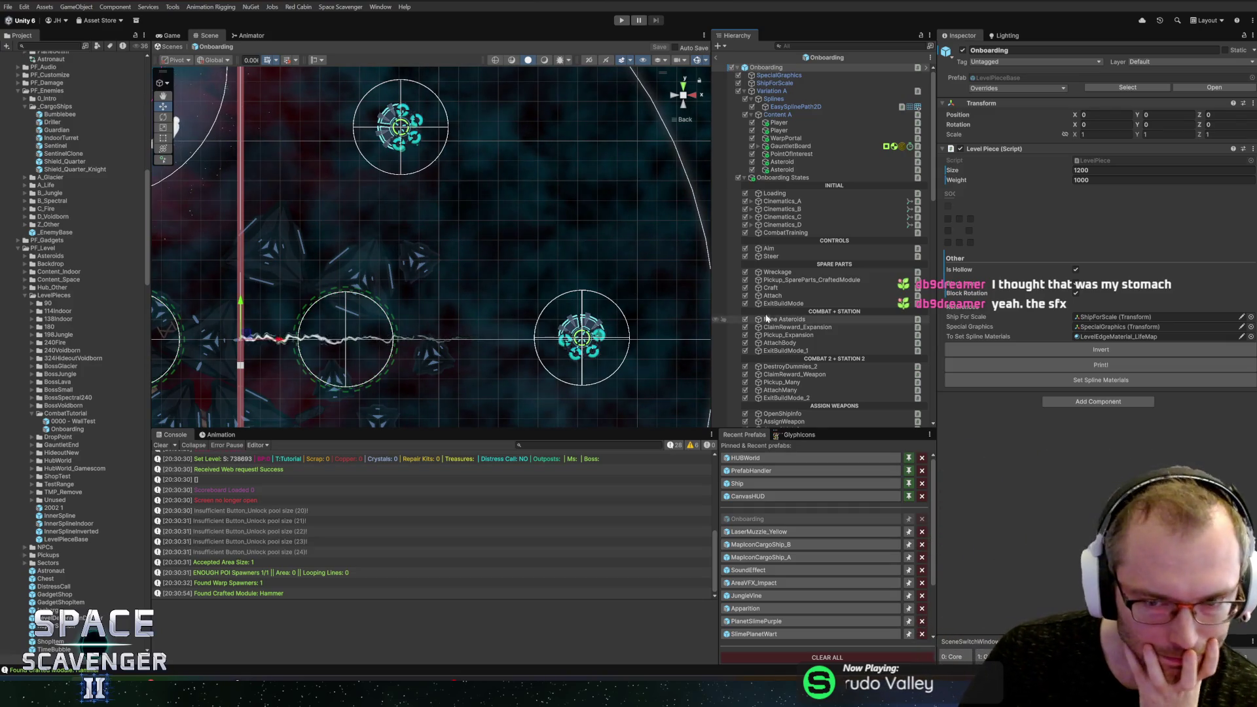
scroll(784, 289, "down", 5)
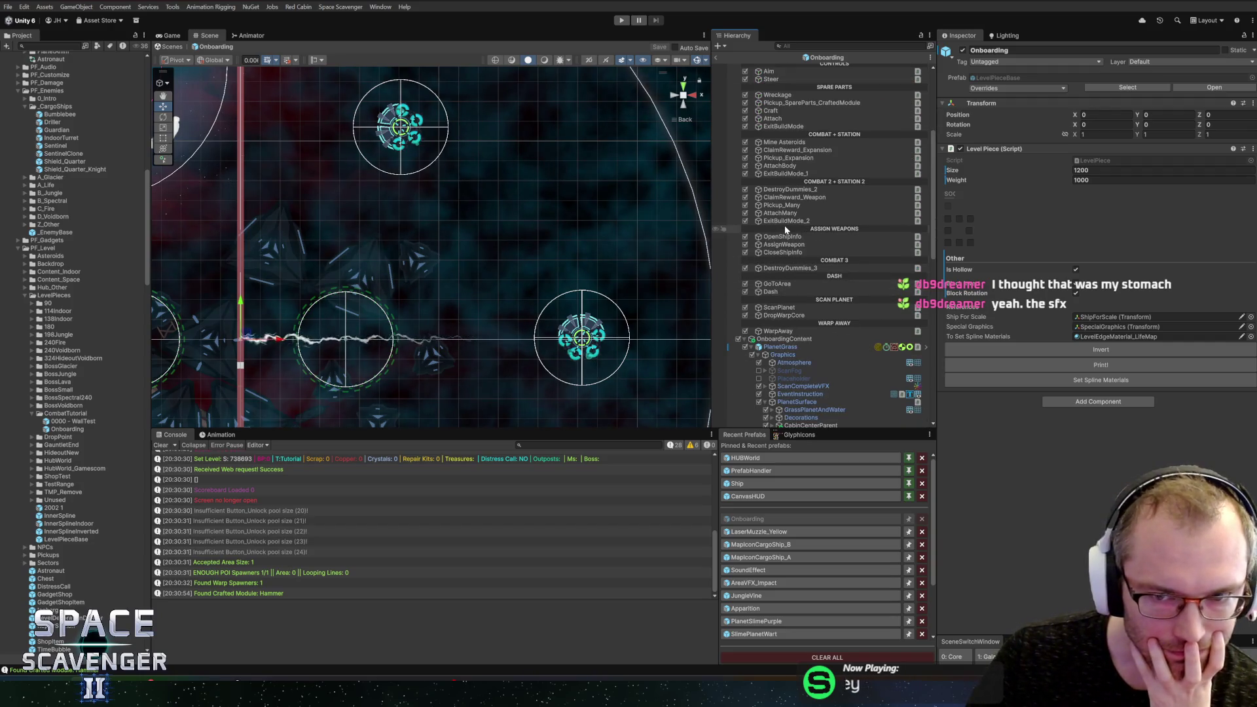
left_click(786, 222)
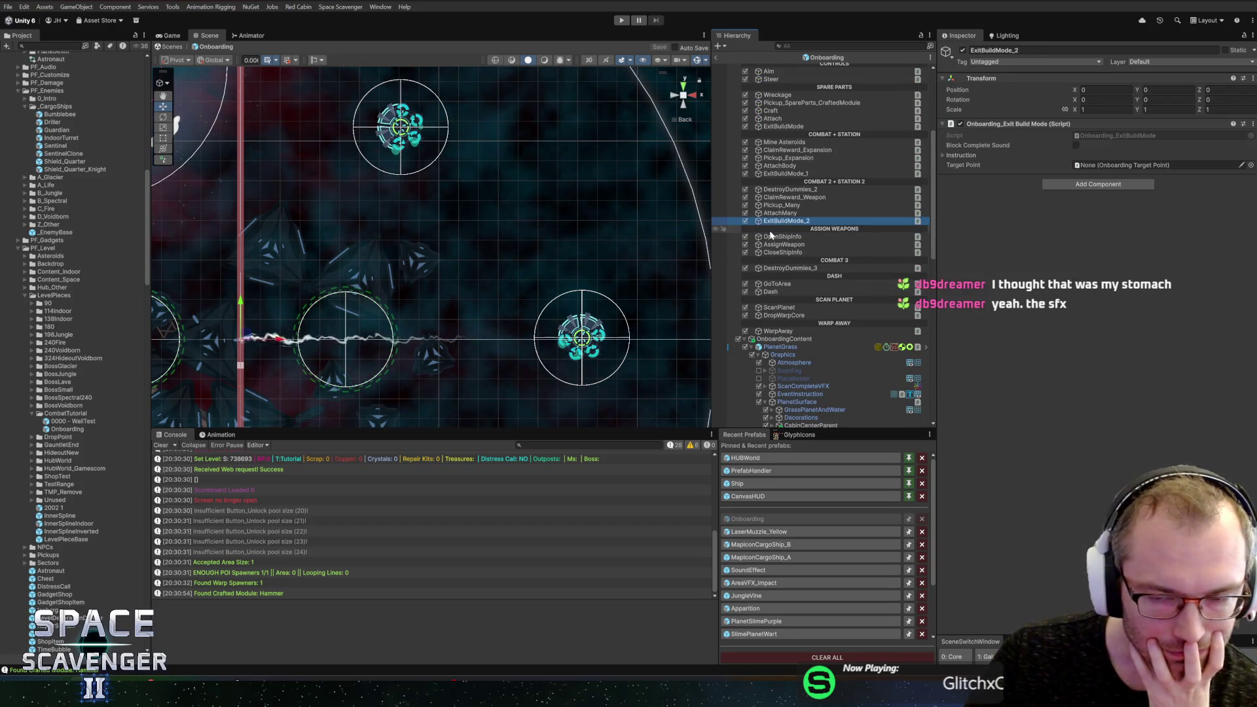
scroll(414, 253, "down", 3)
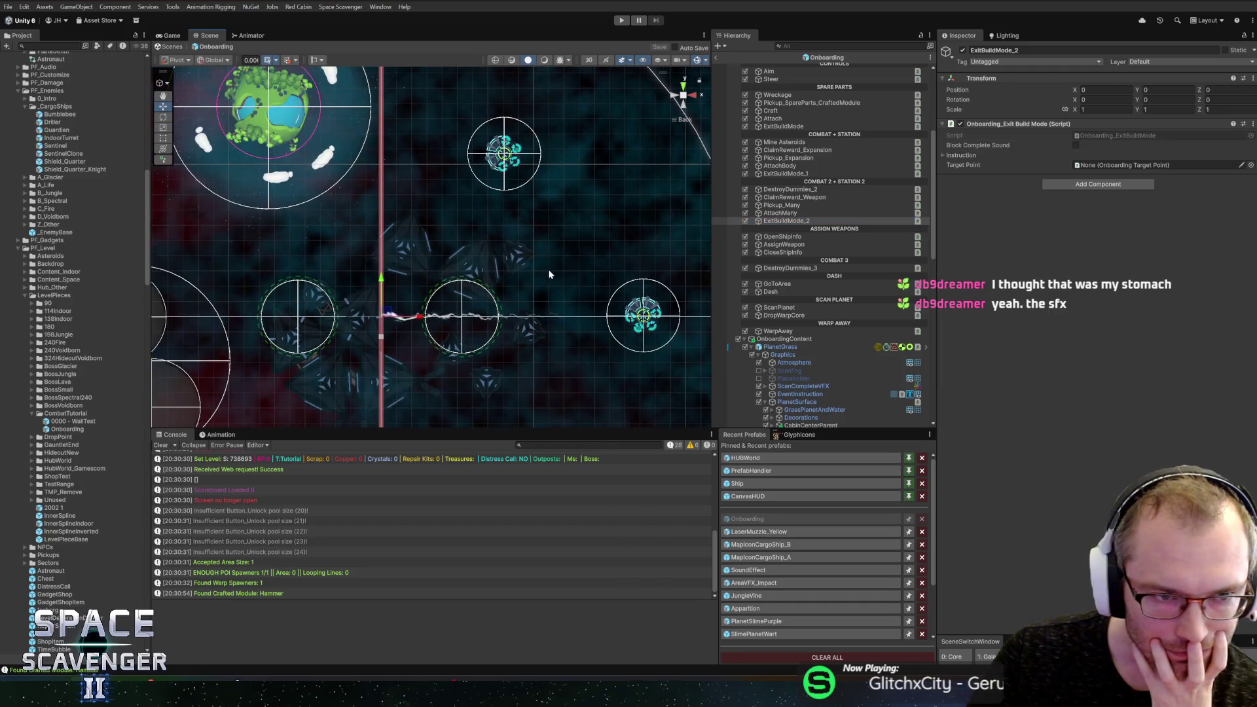
mouse_move(516, 242)
left_mouse_down()
mouse_move(535, 281)
mouse_move(596, 257)
left_mouse_up()
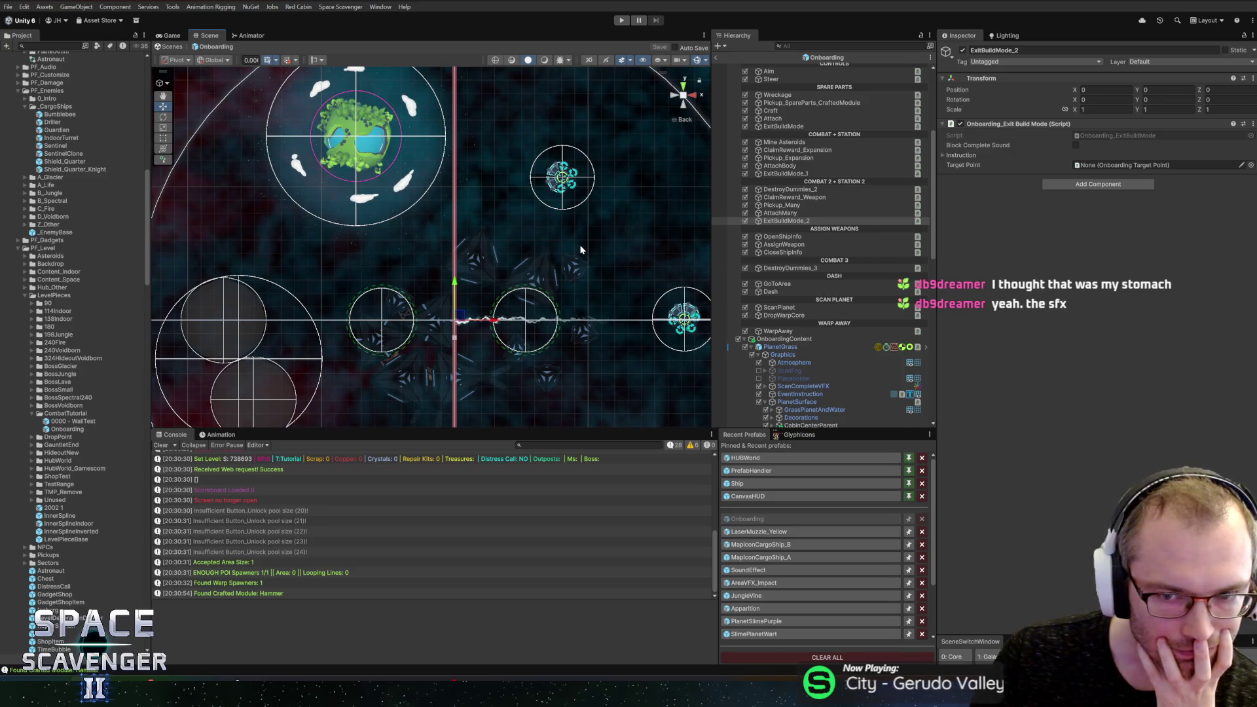
left_click(806, 244)
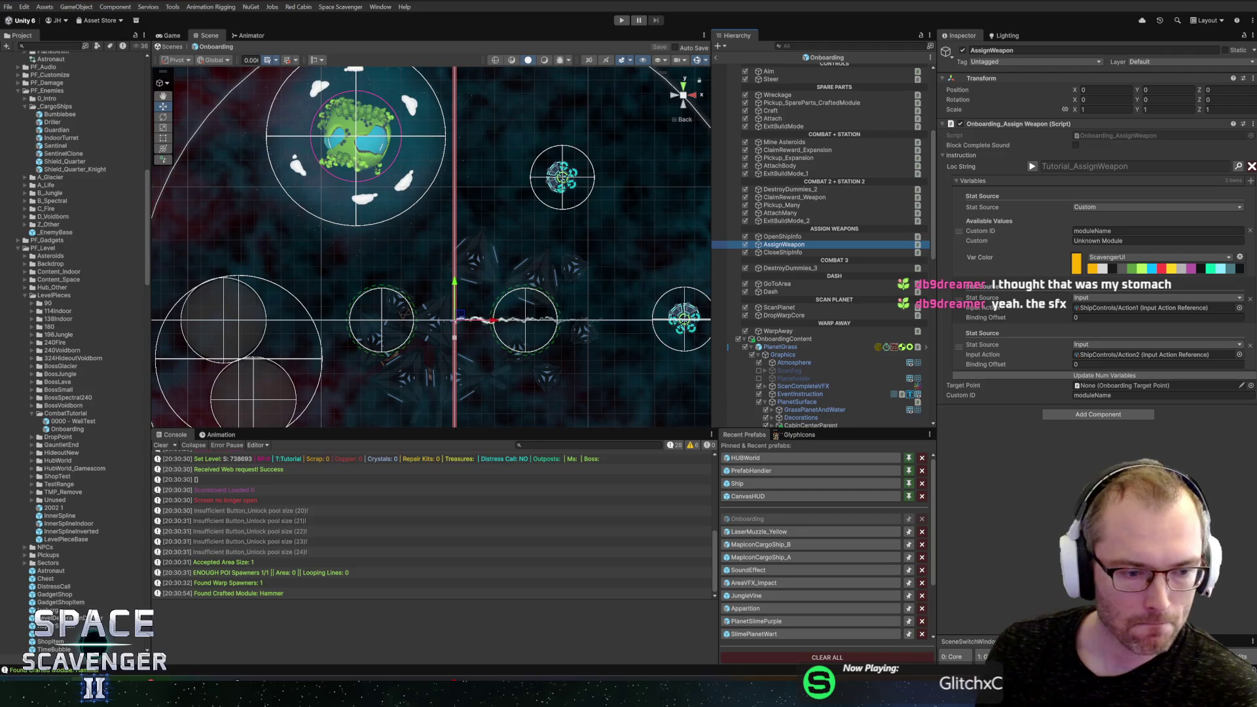
key("alt+Tab")
key("alt+Tab")
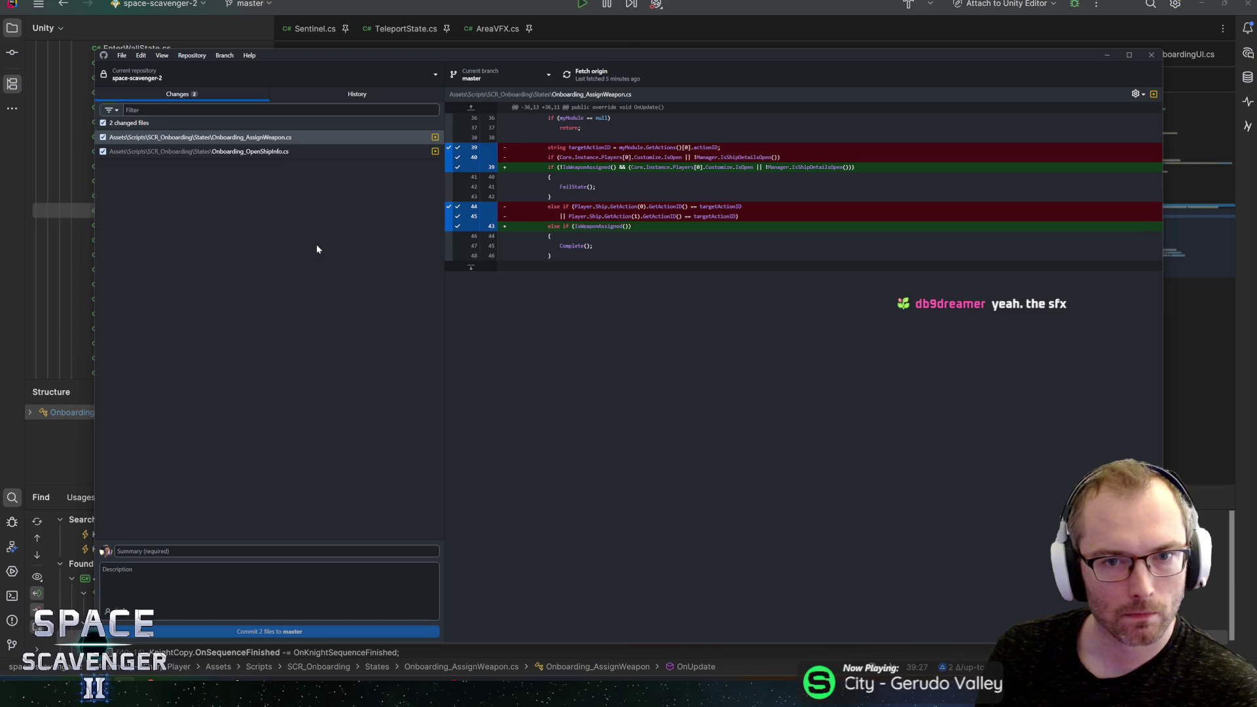
Step: Read the diffs of Onboarding_OpenShipInfo.cs and Onboarding_AssignWeapon.cs, then go back to Rider
left_click(294, 154)
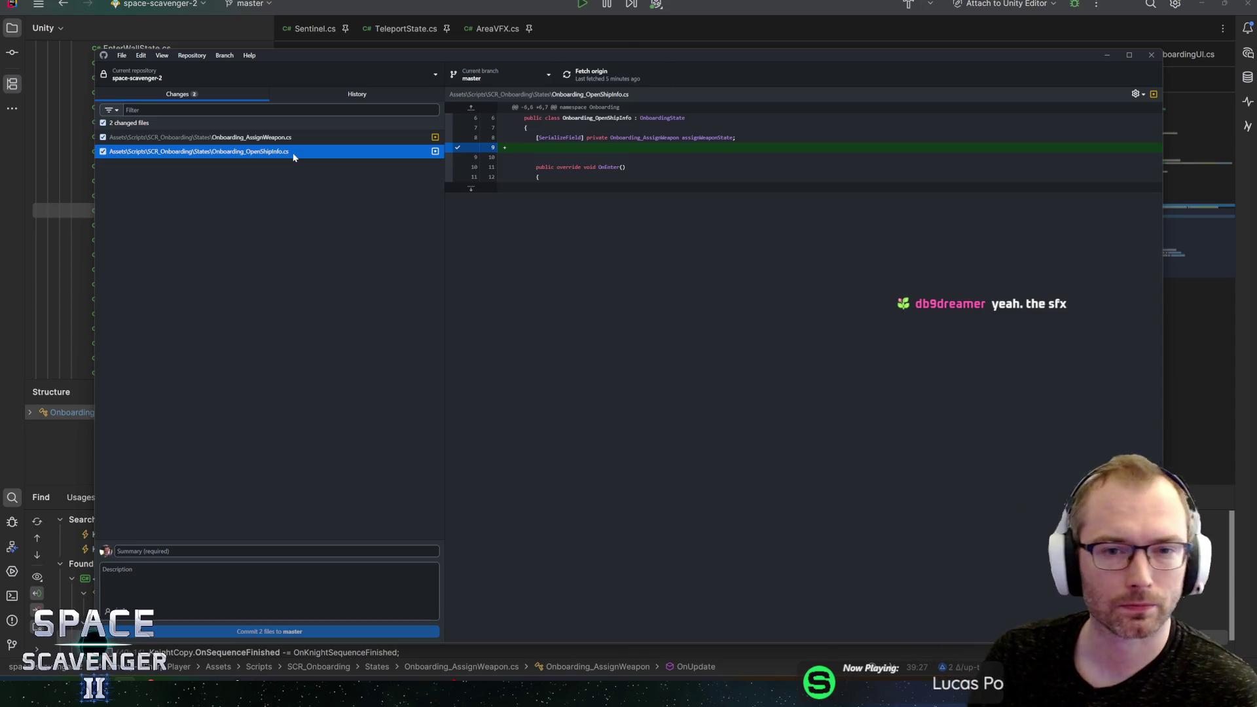
left_click(292, 136)
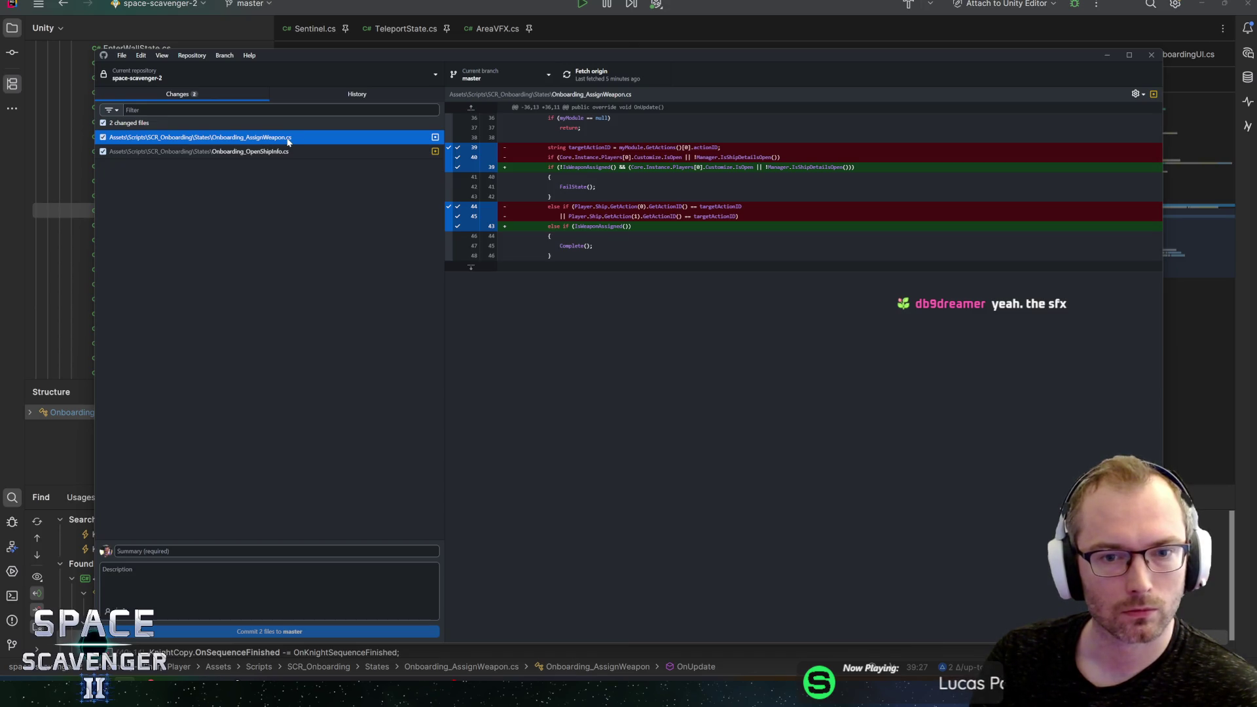
key("alt+Tab")
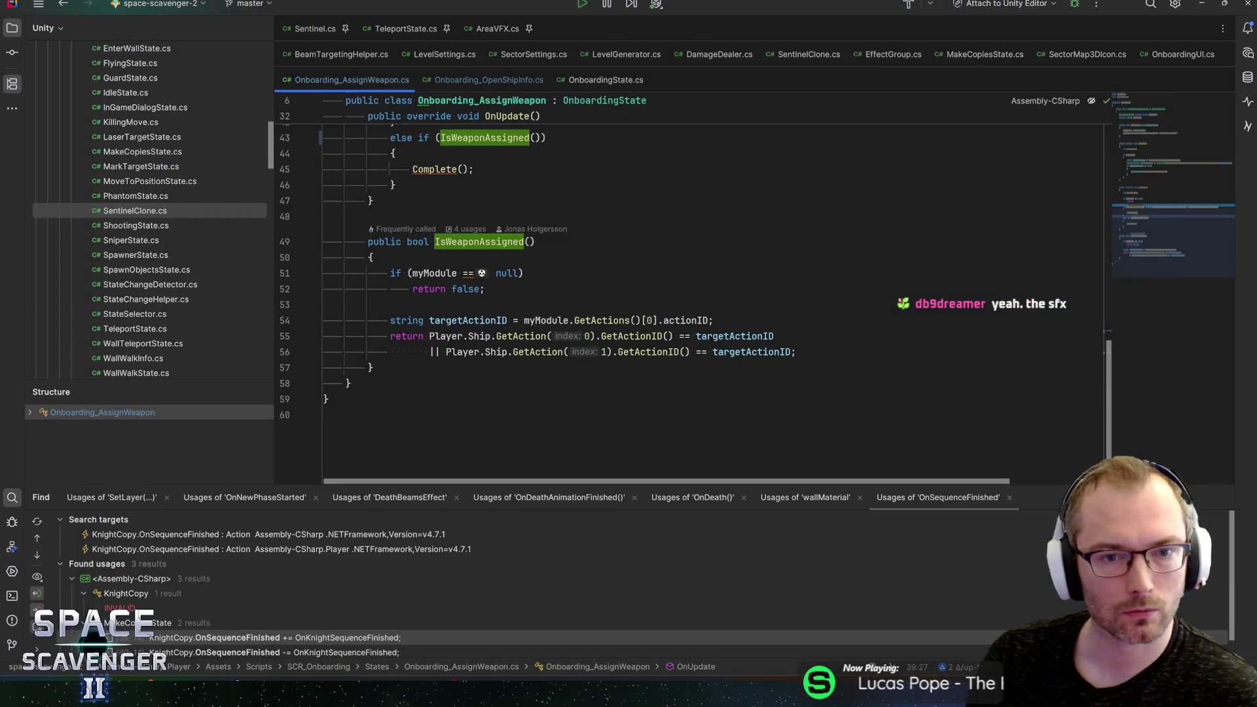
Step: Delete '!IsWeaponAssigned() && ' and the extra parentheses from line 39, then save
scroll(687, 301, "up", 2)
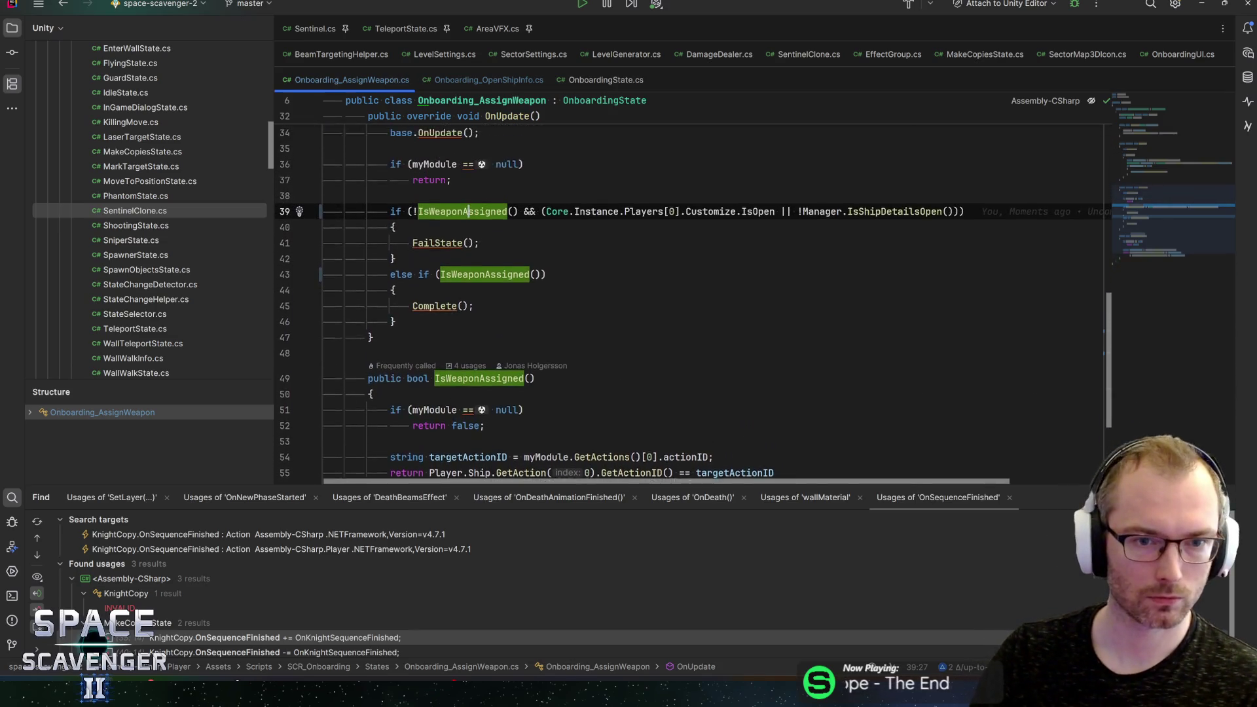
key("ctrl+shift+Right")
key("ctrl+shift+Right")
key("ctrl+shift+Right")
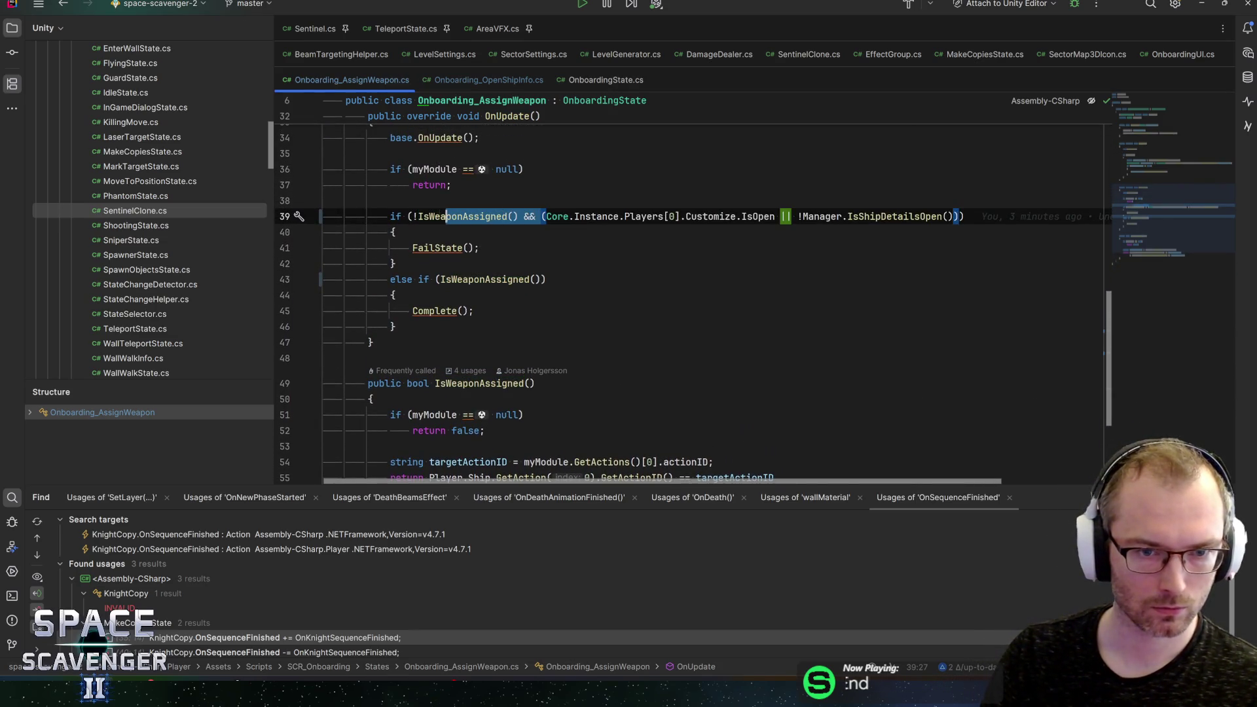
key("Delete")
key("Delete")
key("End")
key("BackSpace")
key("ctrl+s")
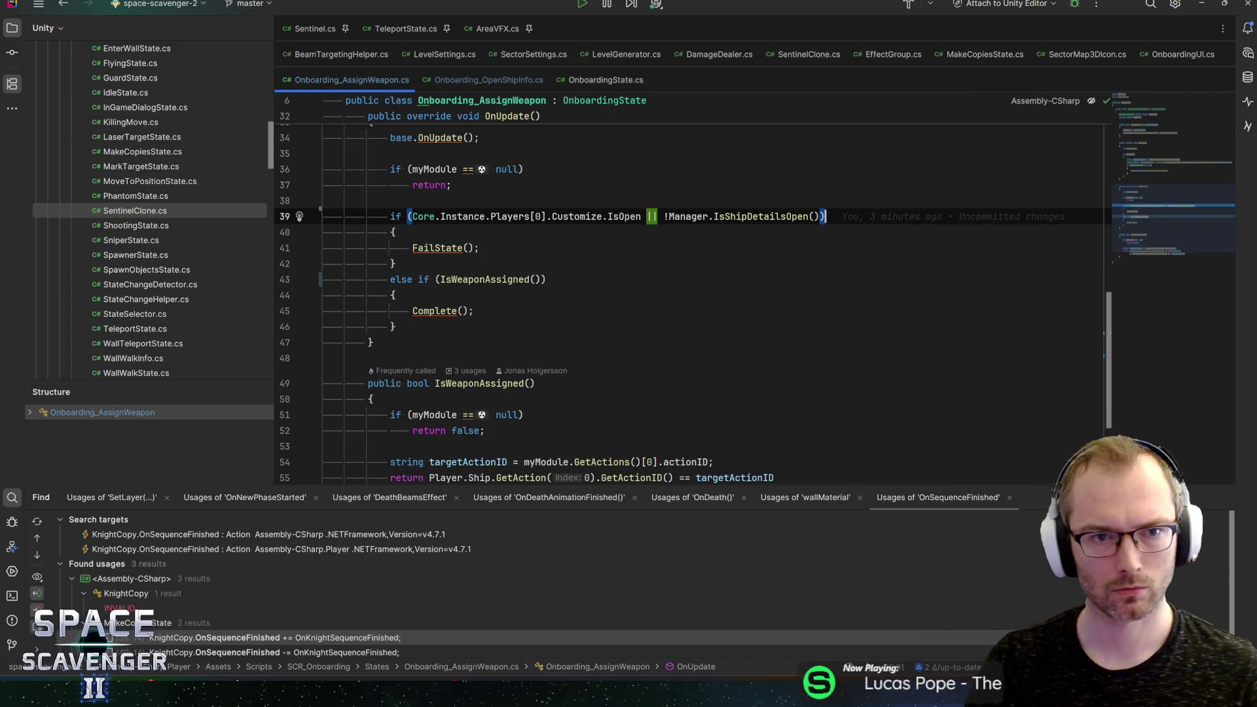
key("alt+Tab")
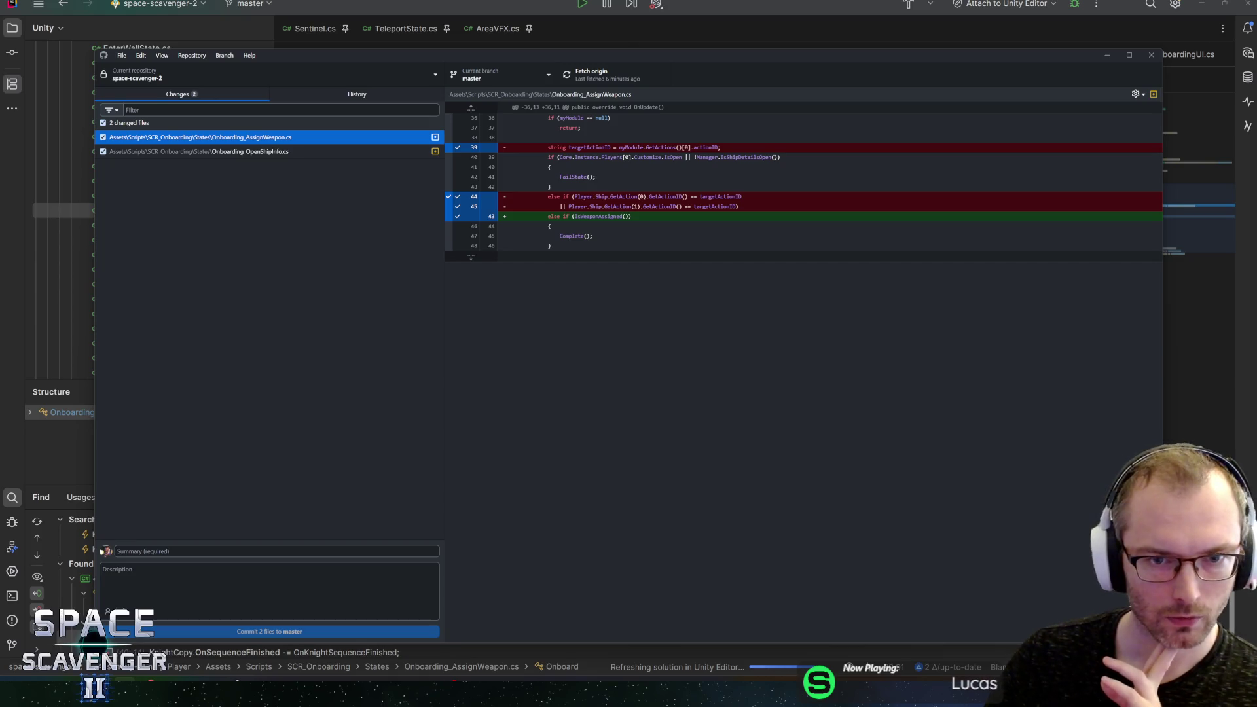
Step: Check the Customize.IsOpen || !IsShipDetailsOpen() condition in the diff, then return to Unity
left_click_drag(559, 157, 682, 157)
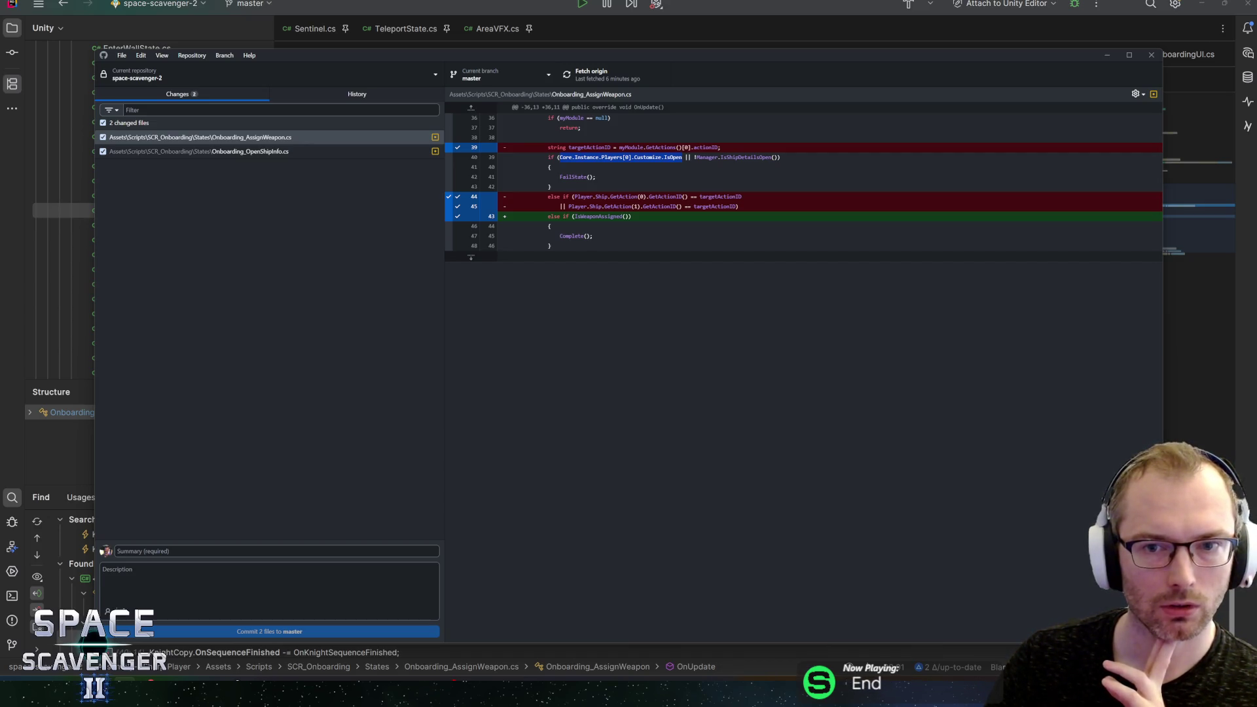
mouse_move(686, 157)
left_mouse_down()
mouse_move(750, 158)
mouse_move(694, 157)
left_mouse_up()
left_click(694, 157)
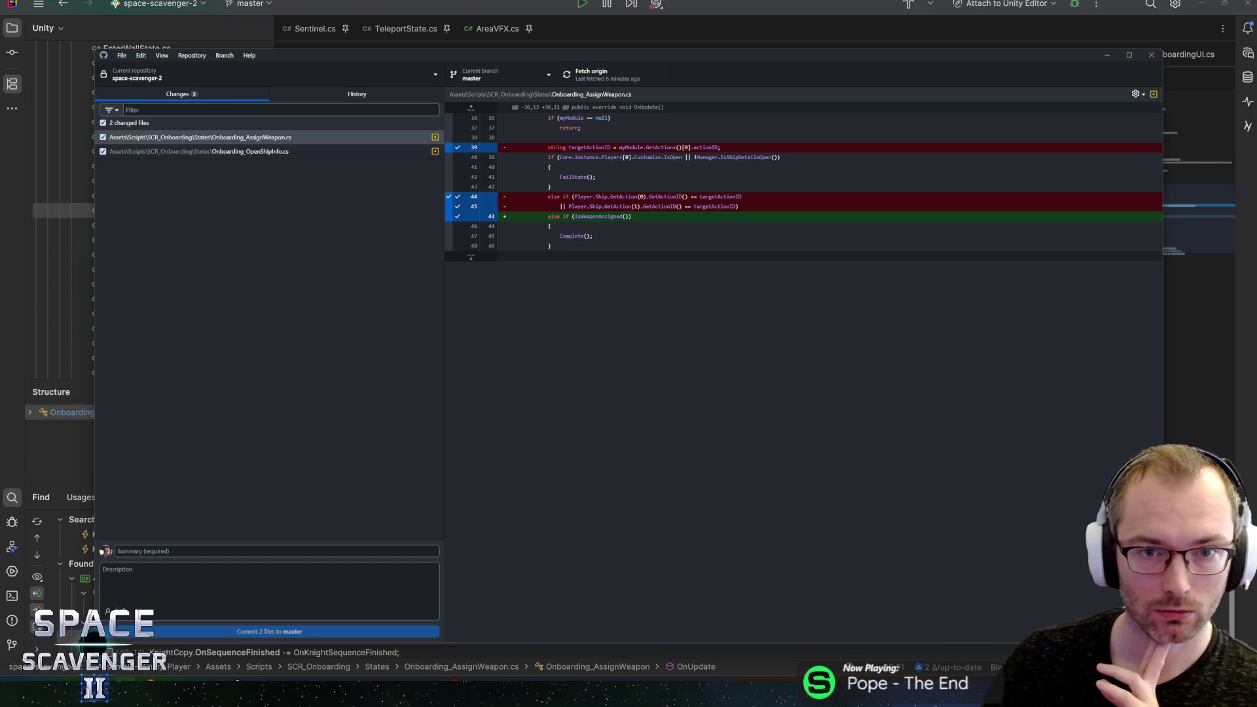
left_click(1166, 219)
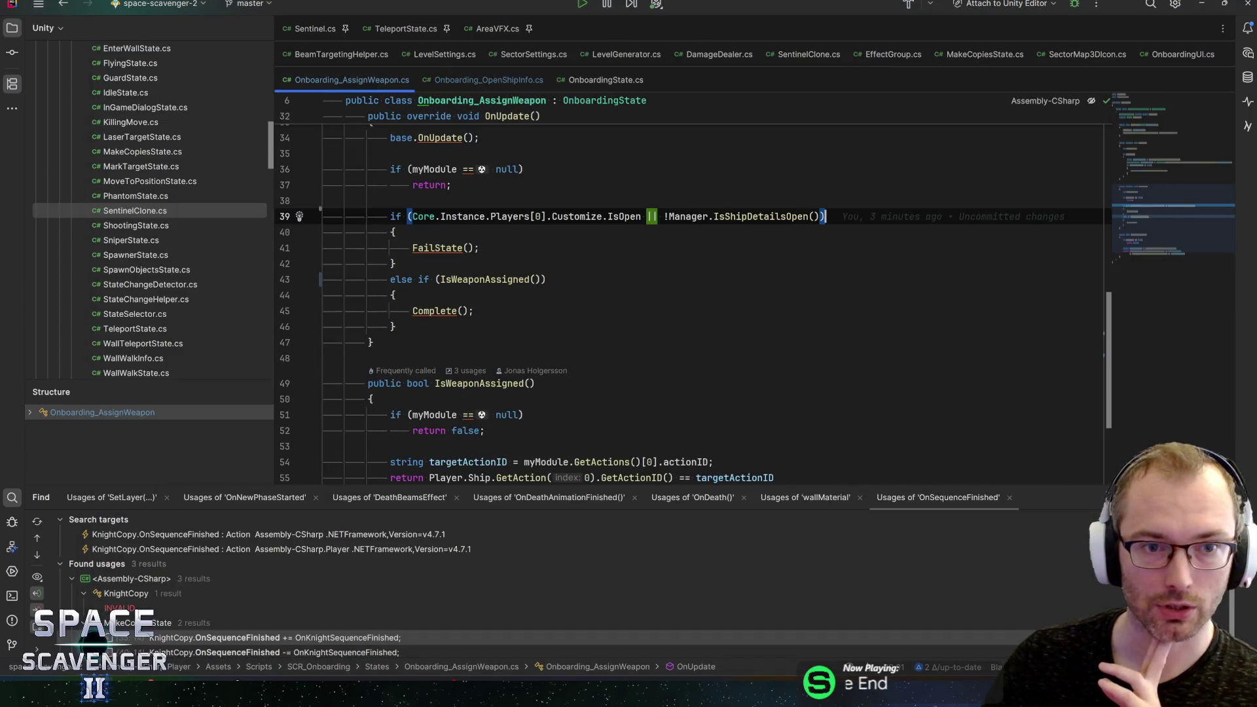
left_click_drag(1166, 219, 1158, 128)
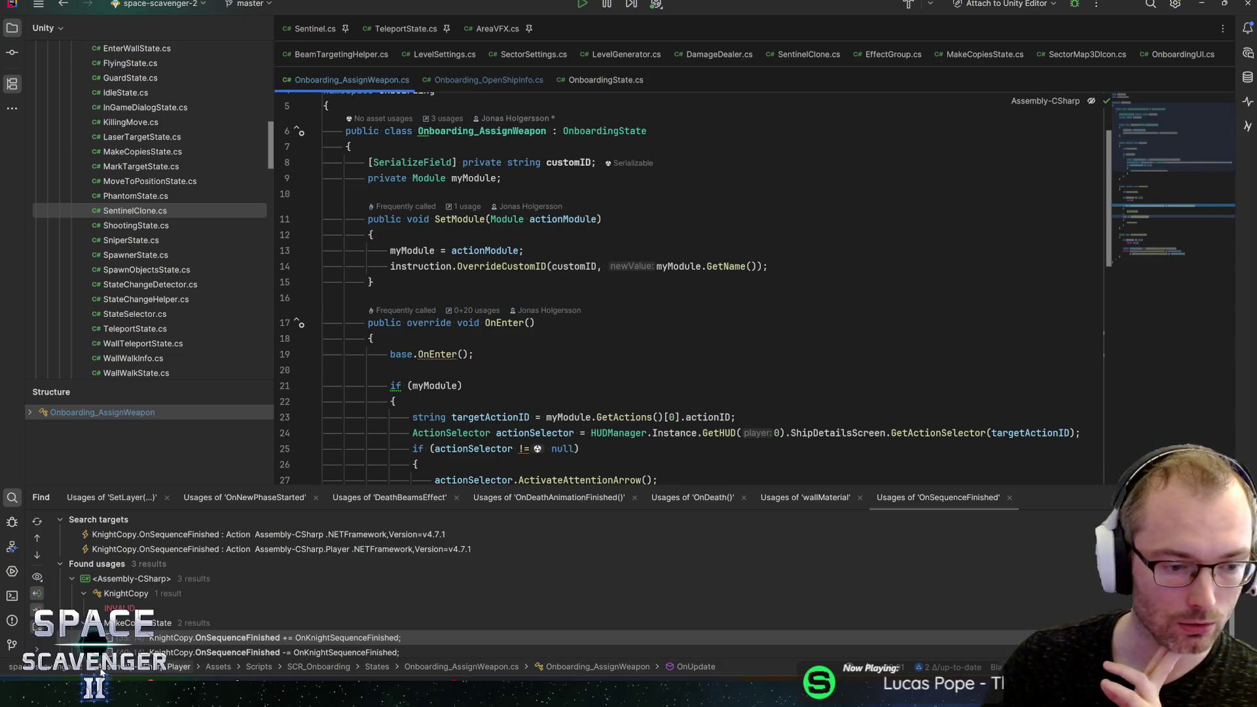
key("alt+Tab")
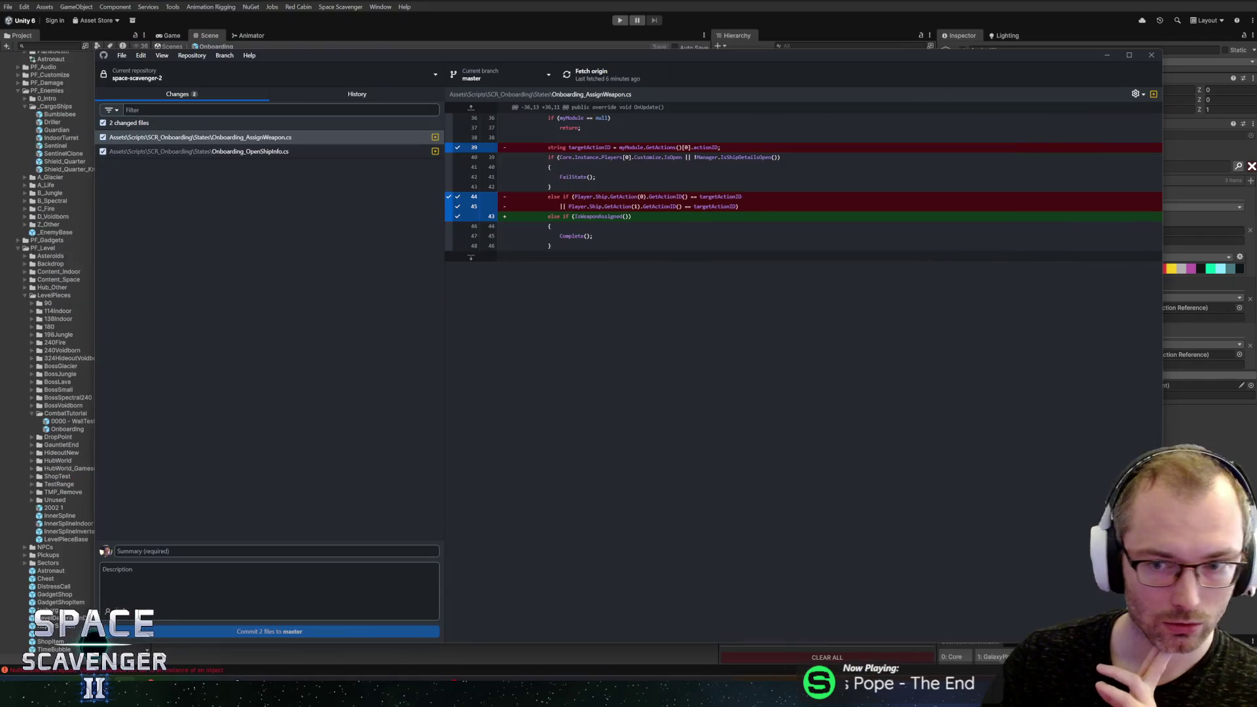
key("alt+Tab")
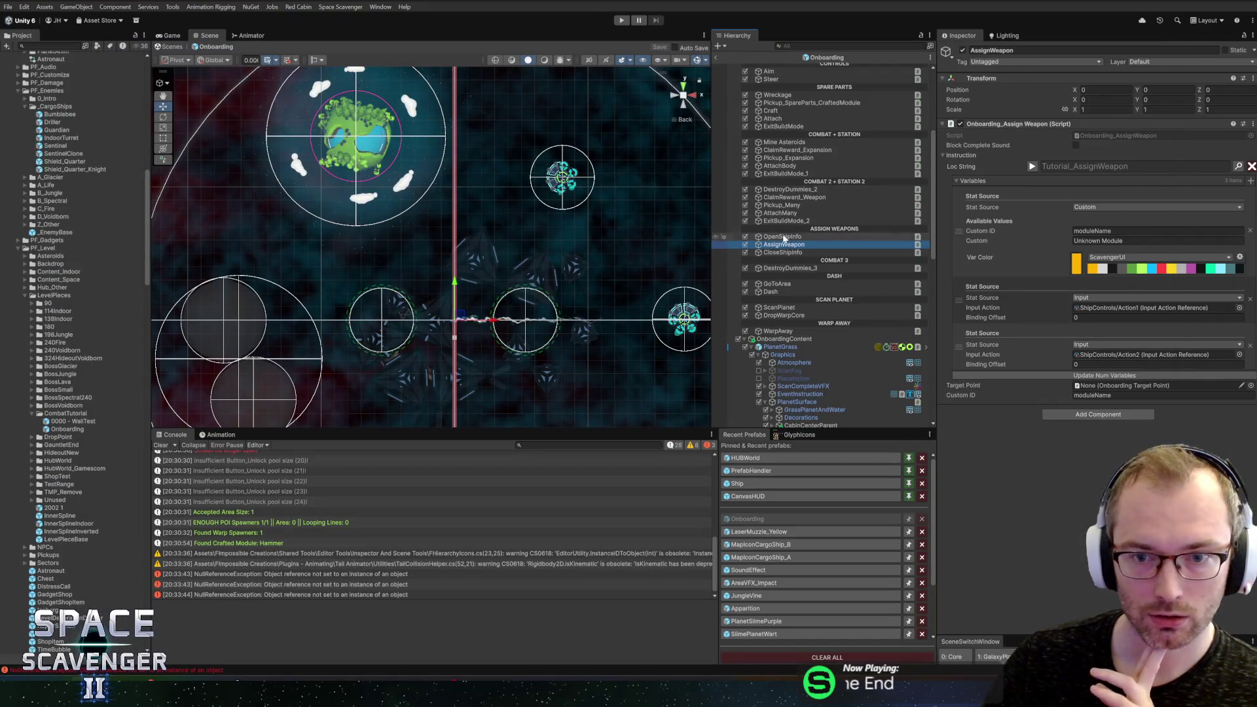
Step: Reselect the AssignWeapon step and use Edit Script on its Onboarding_Assign Weapon component
left_click(786, 237)
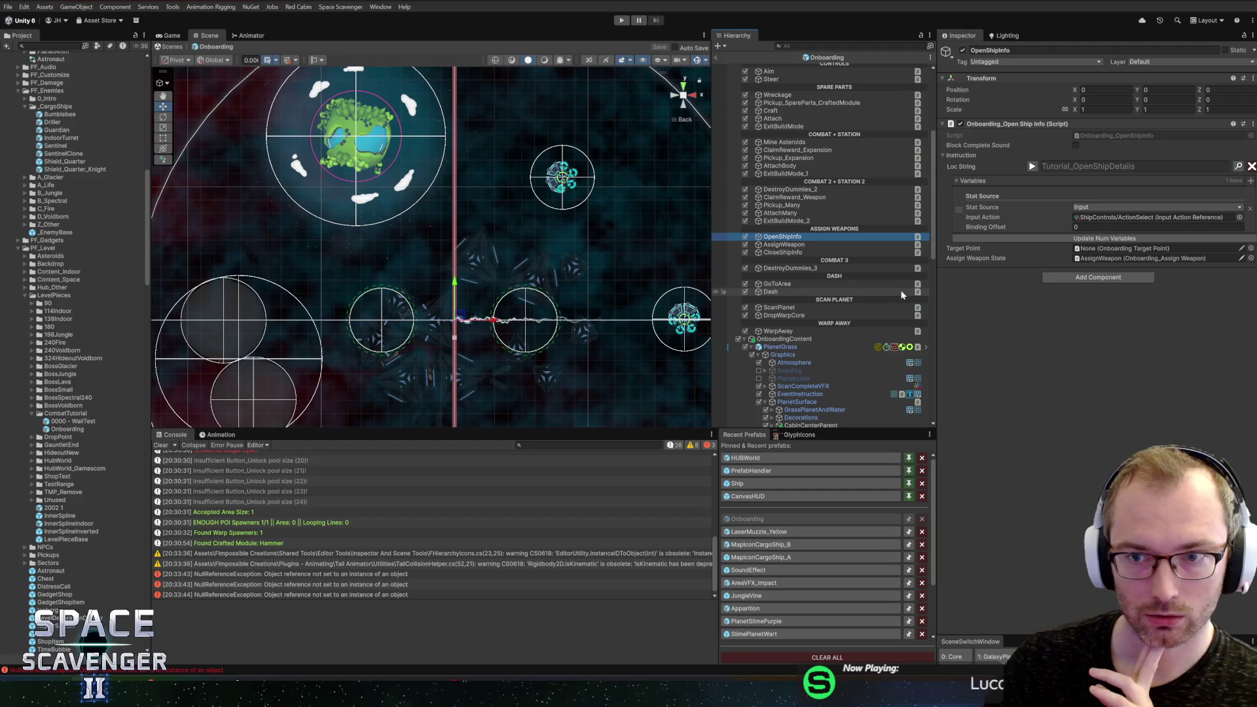
left_click(784, 245)
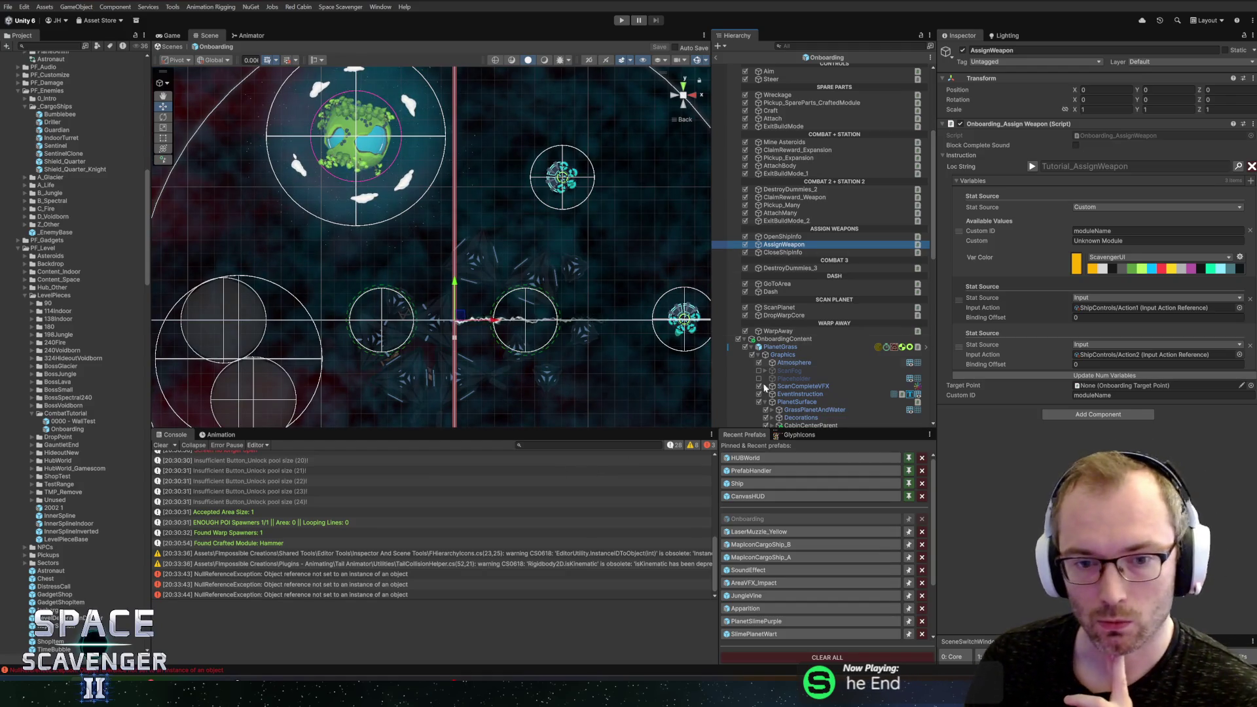
right_click(1005, 127)
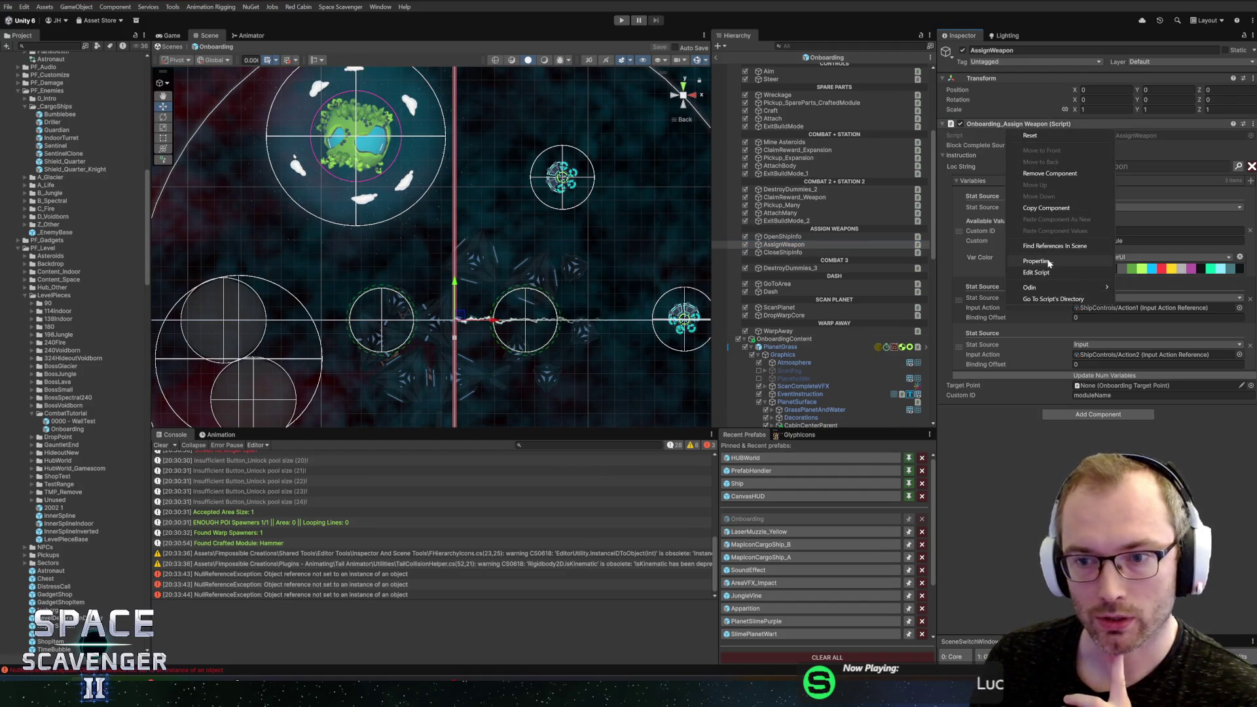
left_click(1036, 273)
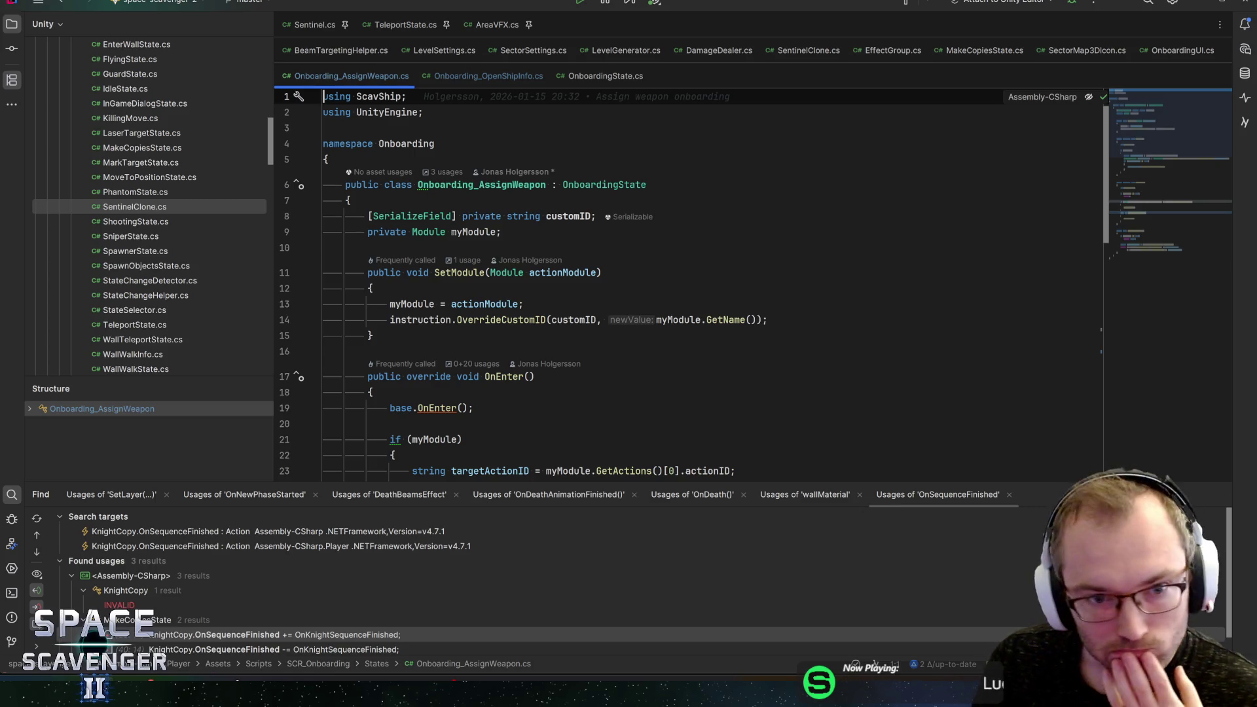
Step: Add 'private bool hasBeenCompleted;' below the myModule field and save
left_click(501, 232)
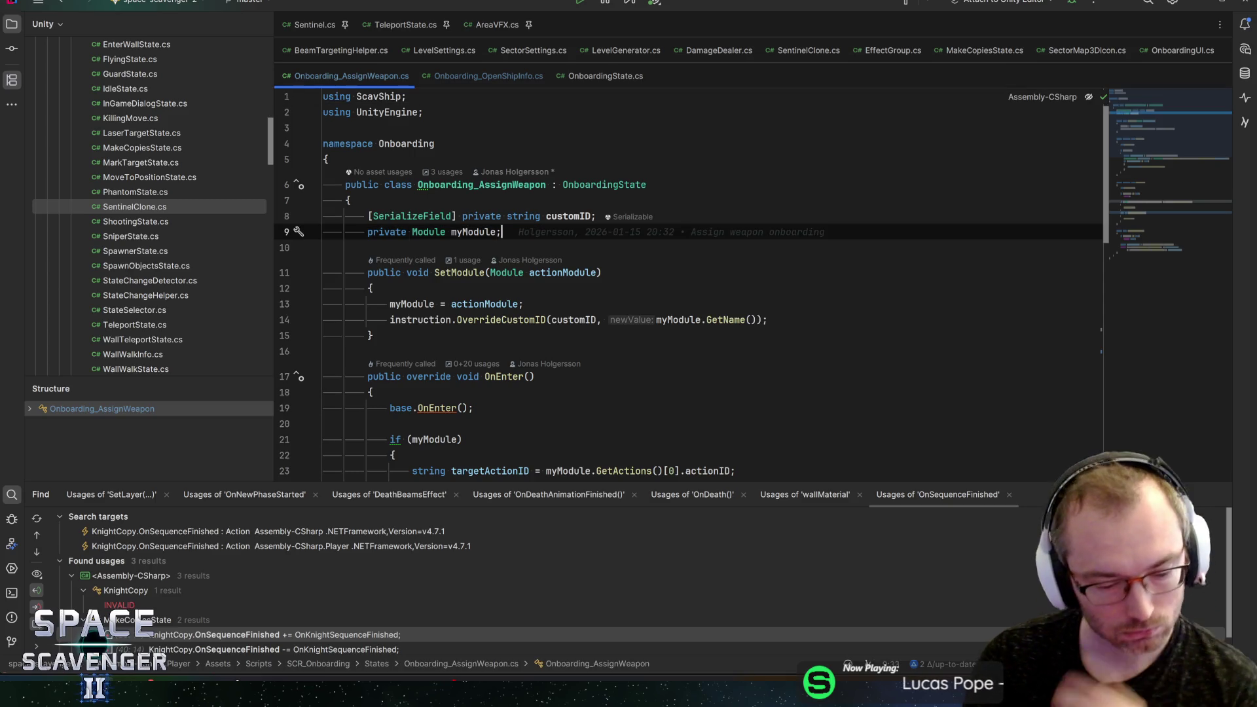
key("Return")
type("private biooi")
key("BackSpace")
key("BackSpace")
key("BackSpace")
type("ool hasBeenCompli")
key("BackSpace")
type("eted;")
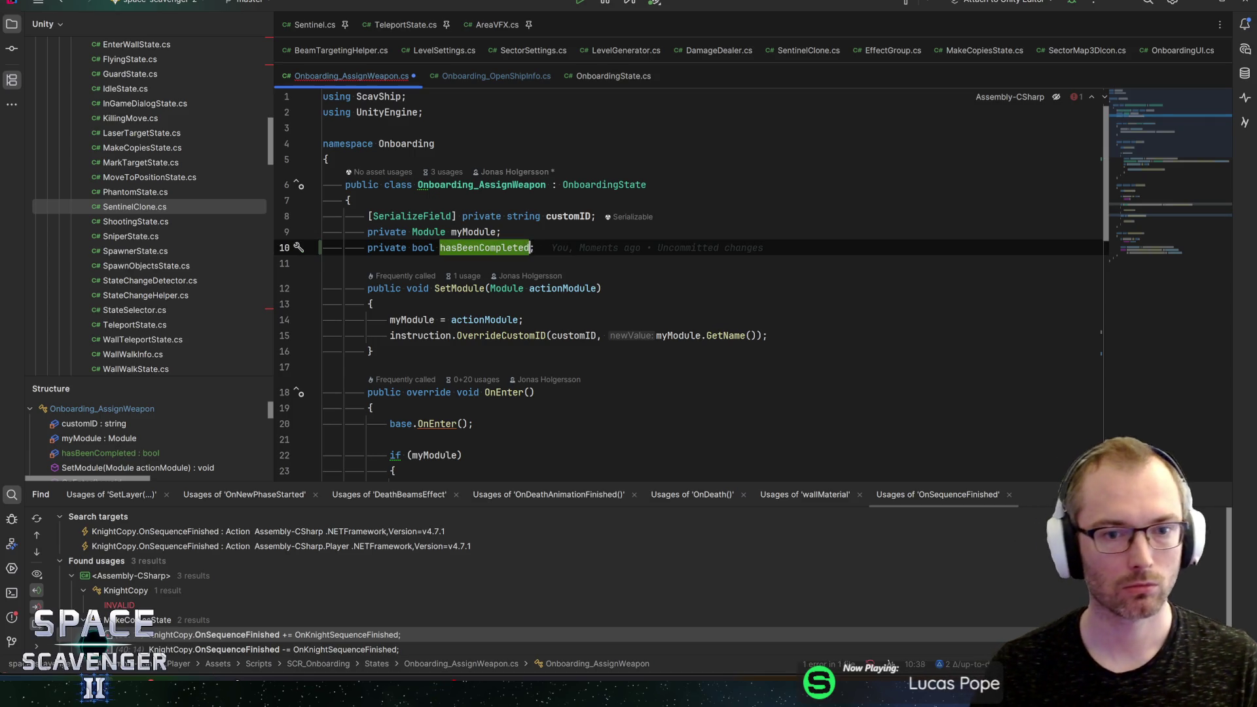
key("ctrl+s")
Step: Review OnEnter's if (myModule) braces and the actionSelector null-check block
scroll(688, 282, "down", 2)
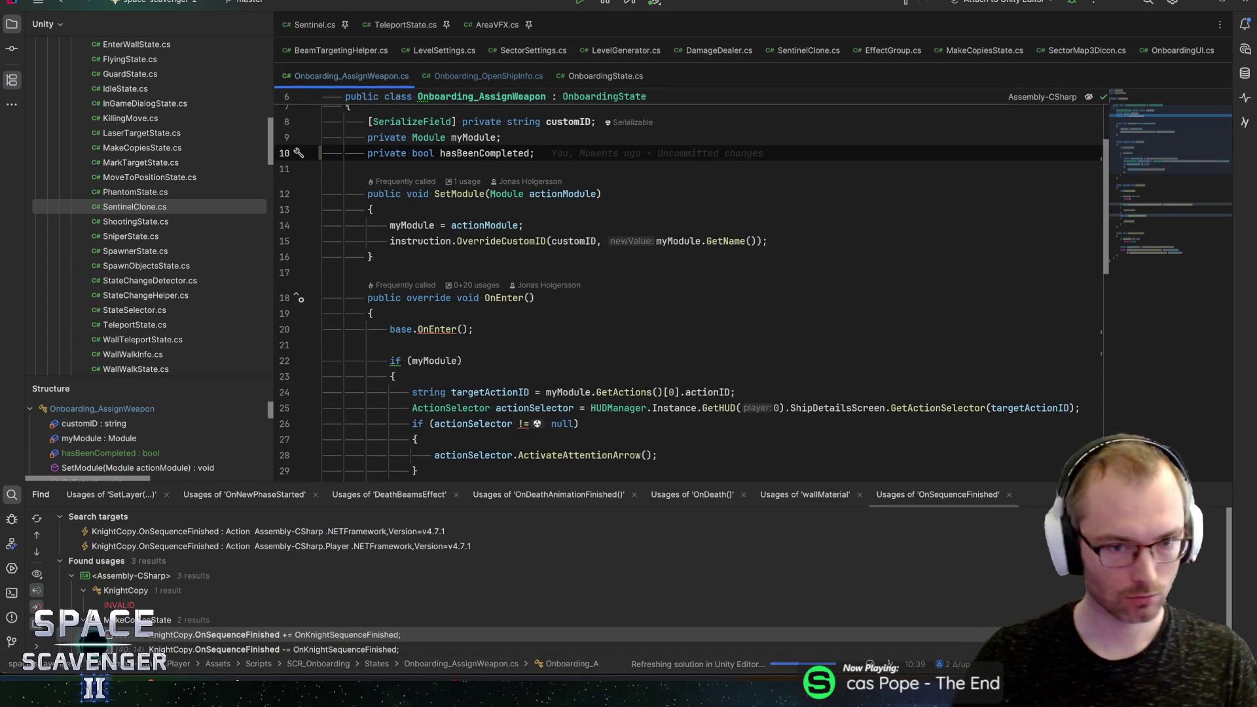
scroll(687, 282, "down", 3)
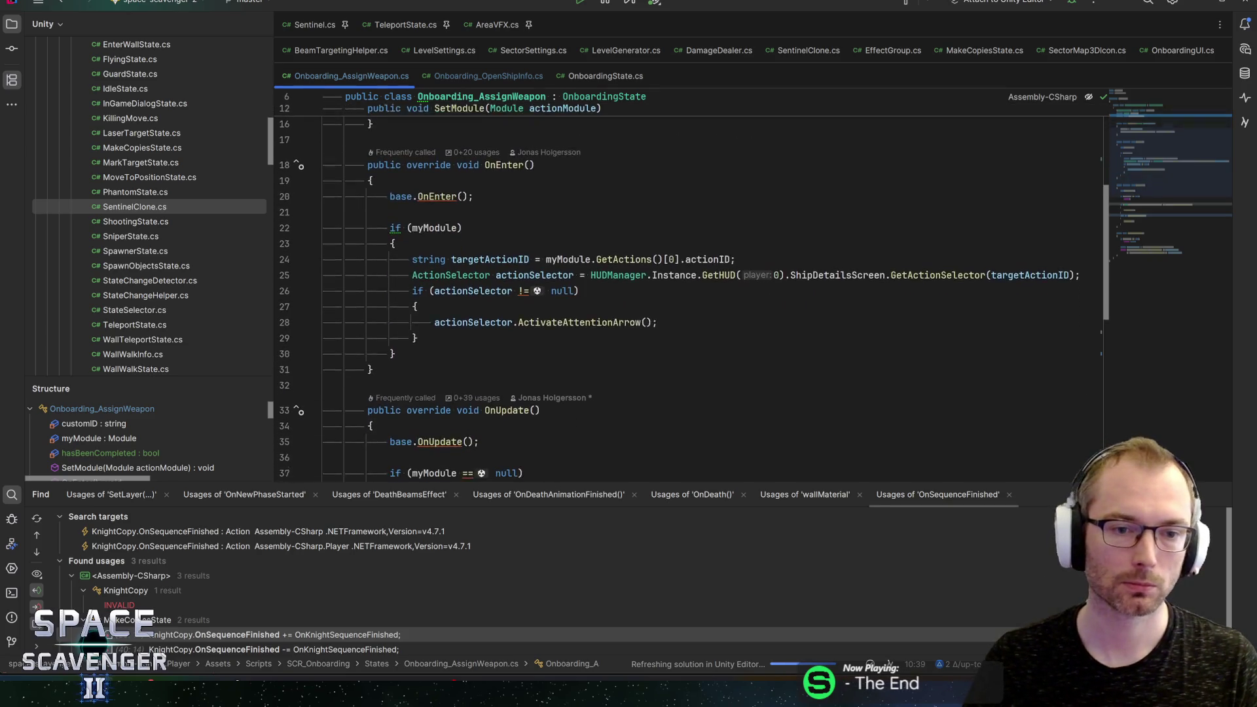
left_click(393, 234)
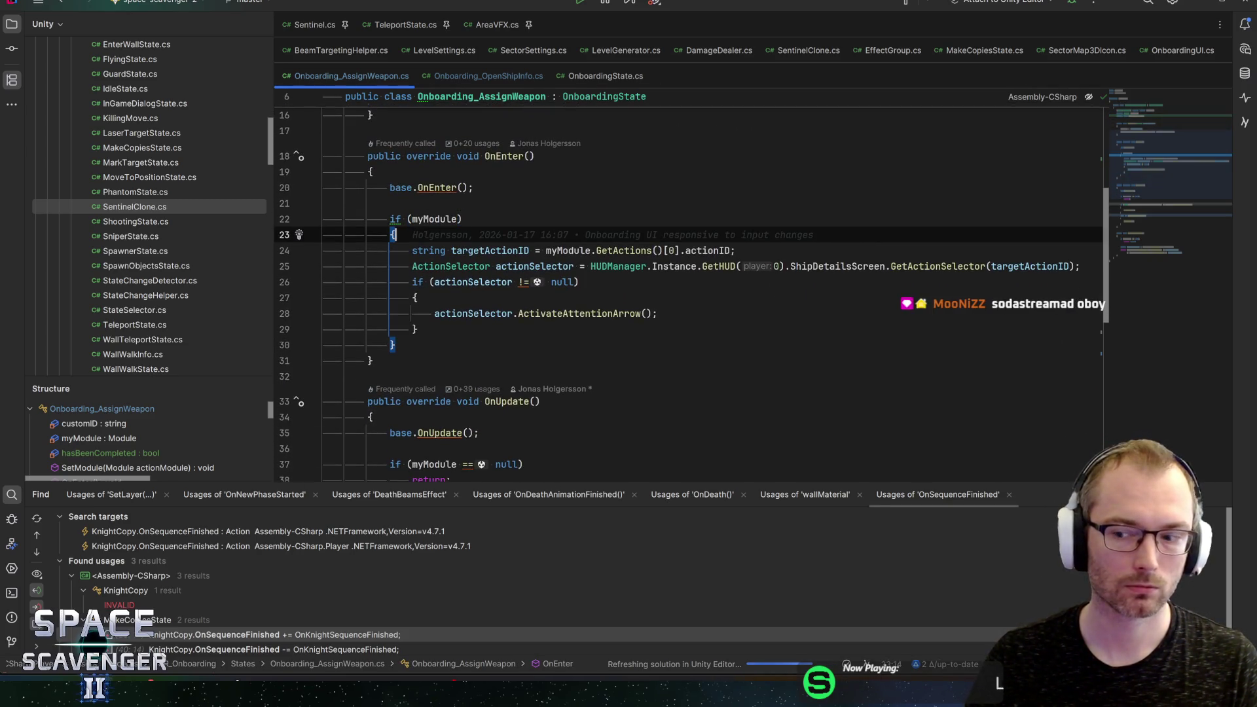
scroll(687, 281, "down", 1)
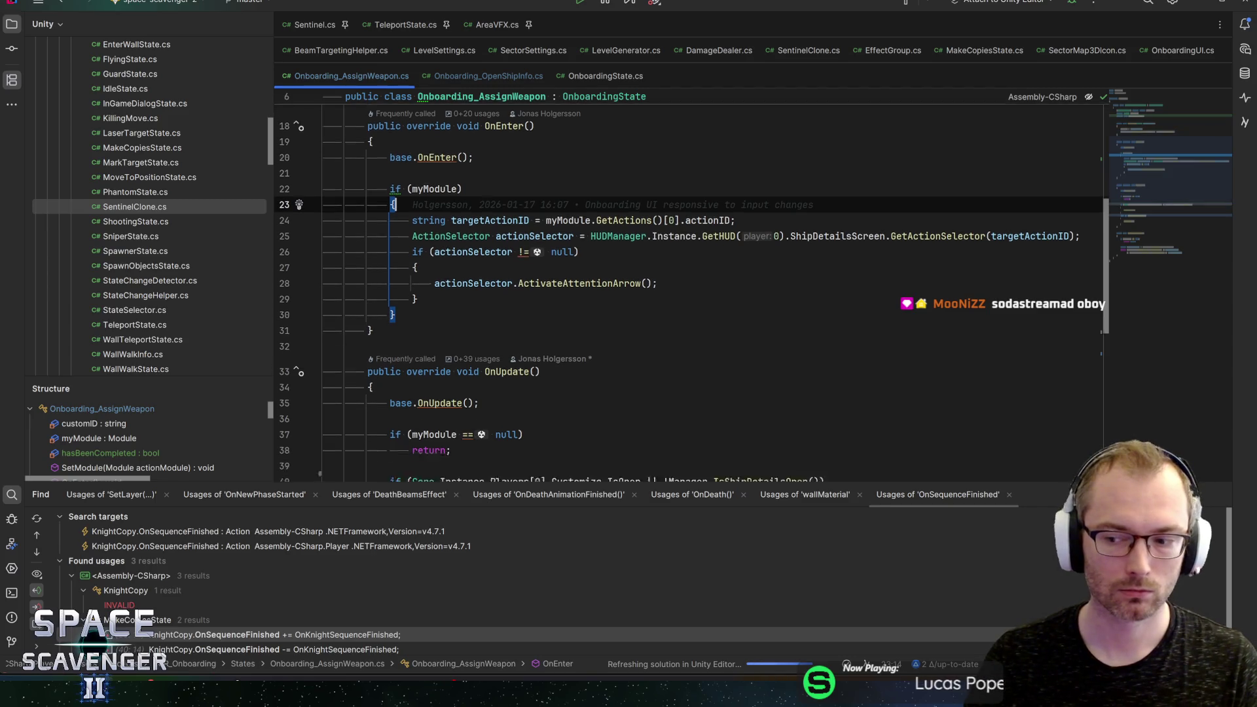
scroll(485, 223, "down", 1)
mouse_move(485, 221)
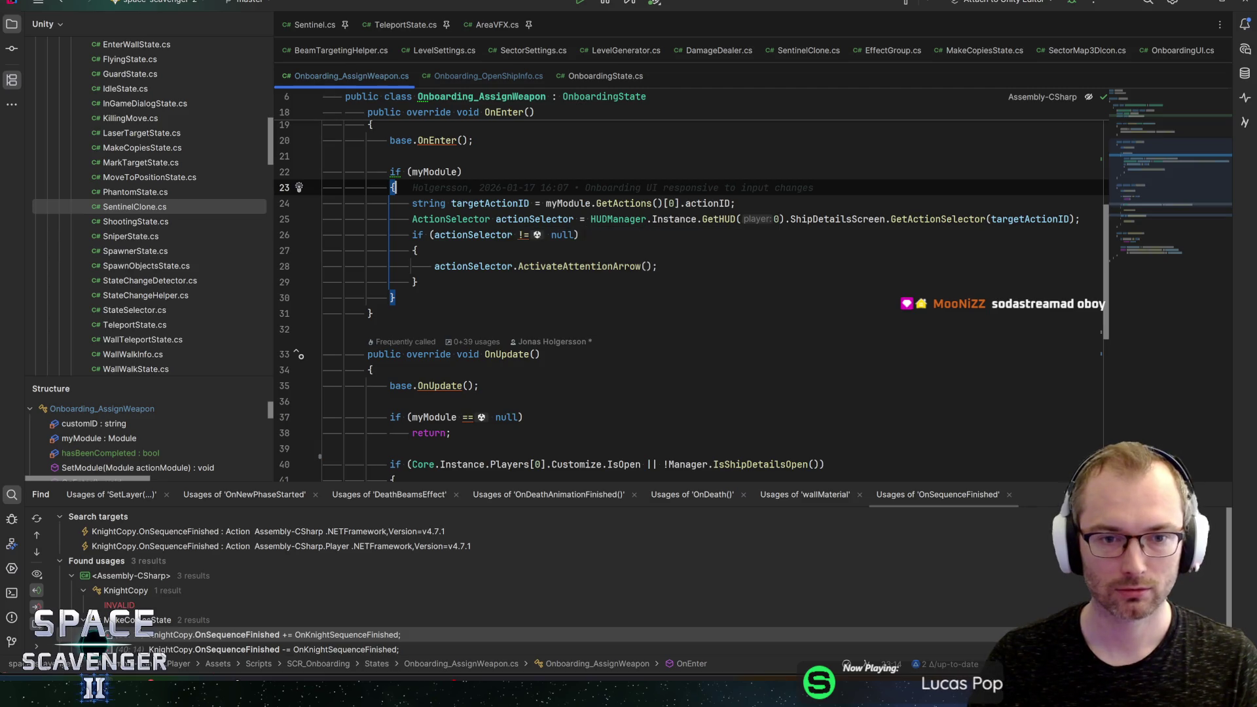
left_click(416, 251)
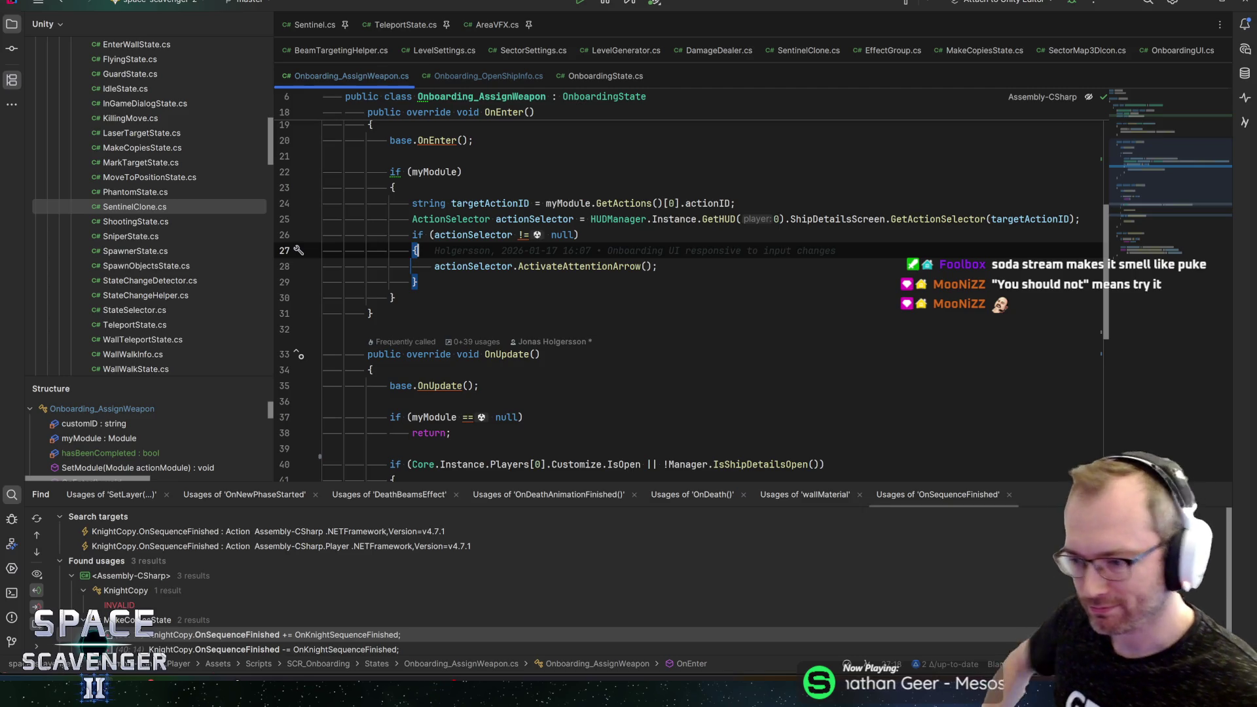
left_click(417, 281)
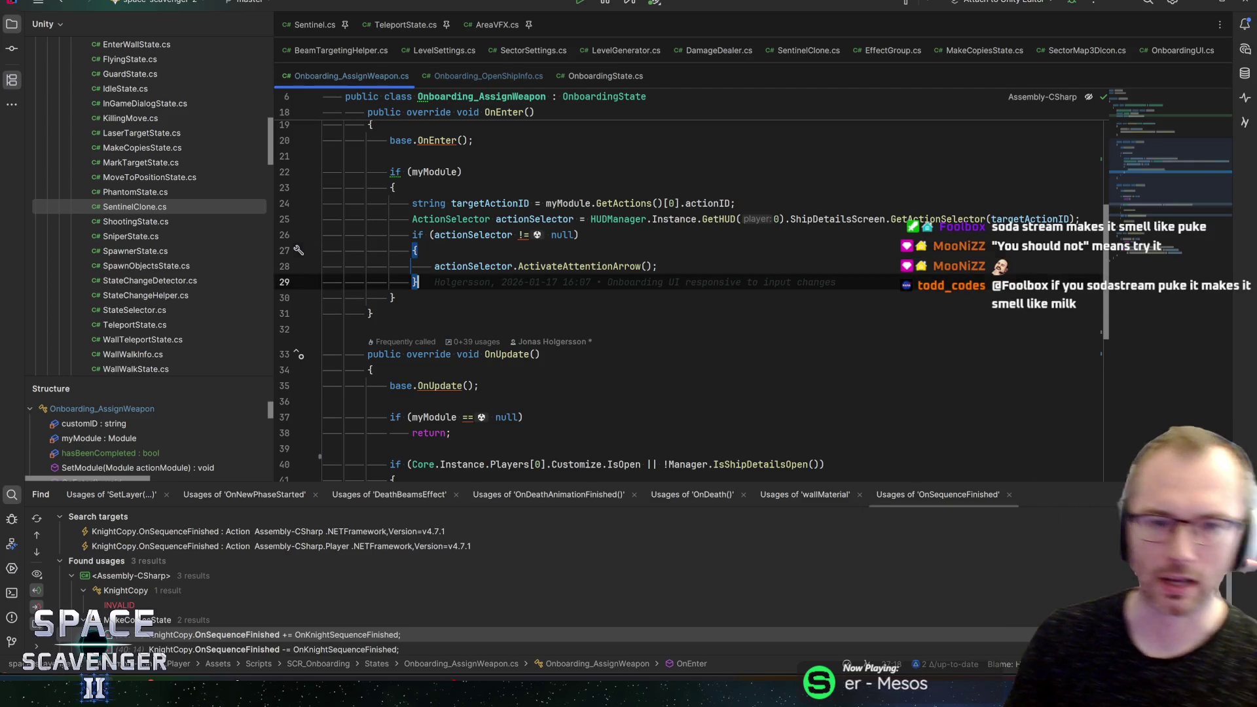
left_click(395, 297)
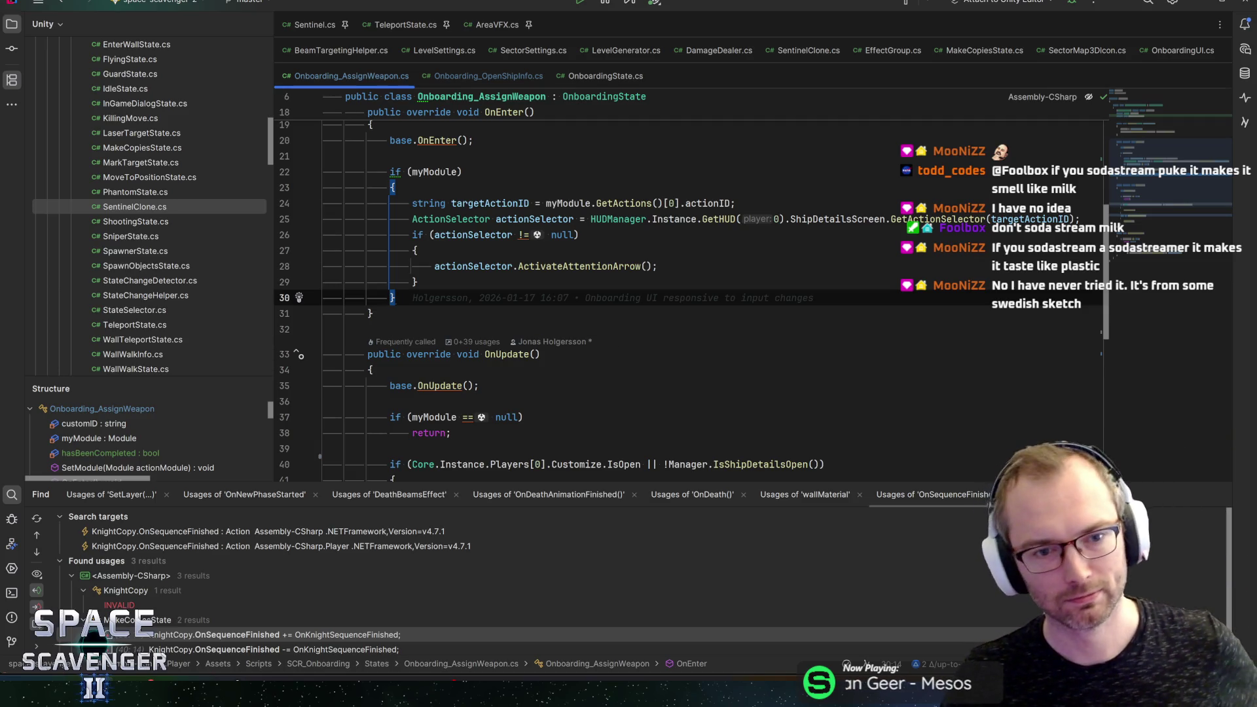
left_click(416, 282)
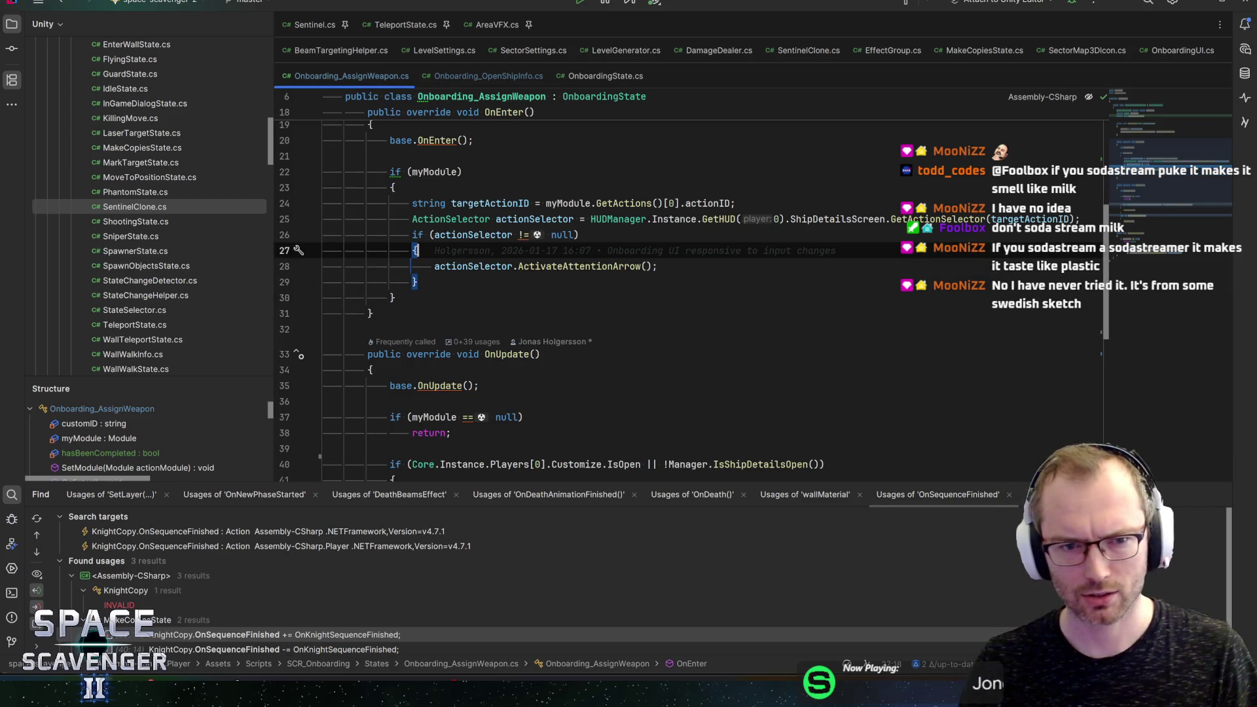
left_click(417, 250)
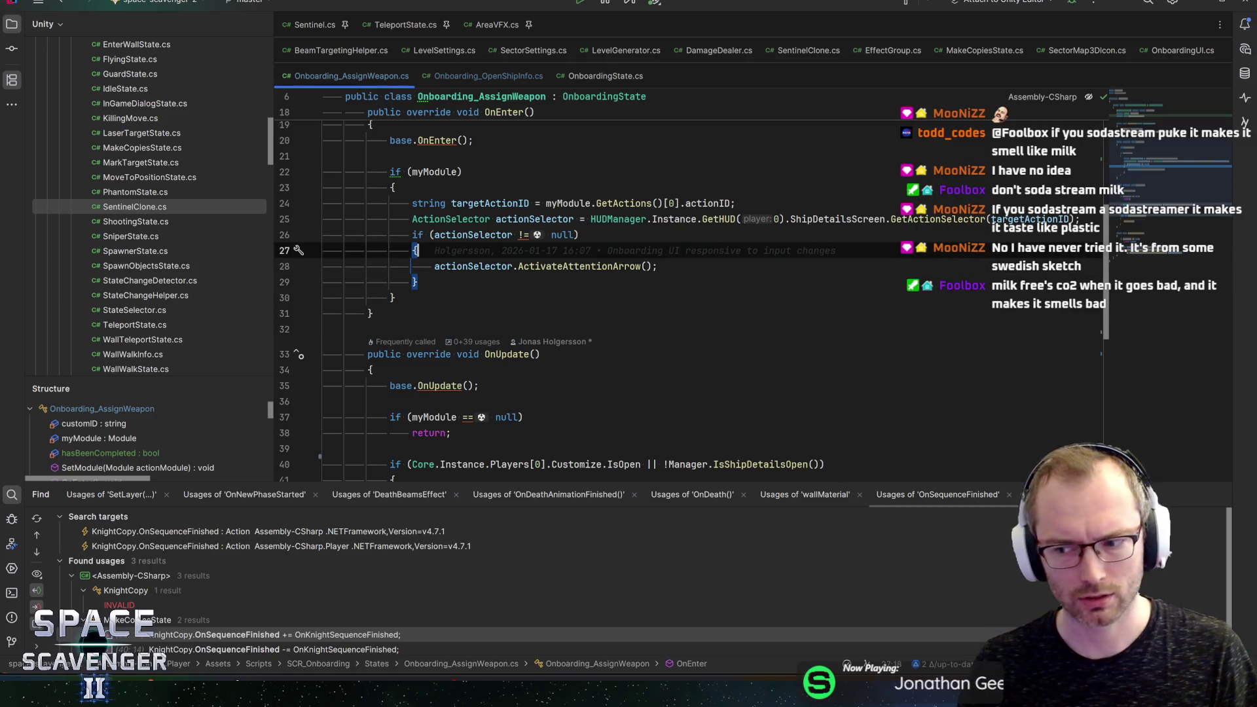
left_click(658, 265)
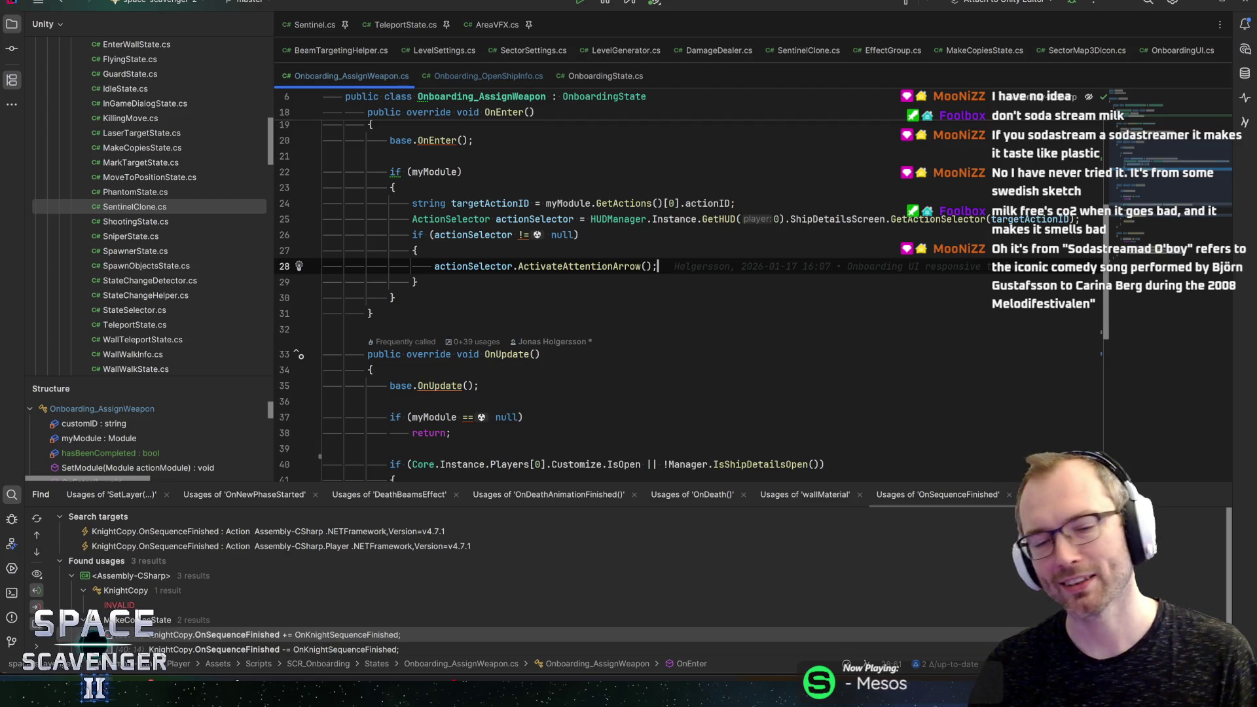
left_click(434, 266)
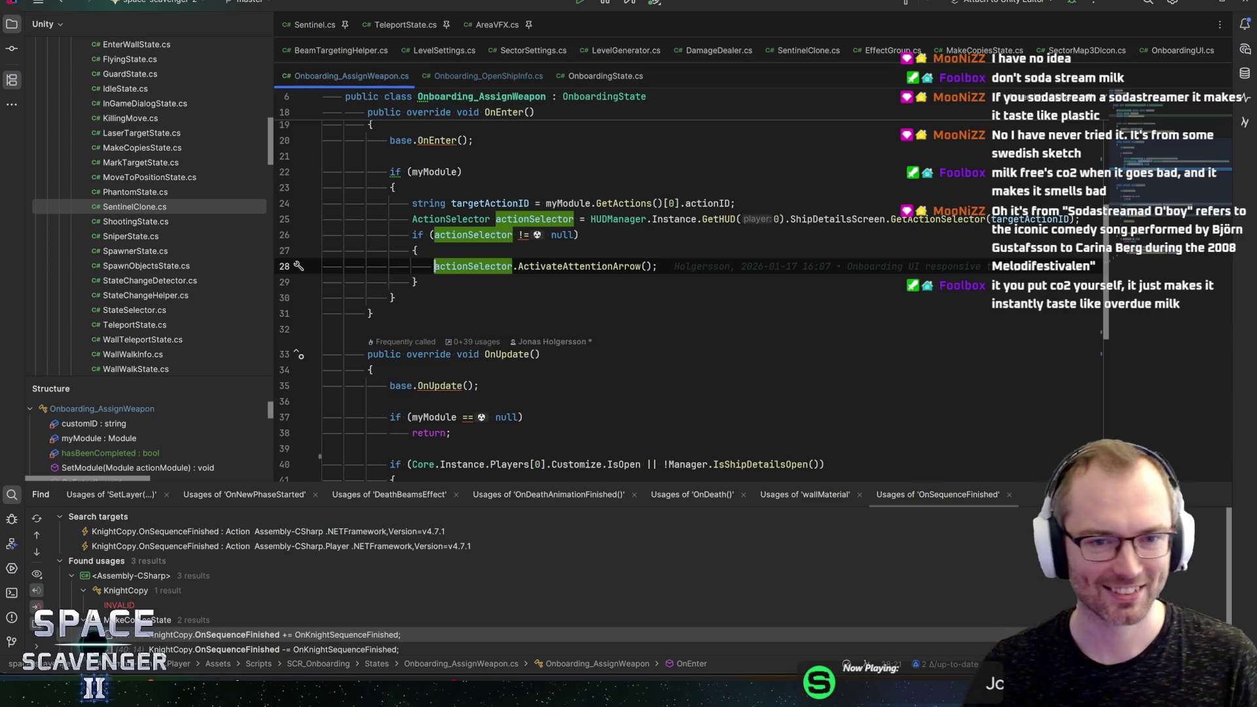
left_click(514, 266)
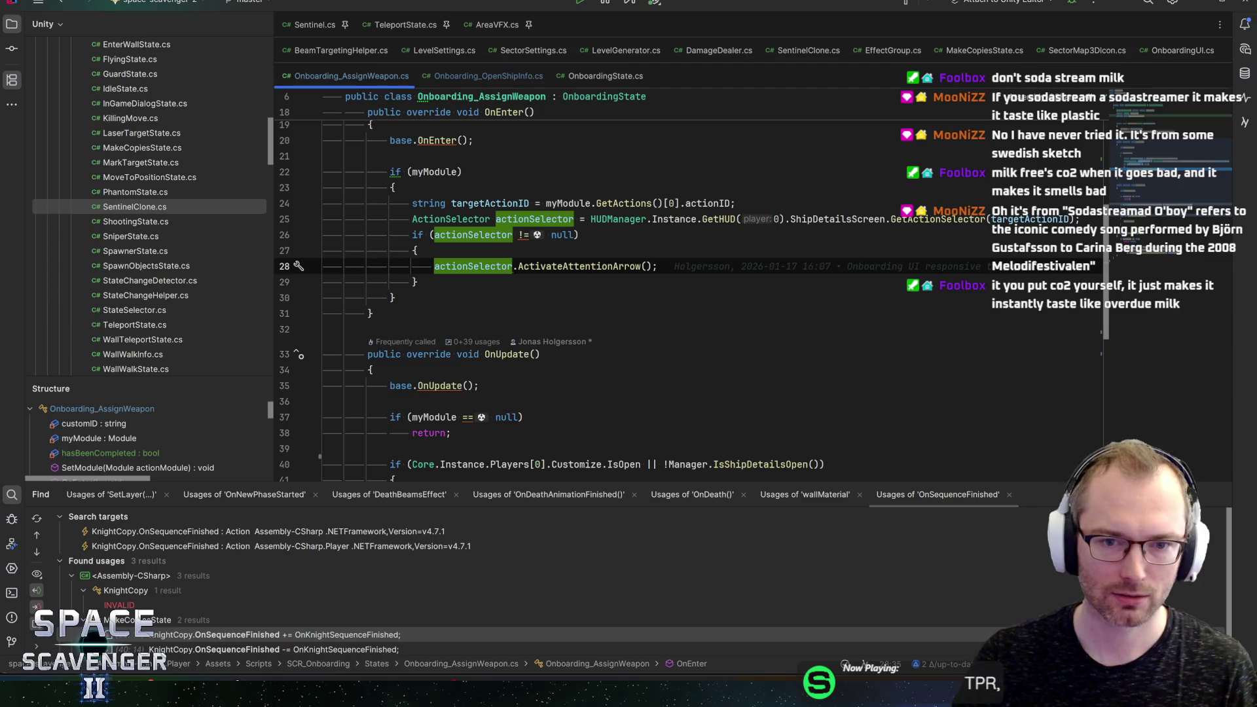
left_click(658, 266)
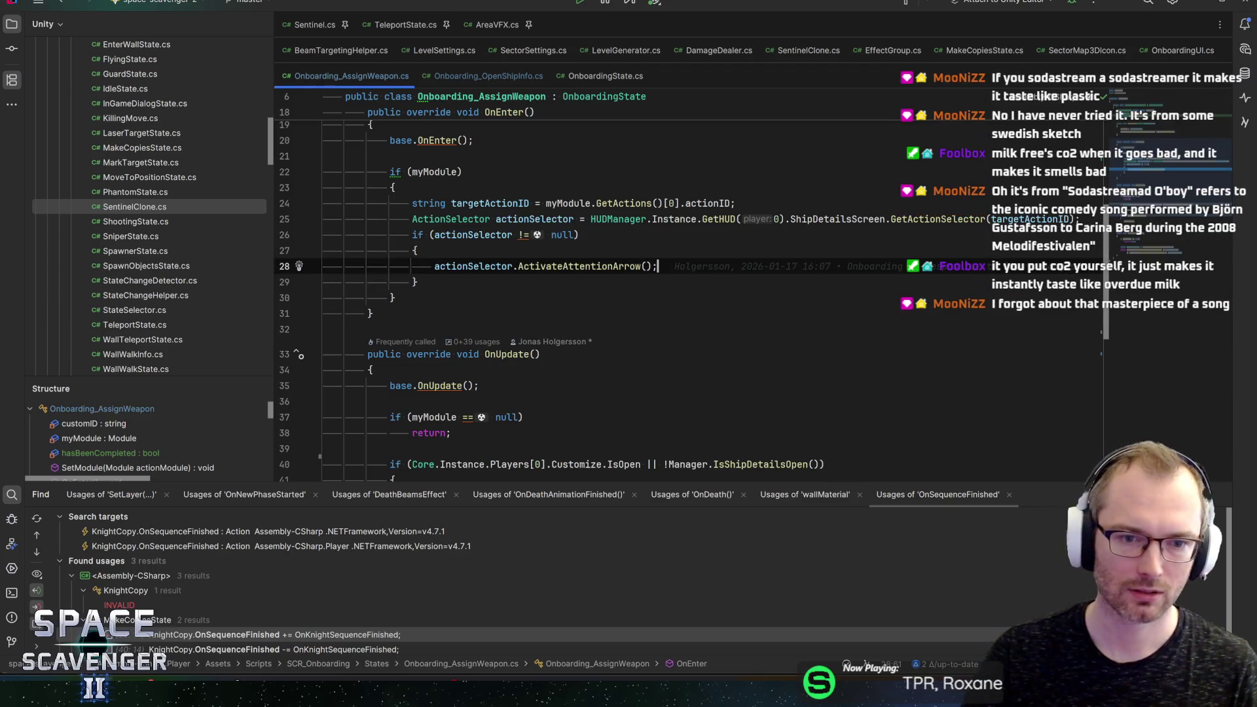
scroll(655, 295, "down", 6)
left_click(422, 275)
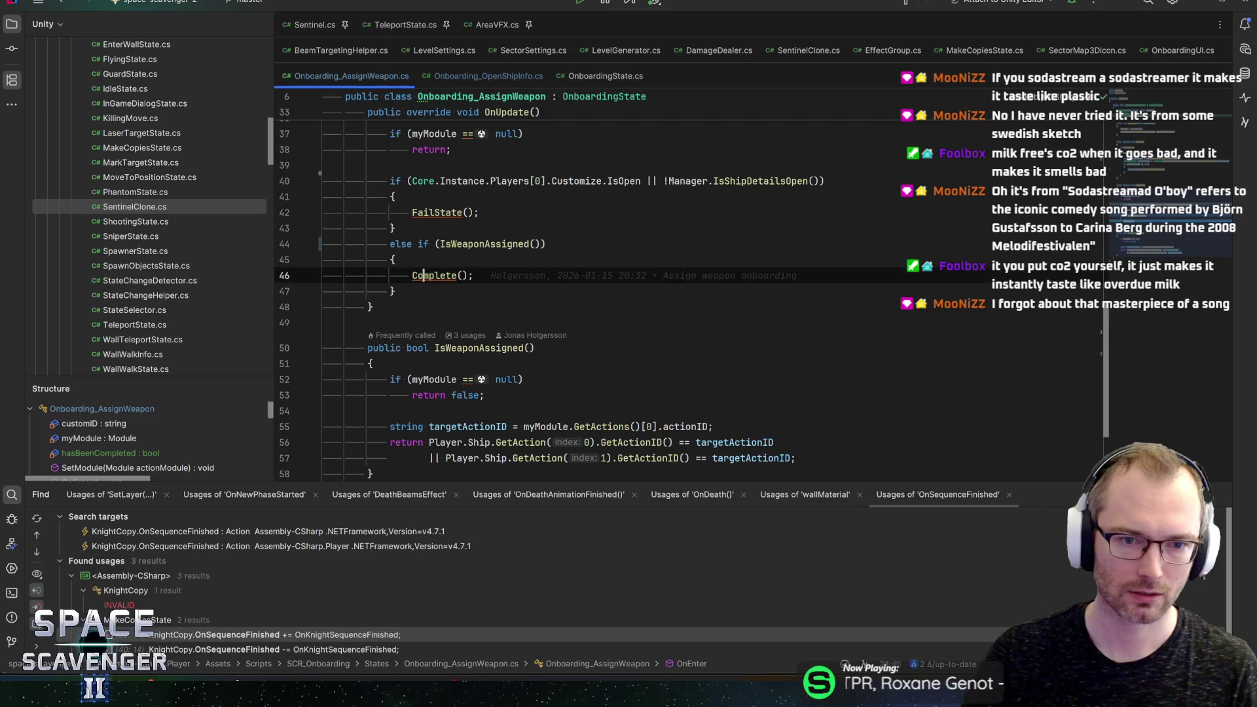
Step: Add 'hasBeenCompleted = true;' right after the Complete() call and save
scroll(655, 294, "down", 1)
scroll(655, 295, "down", 2)
key("ctrl+b")
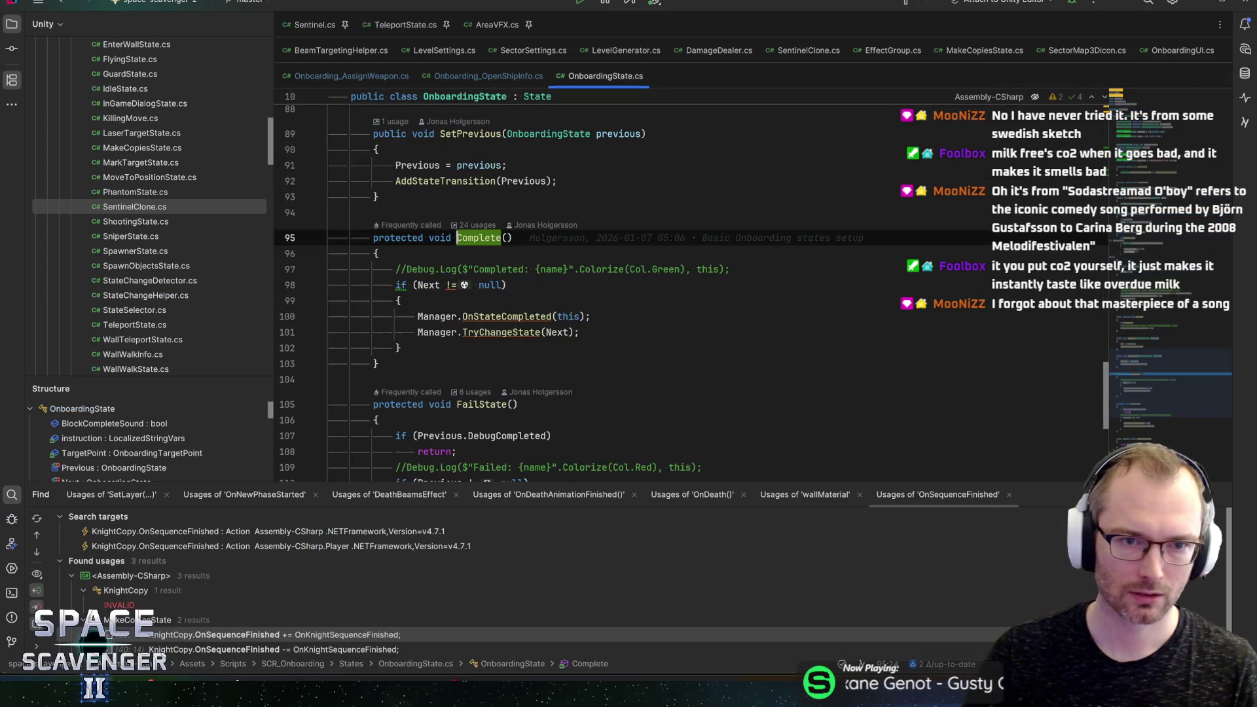
key("ctrl+alt+Left")
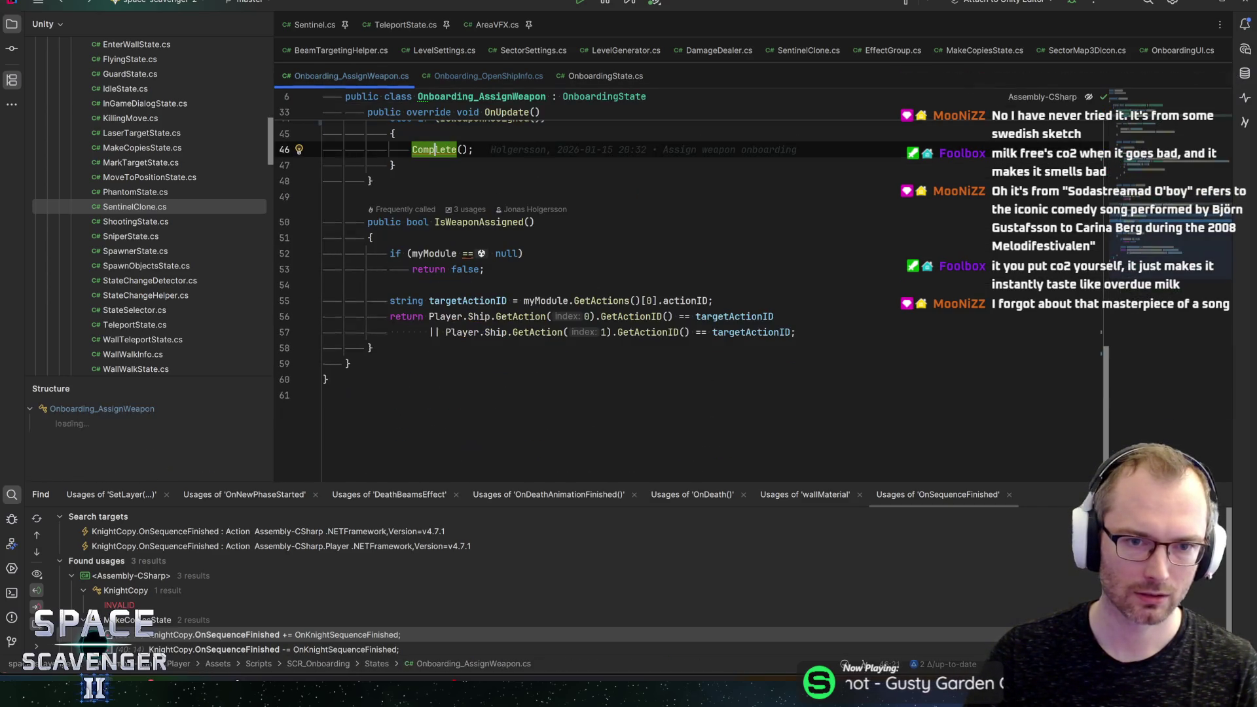
scroll(655, 262, "up", 2)
key("End")
key("Return")
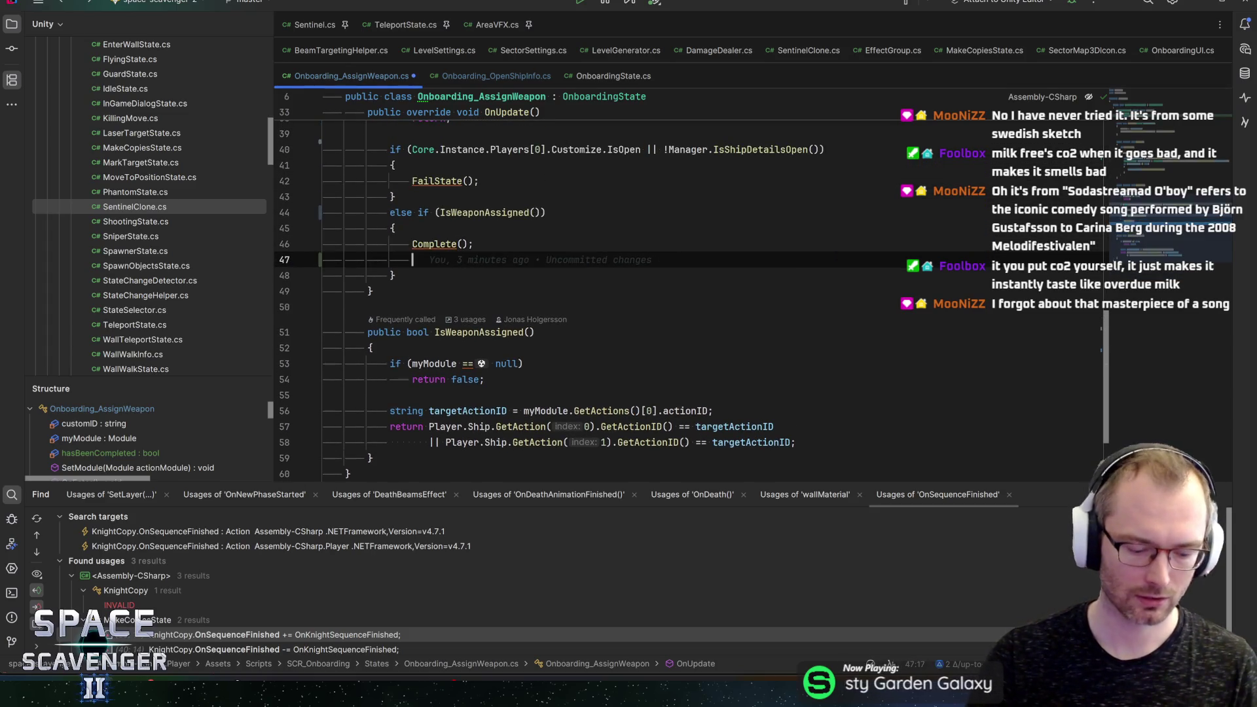
type("hasb")
key("Return")
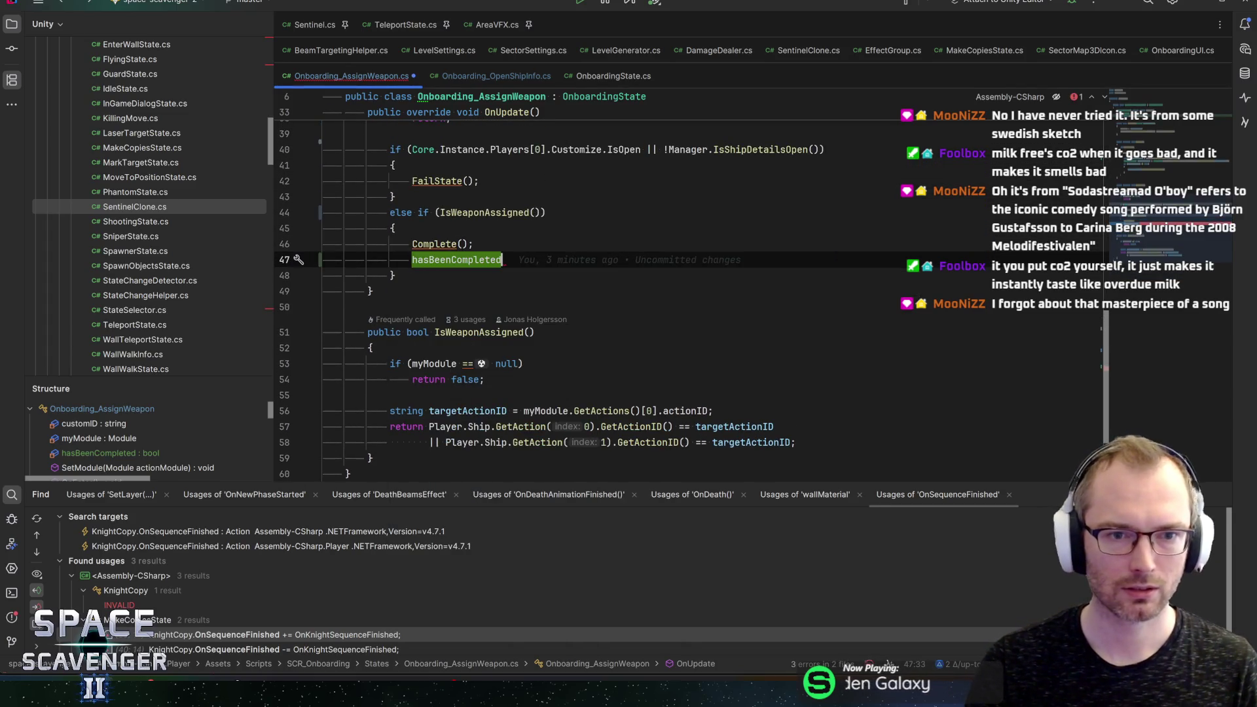
type(" = true;")
key("ctrl+s")
Step: Wrap line 40's fail condition as 'if (!hasBeenCompleted && (…))'
scroll(655, 294, "up", 4)
left_click(415, 338)
type("!hasB")
key("Return")
type("&& (")
key("Escape")
key("End")
key("Left")
type("))")
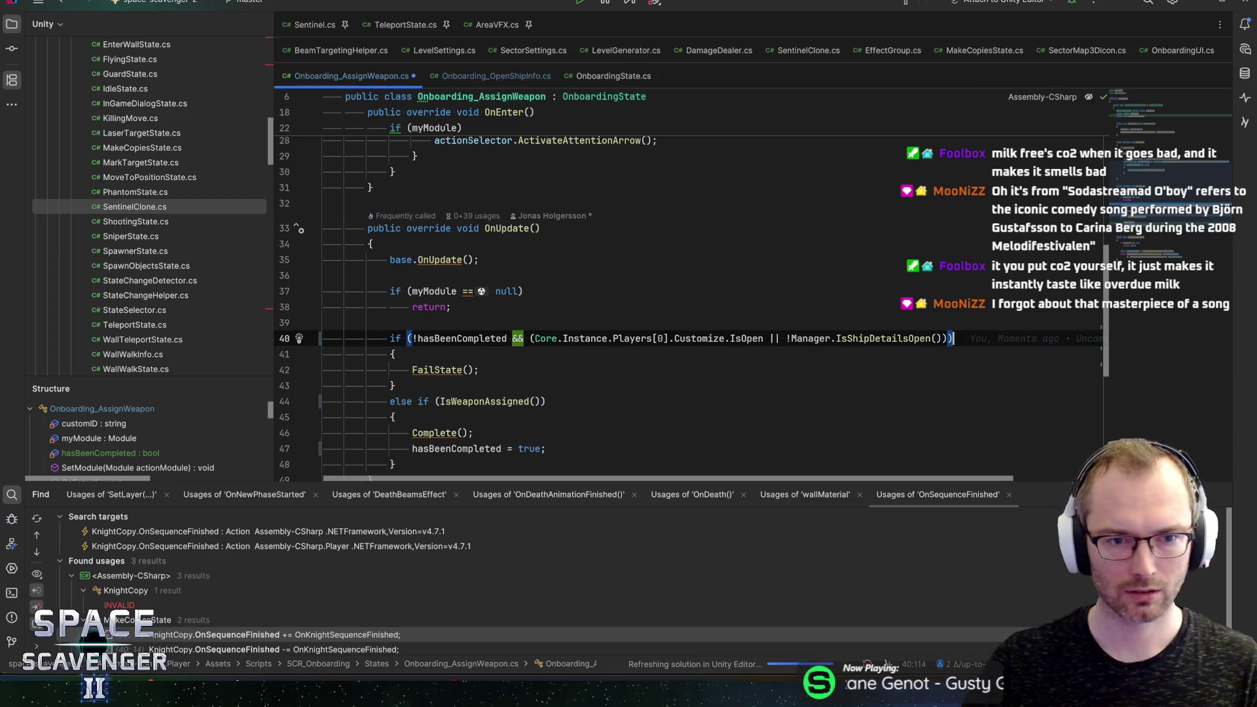
scroll(551, 292, "up", 5)
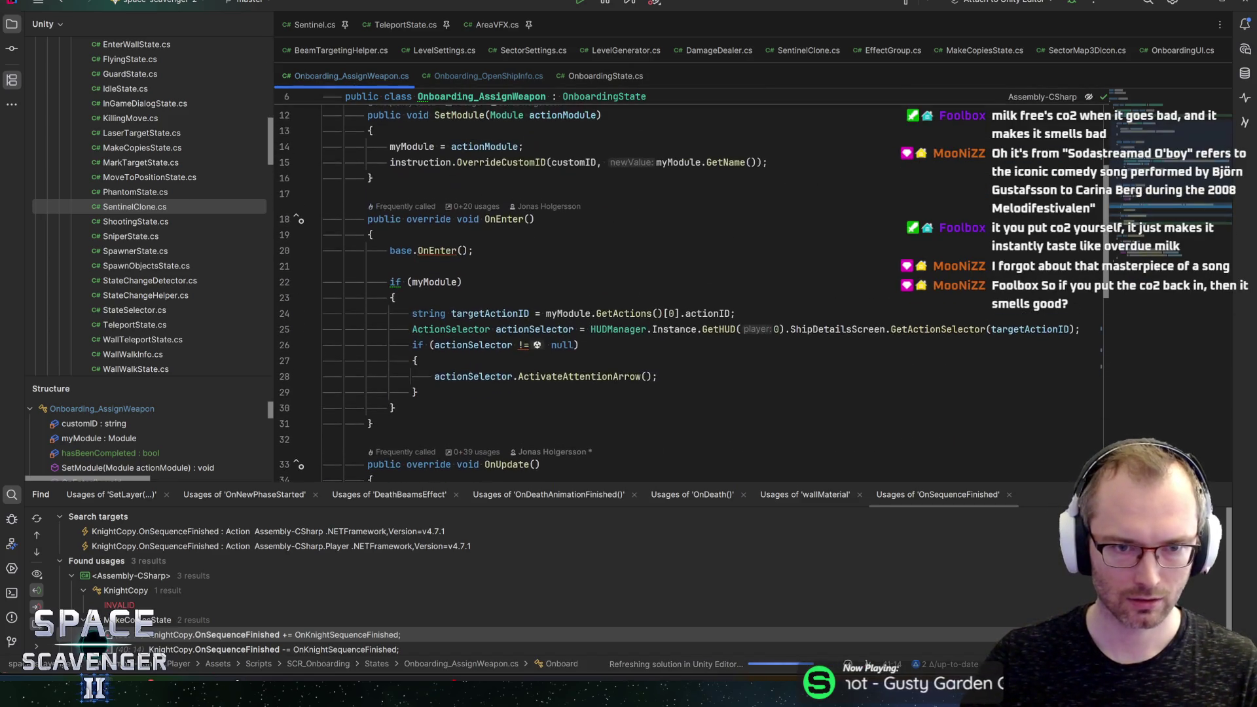
key("alt+Tab")
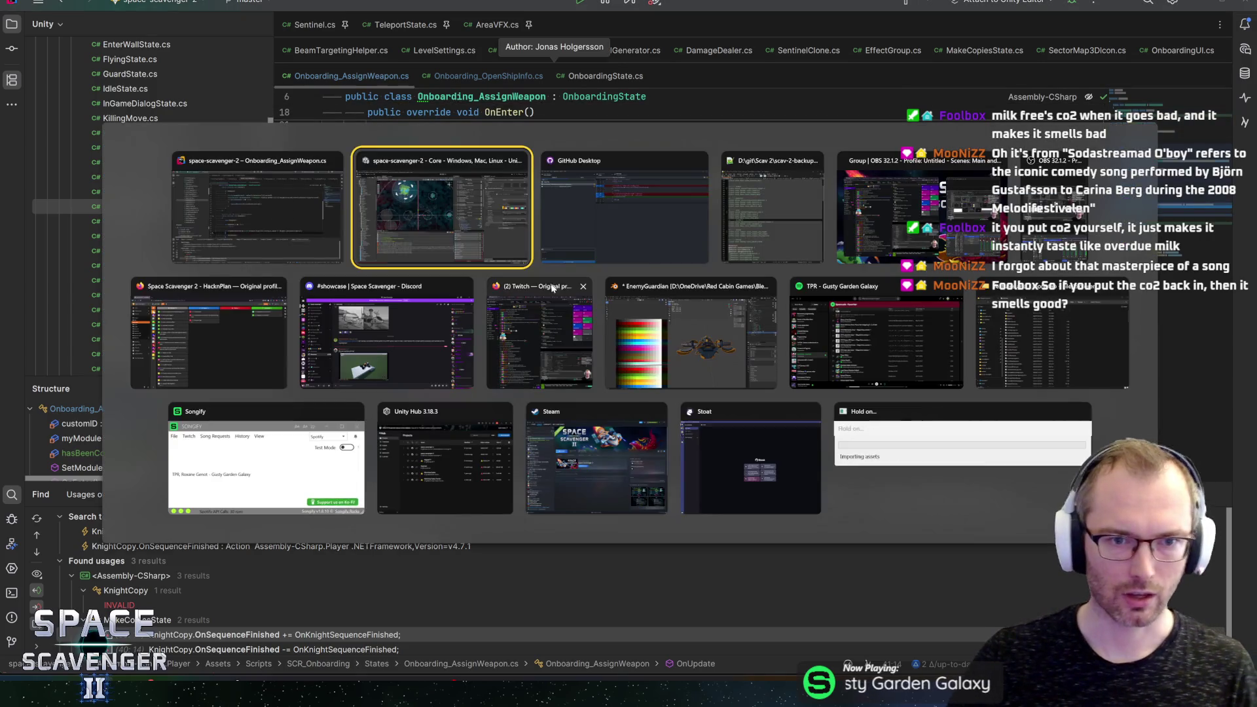
key("alt+shift+Tab")
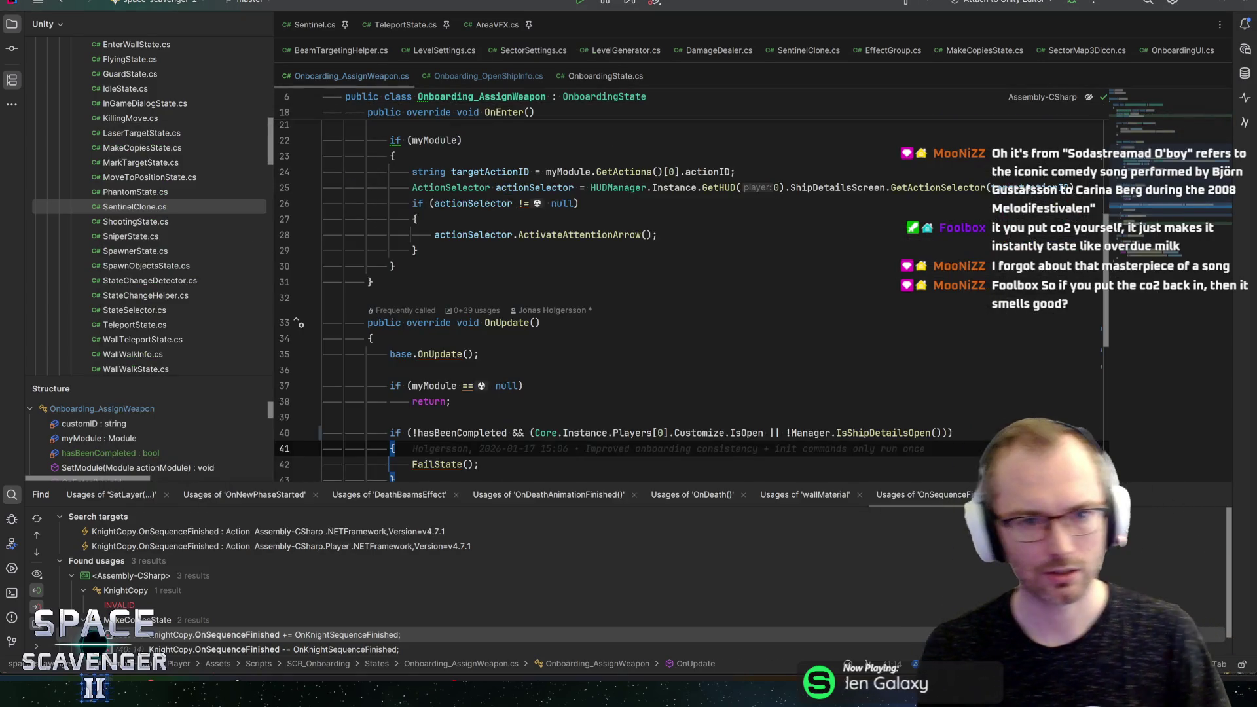
key("alt+Tab")
key("alt+Tab")
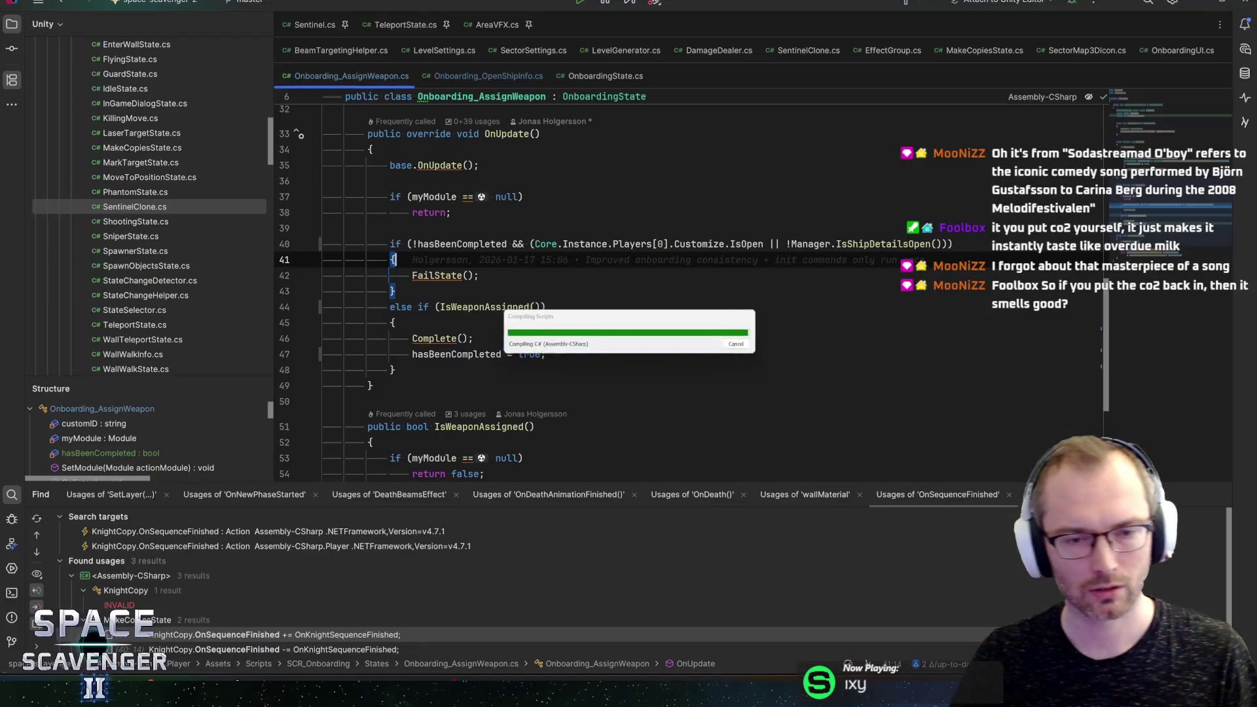
Step: Append '|| hasBeenCompleted' to line 44's else-if condition, save, and switch to Unity
left_click(540, 306)
type("|| hasBeen")
key("Return")
key("End")
key("ctrl+s")
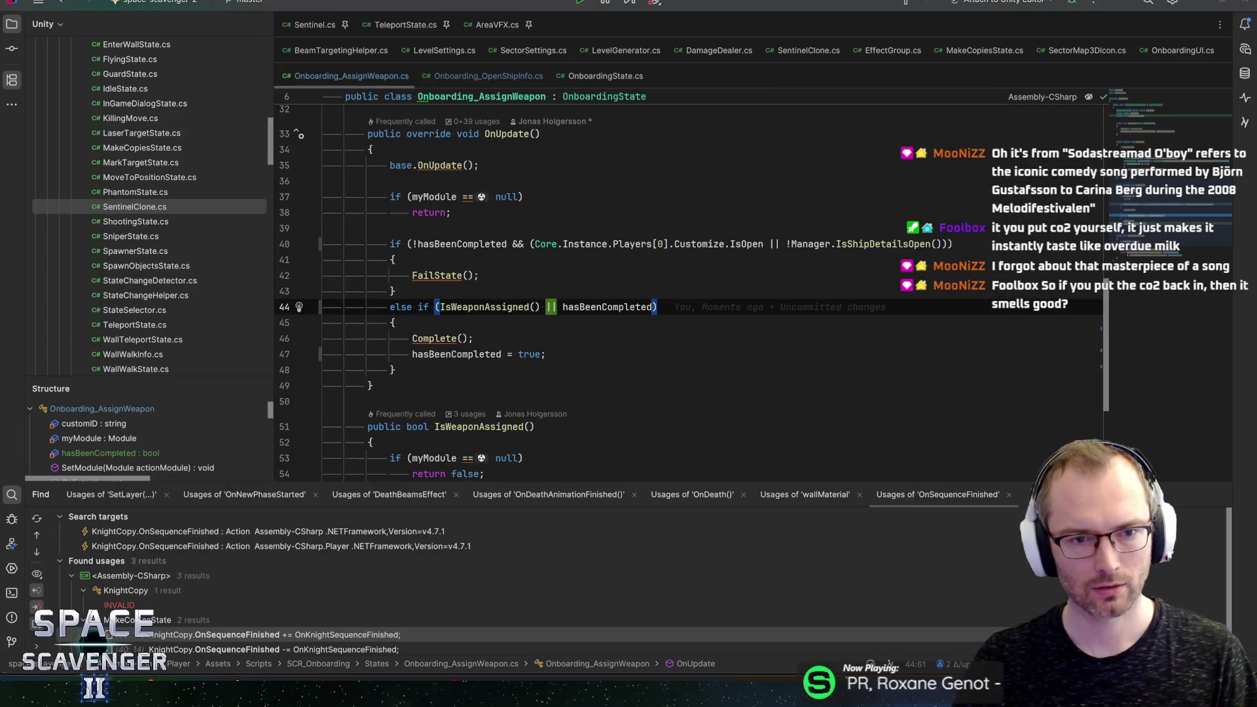
key("alt+Tab")
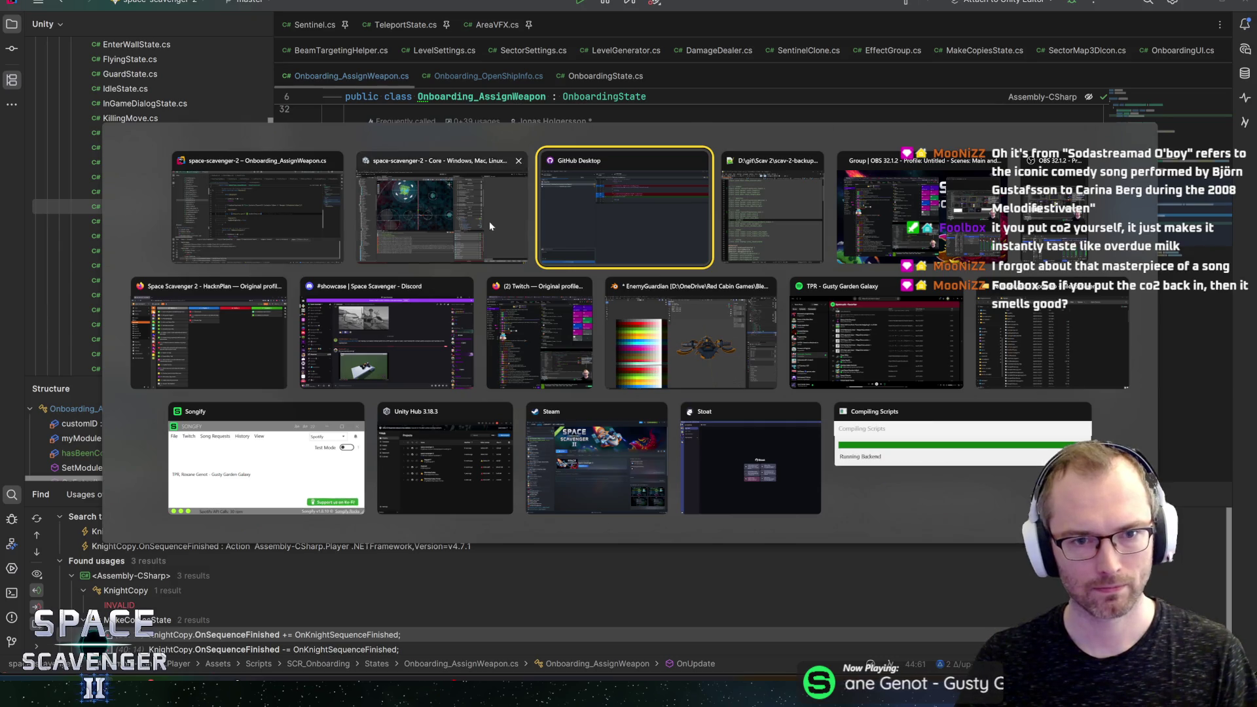
key("Escape")
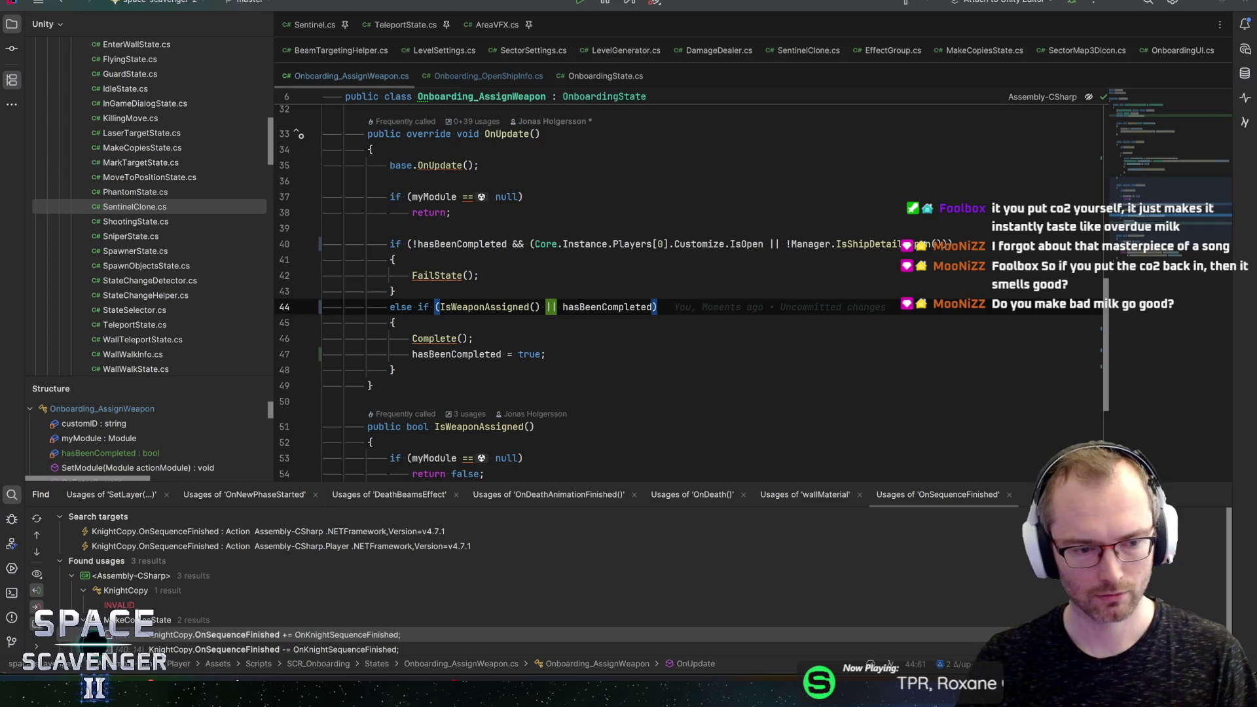
key("alt+Tab")
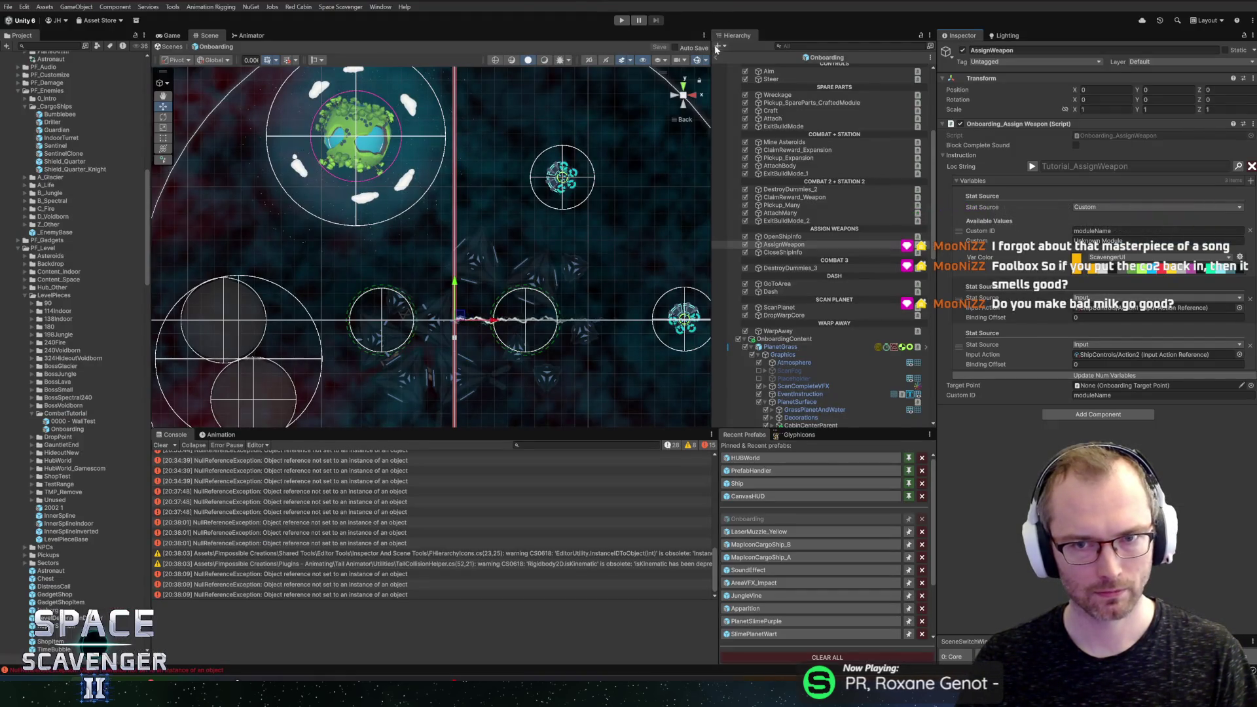
Step: Start the game, scavenge the wreckage, craft a rifle and attach it to the ship
left_click(621, 20)
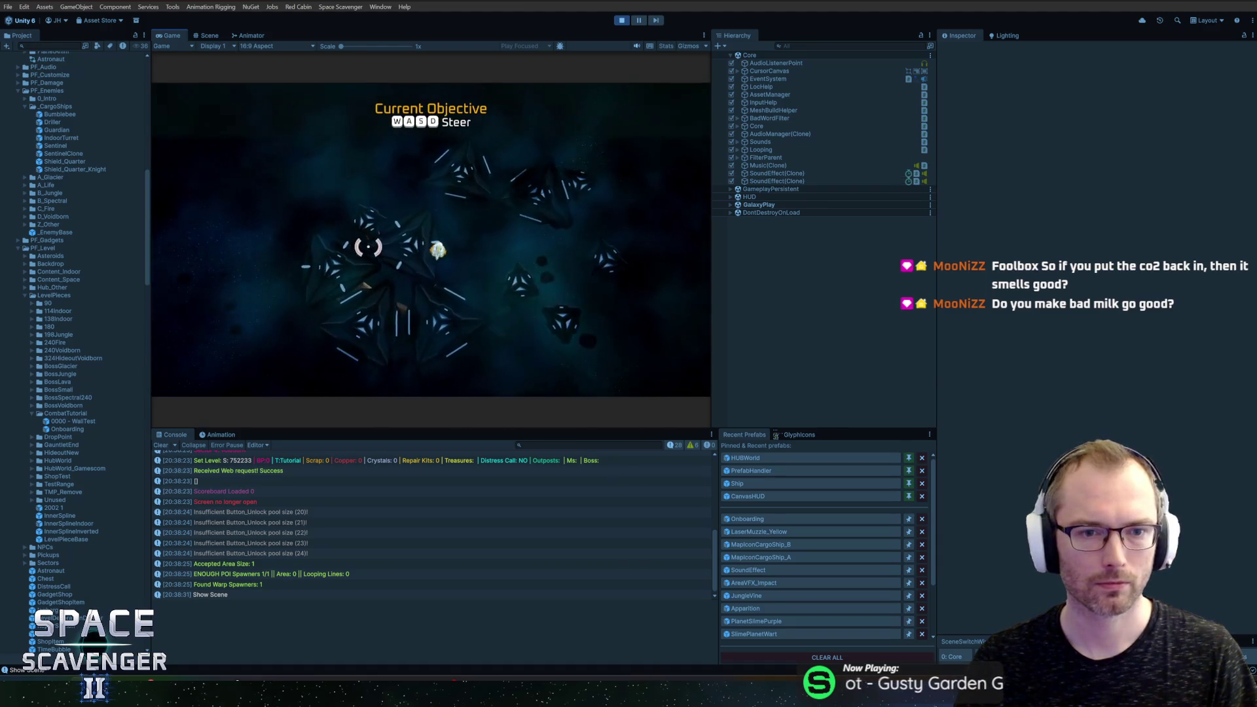
key("w")
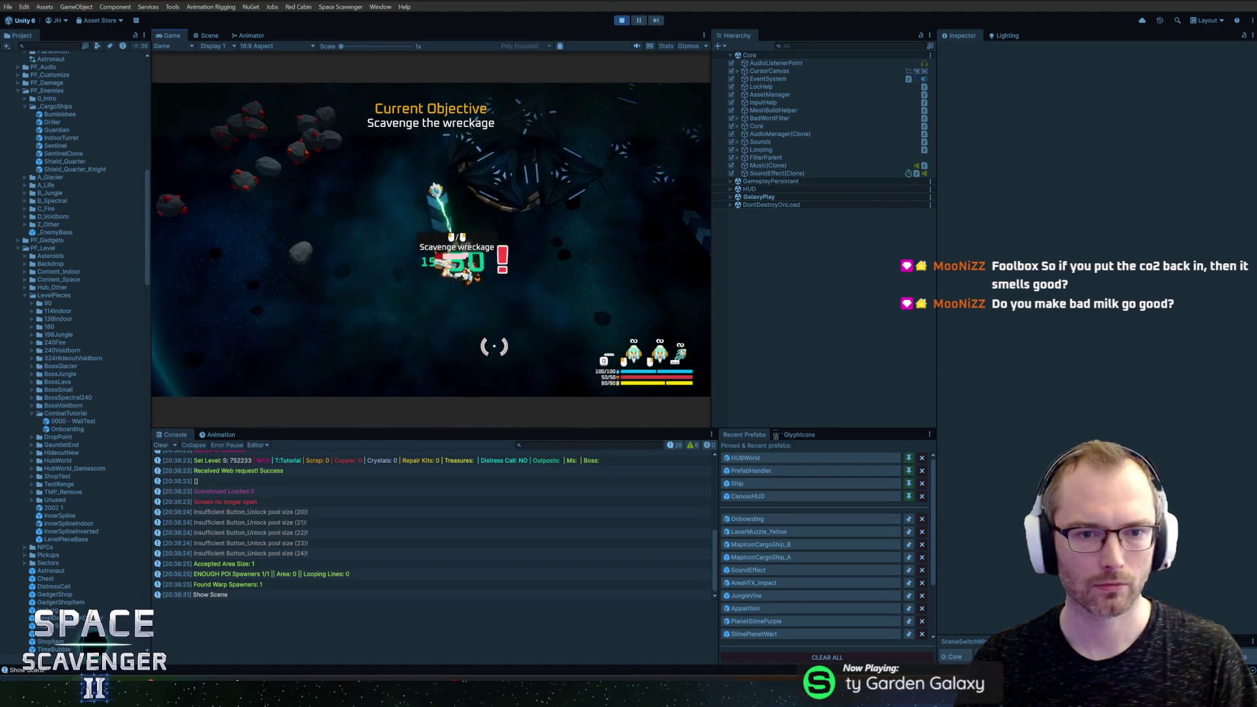
key("e")
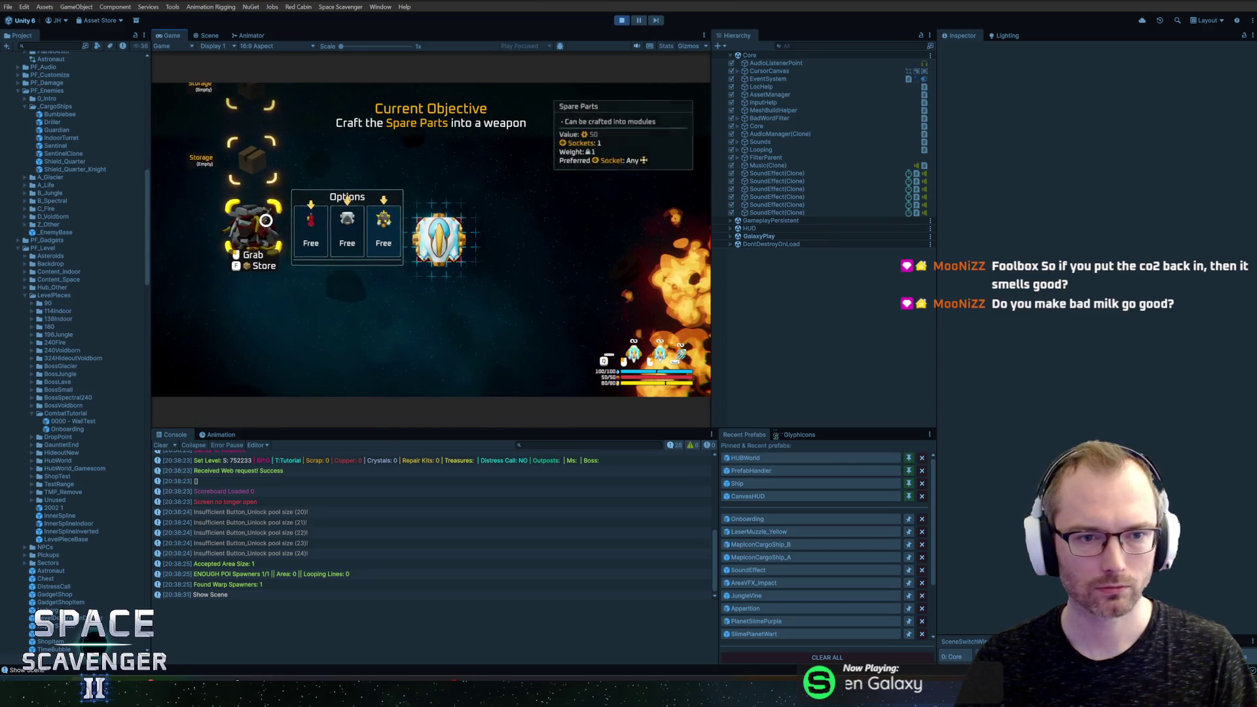
left_click(301, 231)
left_click(280, 199)
left_click(366, 272)
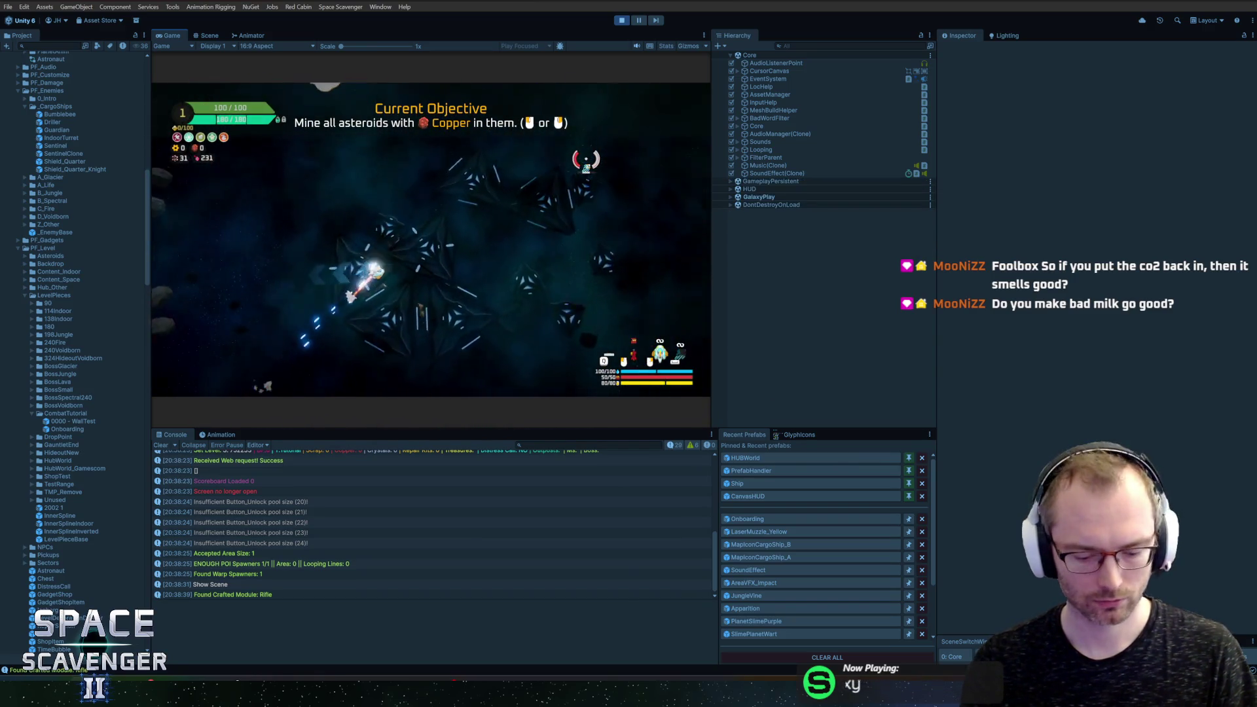
Step: Claim the expansion pack and Bullet pack rewards from the Oxygen Station
key("w")
key("e")
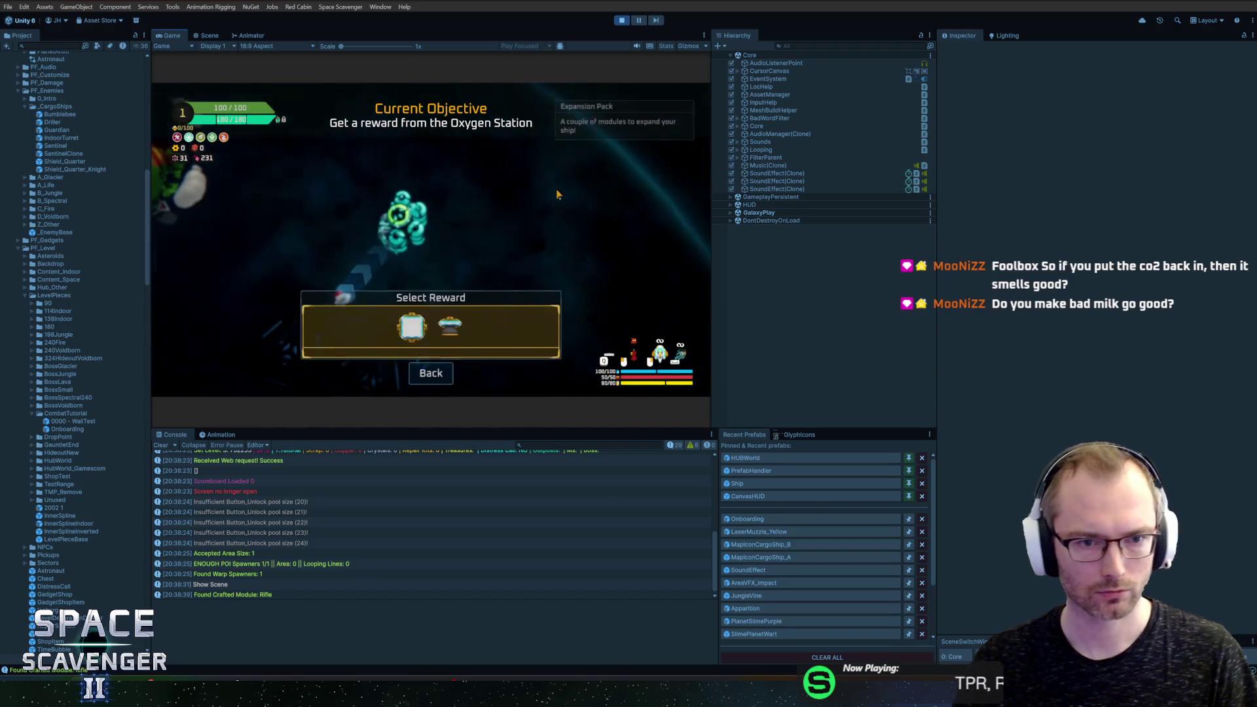
left_click(450, 323)
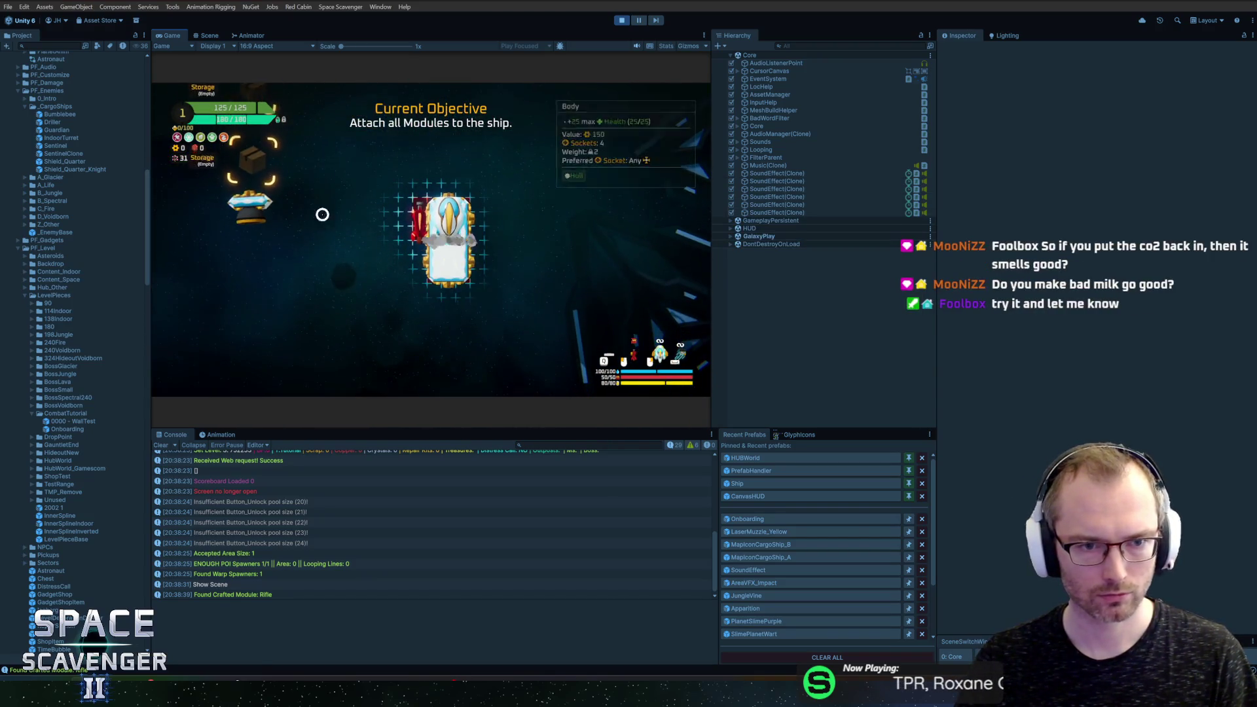
left_click(463, 307)
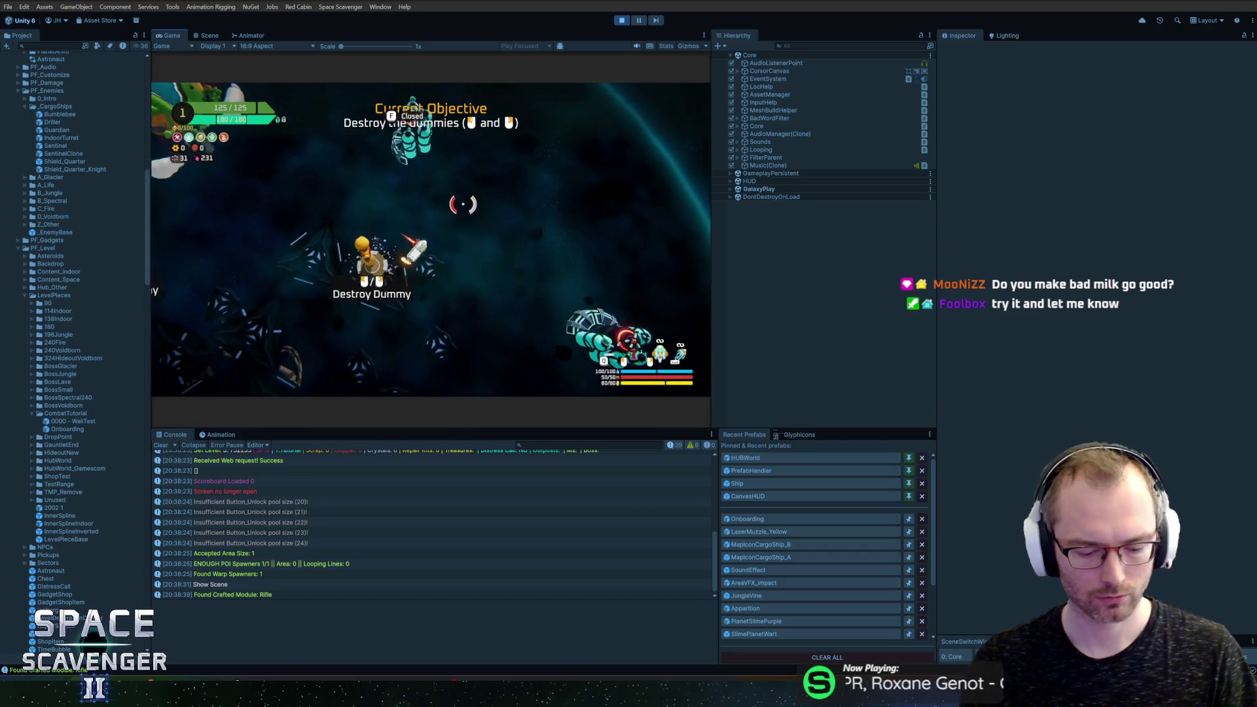
key("d")
key("e")
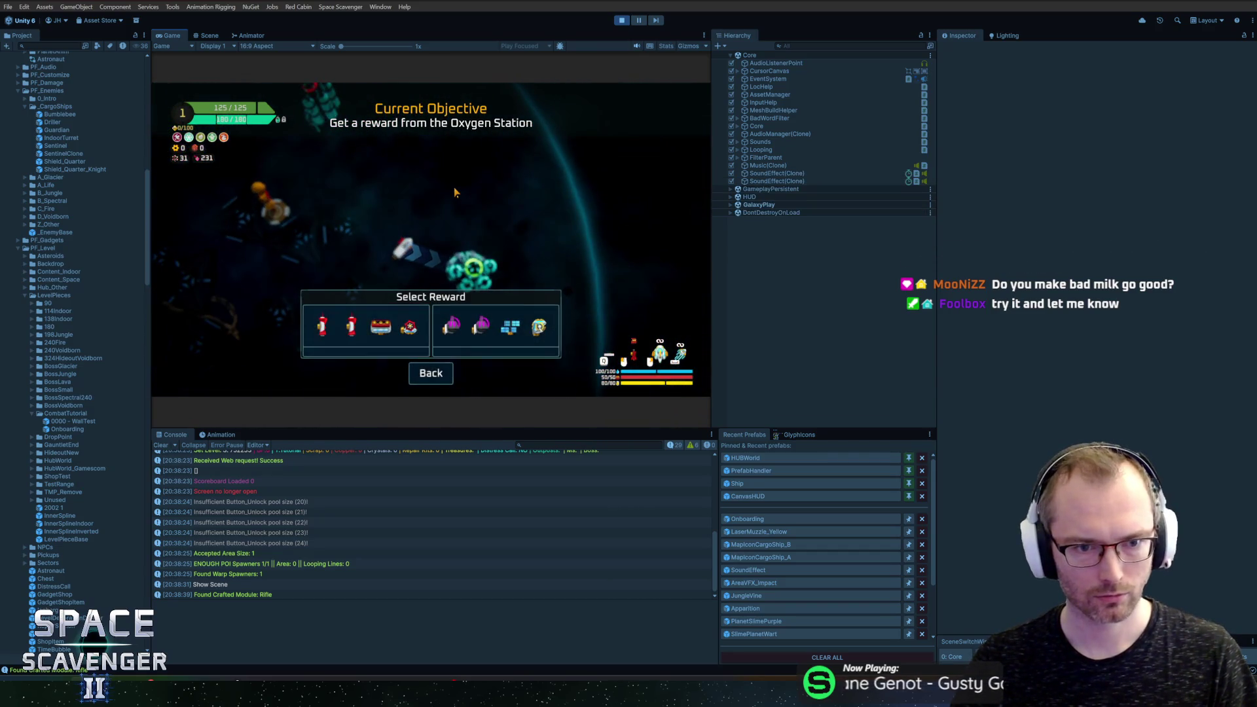
key("e")
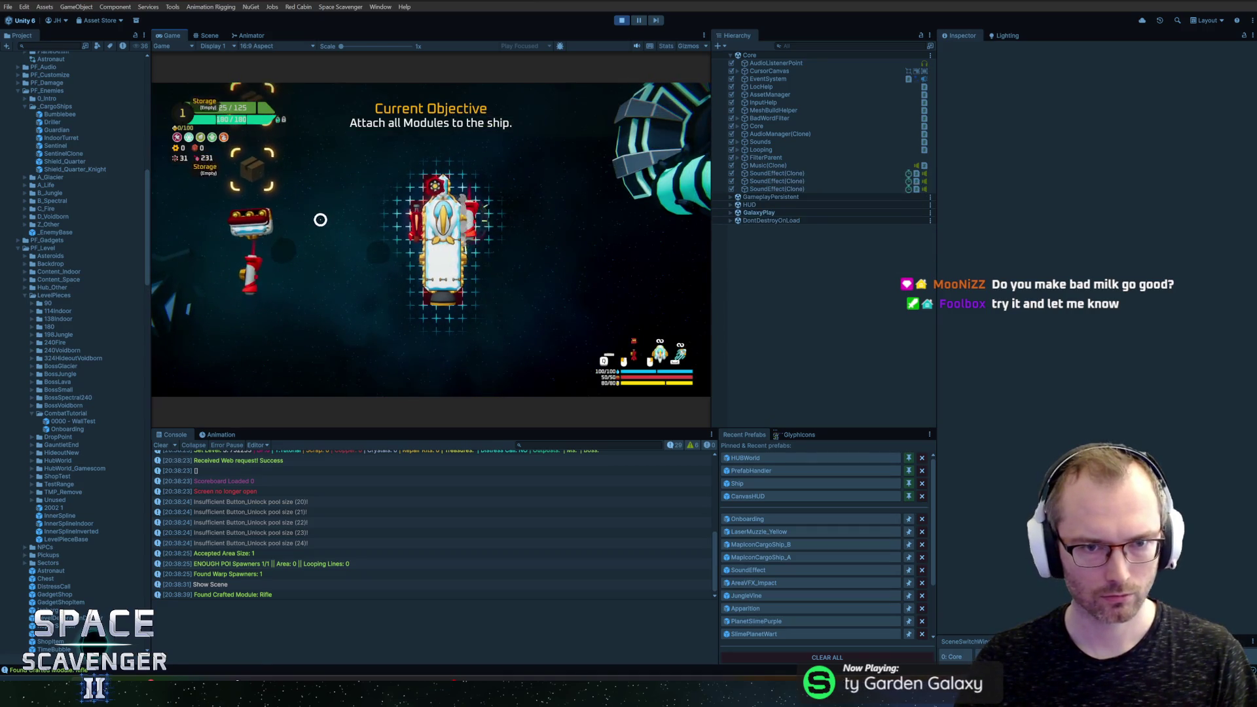
Step: In build mode, attach the Bullet Crate on the right and the Rocket Launcher on the left
key("e")
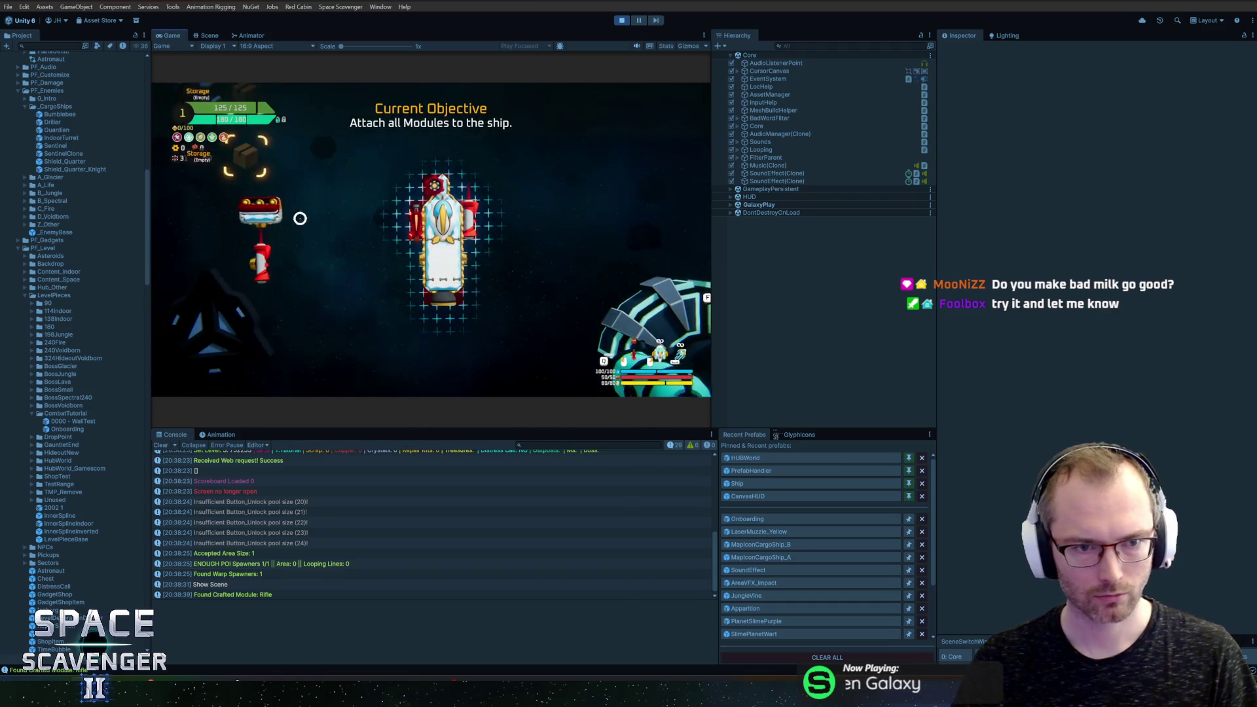
left_click(489, 226)
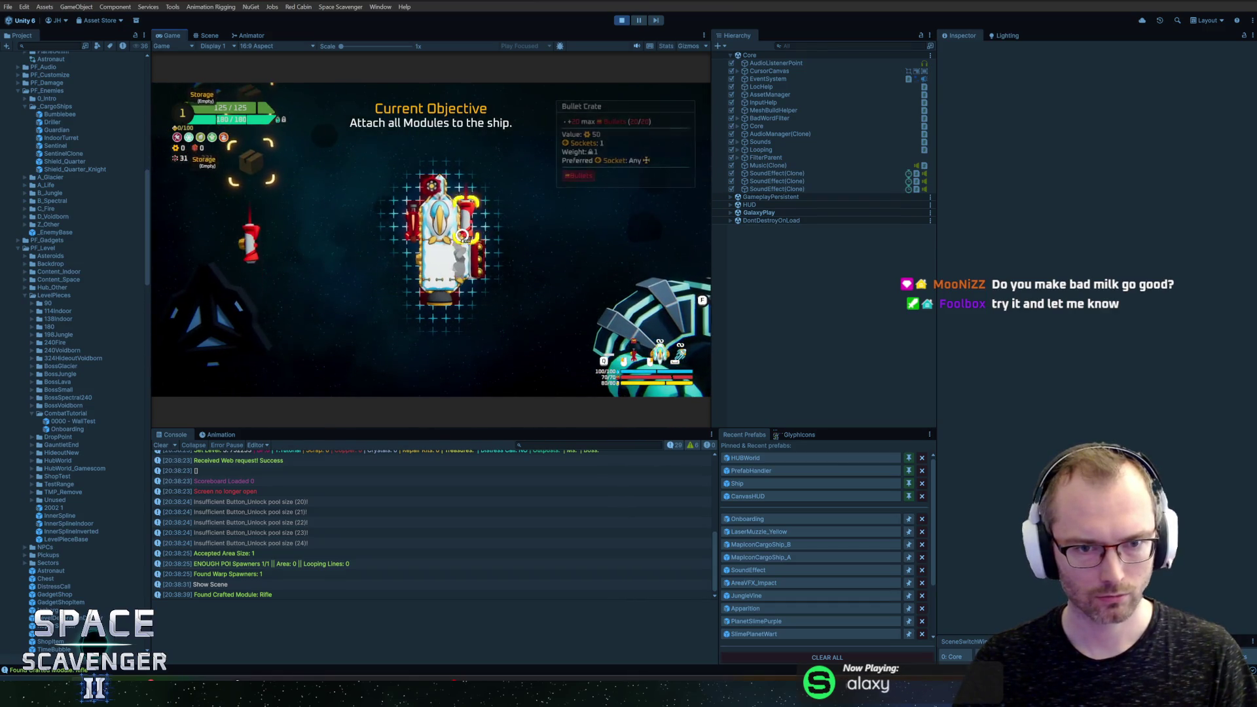
left_click(414, 238)
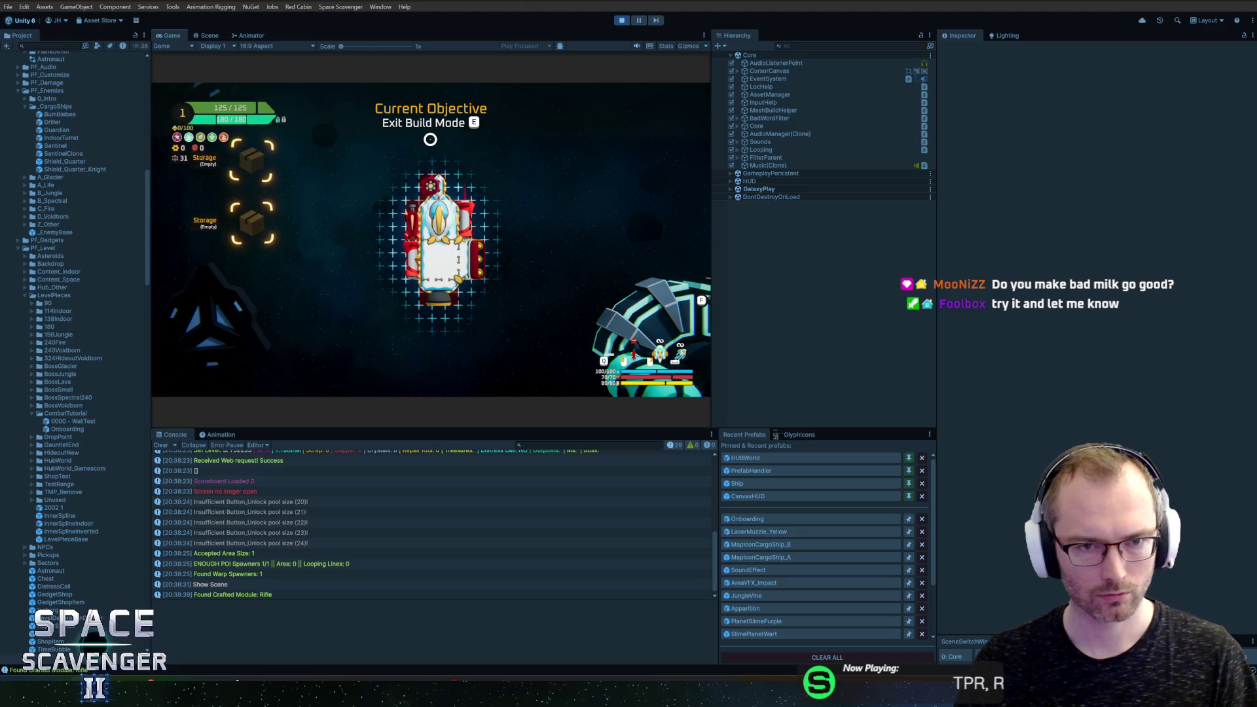
key("e")
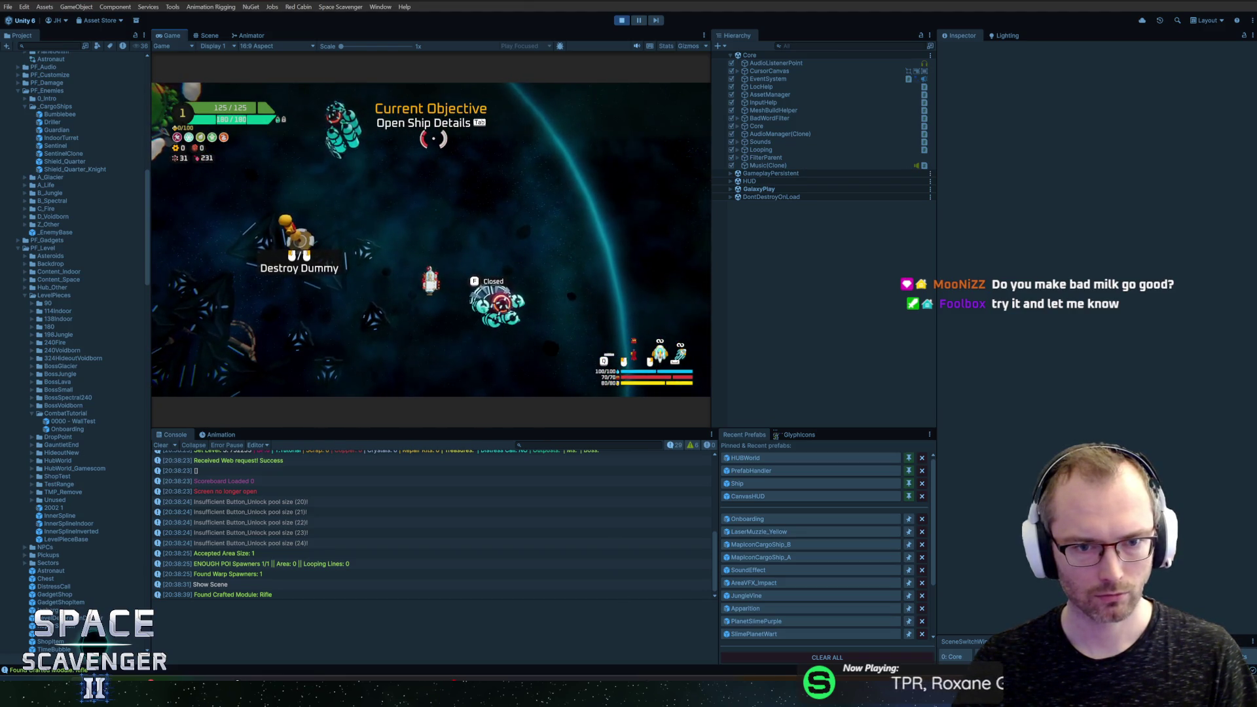
key("e")
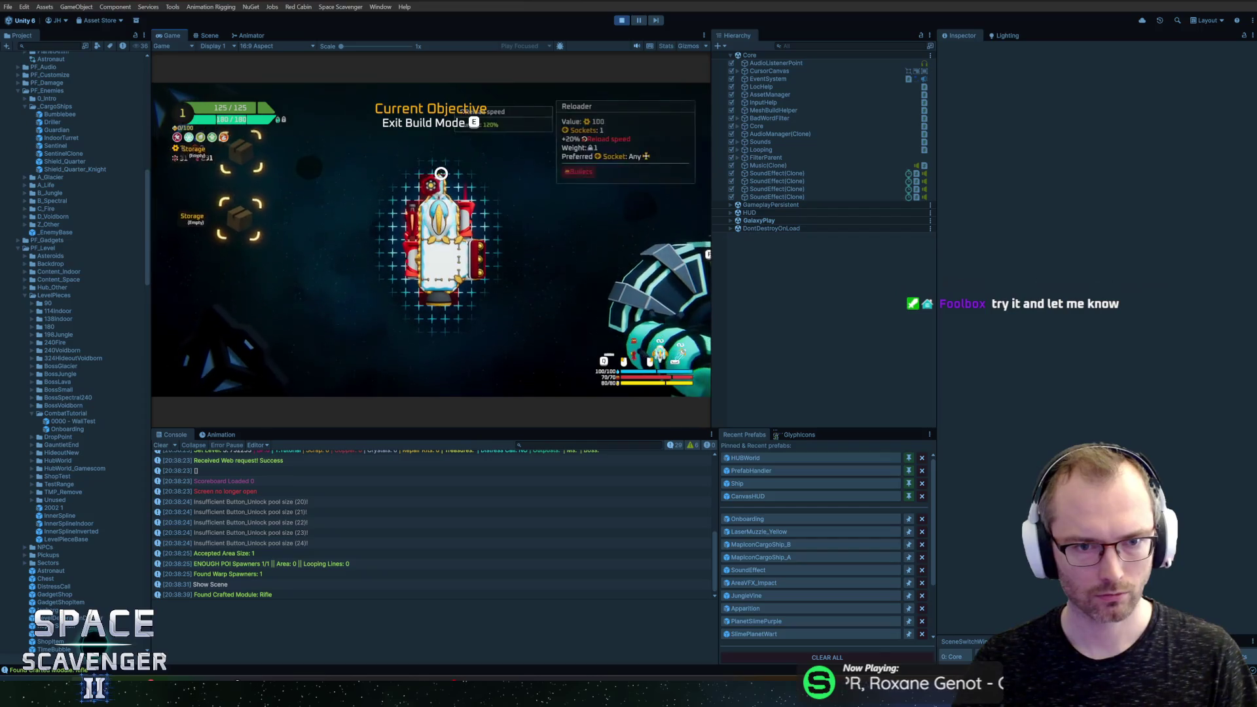
key("e")
key("e")
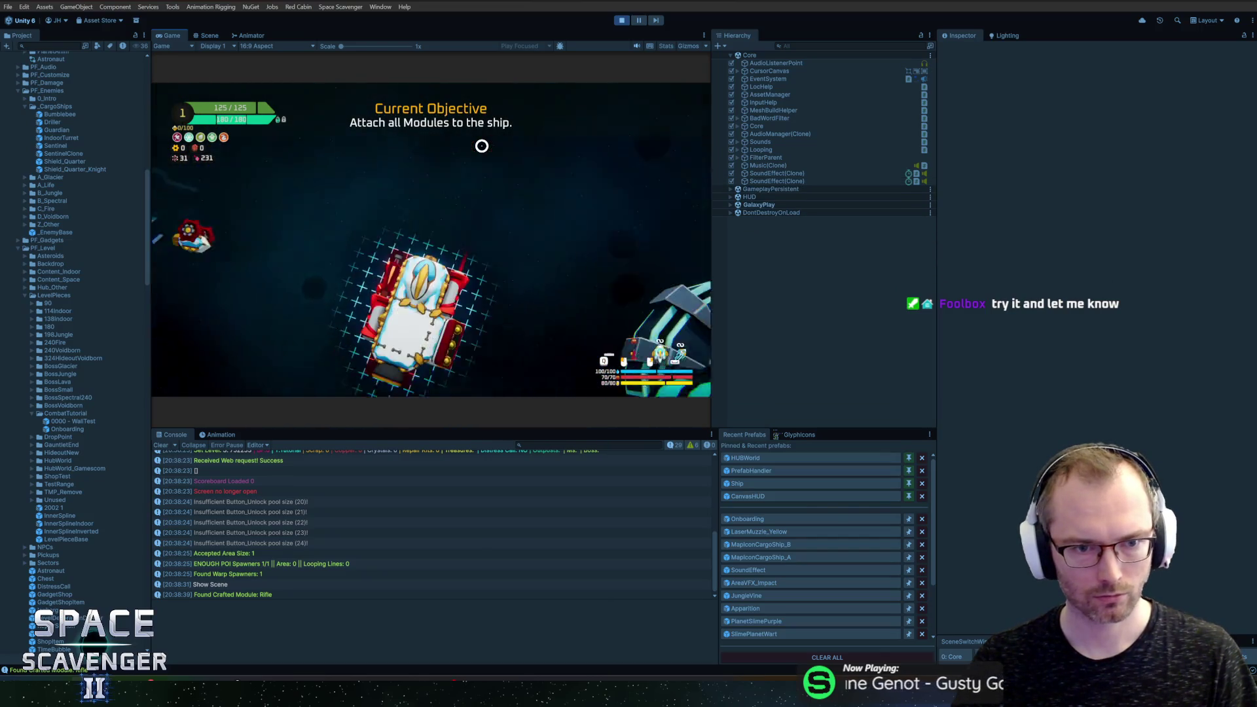
key("e")
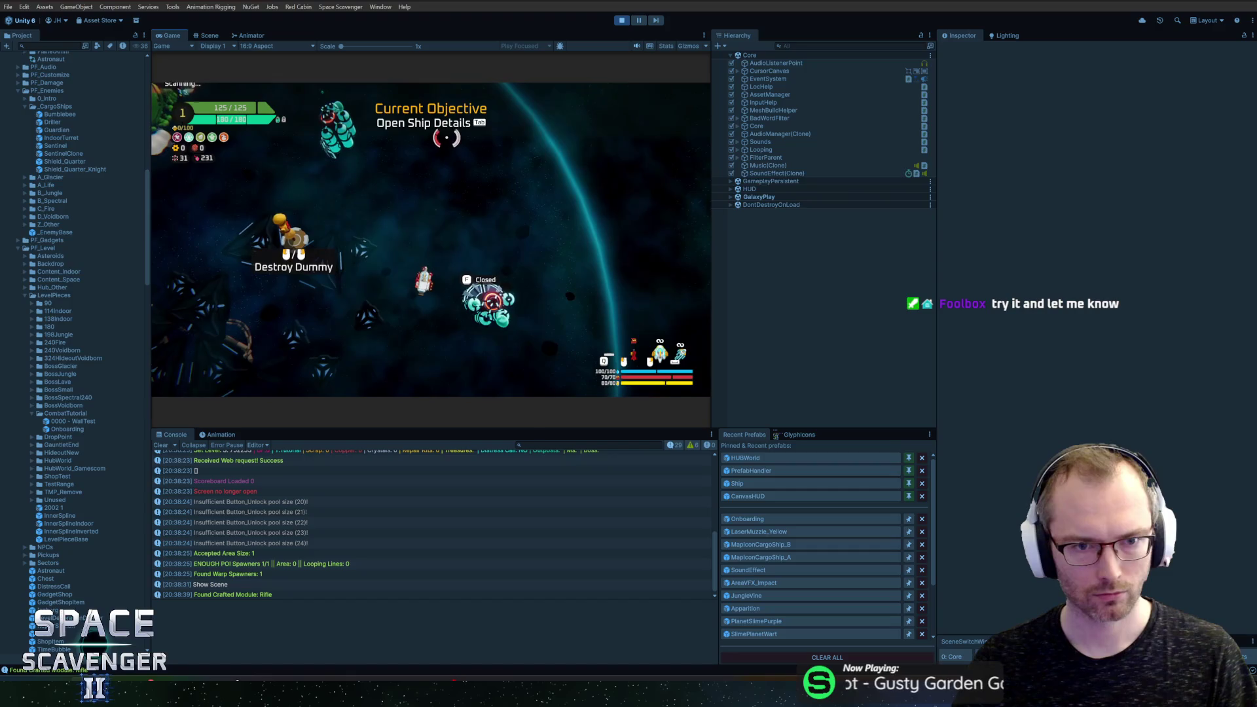
key("Tab")
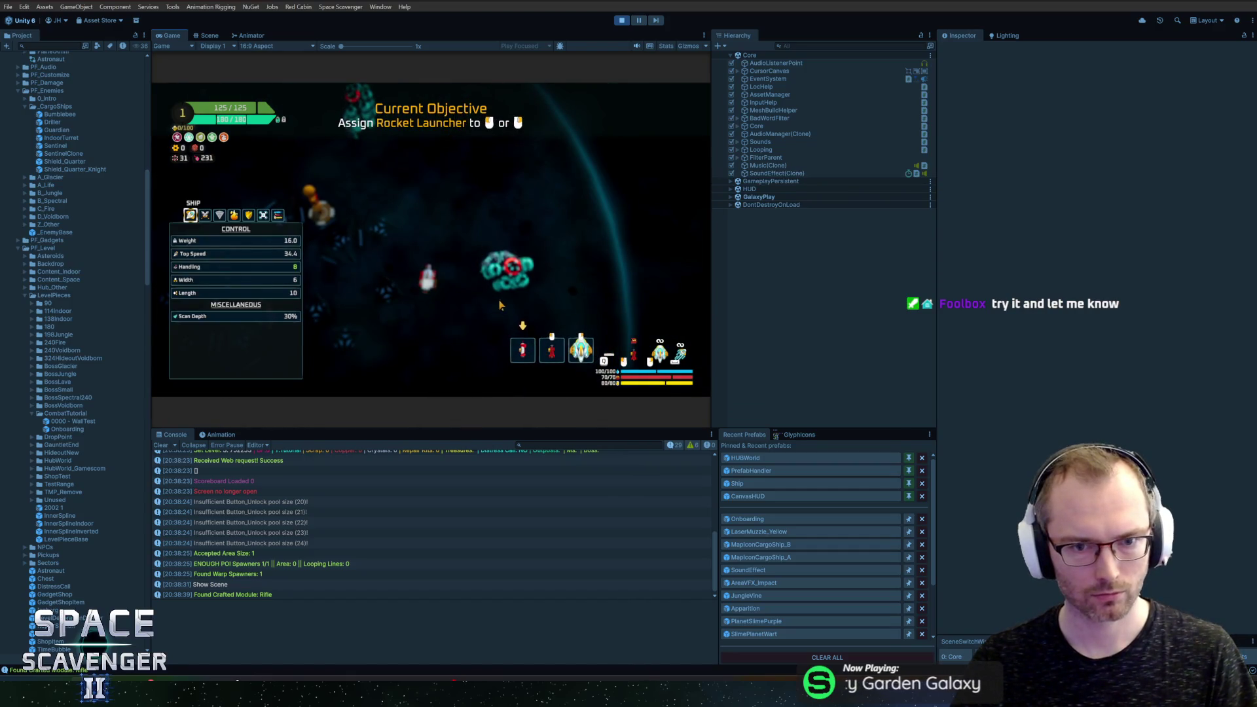
Step: Assign the Rocket Launcher to a fire button, close ship details and stop play mode
left_click(523, 351)
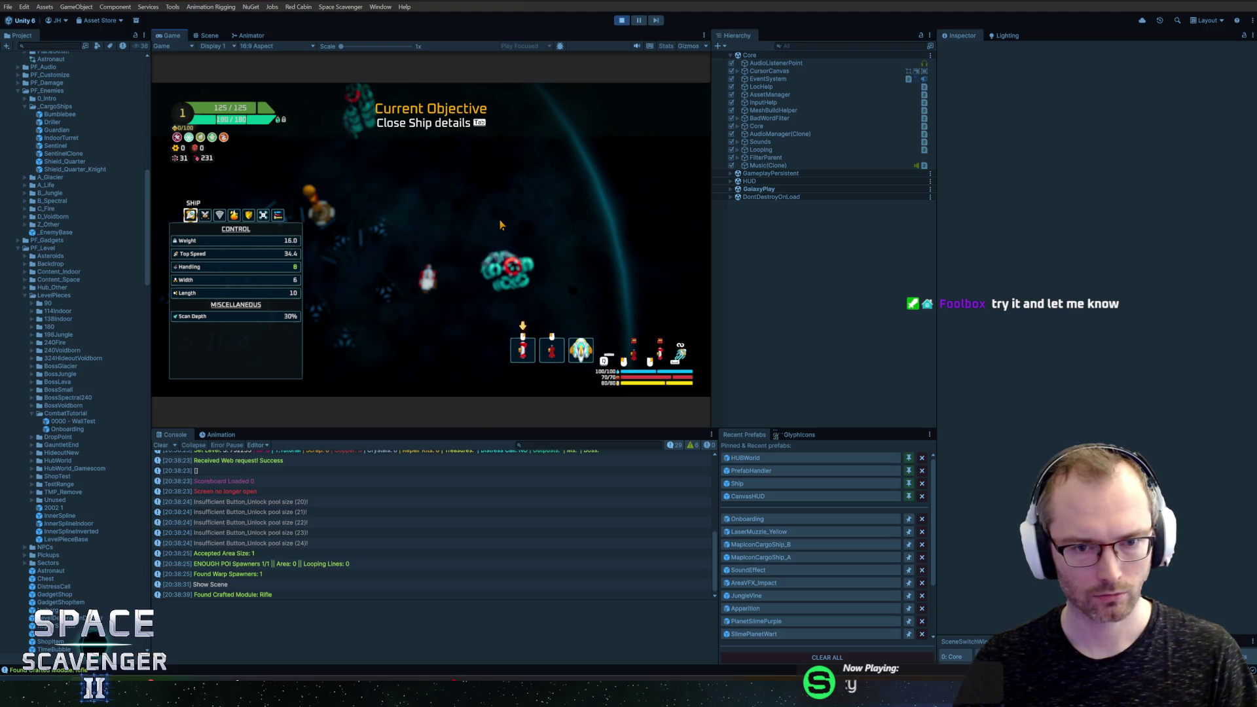
left_click(581, 350)
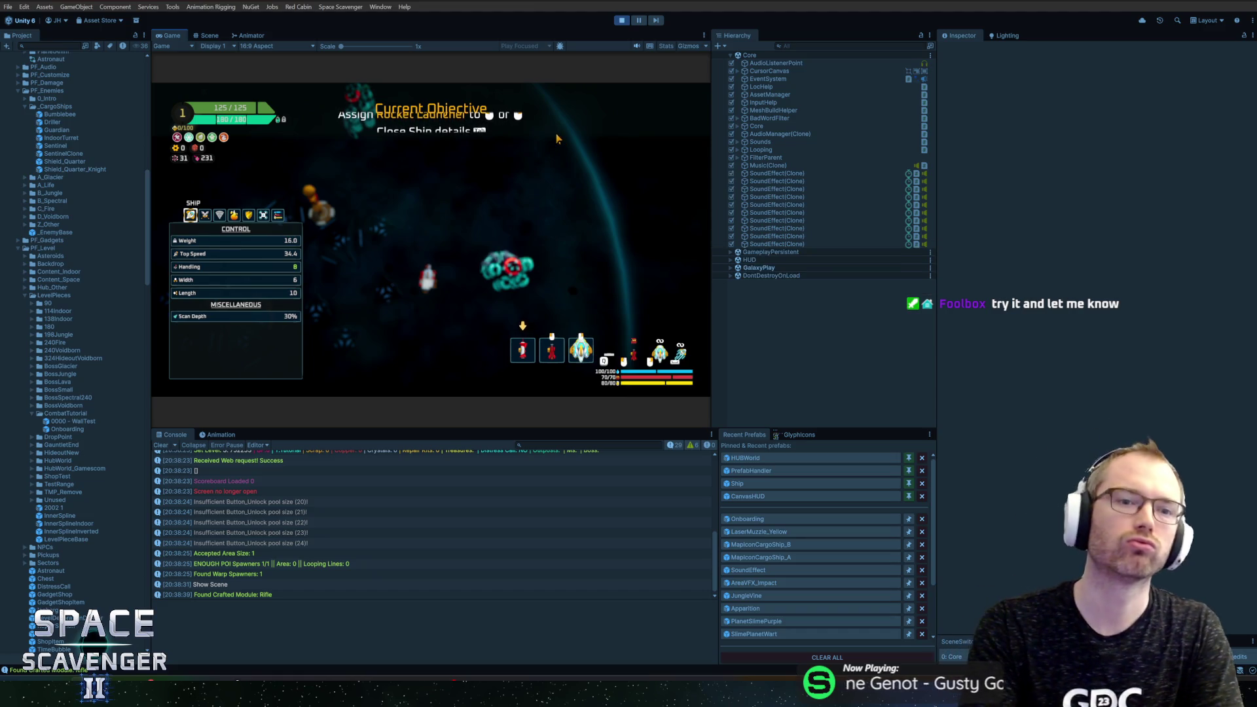
mouse_move(552, 233)
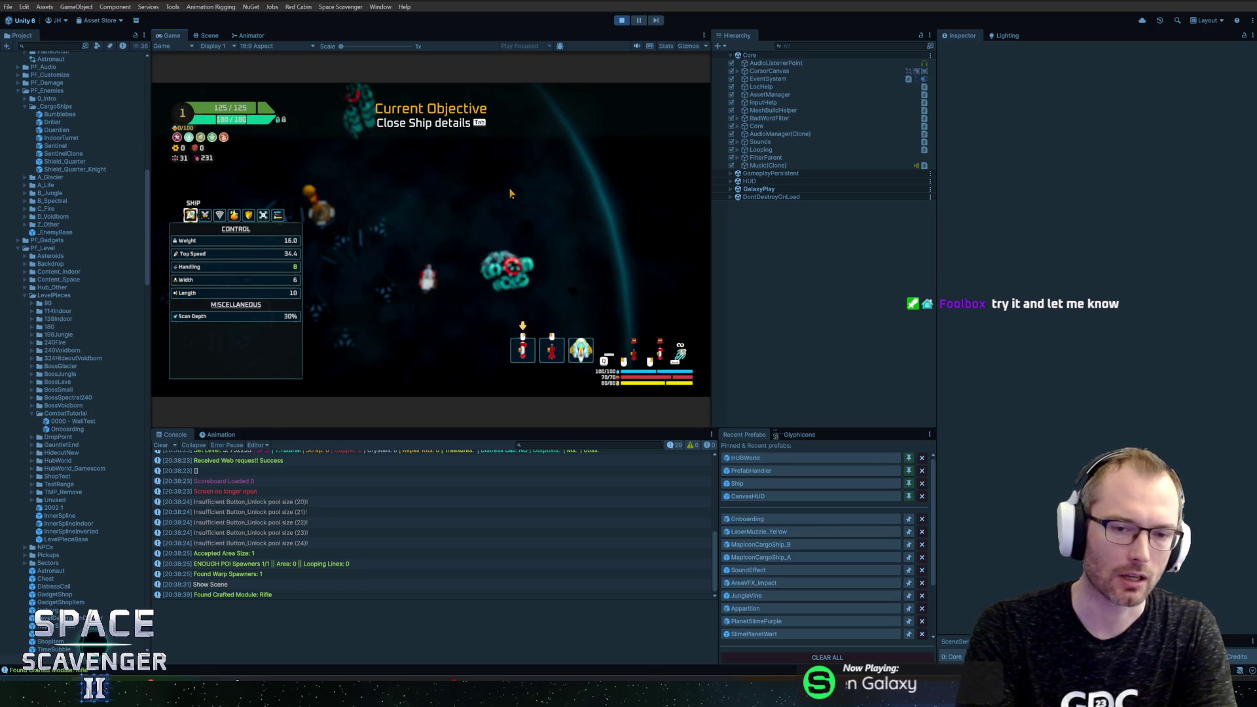
key("Tab")
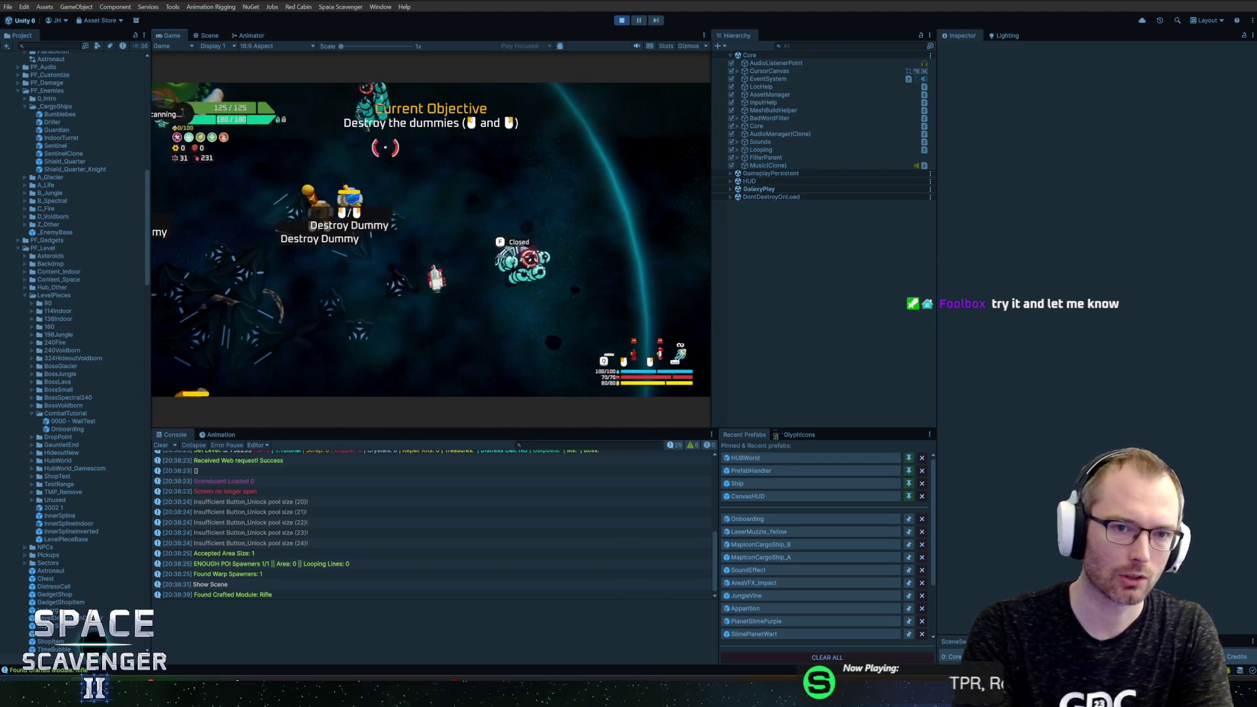
left_click(622, 21)
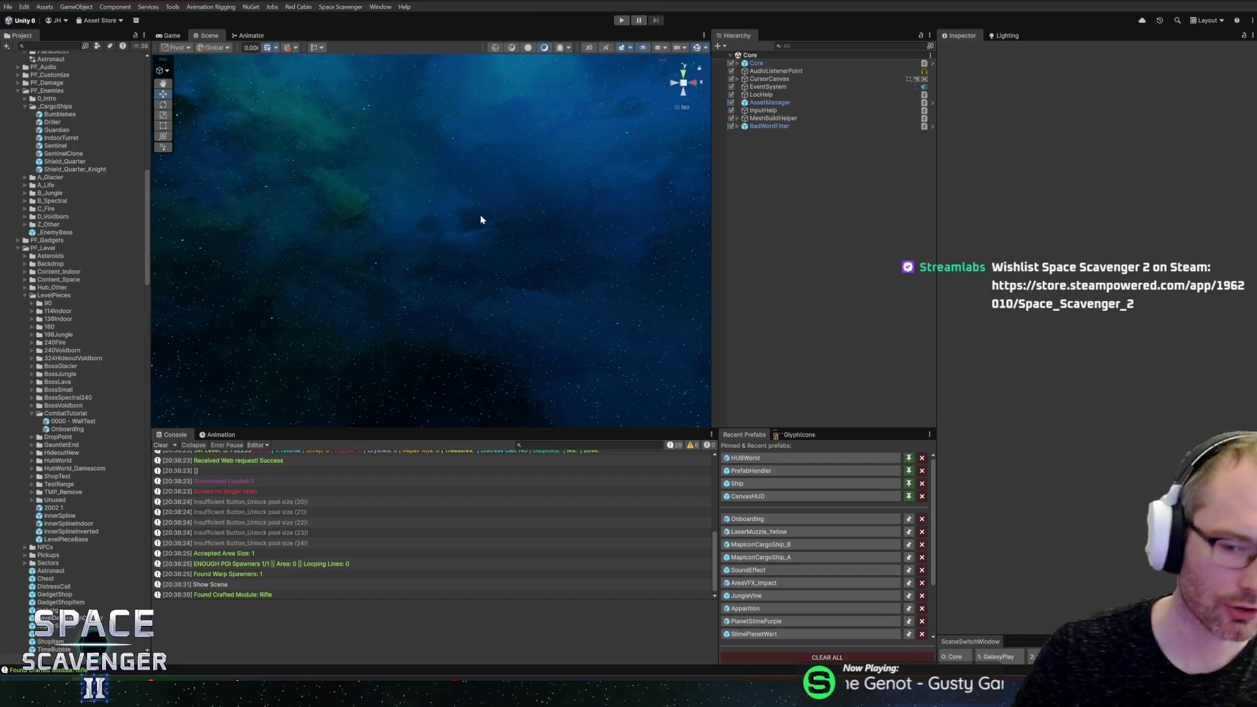
key("alt+Tab")
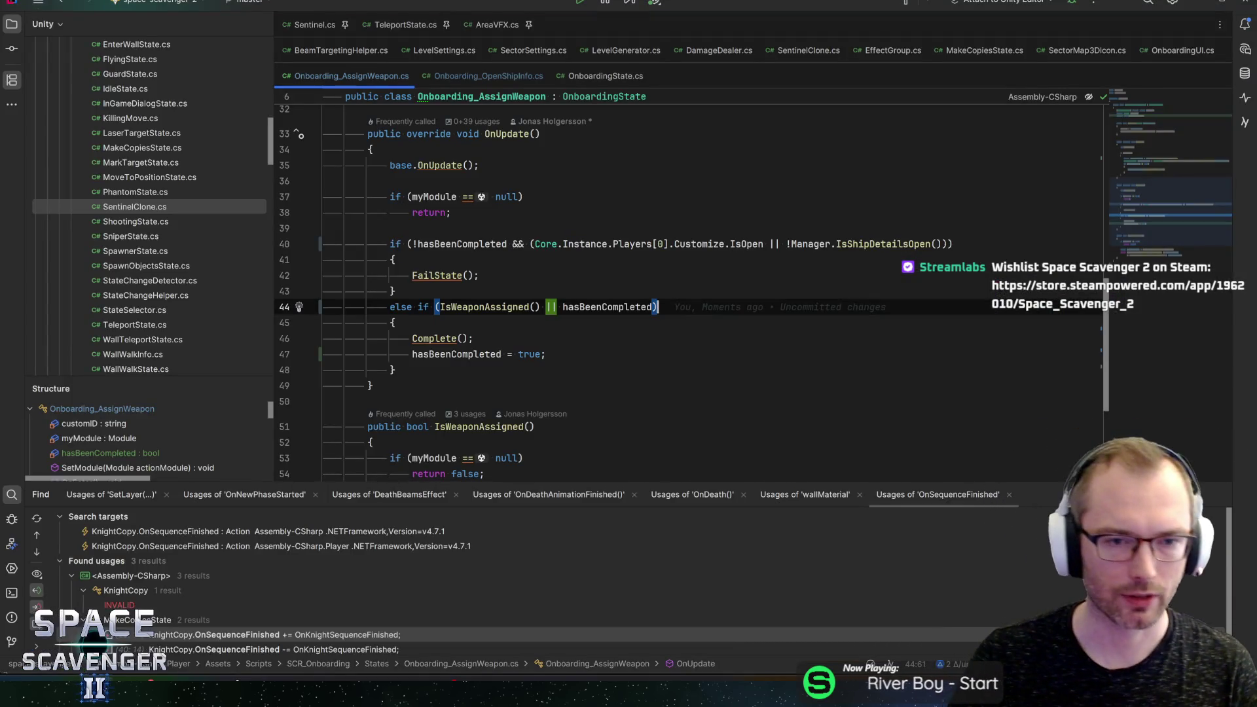
left_click(396, 260)
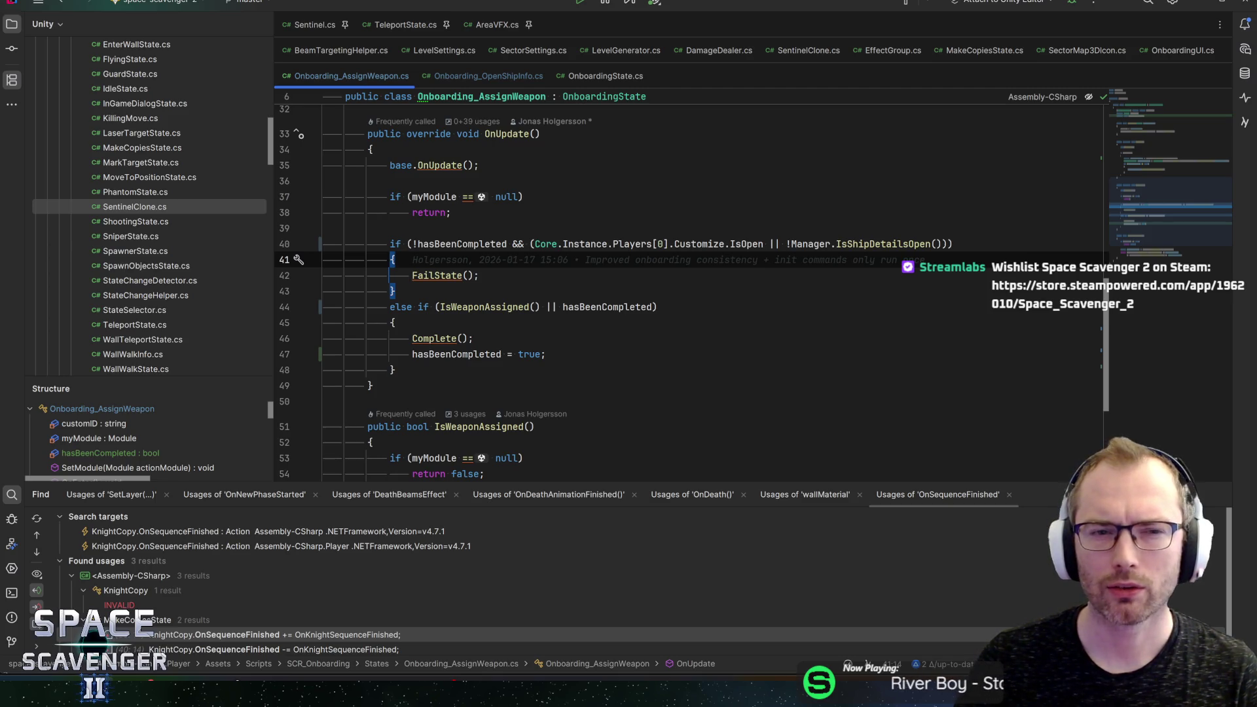
key("alt+Tab")
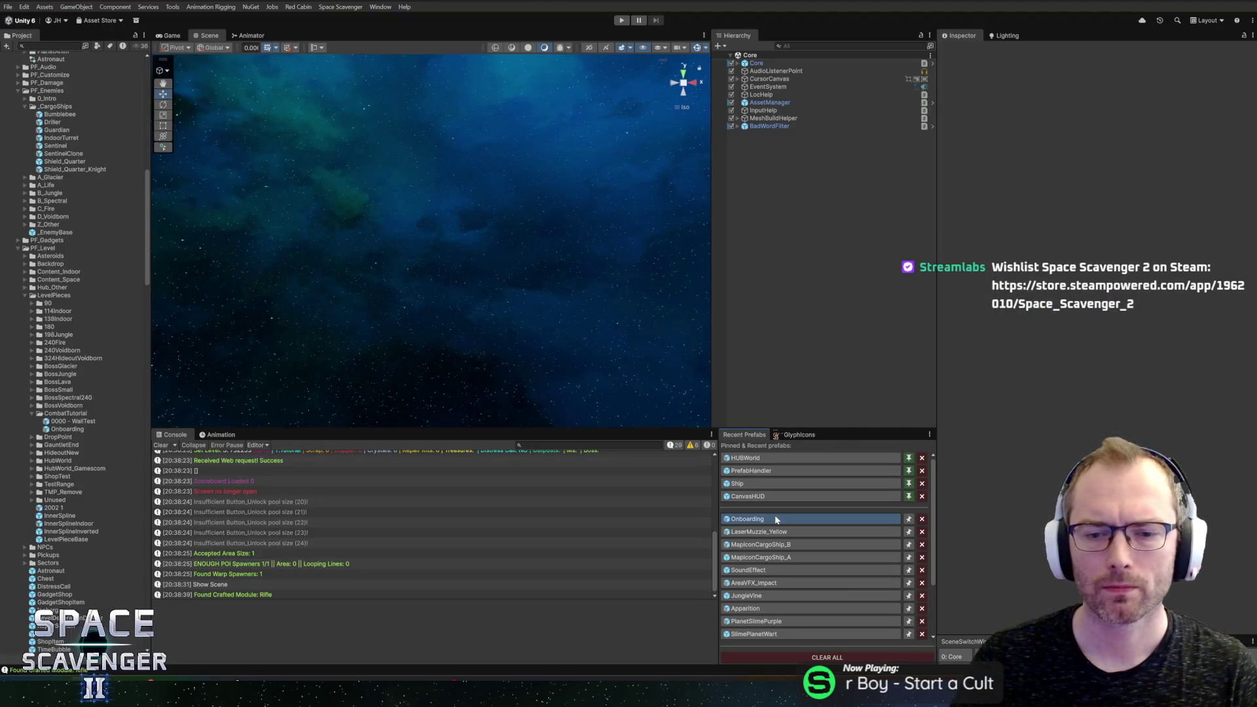
Step: Reopen the Onboarding prefab, collapse OnboardingContent and open DestroyDummies_3's Destroy Dummies component menu
left_click(778, 520)
scroll(830, 345, "down", 6)
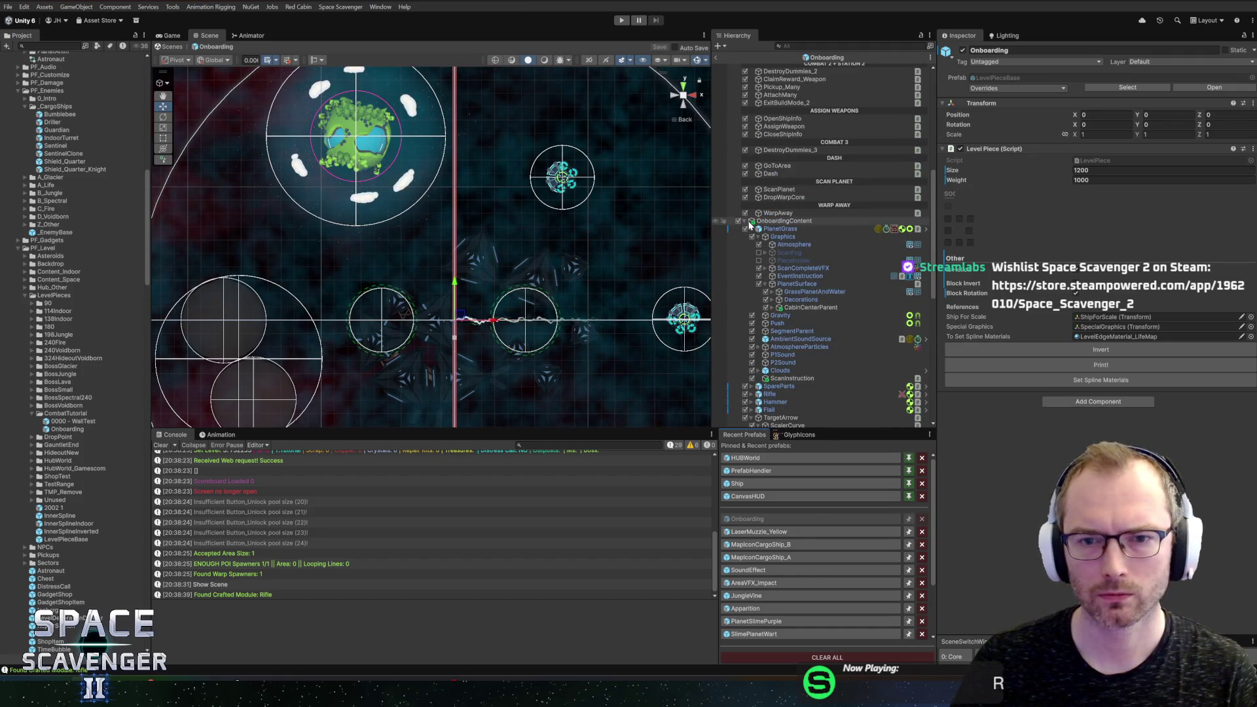
left_click(745, 221)
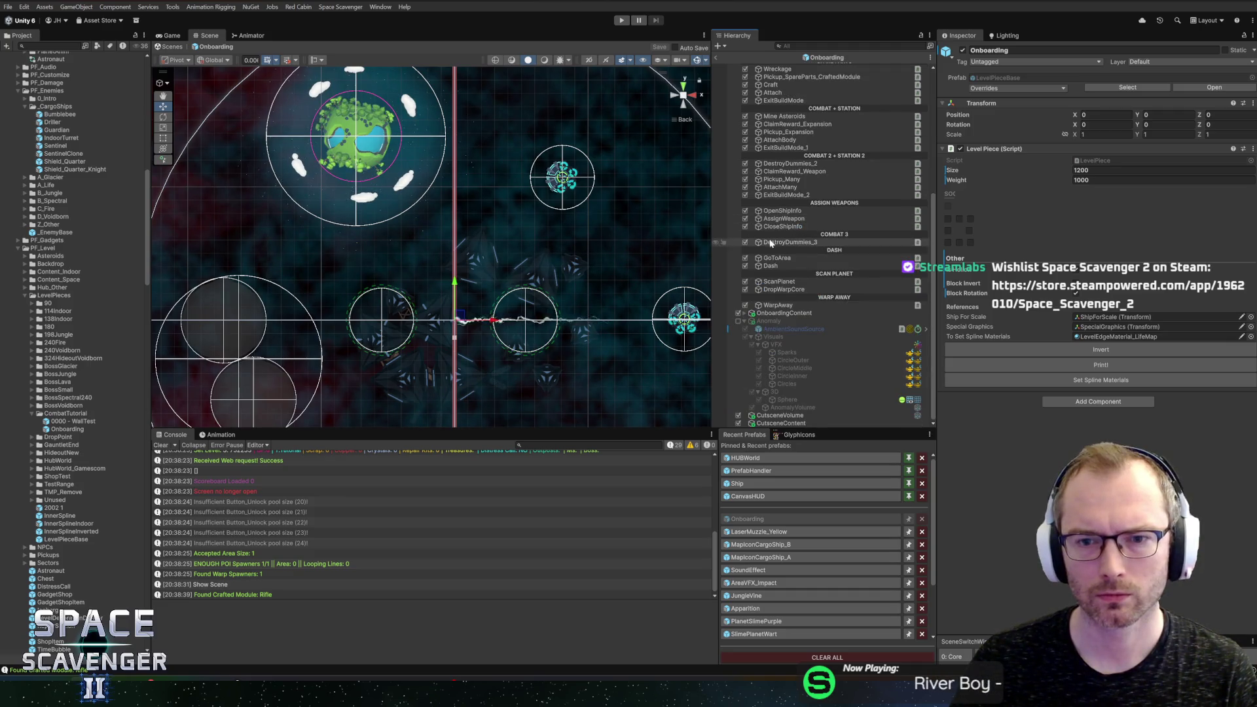
left_click(791, 226)
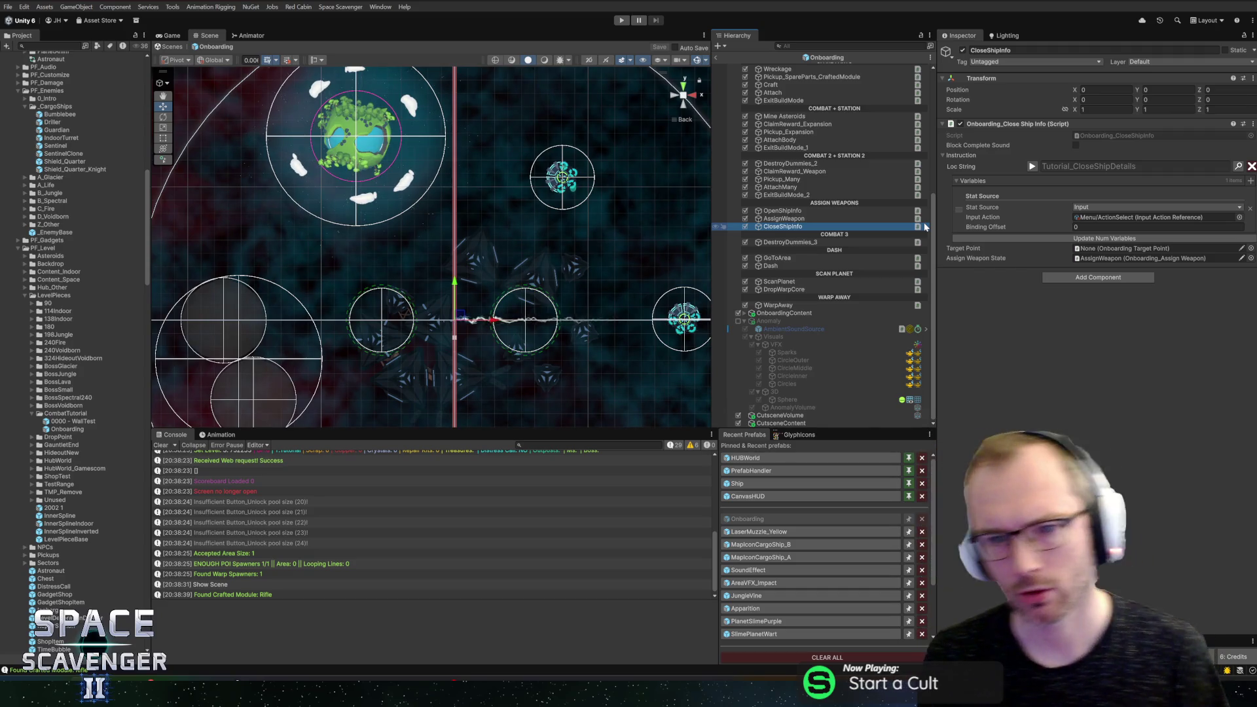
left_click(858, 243)
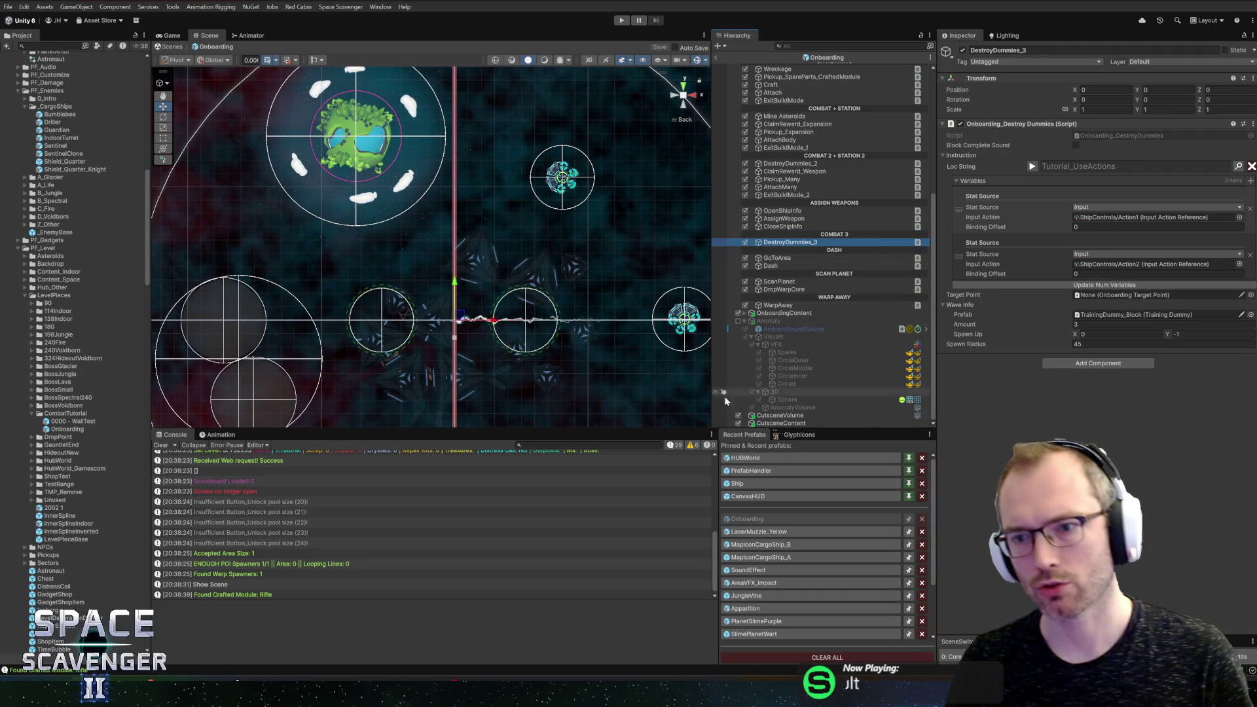
right_click(1002, 124)
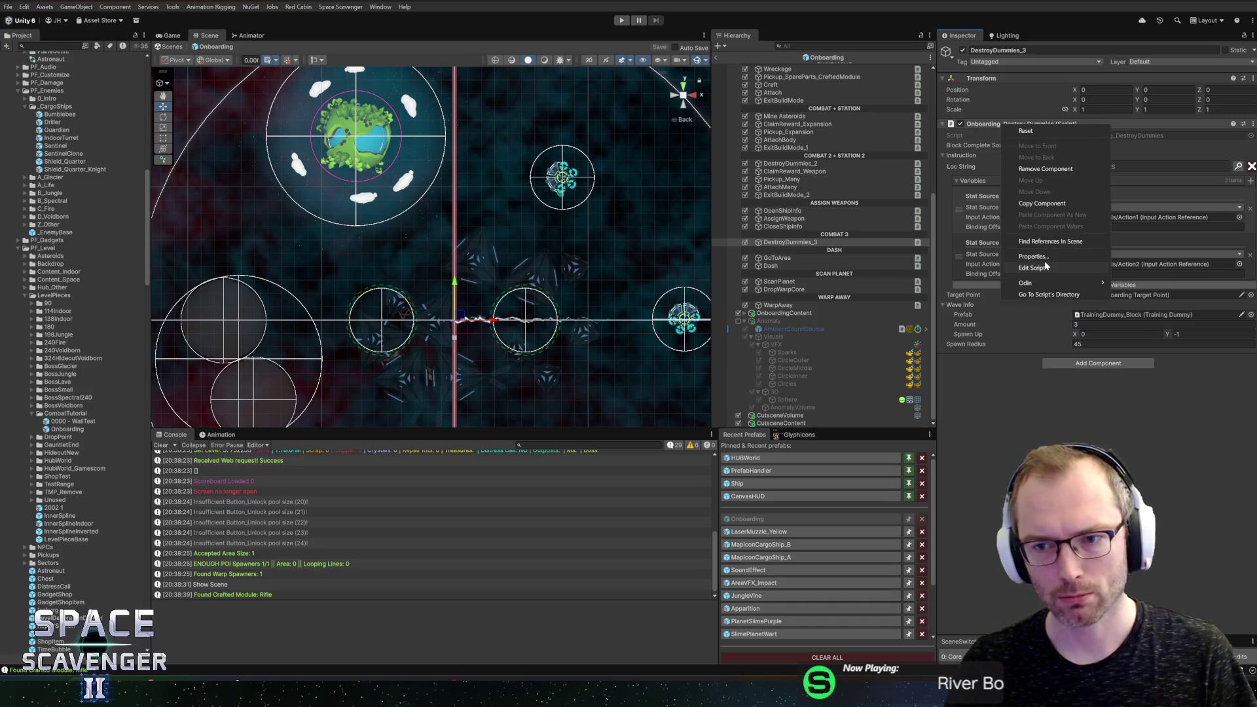
left_click(1041, 268)
scroll(721, 281, "down", 4)
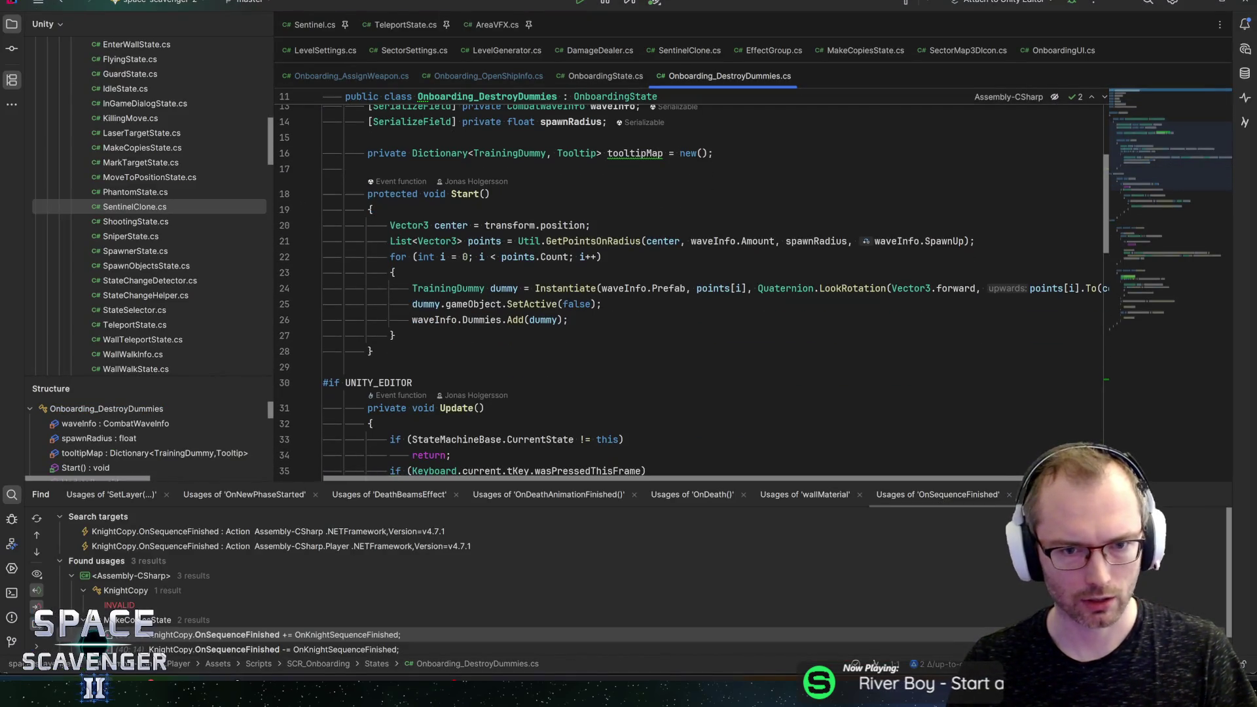
scroll(721, 282, "down", 4)
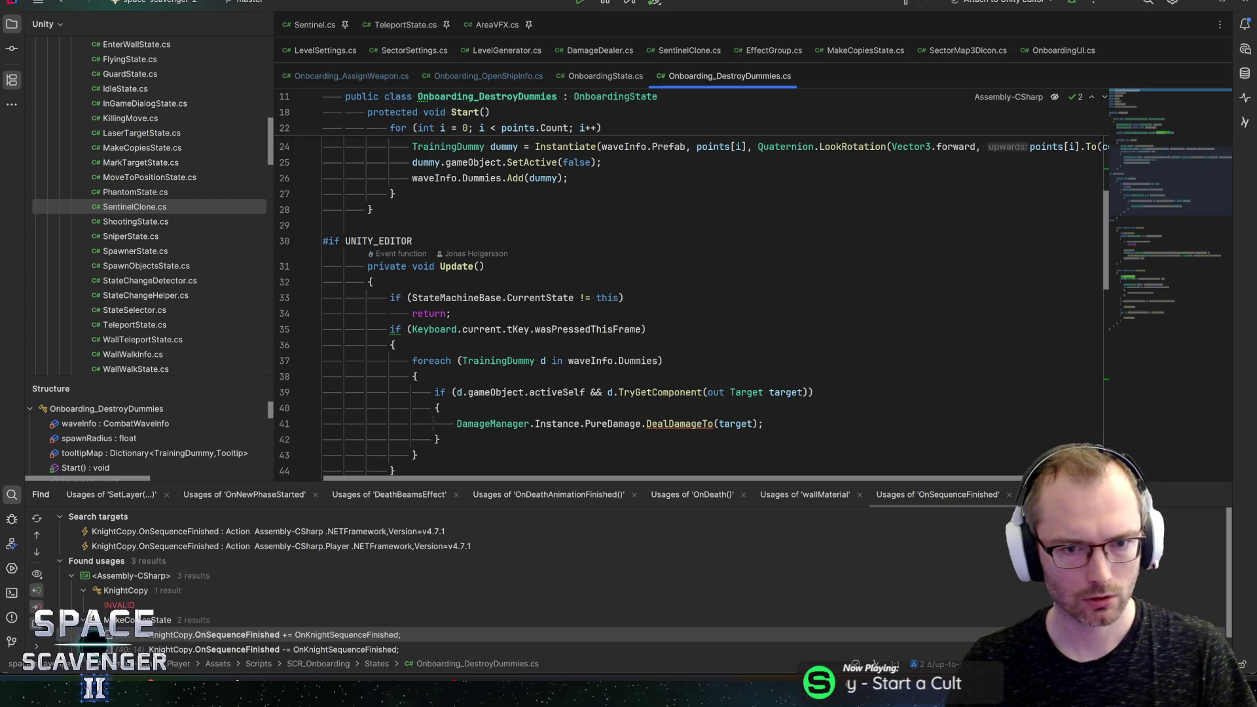
scroll(721, 281, "down", 1)
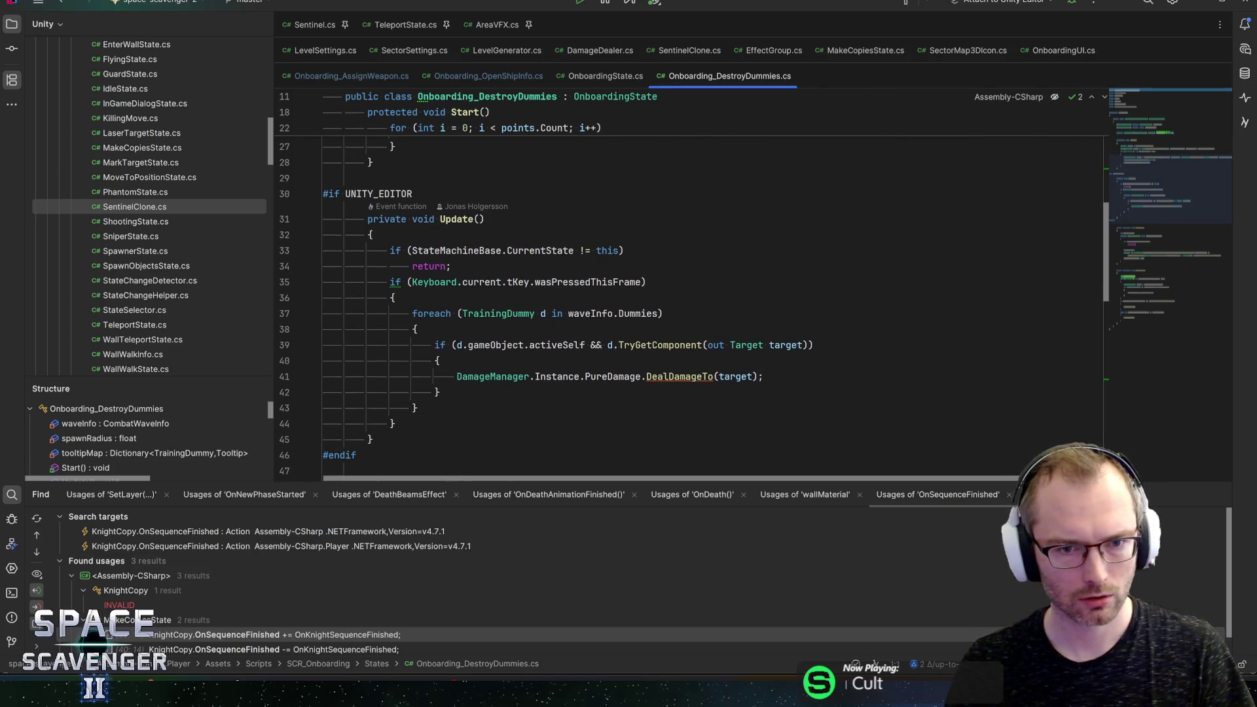
scroll(720, 282, "down", 1)
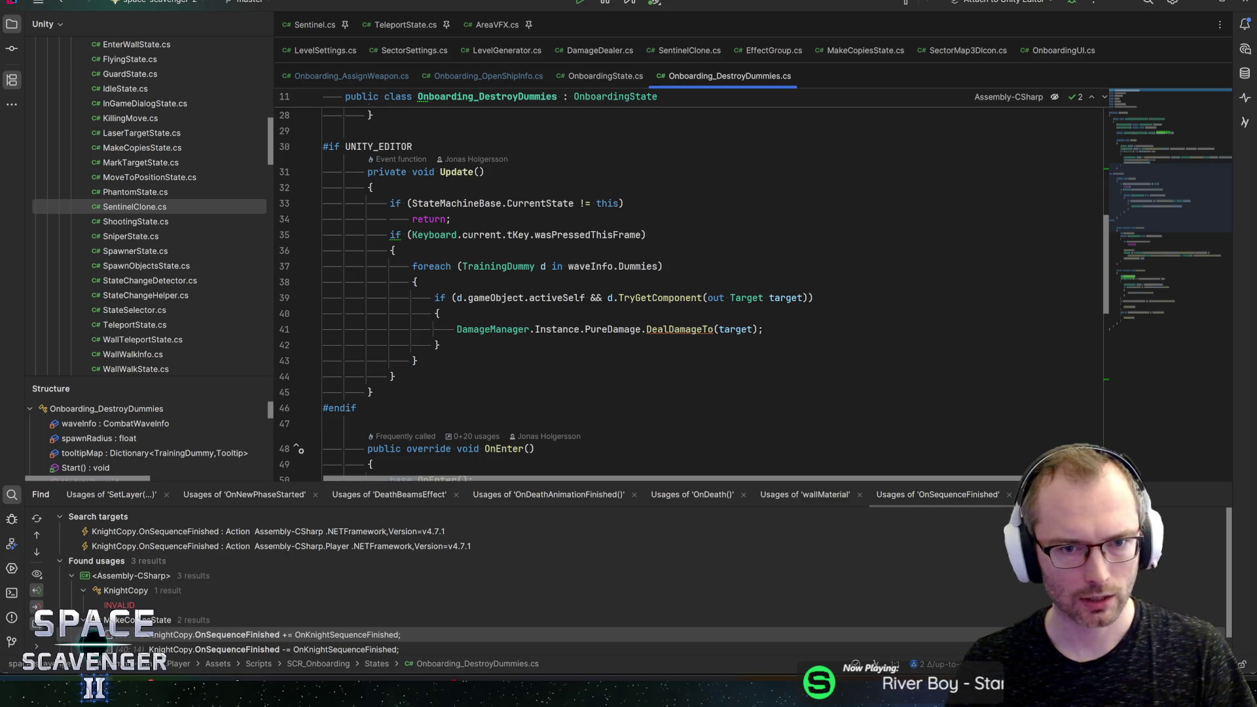
double_click(518, 234)
left_click(647, 234)
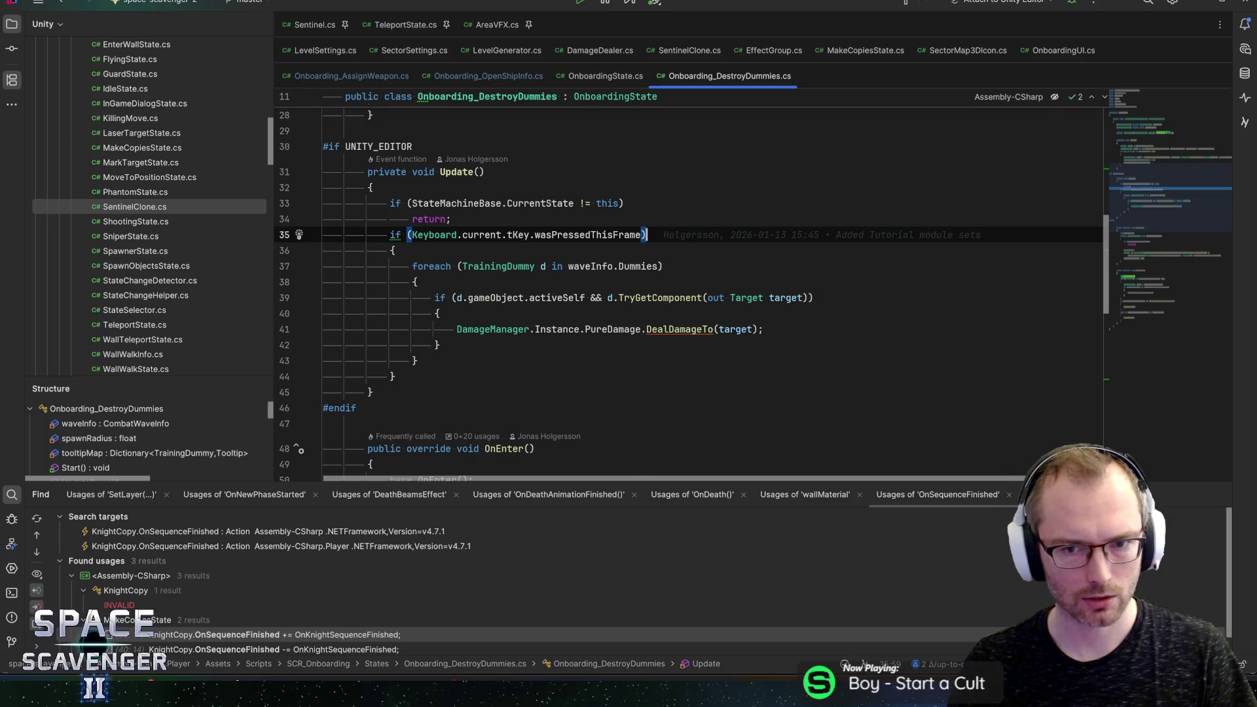
scroll(647, 234, "down", 2)
scroll(655, 261, "down", 3)
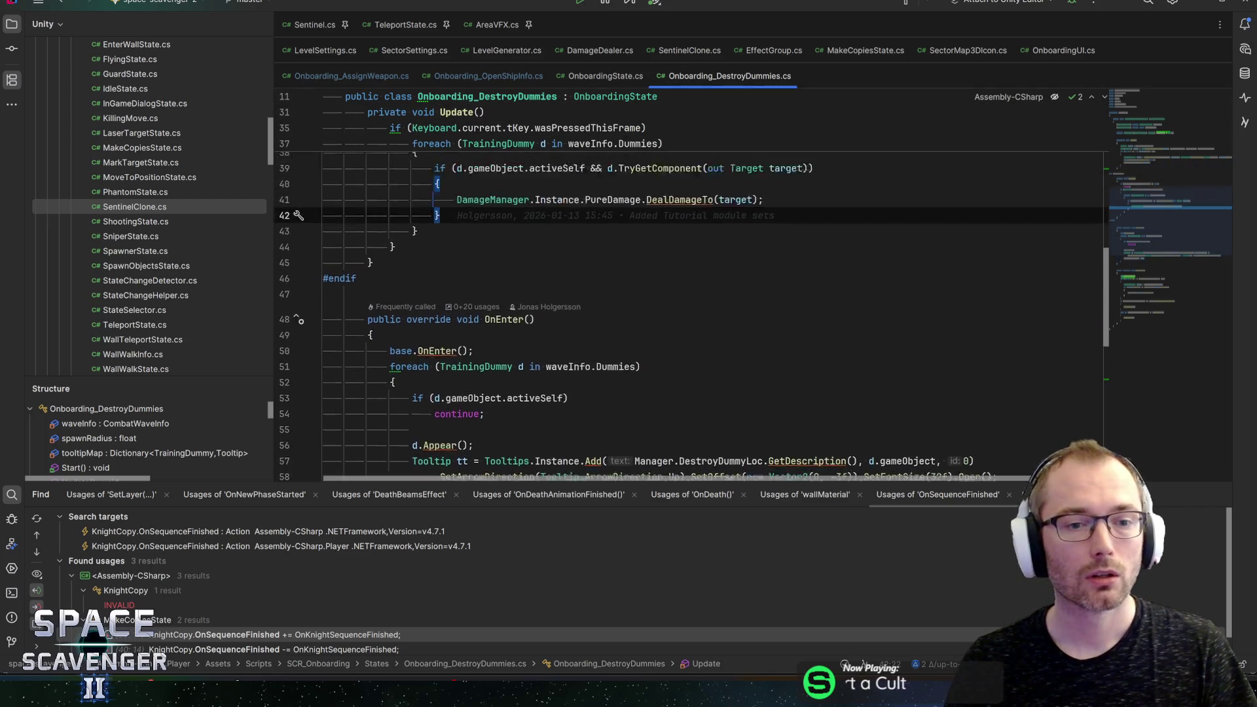
scroll(654, 292, "down", 1)
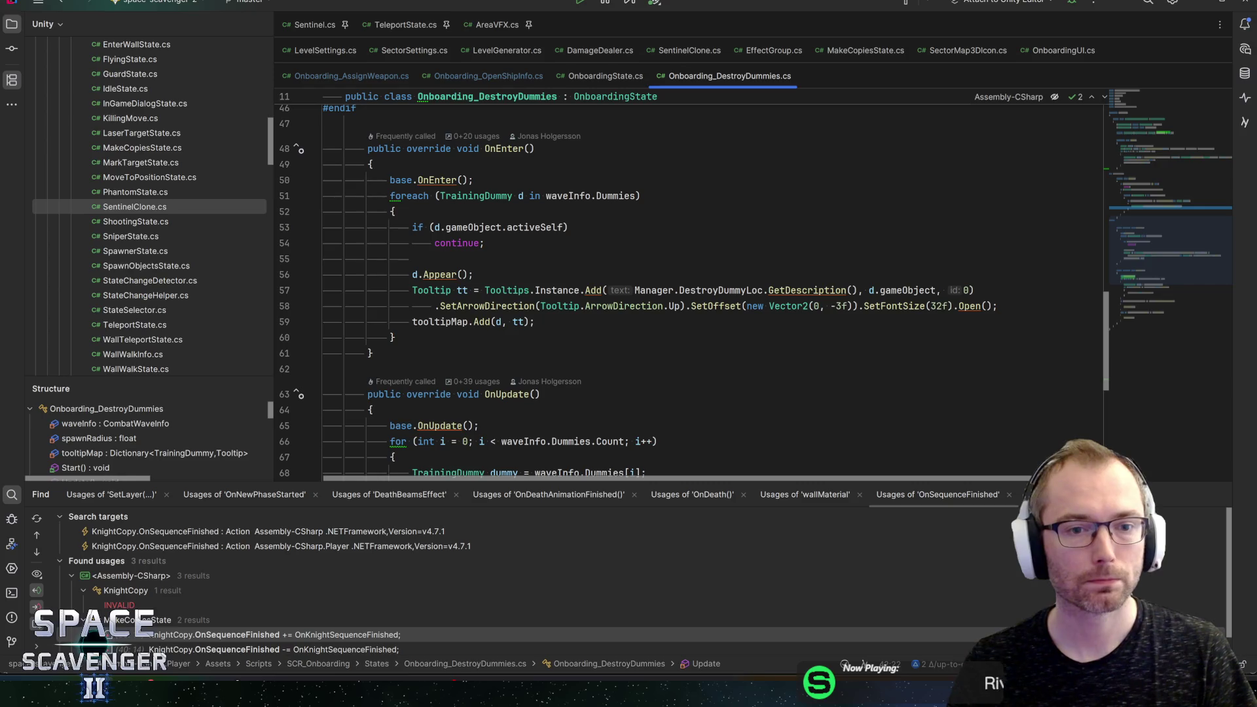
scroll(654, 291, "down", 5)
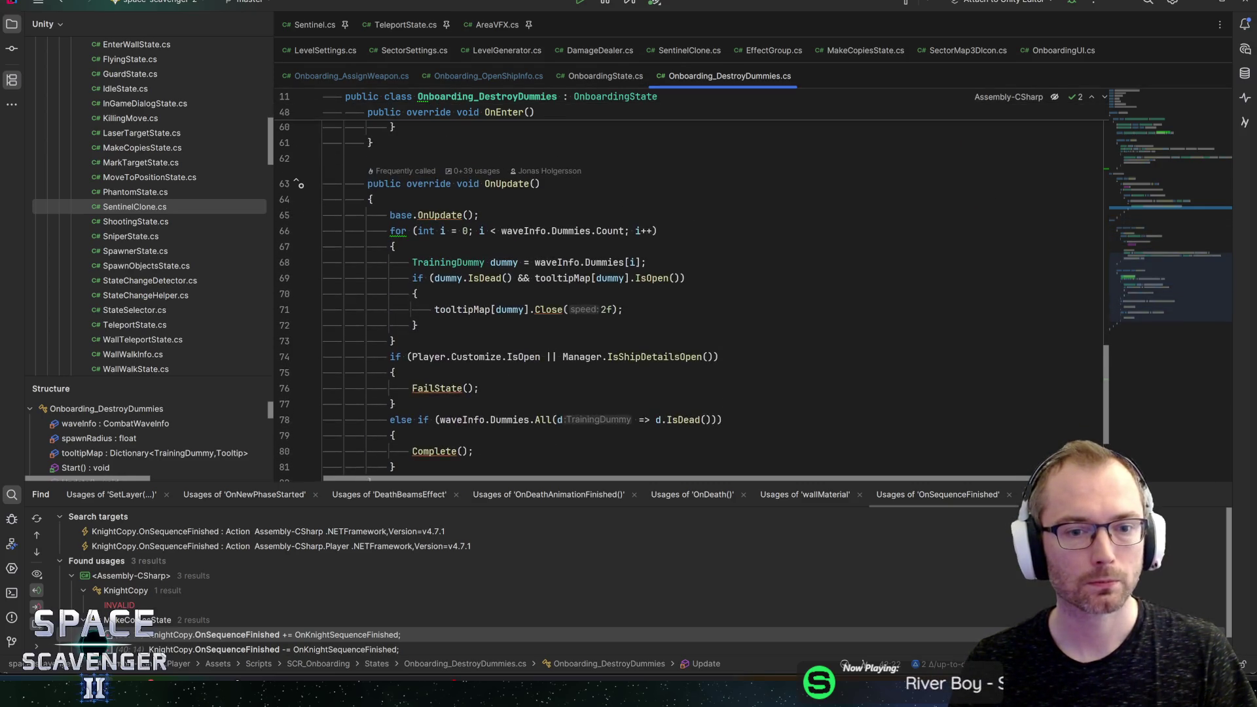
left_click(419, 309)
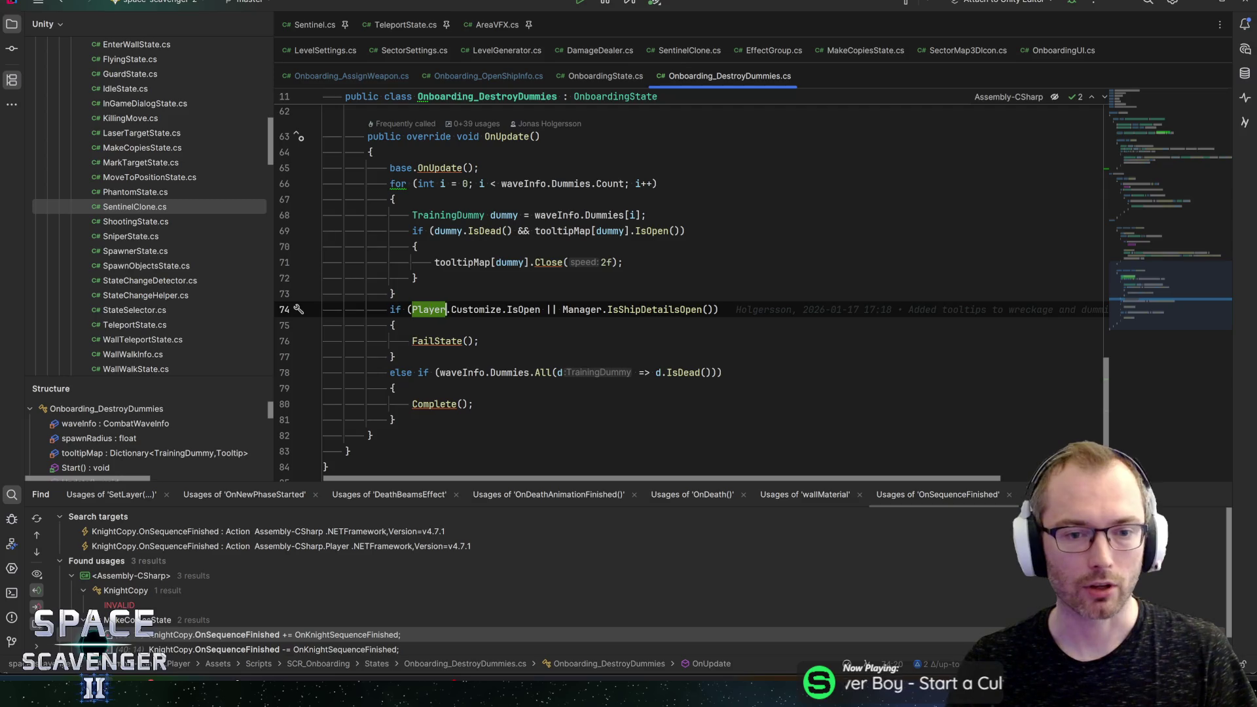
left_click(480, 340)
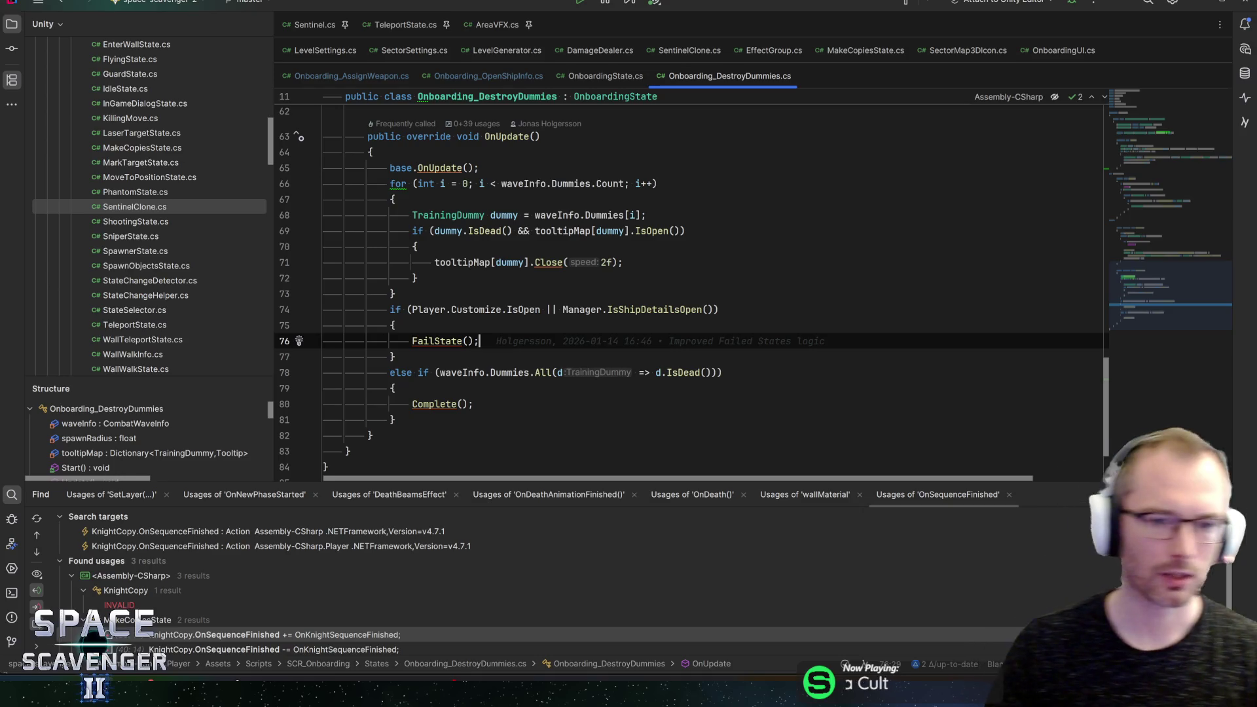
Step: Jump to the FailState declaration in OnboardingState and review its early-return check
left_click(395, 357)
left_click(437, 342, "ctrl")
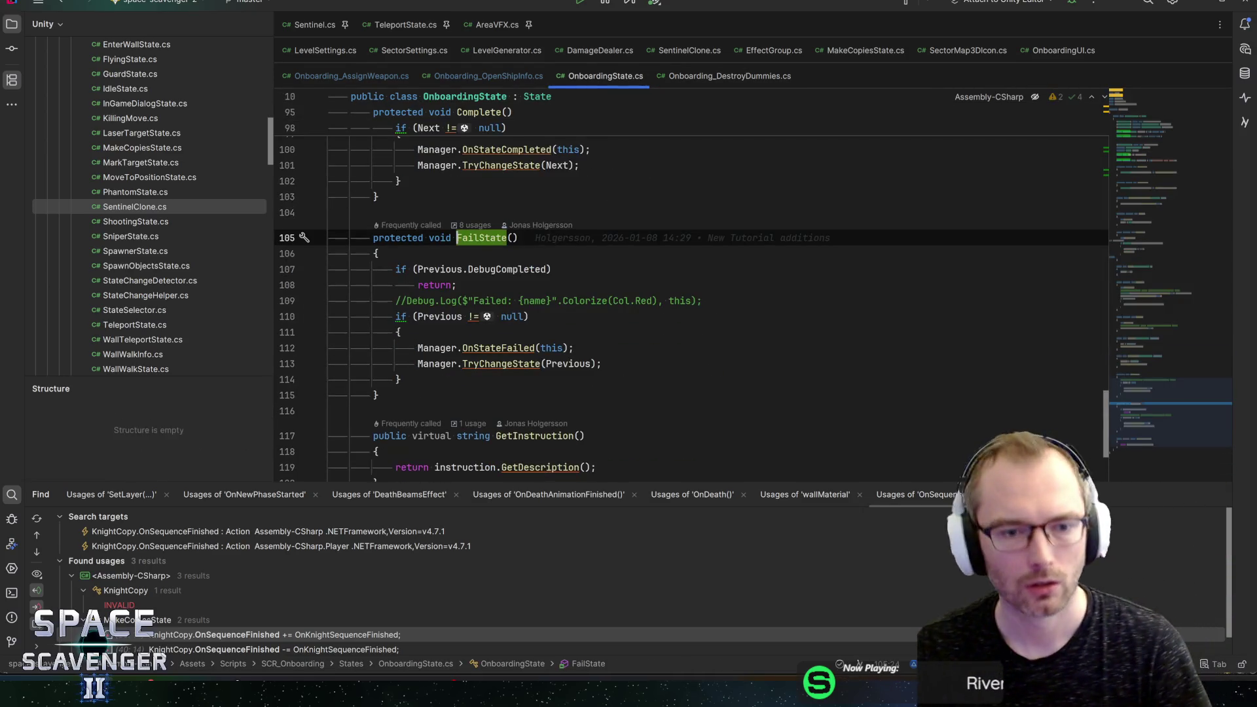
left_click(432, 269)
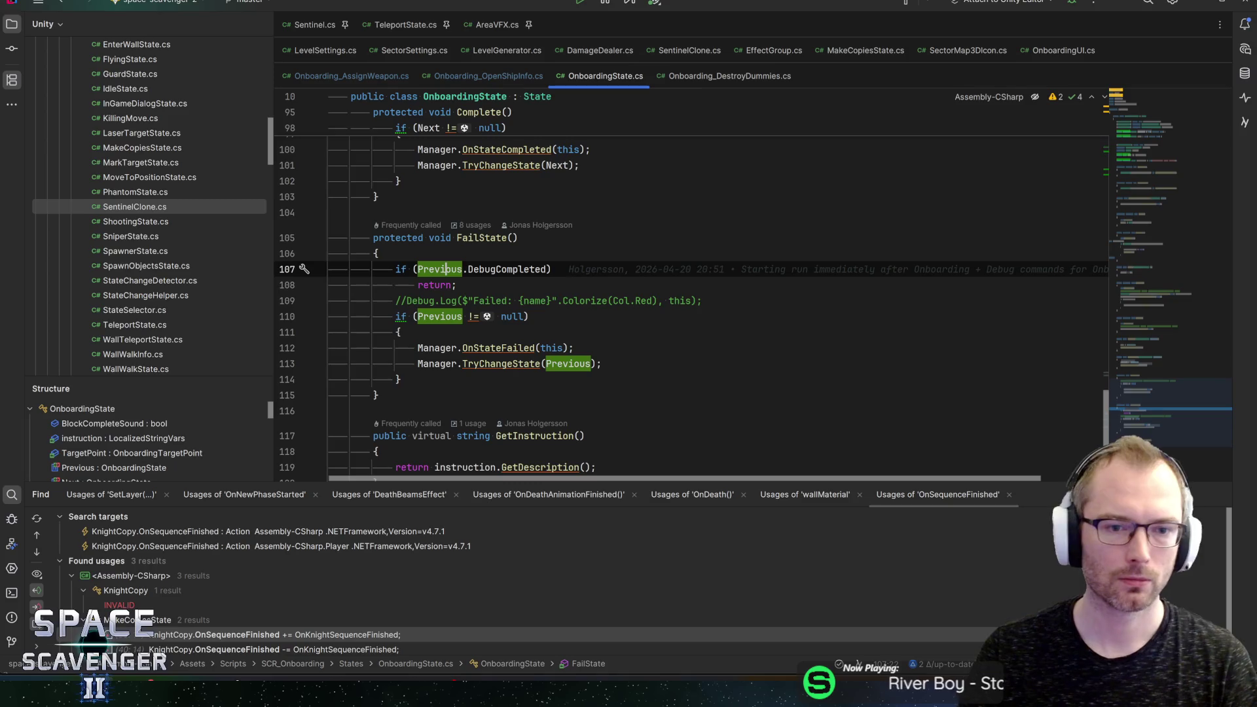
left_click(519, 269)
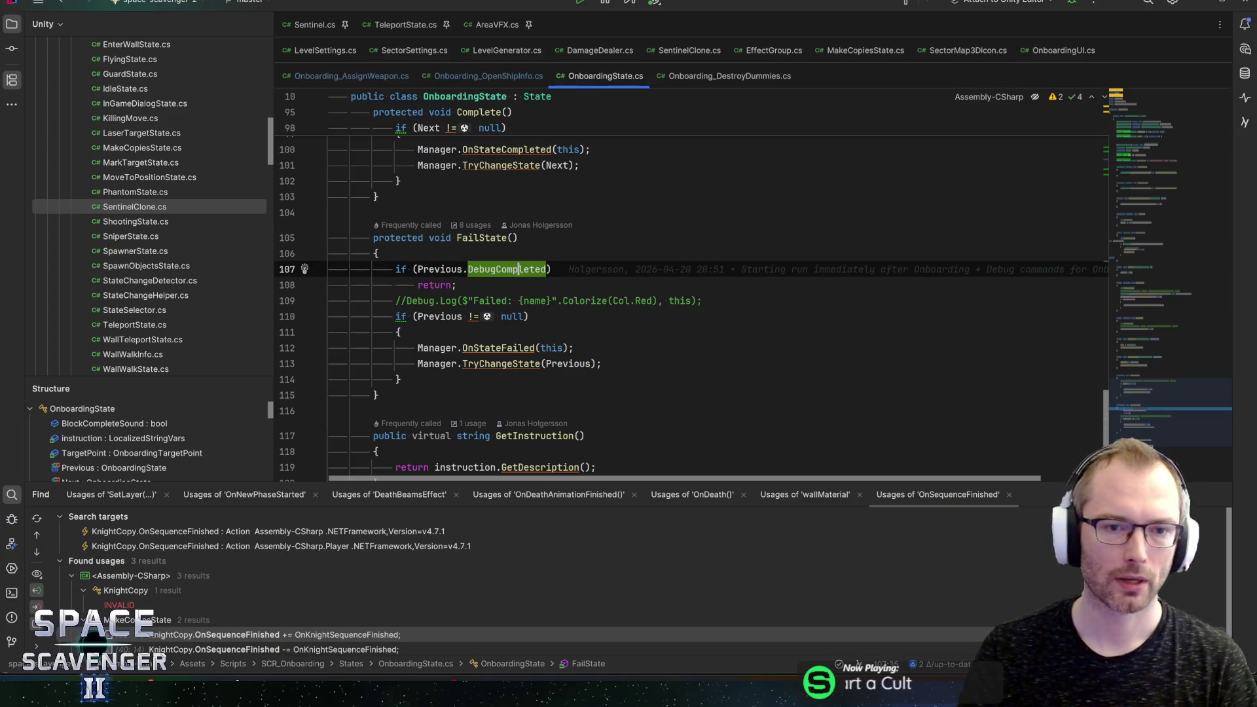
left_click(481, 238)
left_click(552, 269)
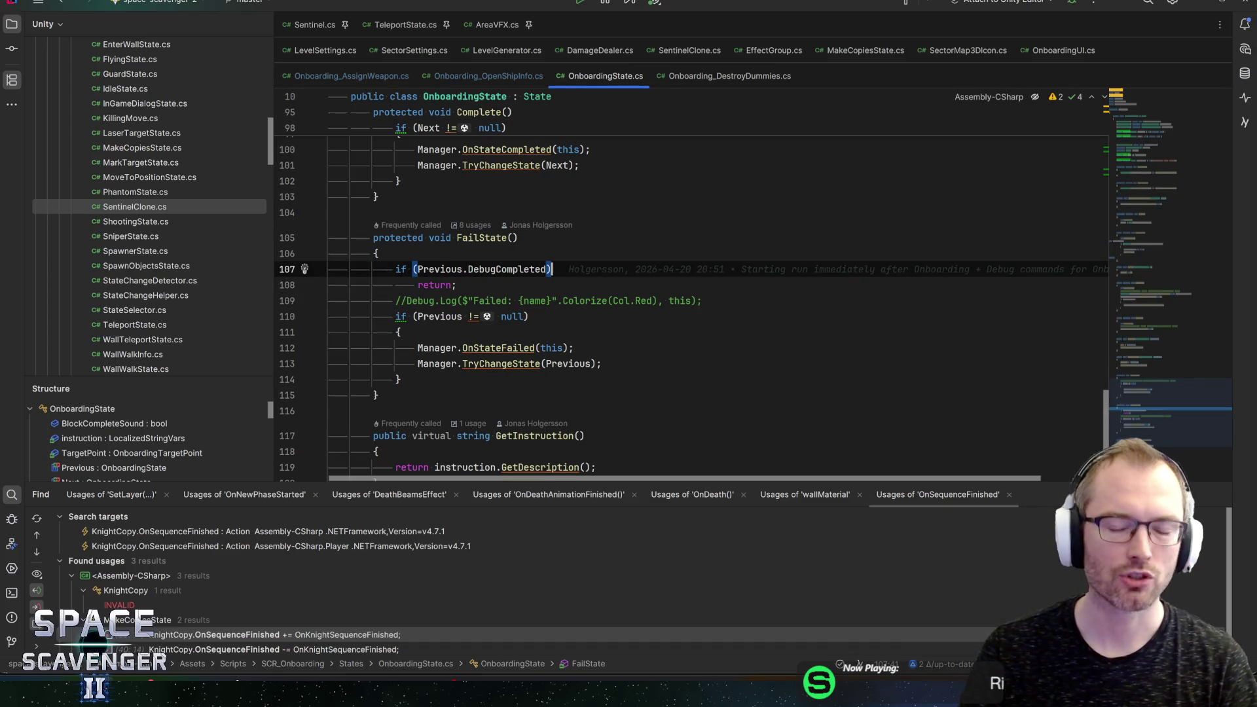
key("Down")
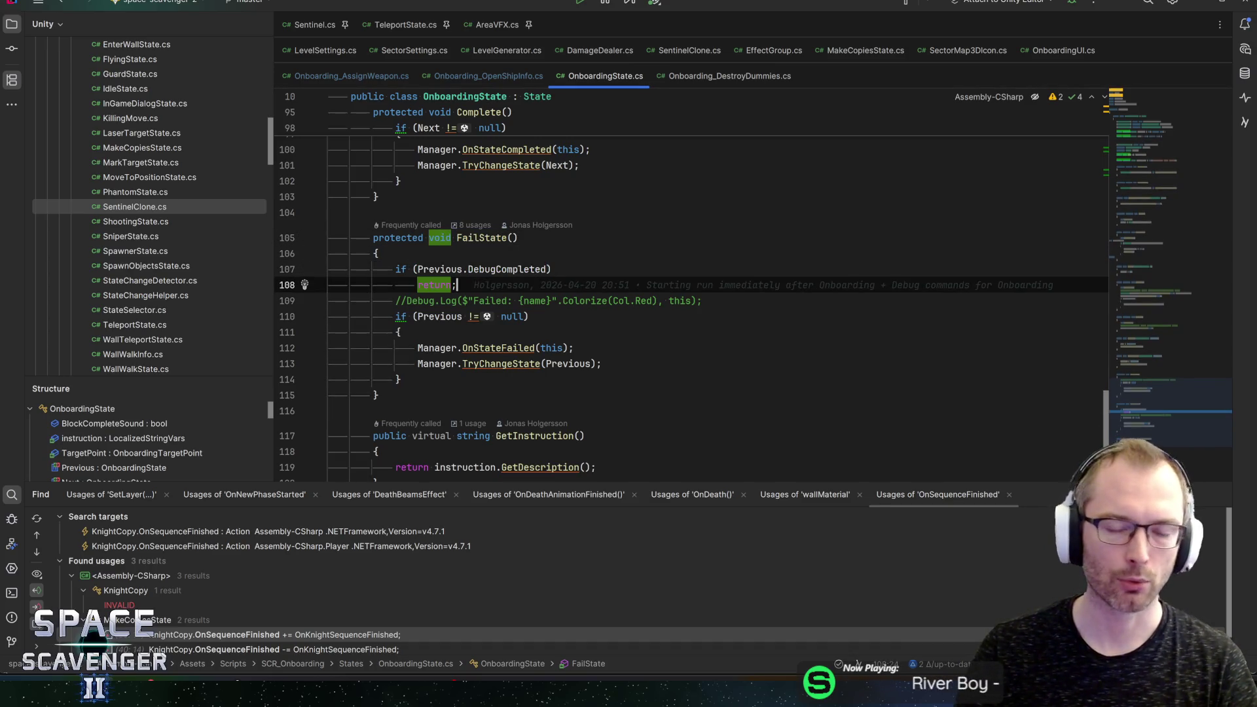
key("Up")
key("Down")
key("Up")
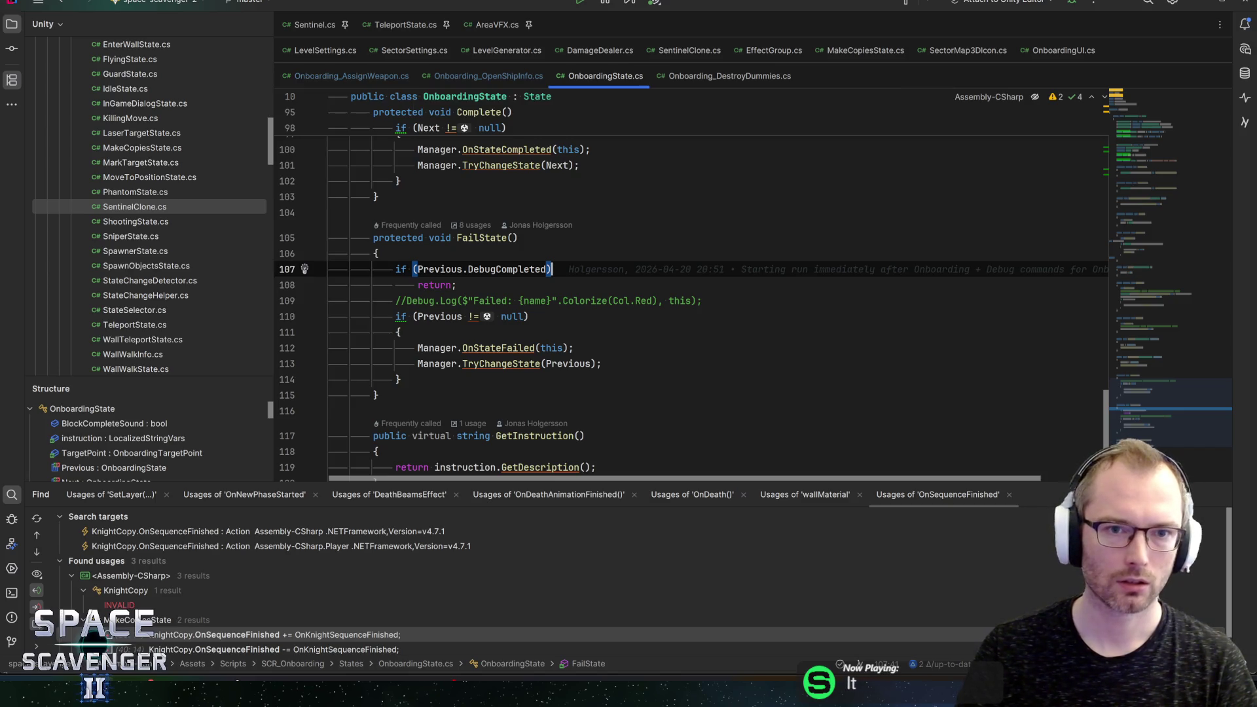
left_click(377, 254)
key("ctrl+bracketleft")
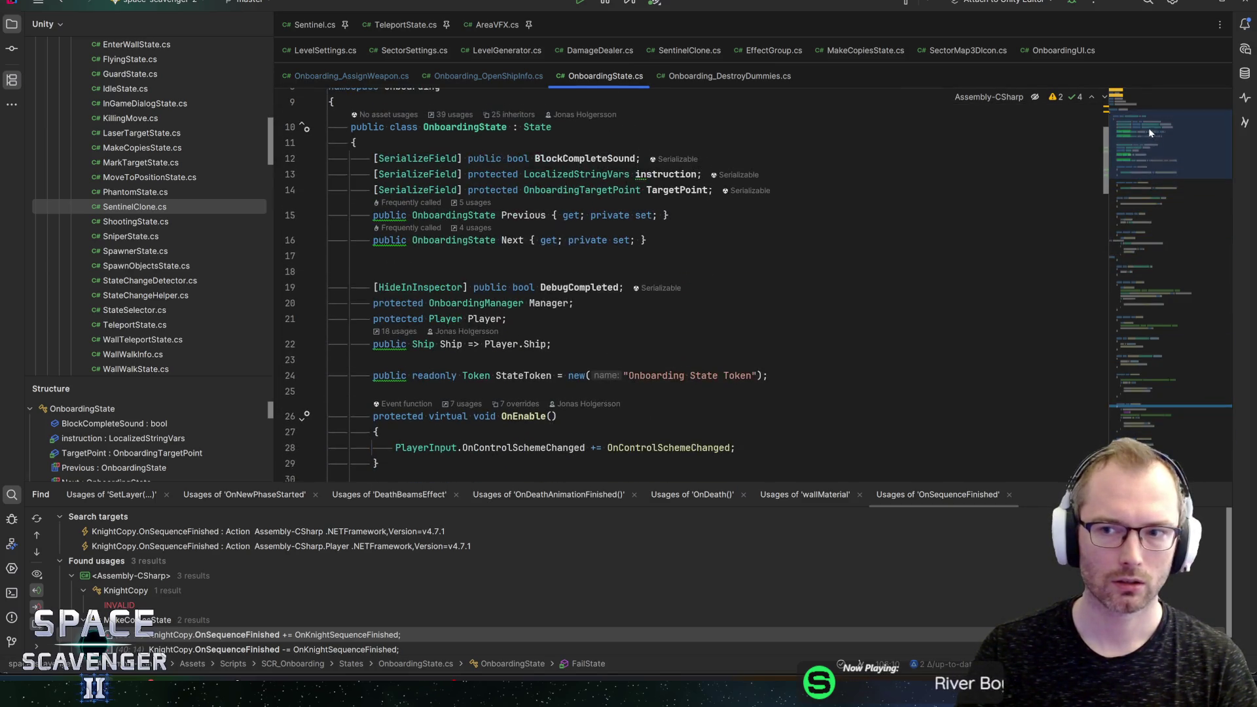
Step: Duplicate the BlockCompleteSound field as a PointOfNoReturn bool above it and save
left_click(517, 158)
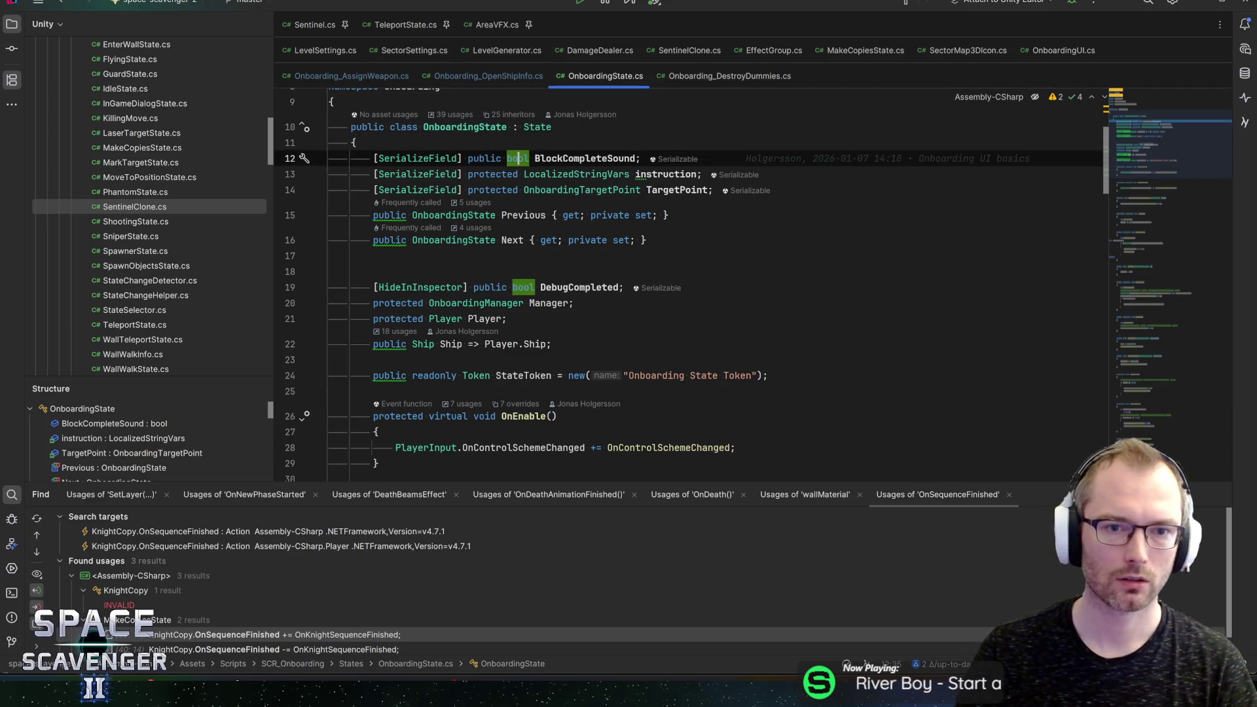
key("ctrl+d")
double_click(590, 175)
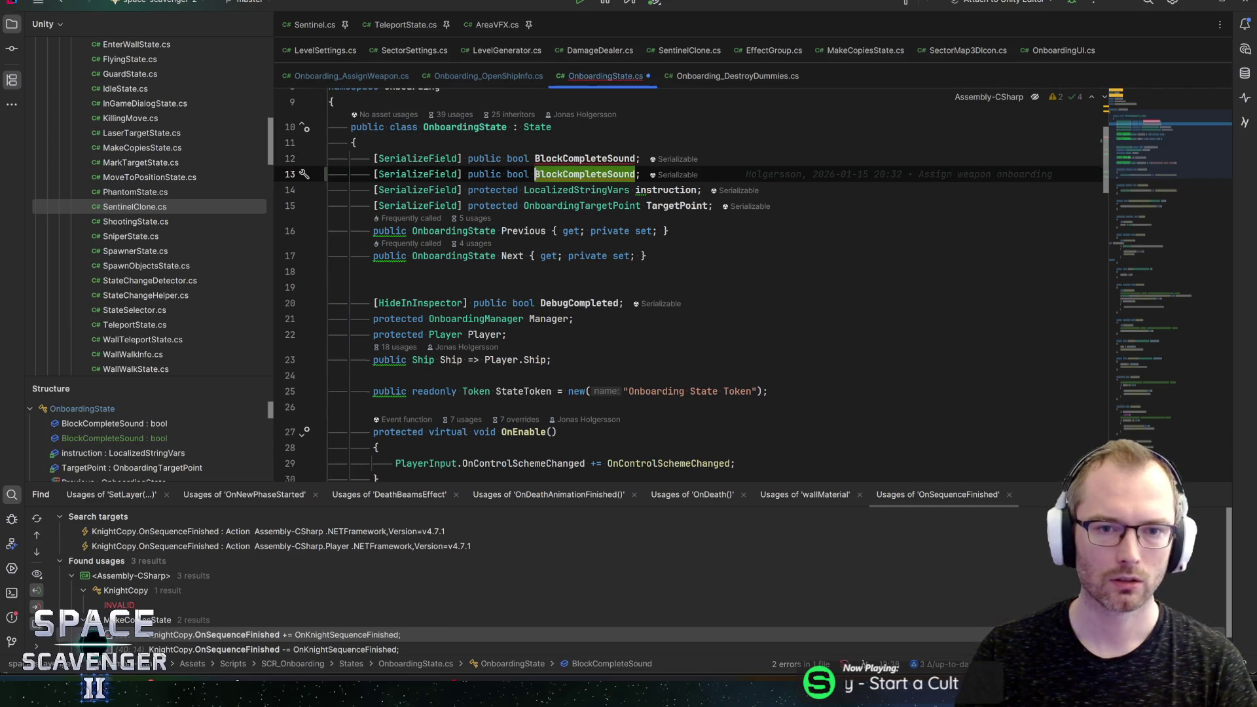
type("PointOfNo")
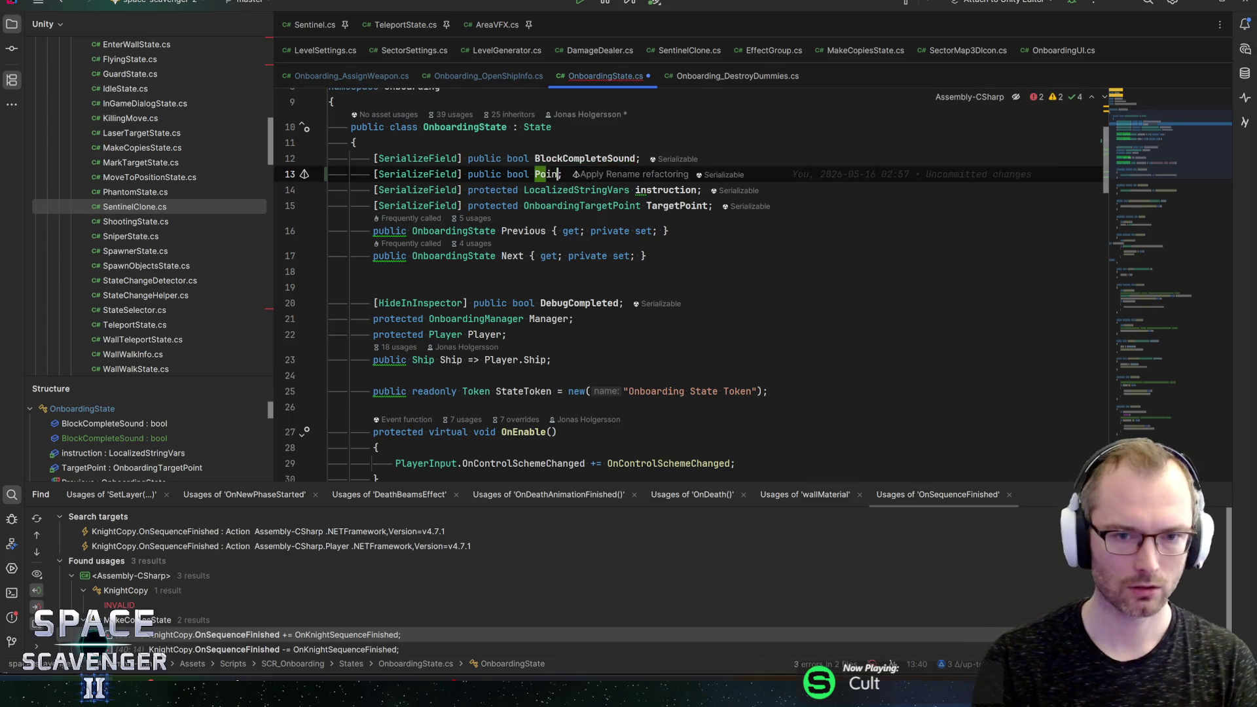
type("Return")
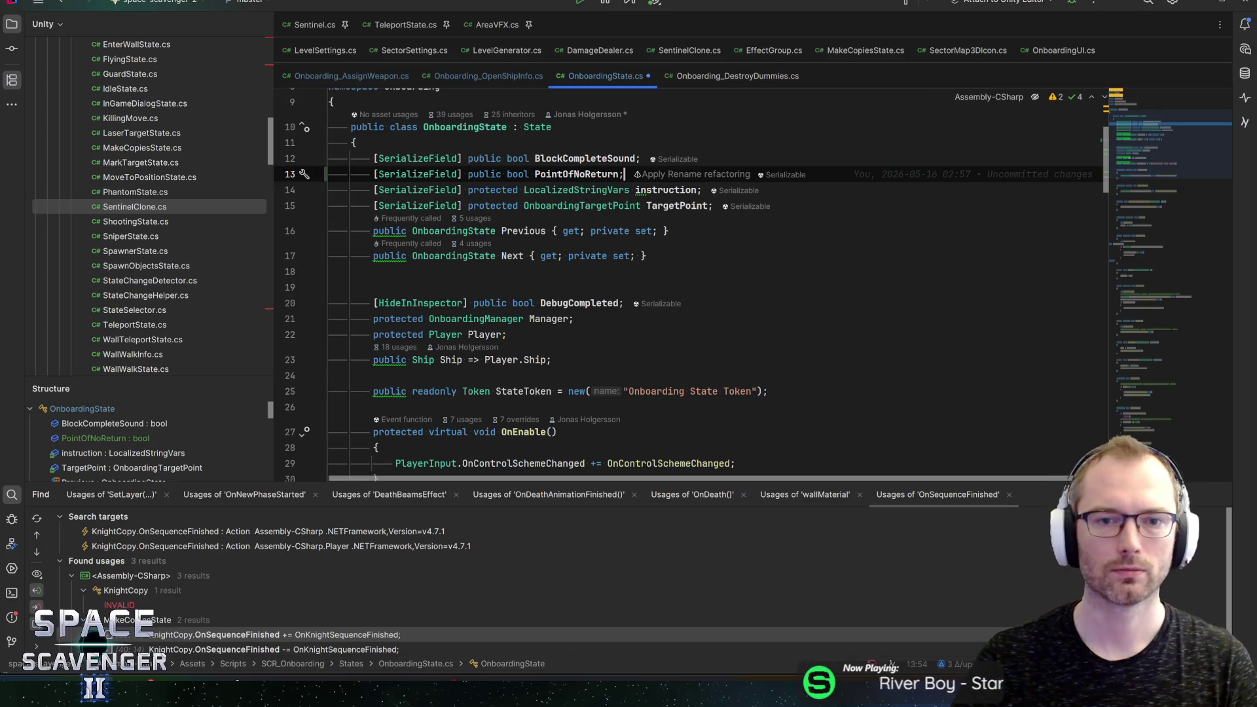
key("alt+shift+Up")
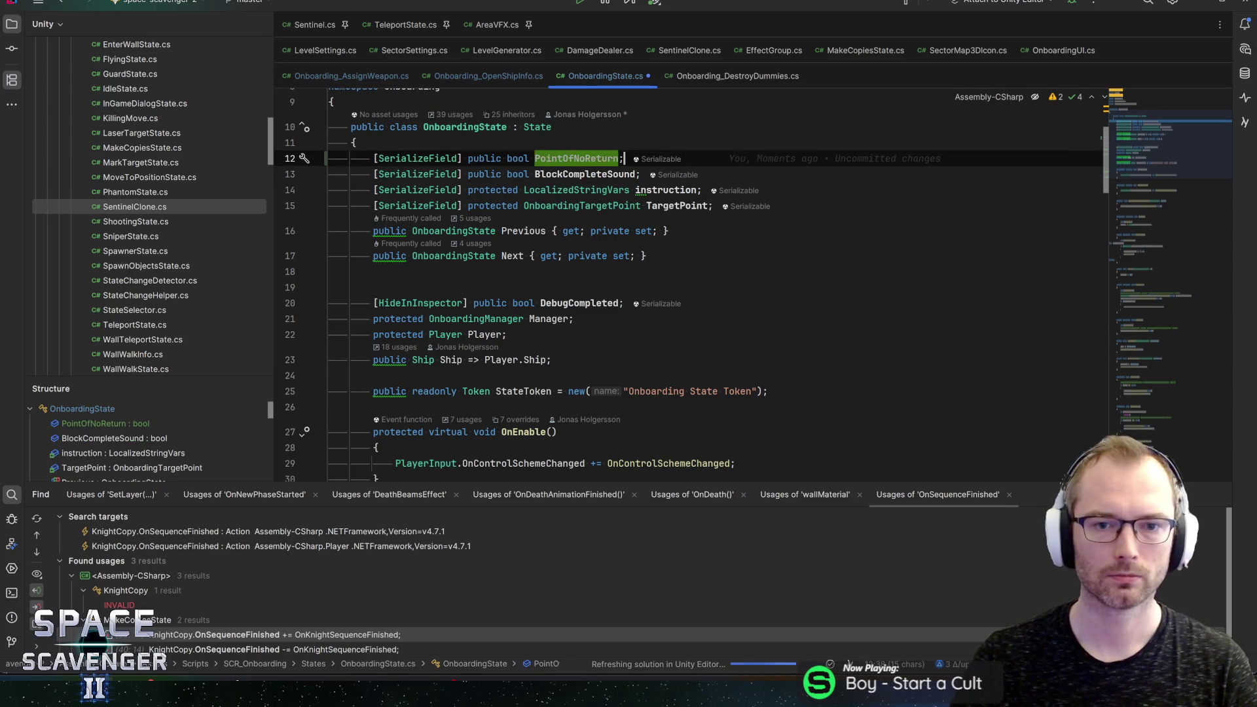
key("ctrl+s")
left_click(645, 256)
Step: Add '|| PointOfNoReturn' to FailState's early-return condition, then return to Onboarding_AssignWeapon.cs
key("ctrl+f")
type("fail")
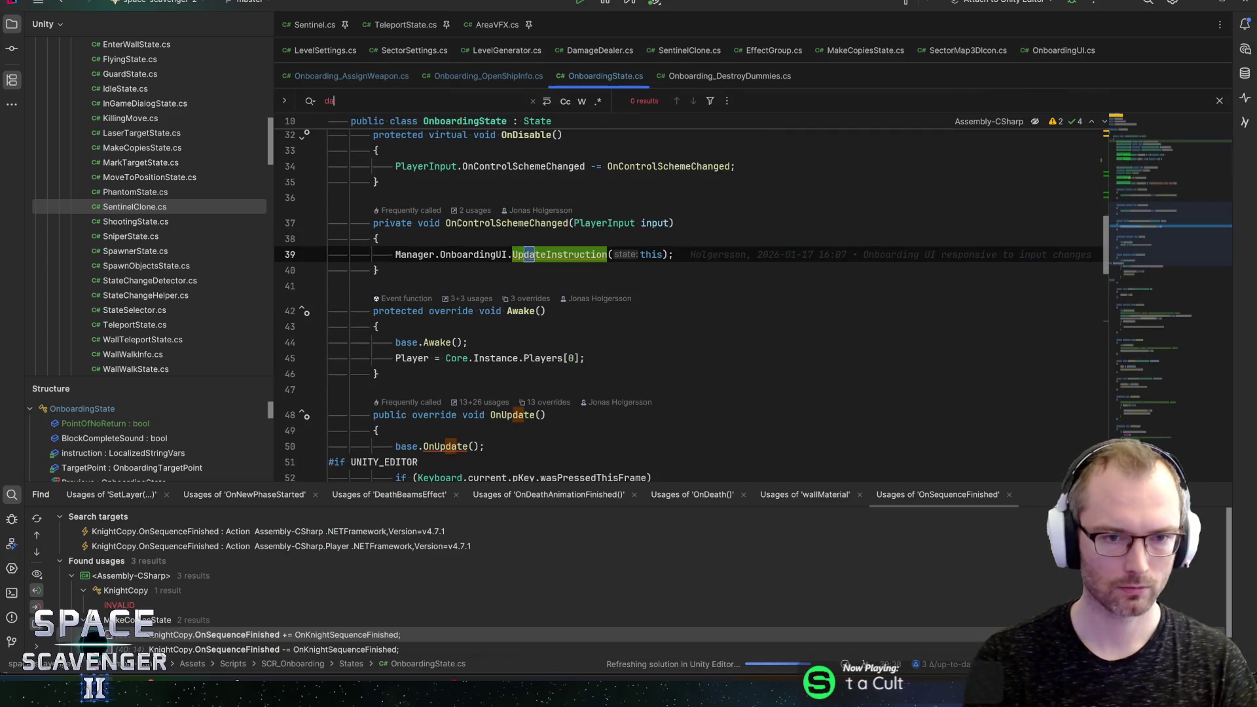
type("state")
left_click(380, 291)
key("Return")
key("Delete")
left_click(547, 307)
type("|| PointOfNoReturn")
key("End")
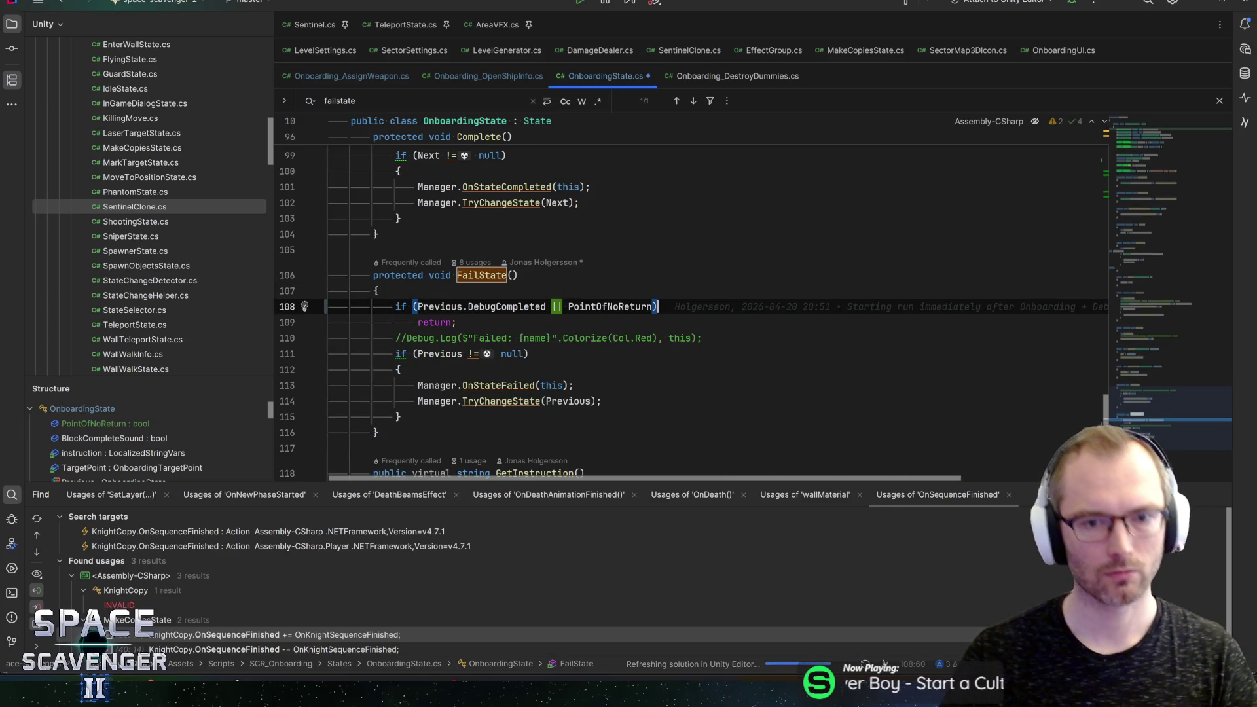
left_click(456, 323)
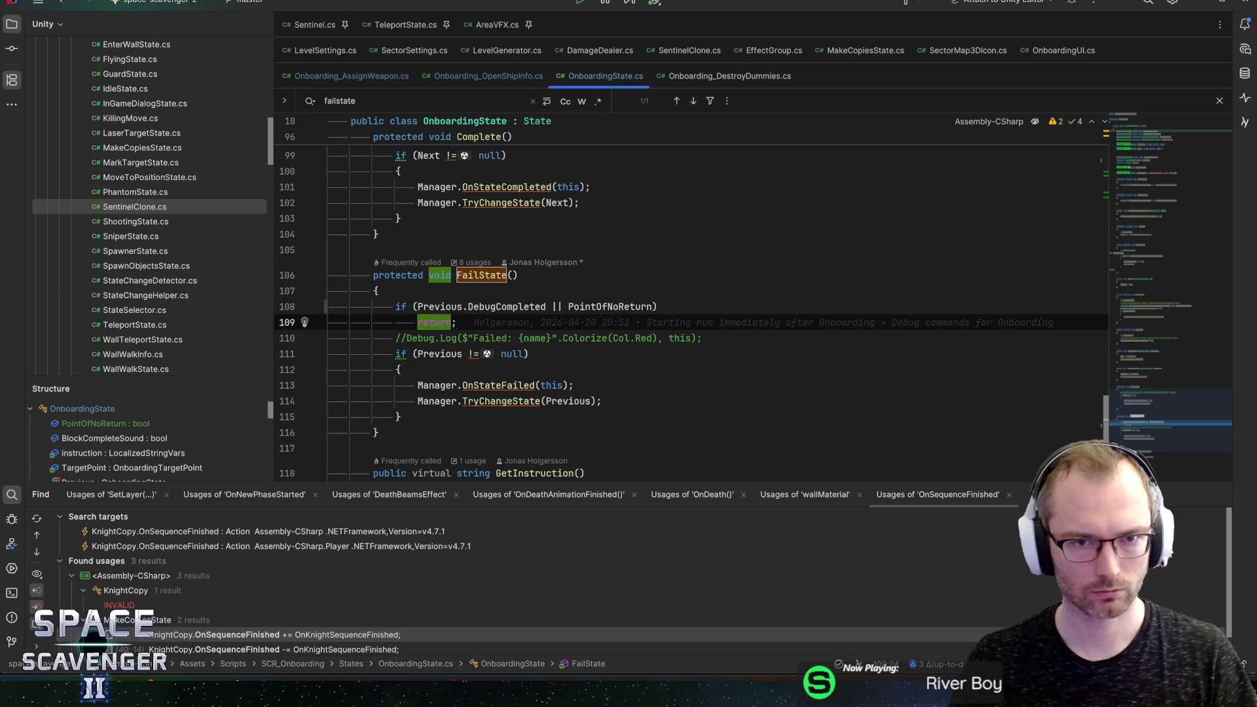
key("ctrl+alt+Left")
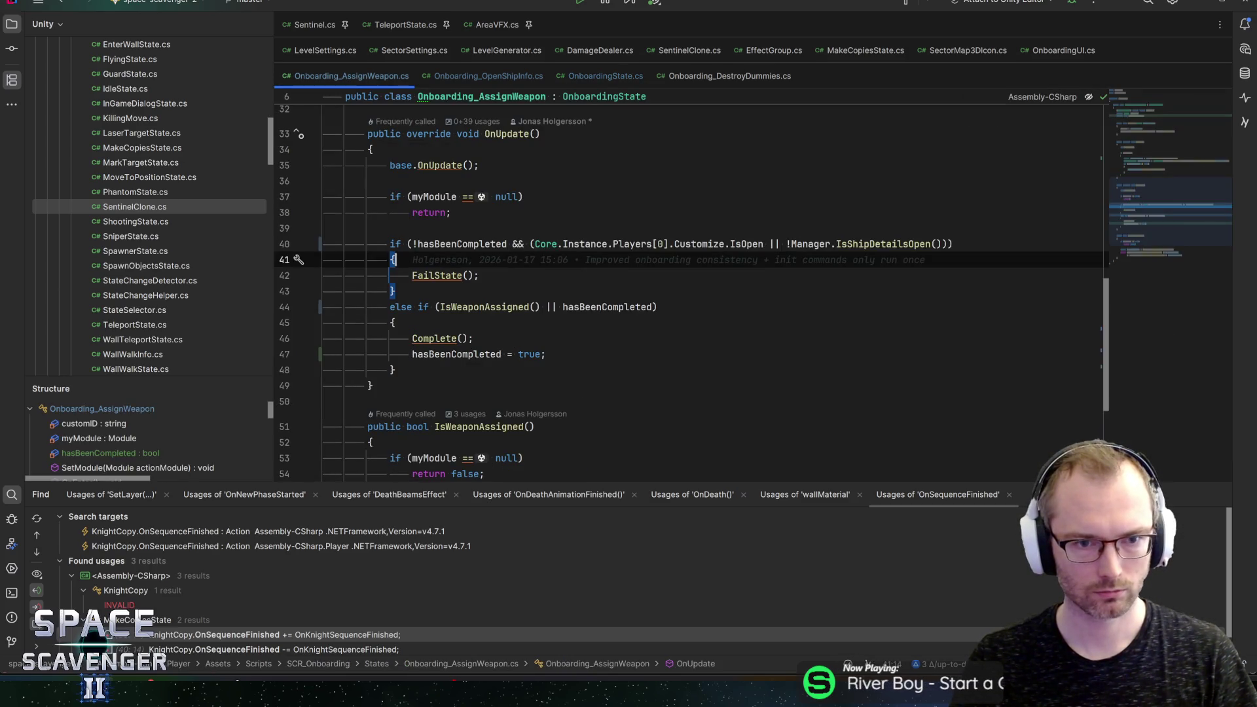
Step: Delete the hasBeenCompleted field and remove its check from the fail condition
key("ctrl+alt+Left")
key("Up")
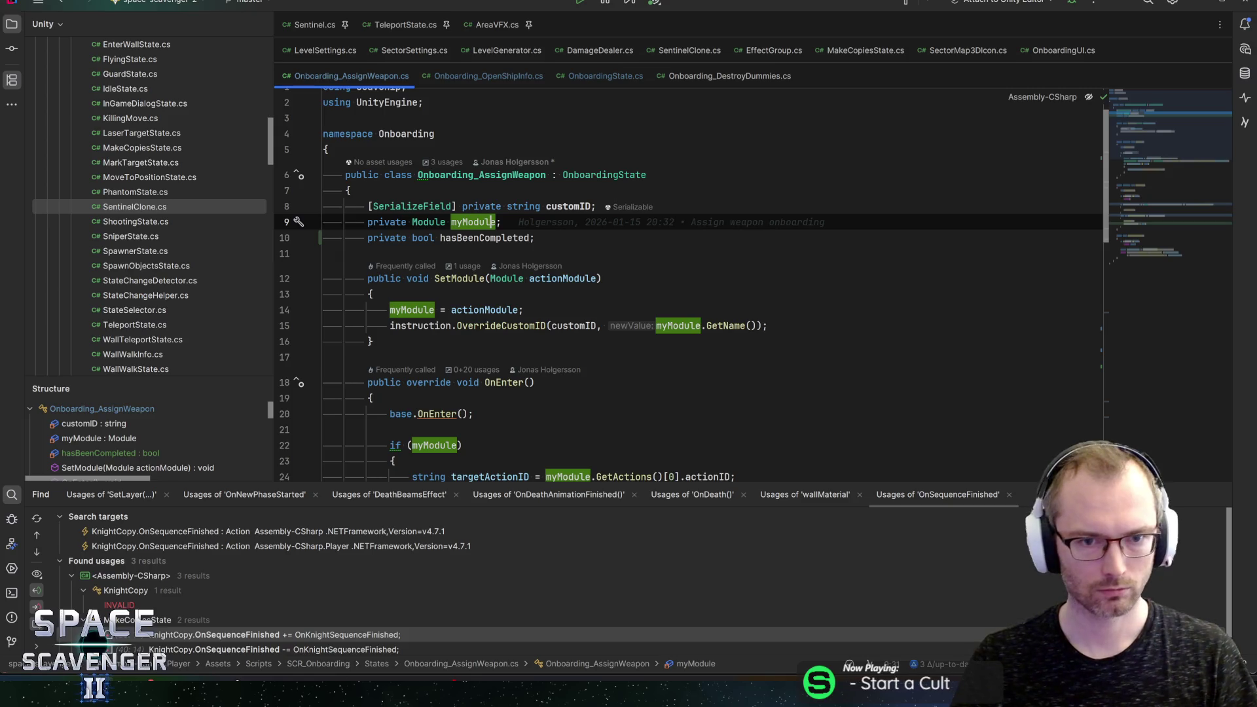
key("Down")
key("ctrl+x")
scroll(687, 289, "down", 9)
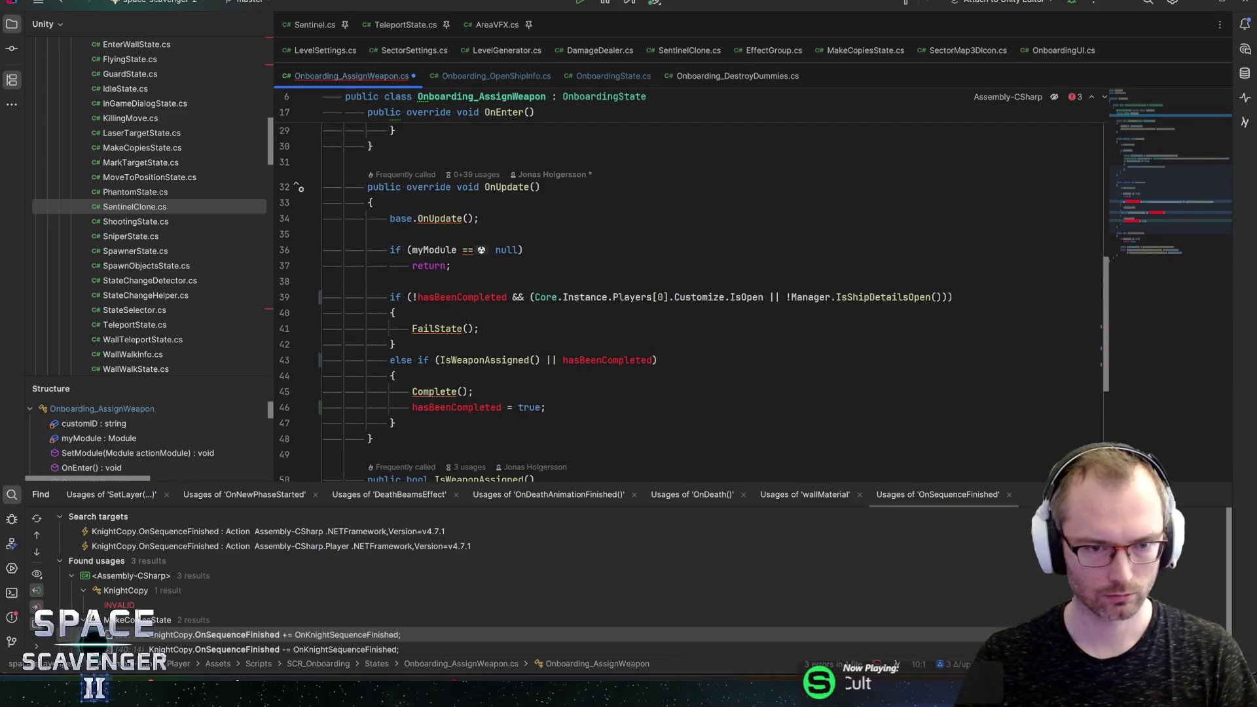
left_click(535, 297)
key("ctrl+shift+Left")
key("ctrl+shift+Left")
key("ctrl+shift+Left")
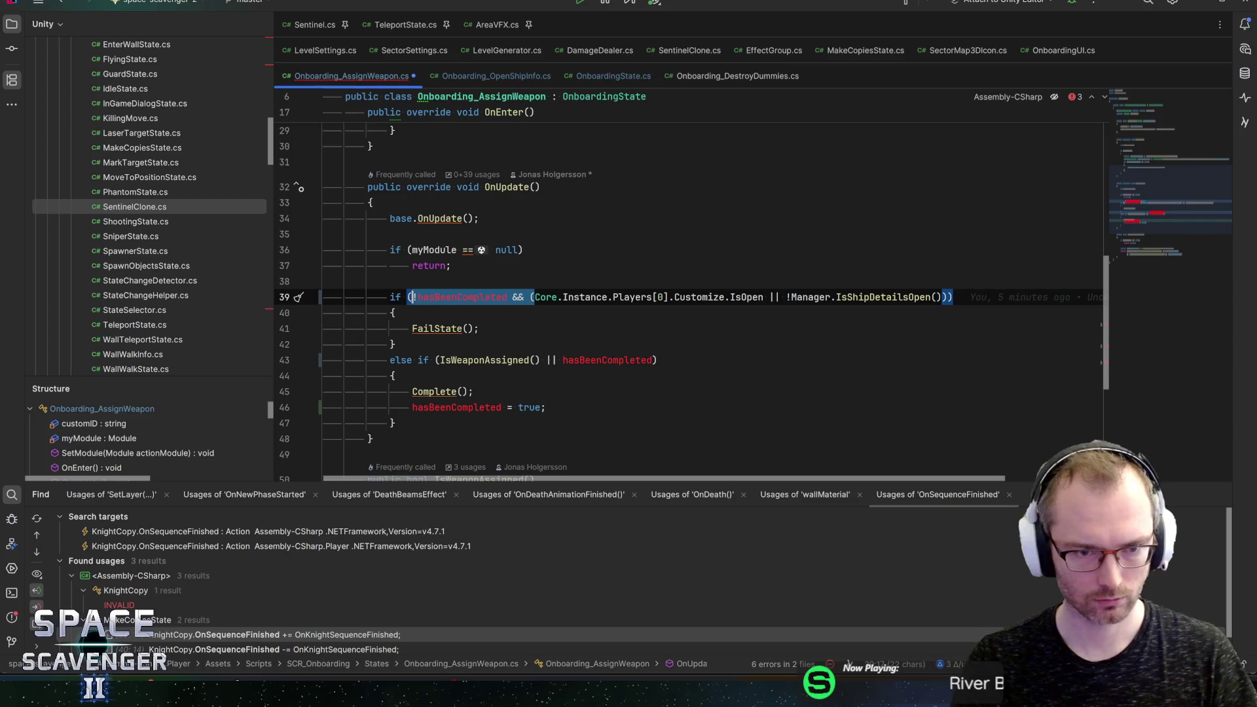
key("BackSpace")
key("End")
key("BackSpace")
key("BackSpace")
key("Down")
key("Down")
key("Down")
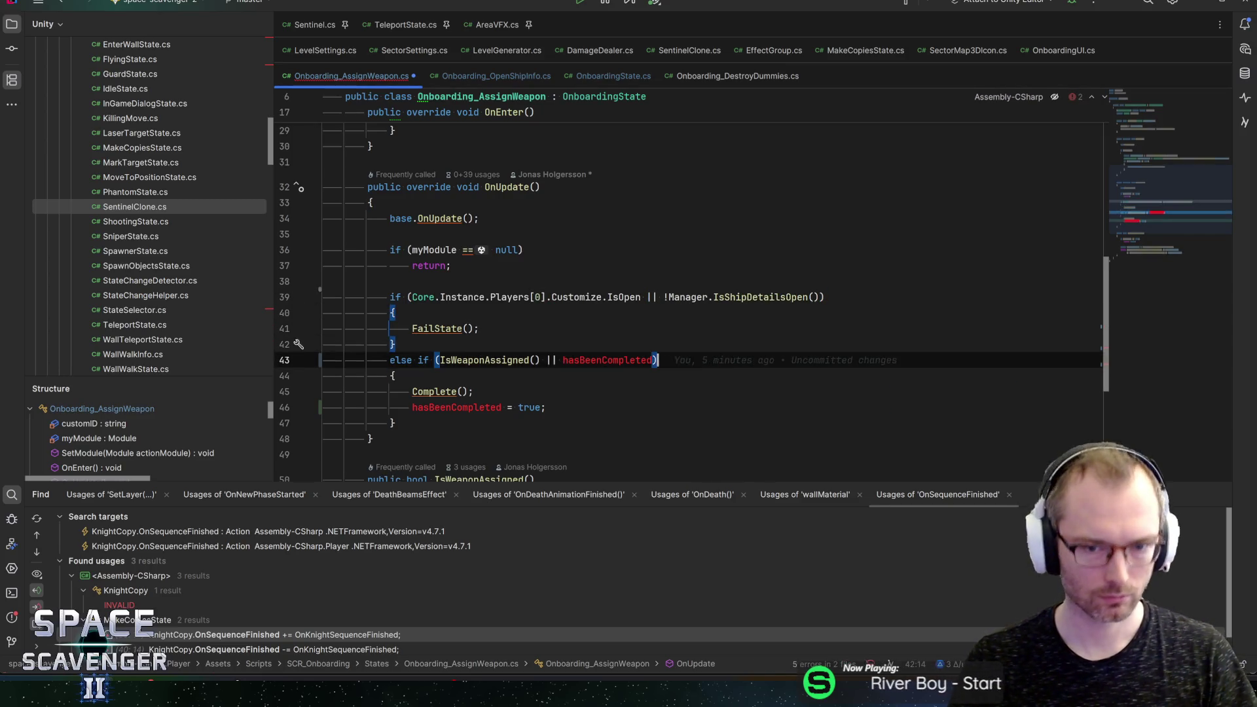
Step: Strip hasBeenCompleted from the completion condition, delete its assignment, and switch back to Unity
key("Up")
key("End")
key("Left")
key("ctrl+shift+Left")
key("ctrl+shift+Left")
key("ctrl+shift+Left")
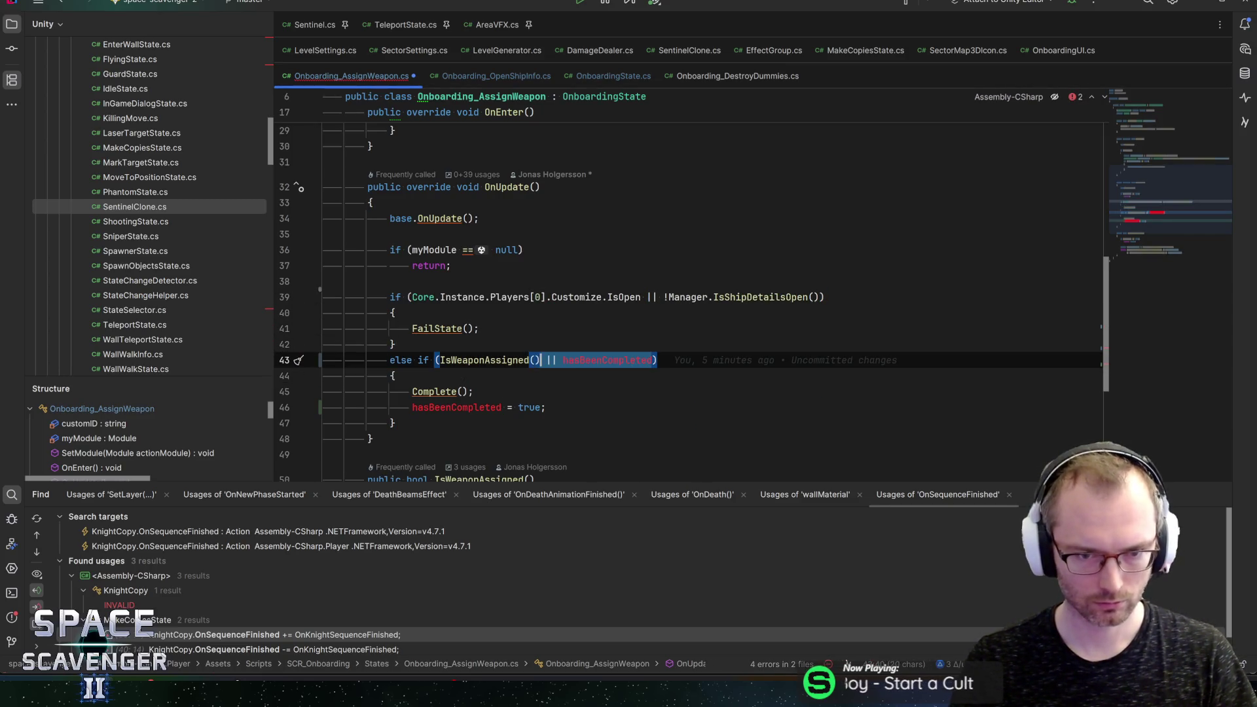
key("BackSpace")
key("Down")
key("Down")
key("Down")
key("ctrl+y")
key("Up")
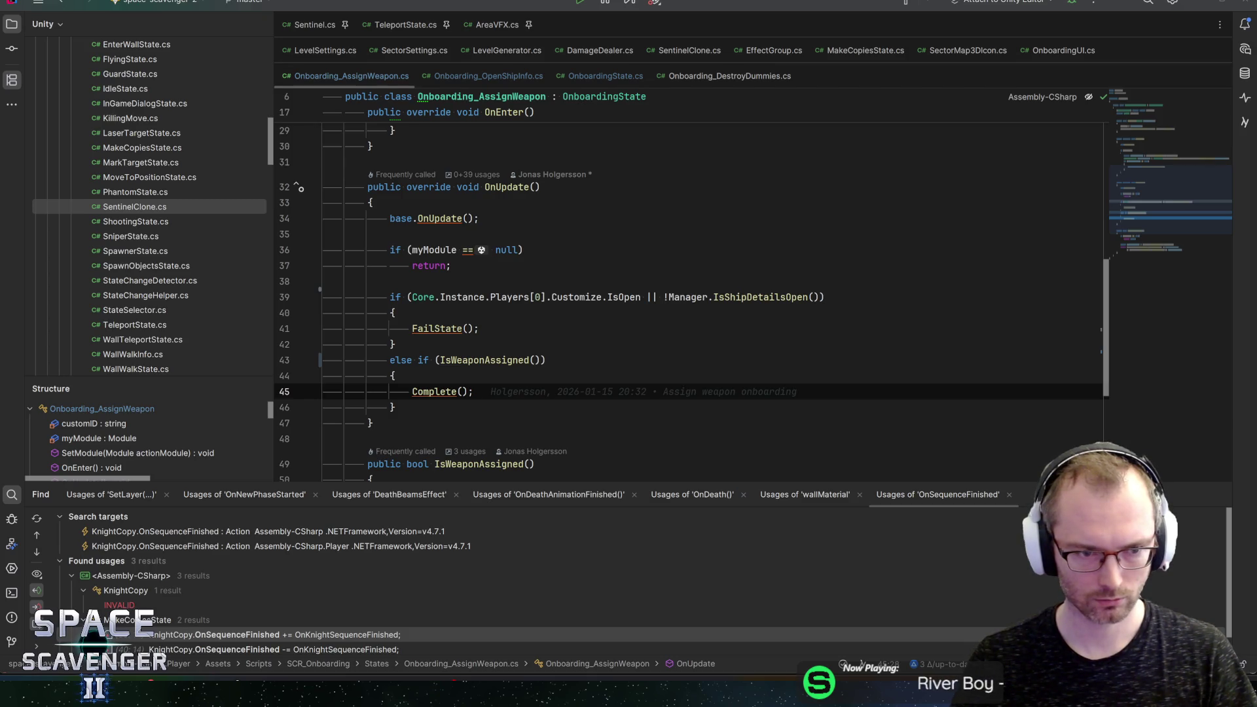
key("alt+Tab")
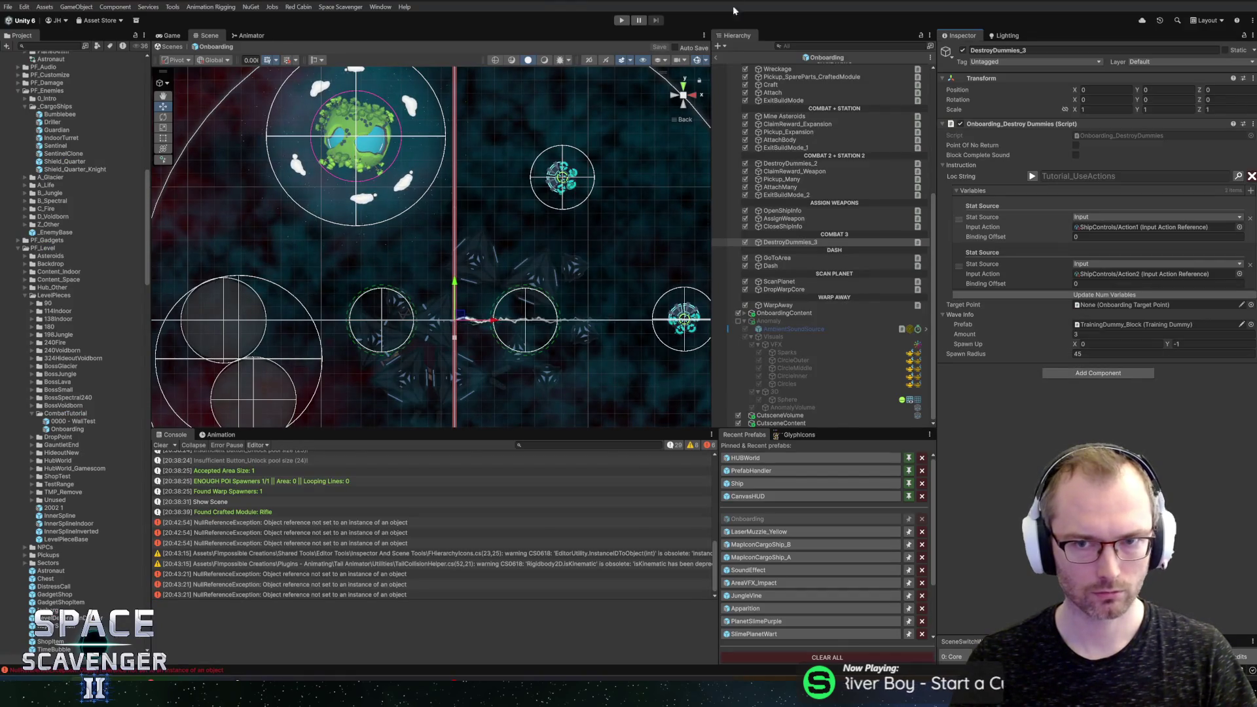
Step: Select CloseShipInfo then DestroyDummies_3 in the Hierarchy and enter Play mode
left_click(783, 228)
left_click(796, 242)
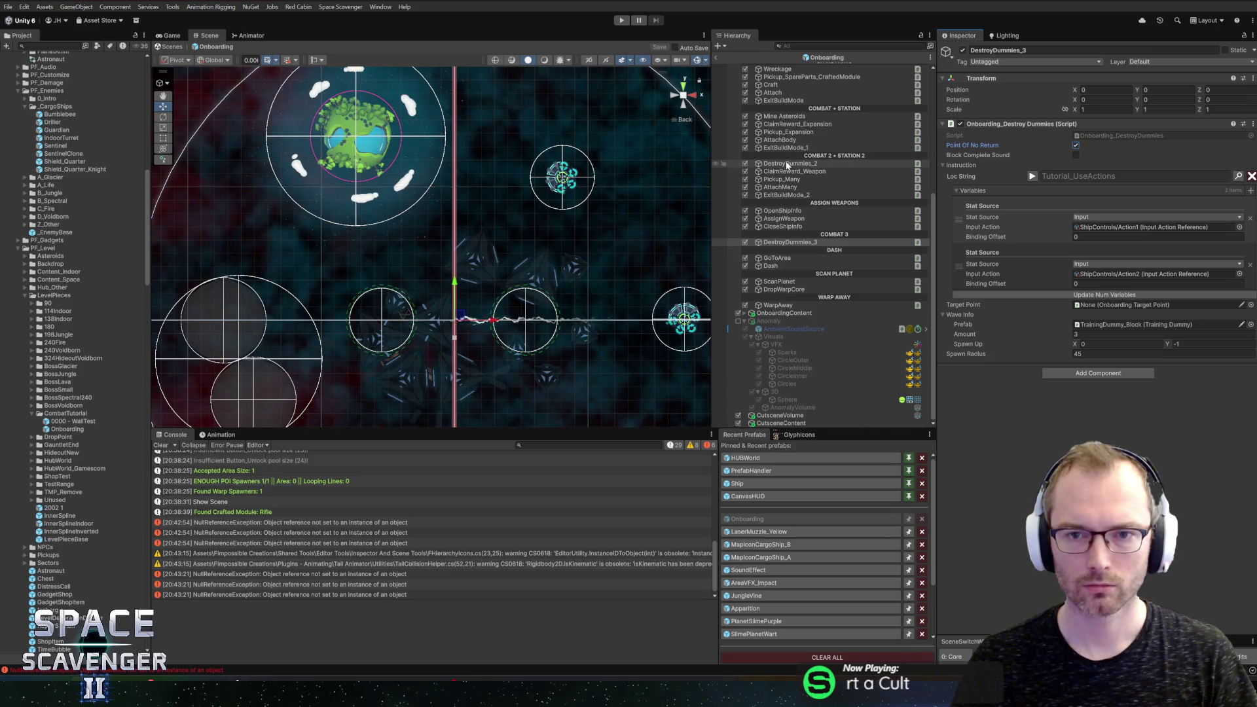
left_click(622, 20)
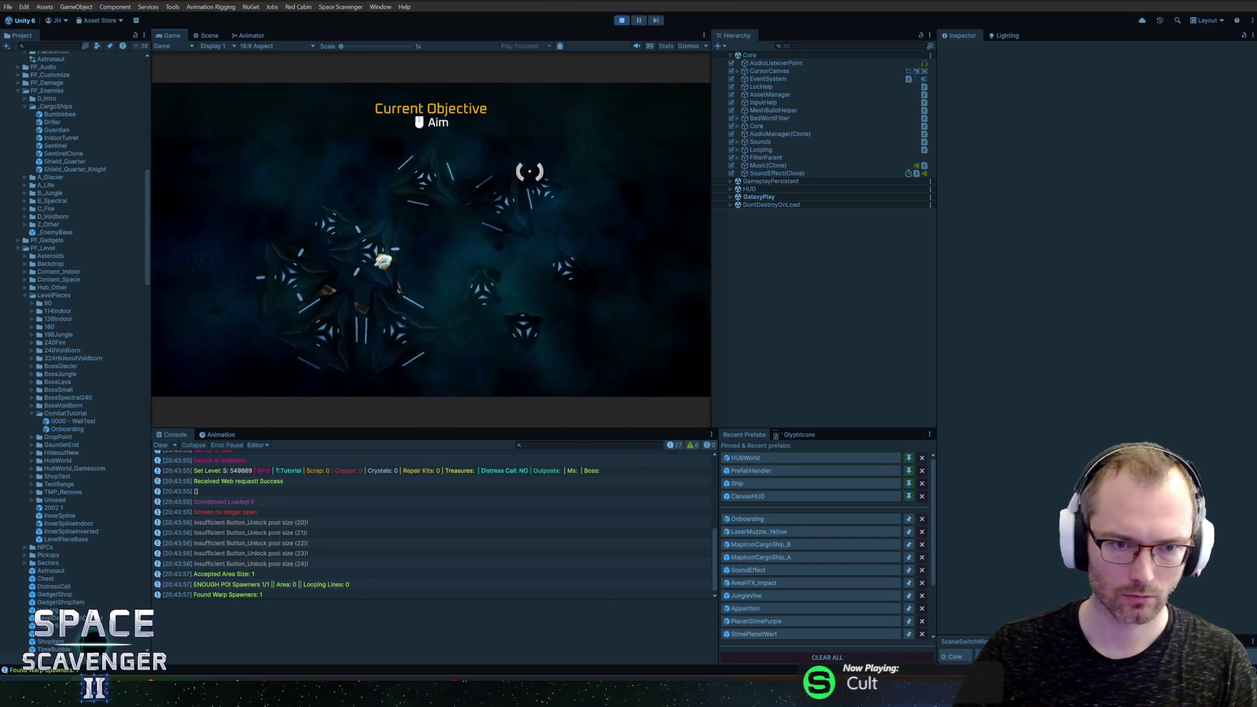
Step: Mine the wreckage, craft and attach the rifle, and take the Oxygen Station reward
key("w")
left_click_drag(395, 333, 390, 314)
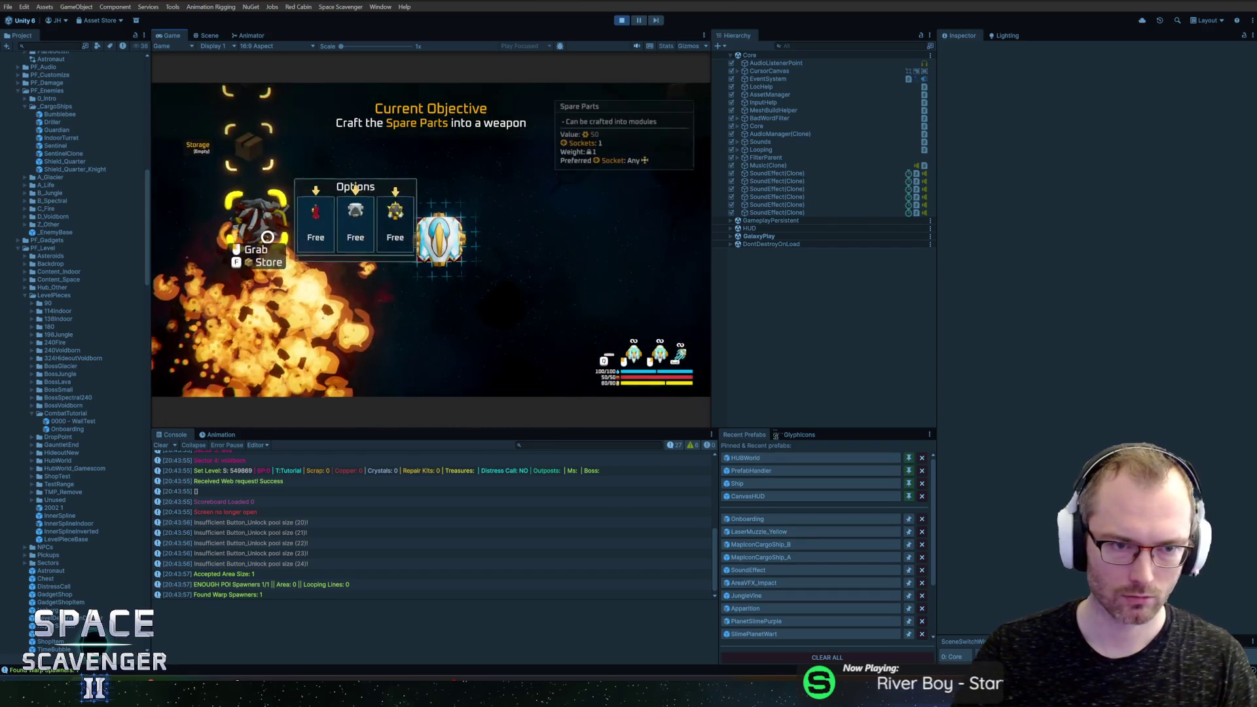
left_click(316, 223)
mouse_move(308, 230)
left_mouse_down()
mouse_move(393, 269)
mouse_move(452, 239)
left_mouse_up()
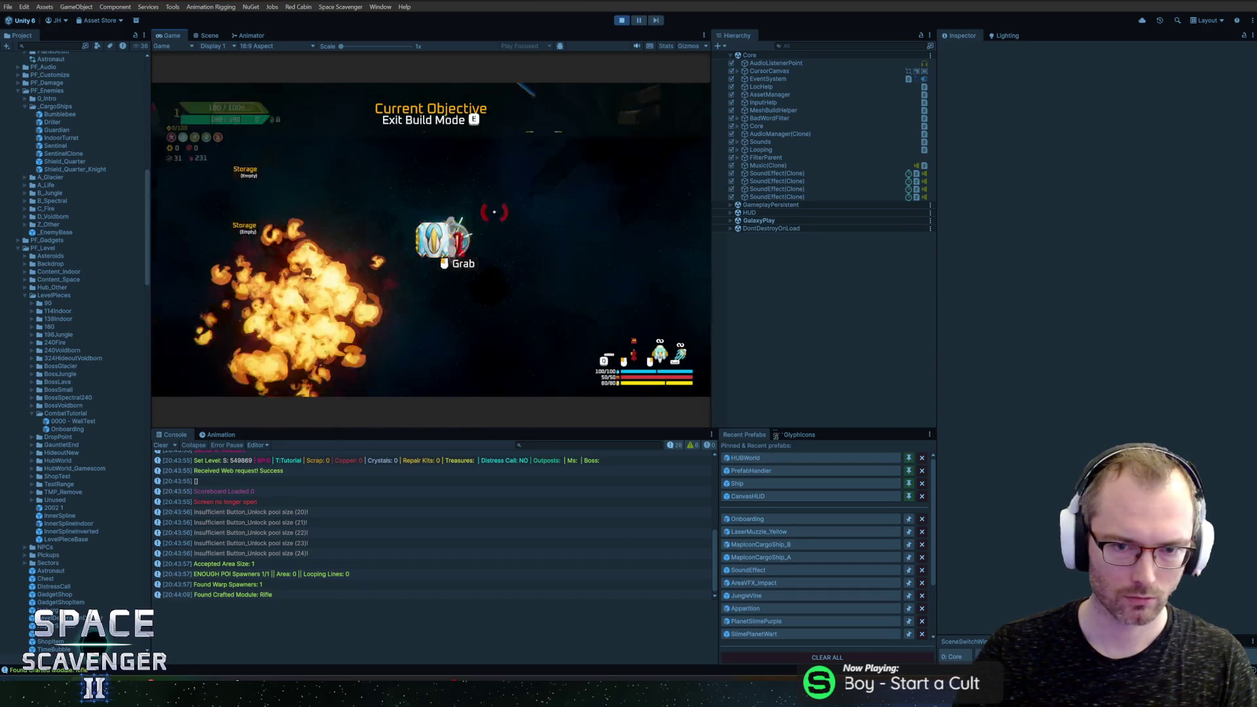
key("e")
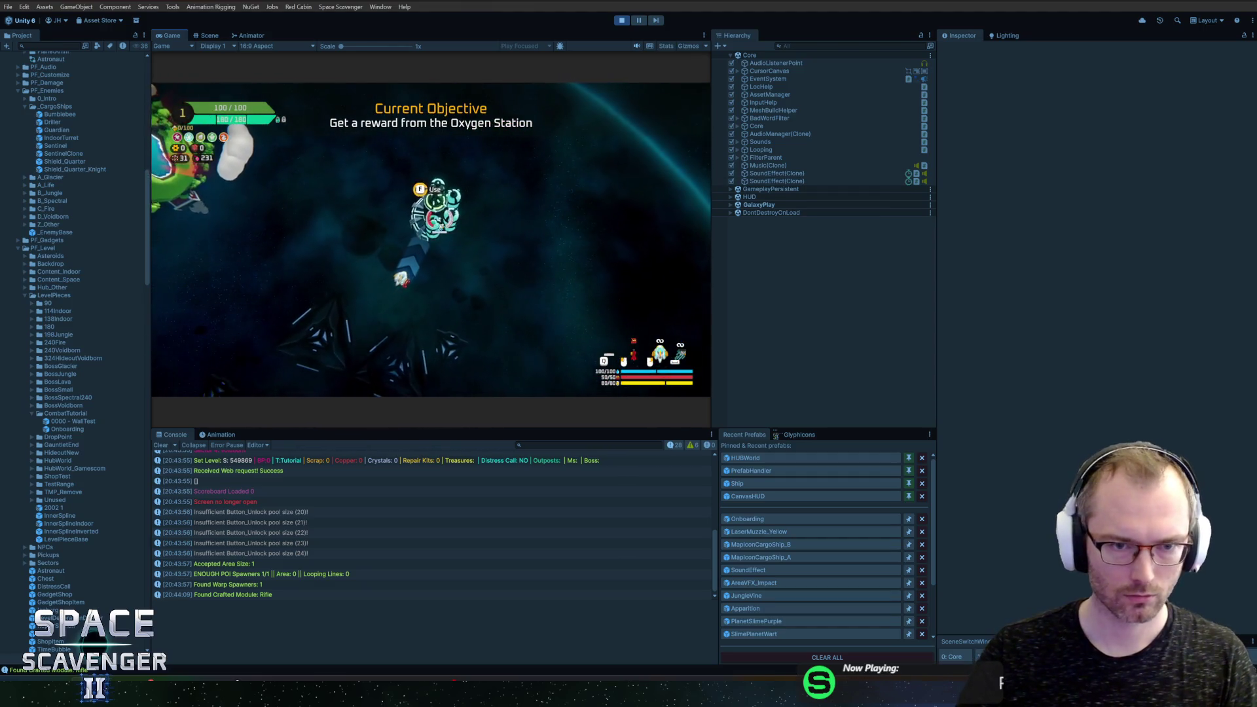
key("f")
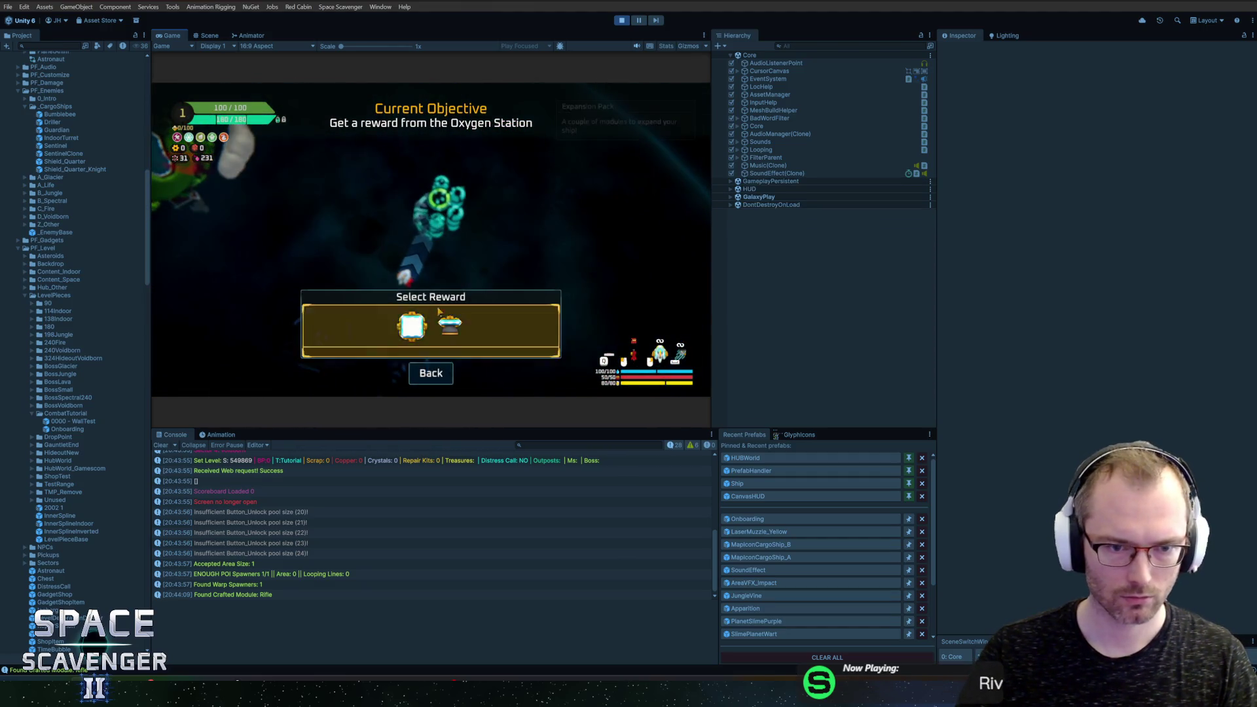
left_click(337, 328)
key("e")
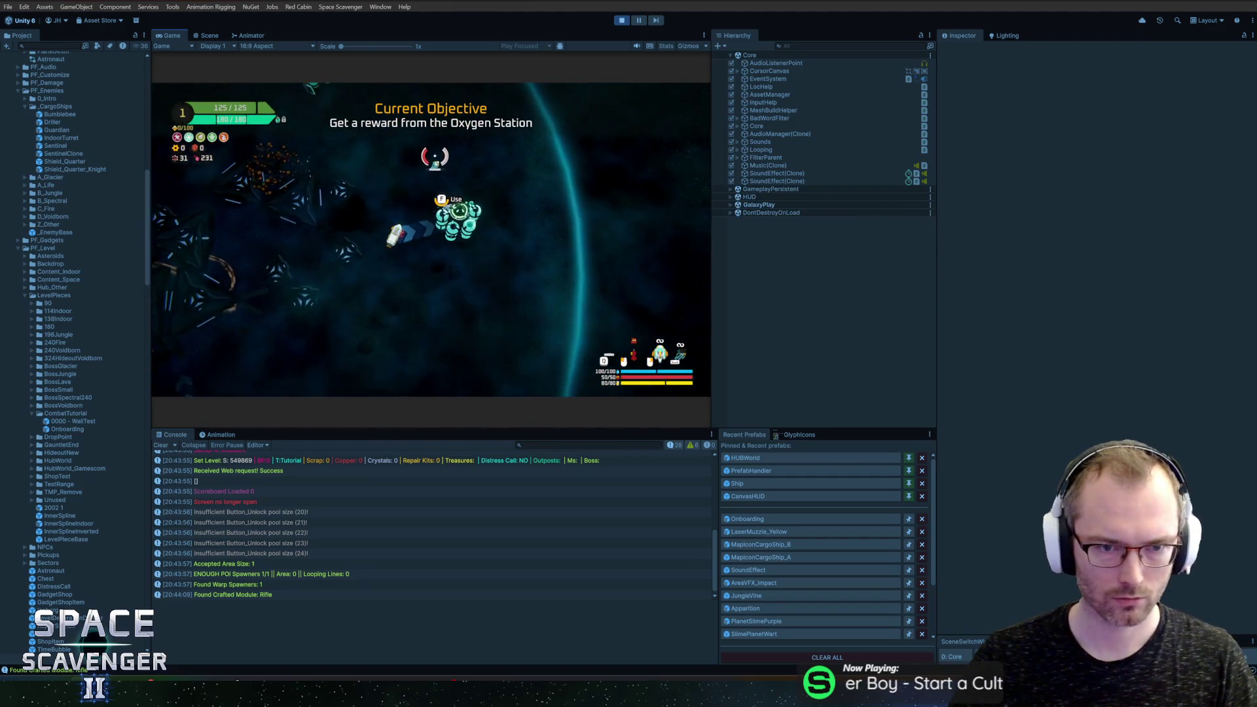
left_click(393, 334)
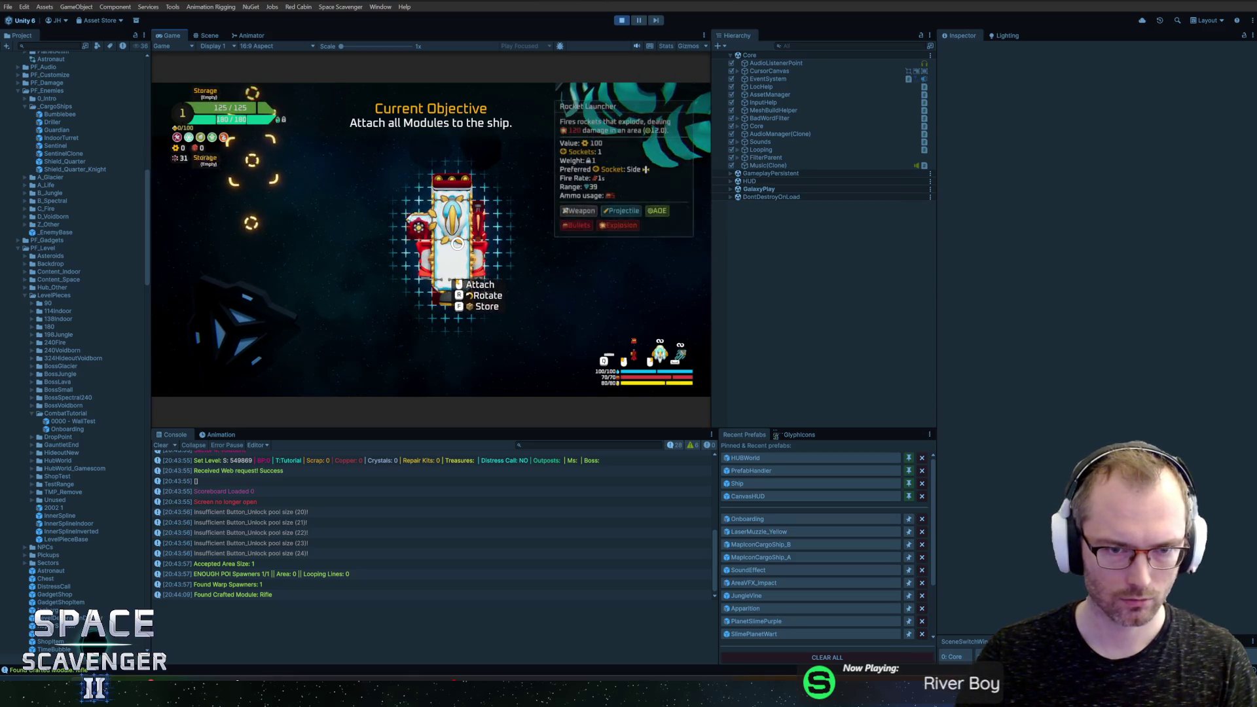
key("e")
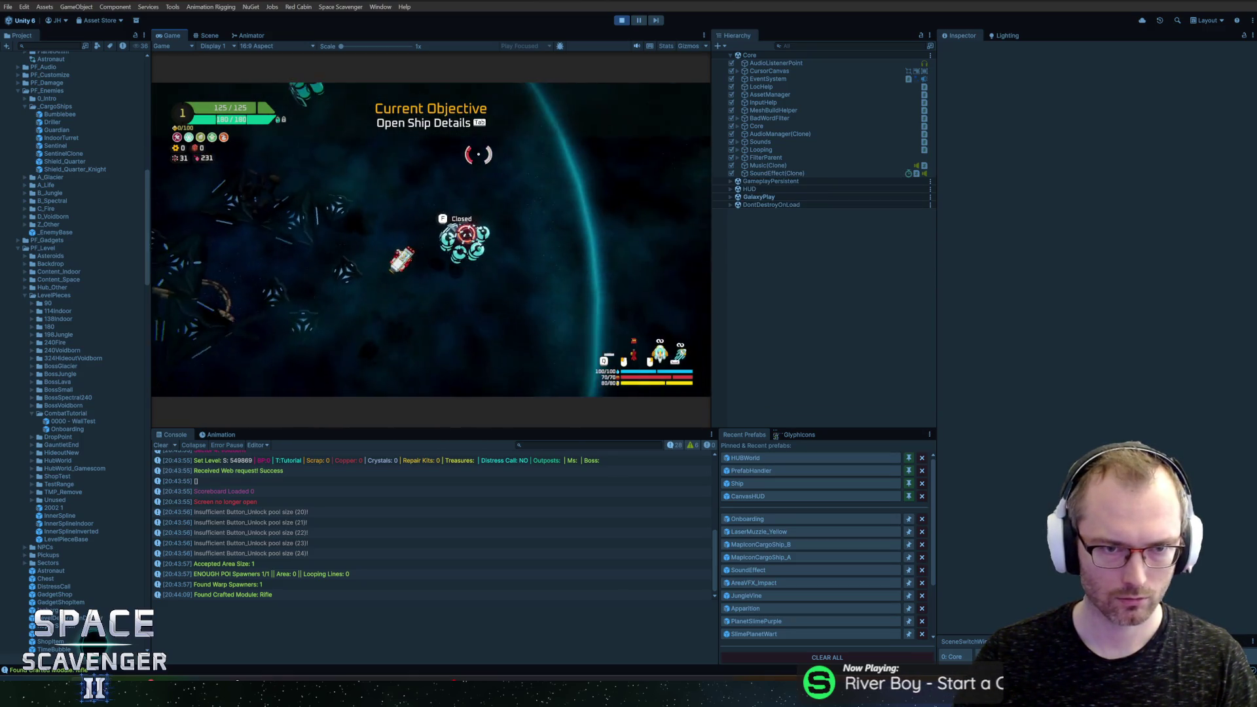
Step: Open and close Ship Details, toggle build mode, and dash once through the line
key("Tab")
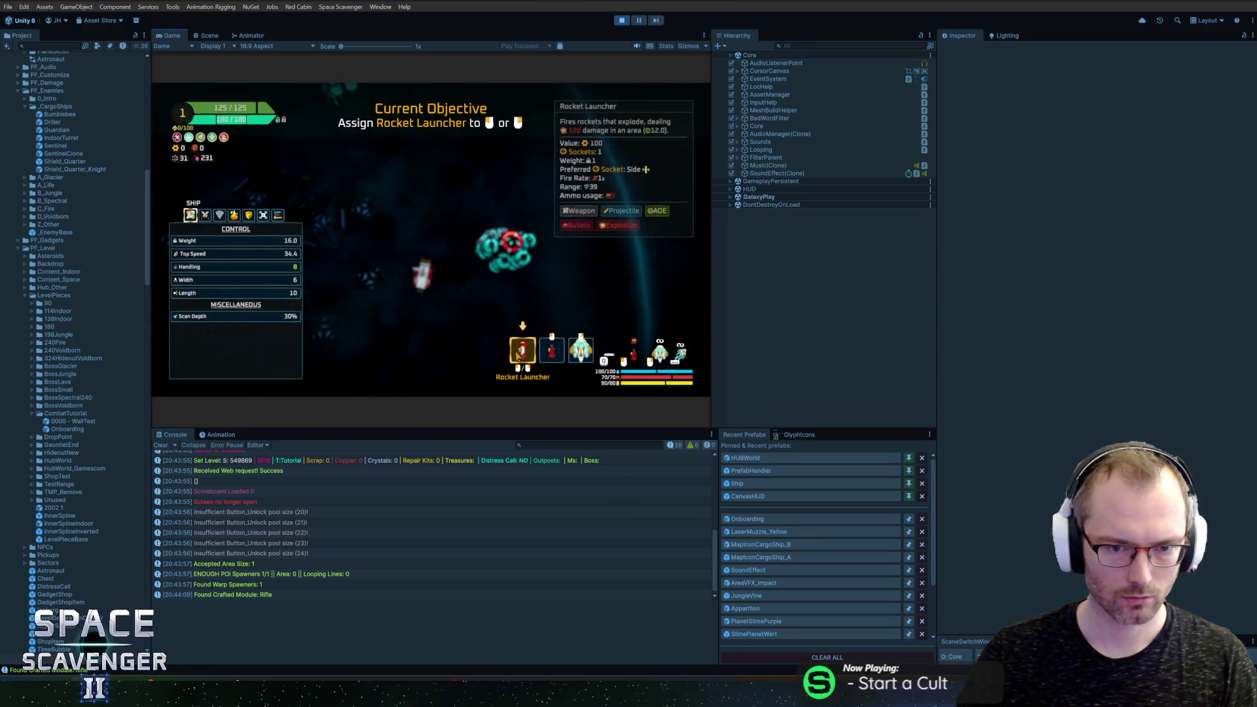
key("Tab")
key("e")
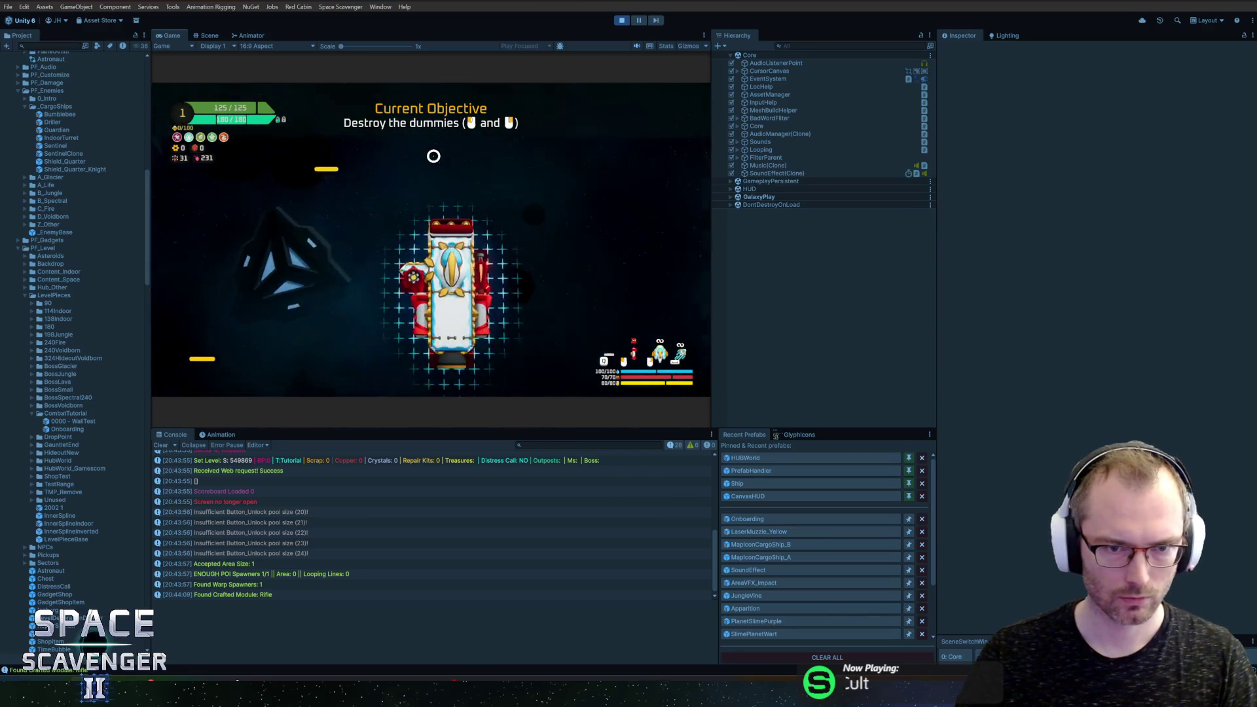
key("e")
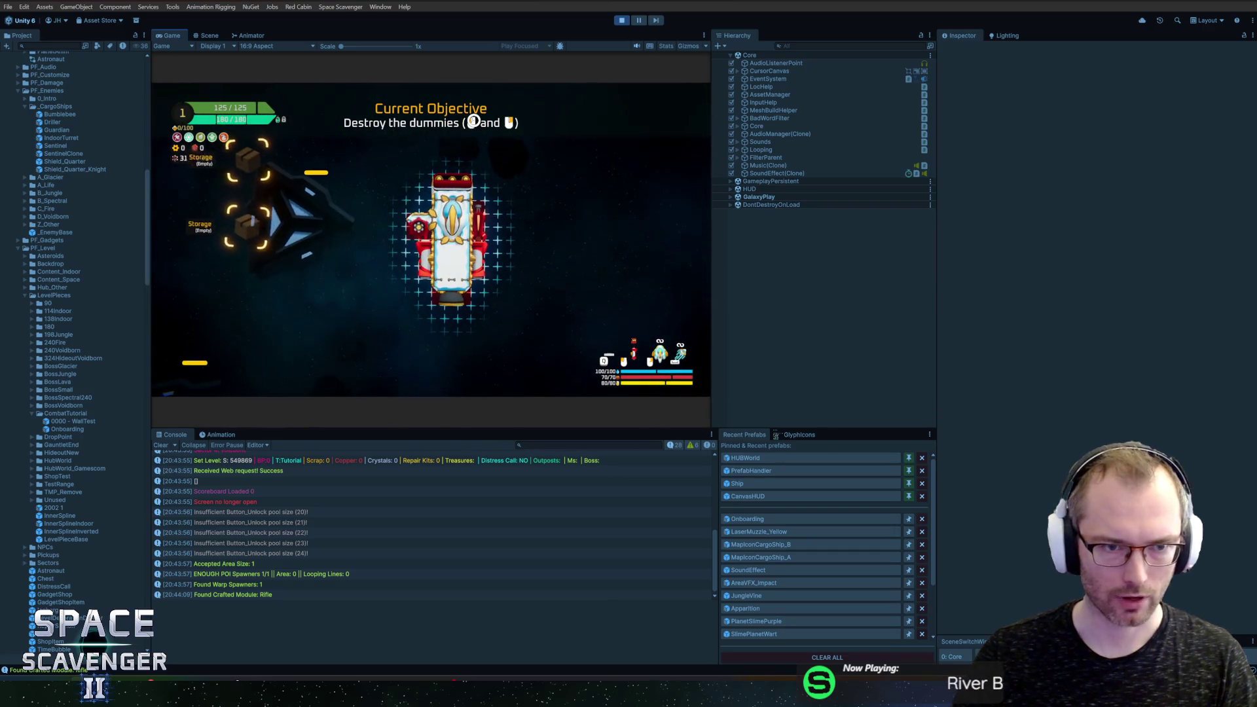
key("e")
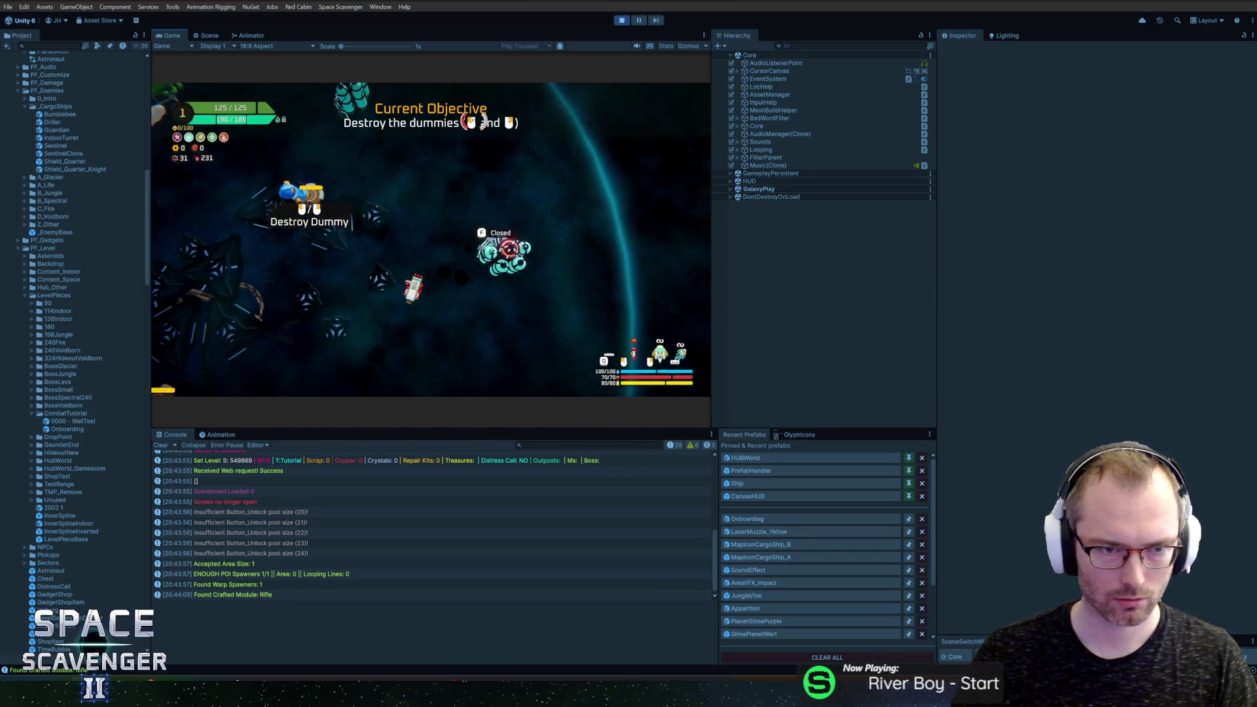
key("e")
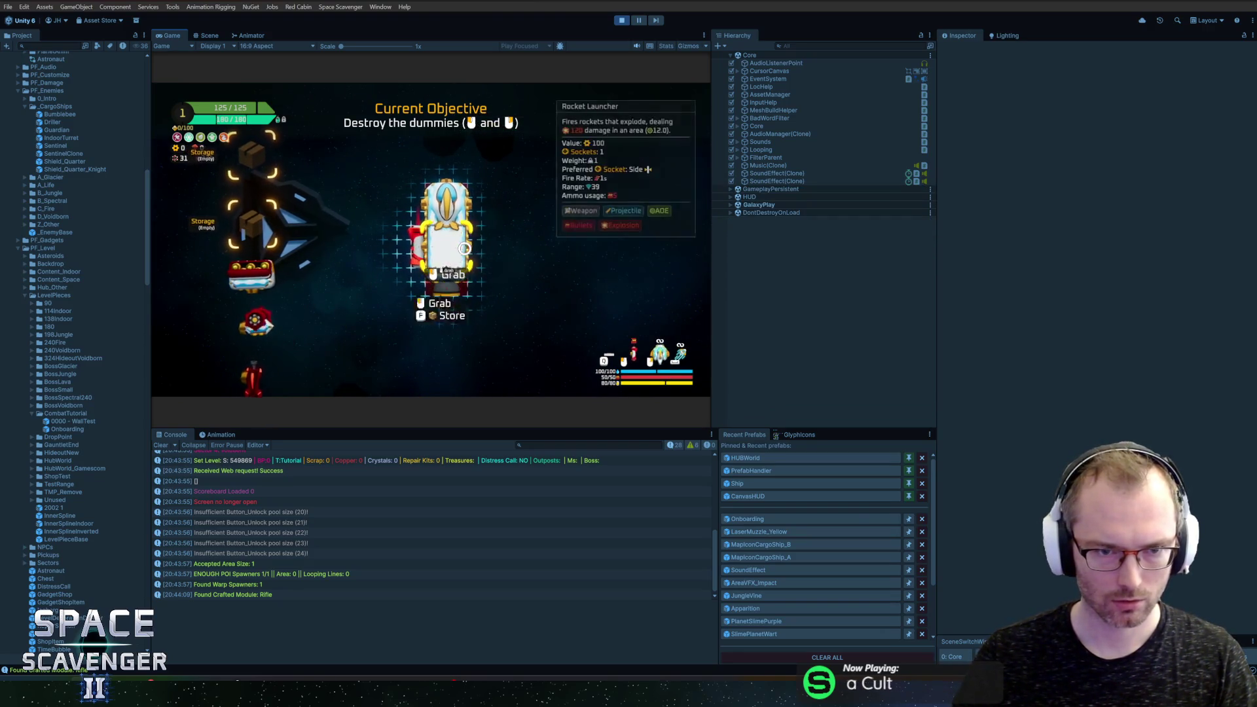
key("e")
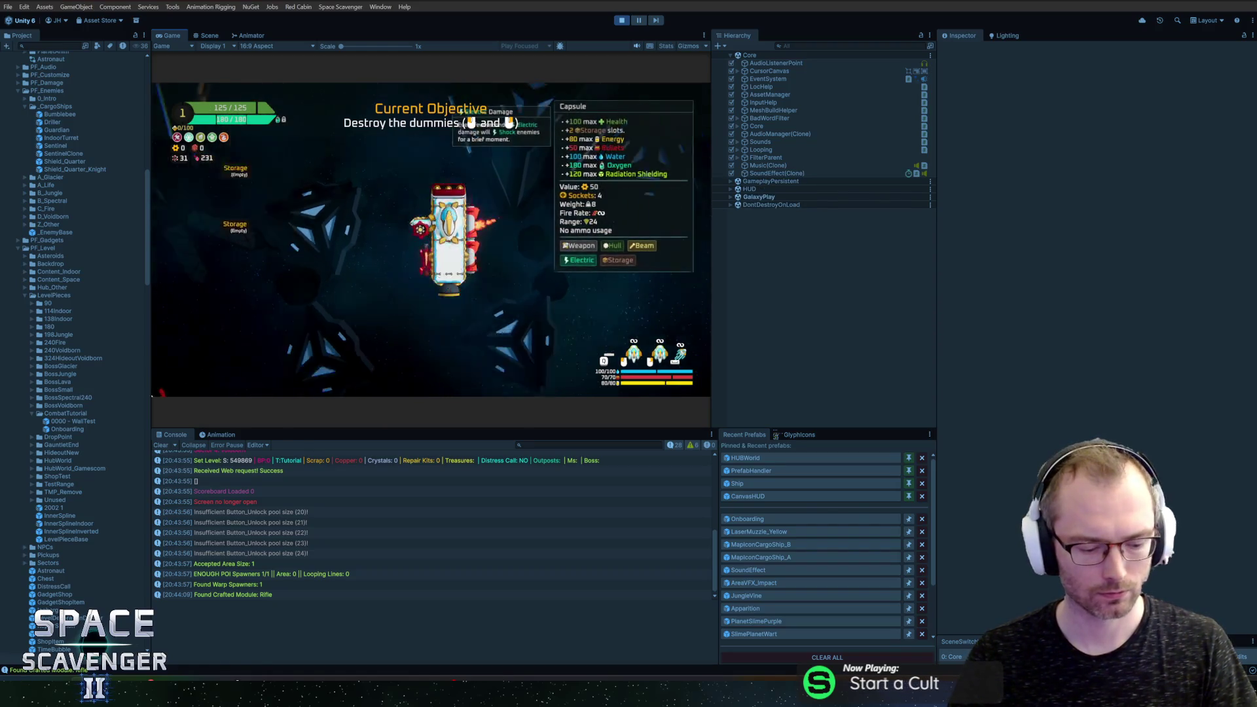
key("Tab")
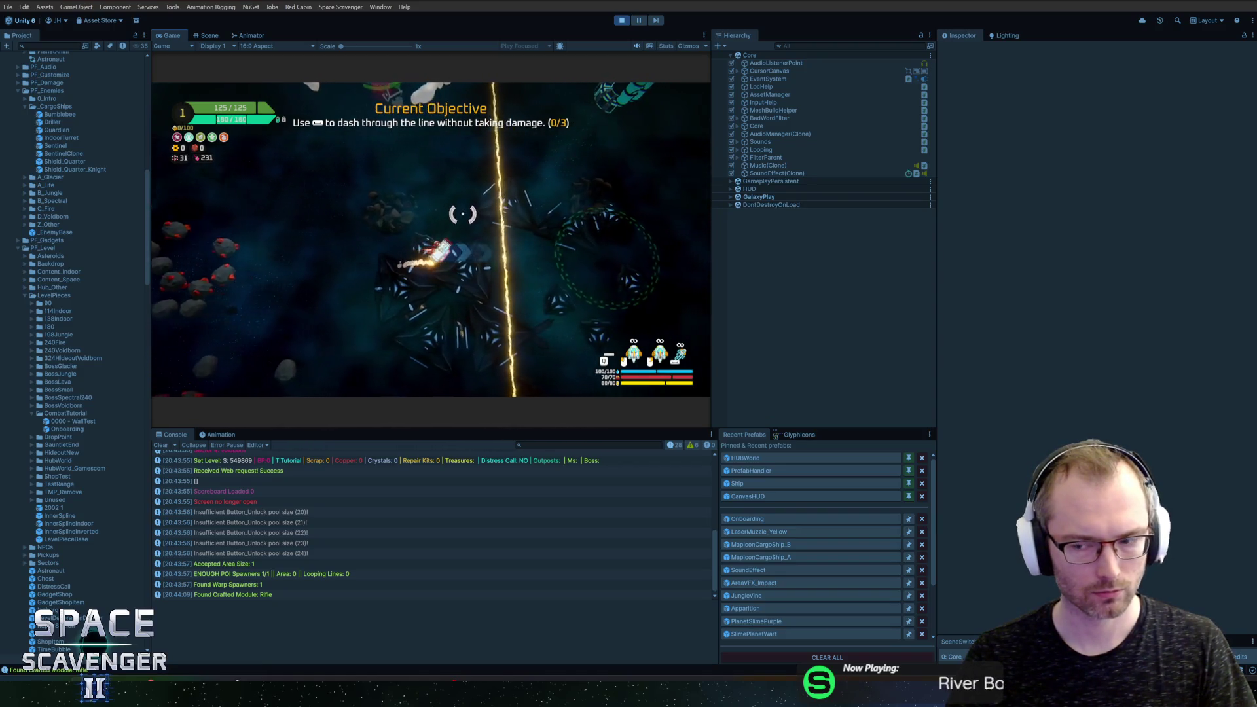
key("space")
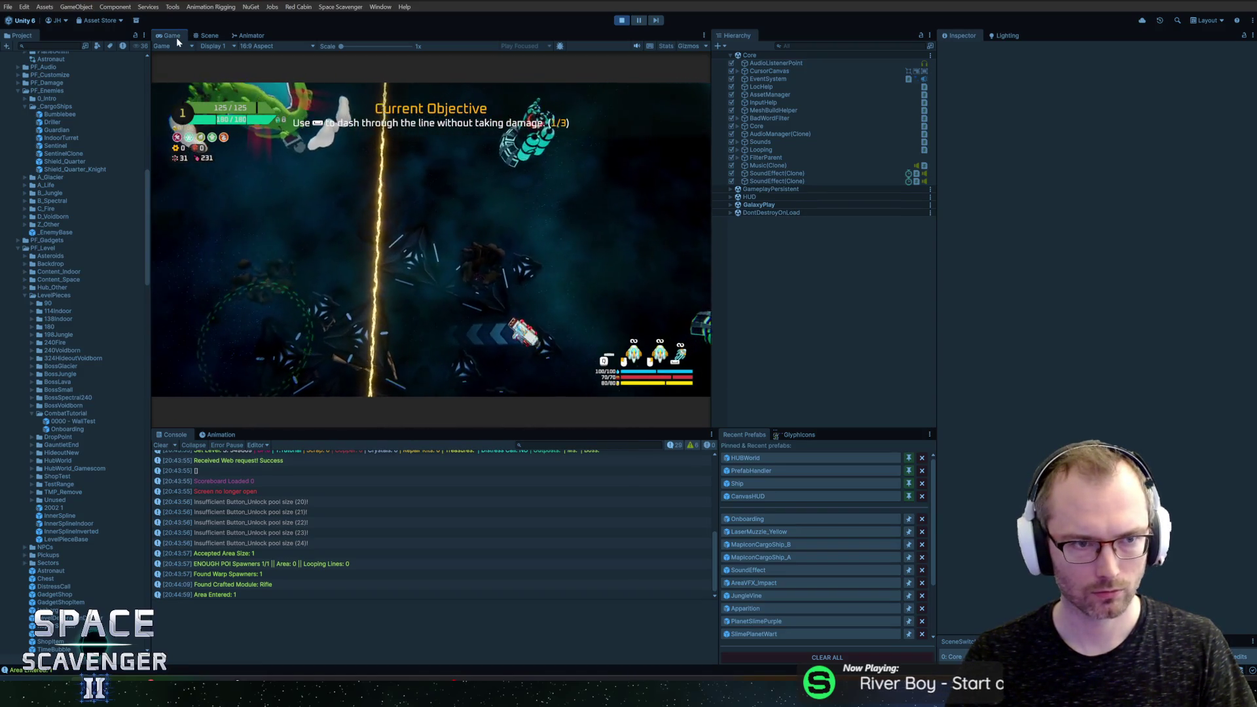
double_click(176, 38)
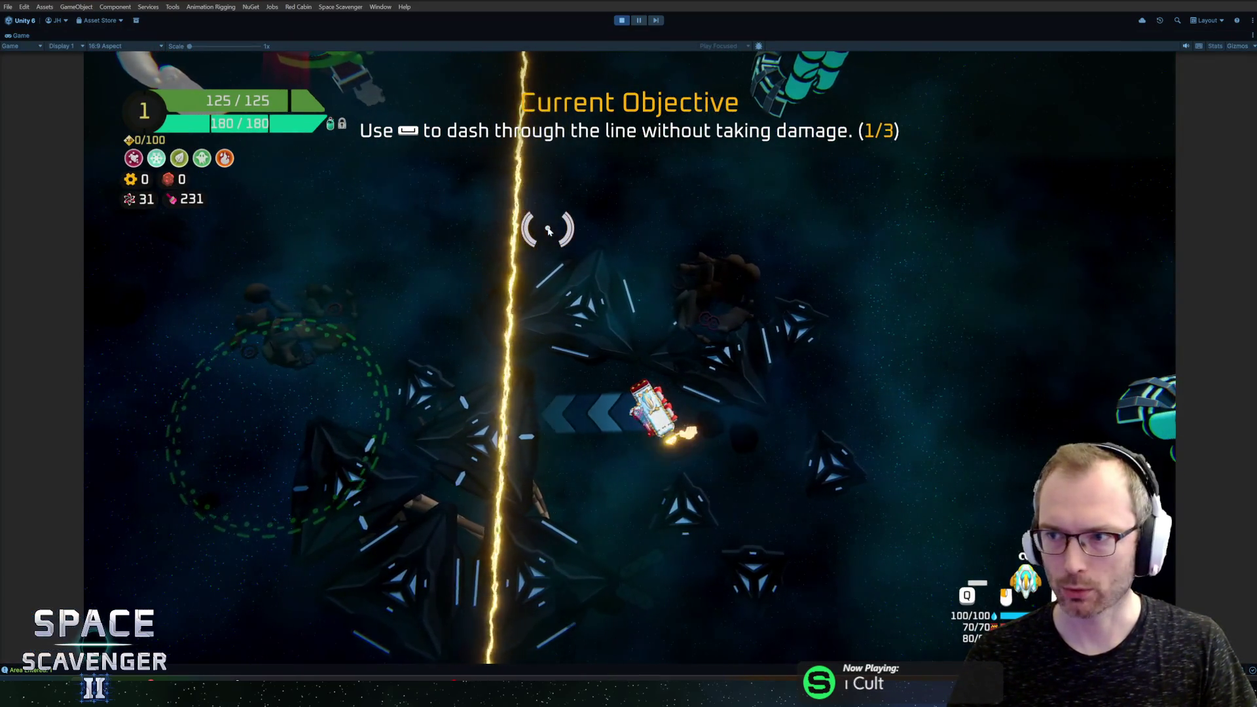
key("space")
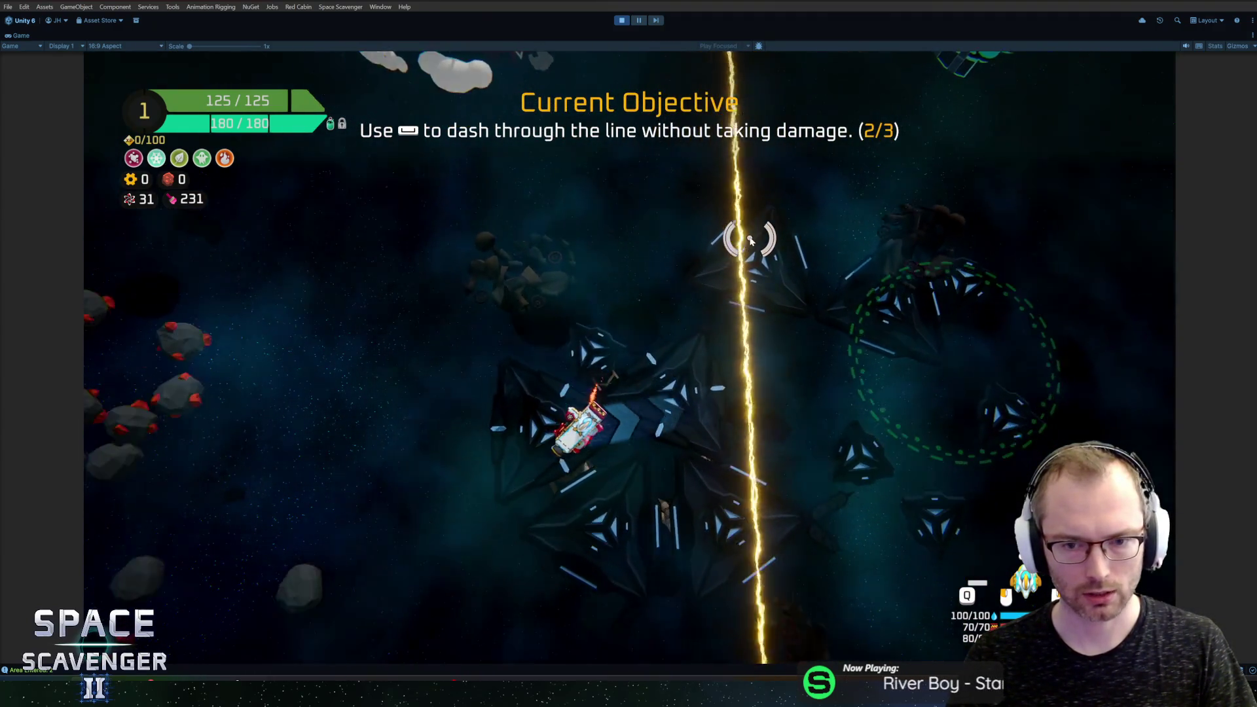
key("space")
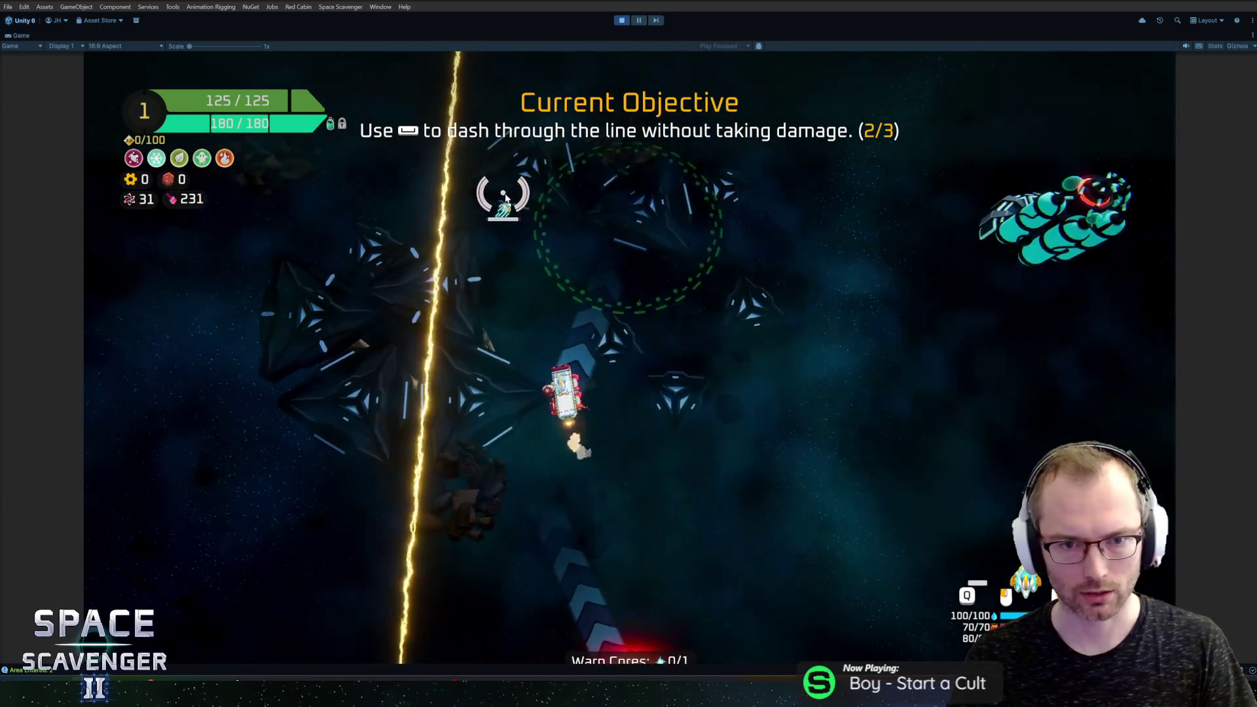
key("space")
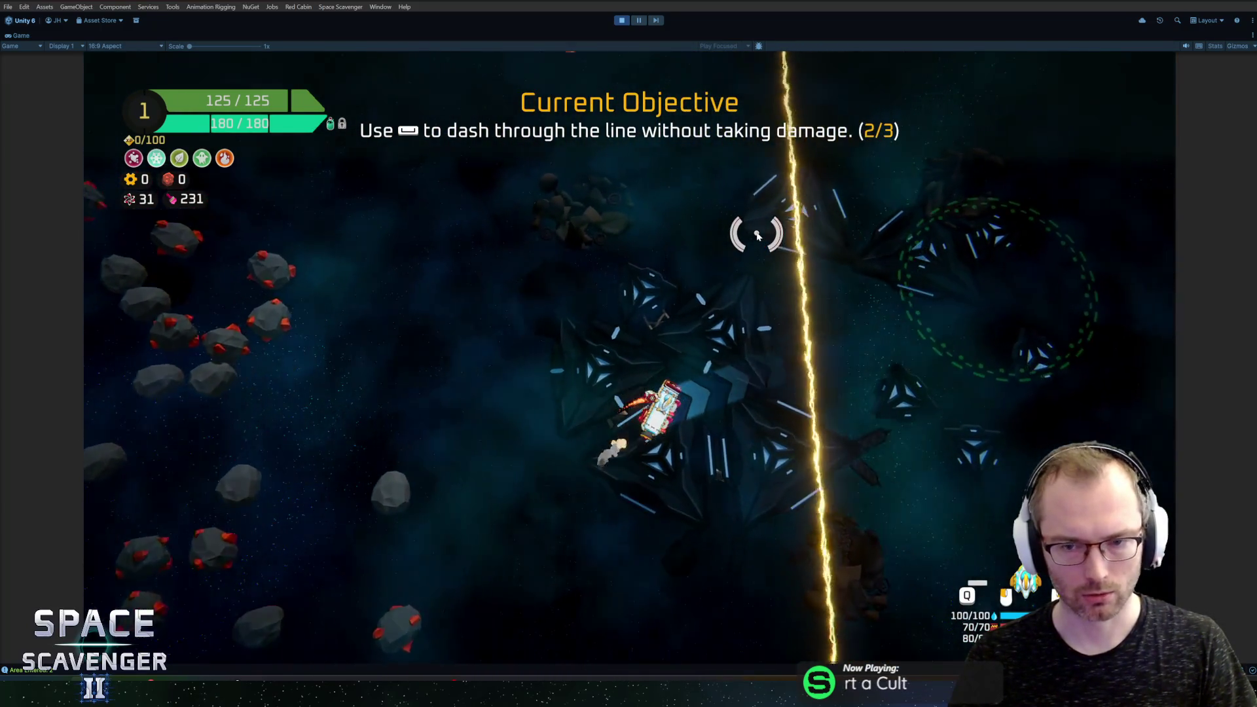
key("space")
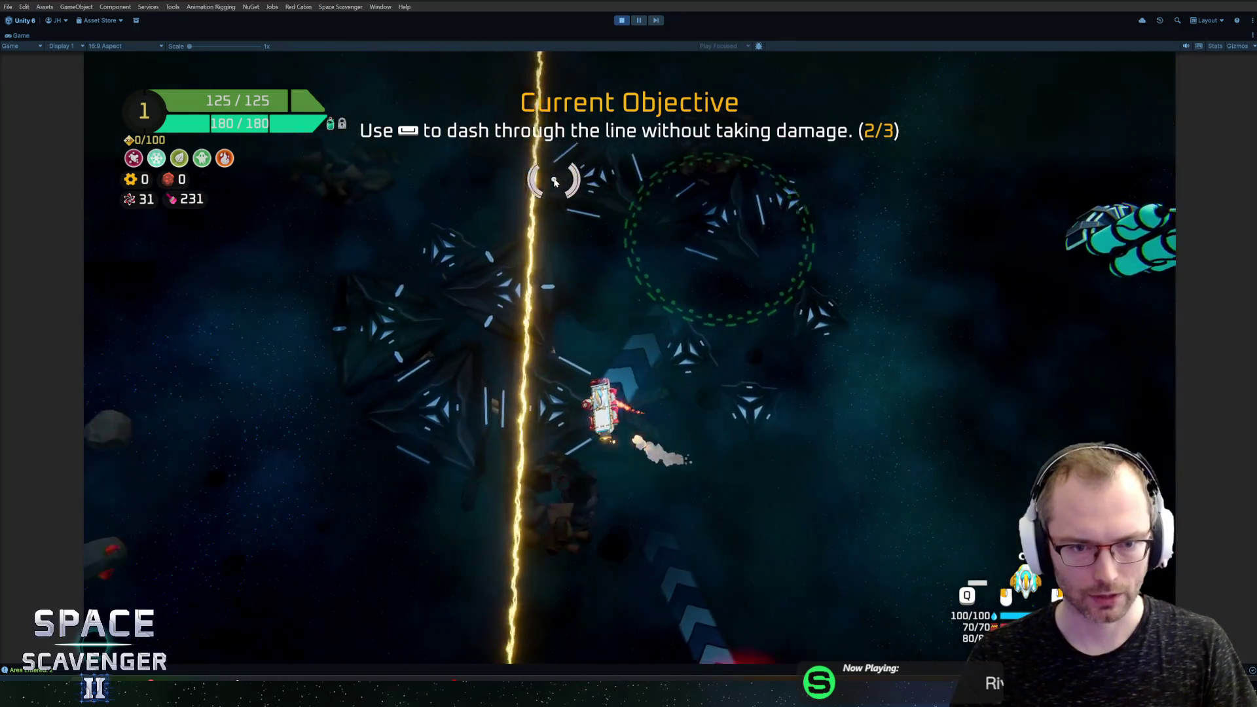
key("space")
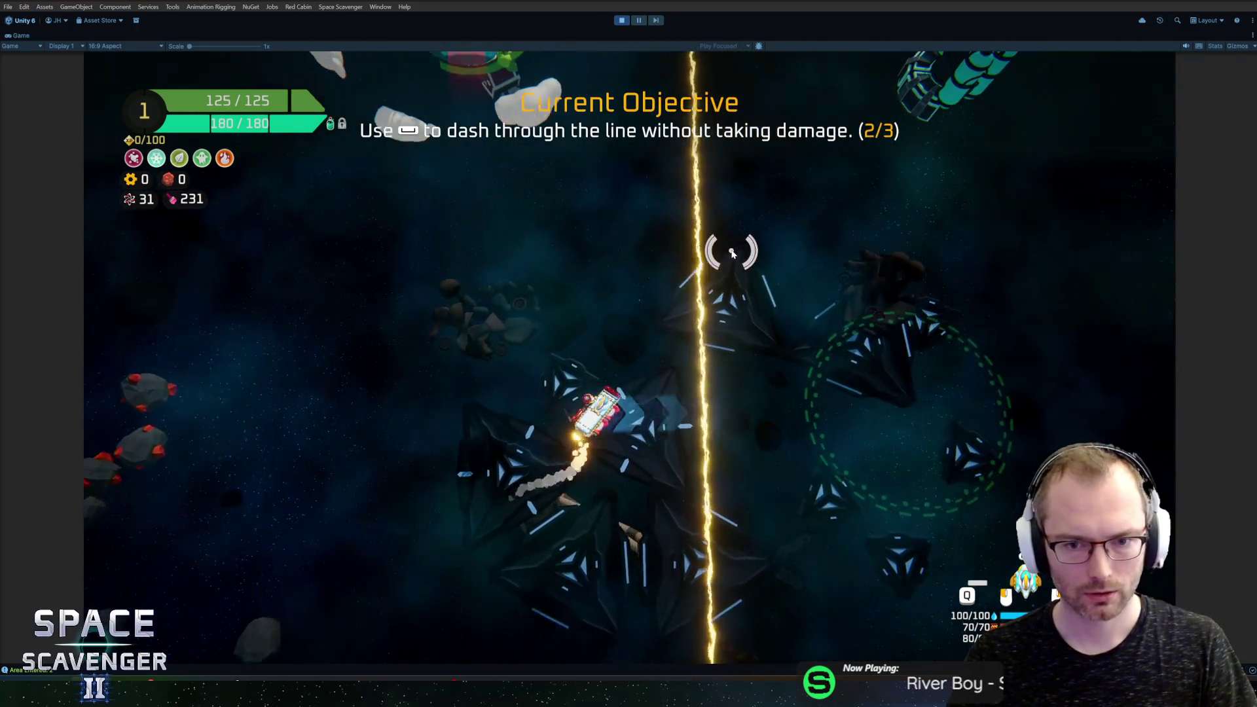
key("space")
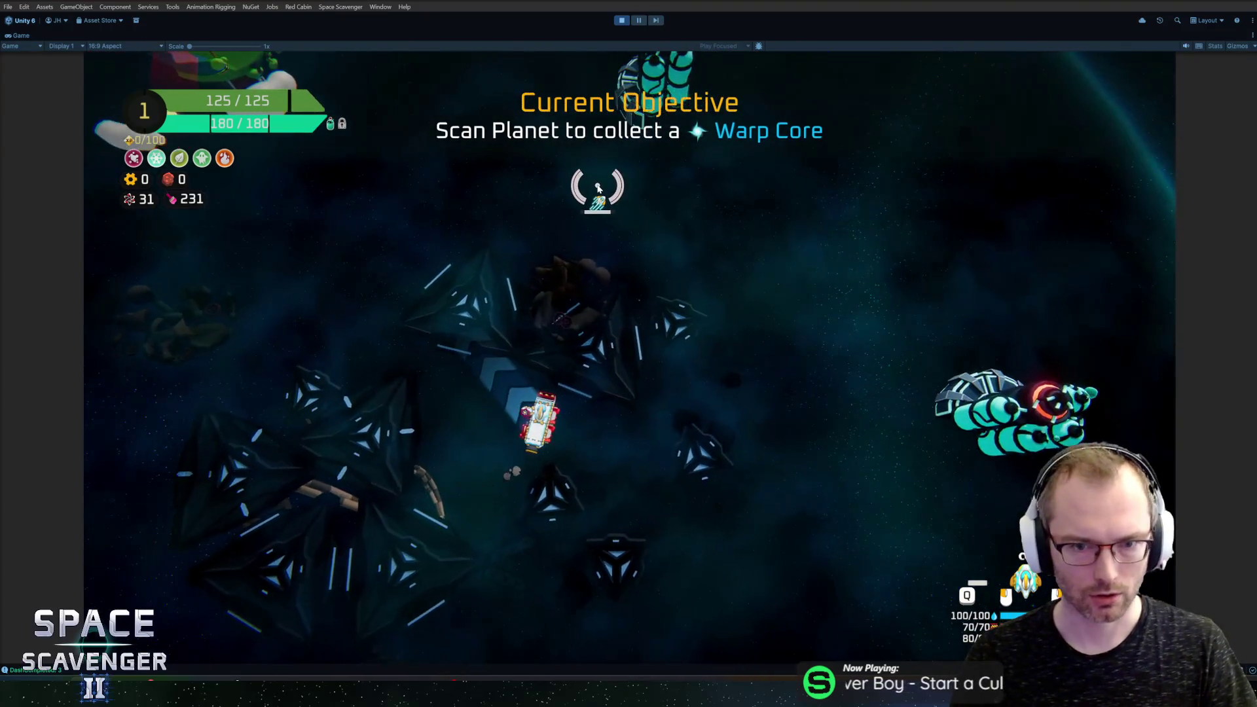
key("space")
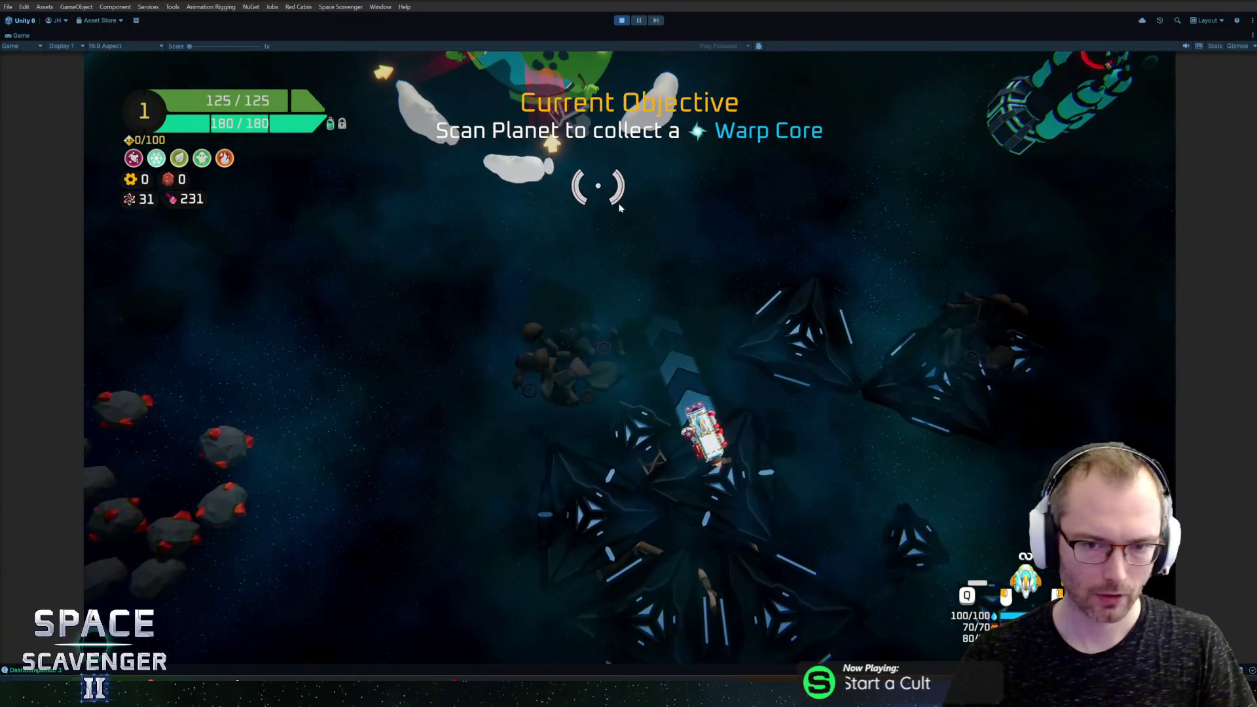
key("w")
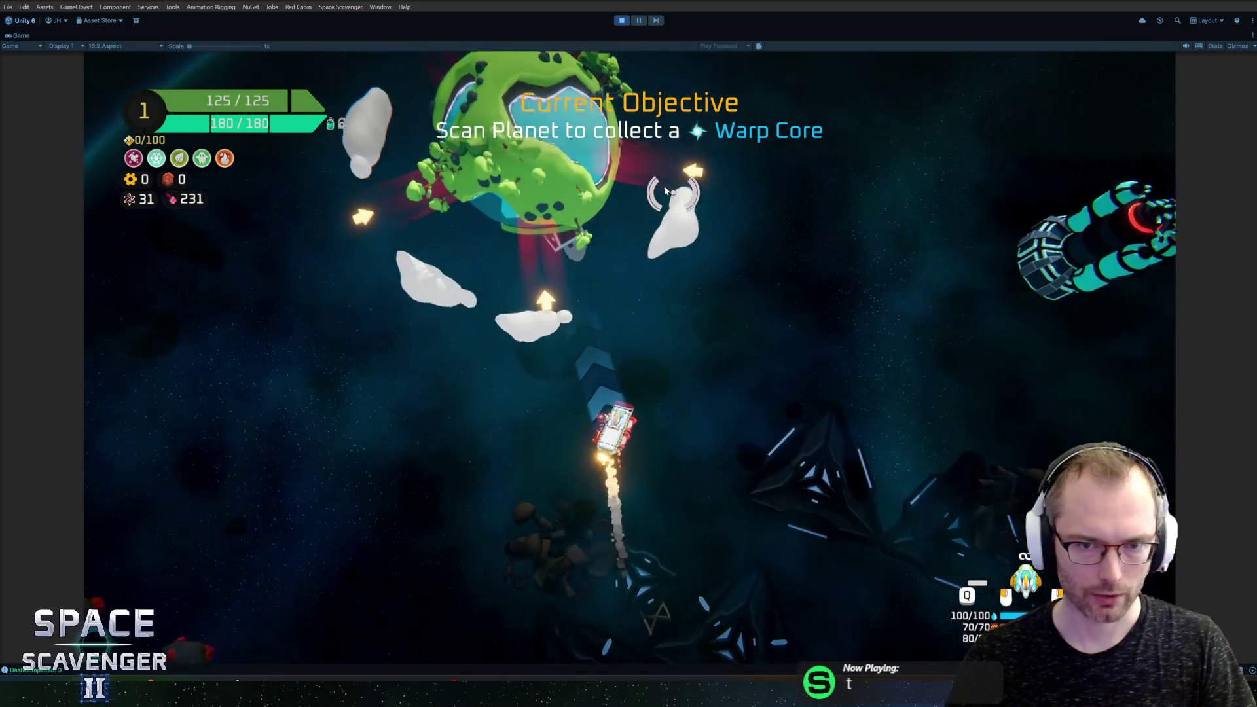
key("w")
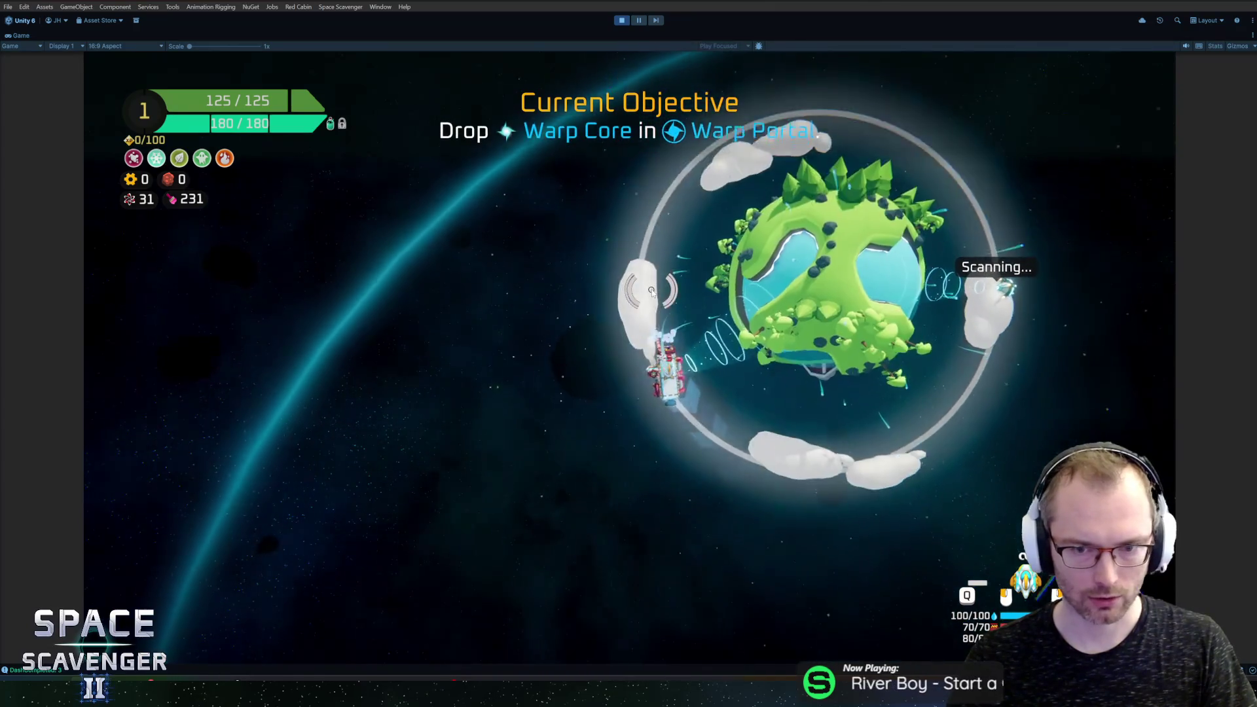
key("w")
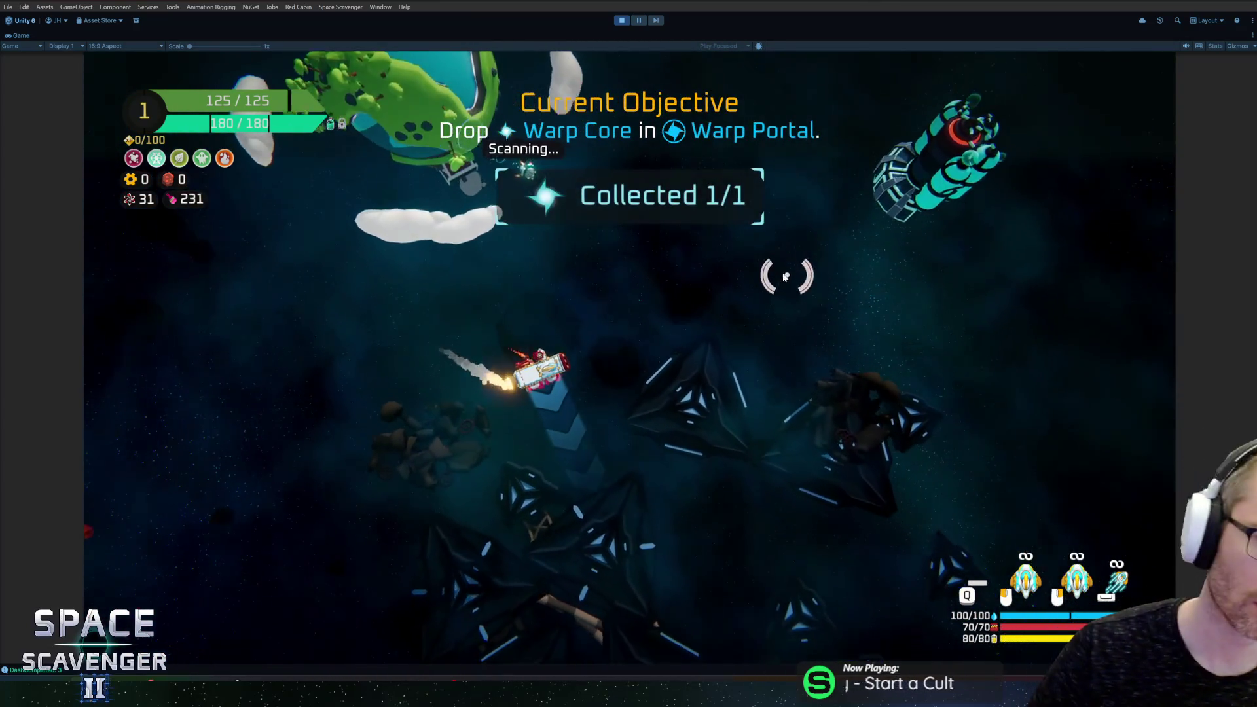
key("w")
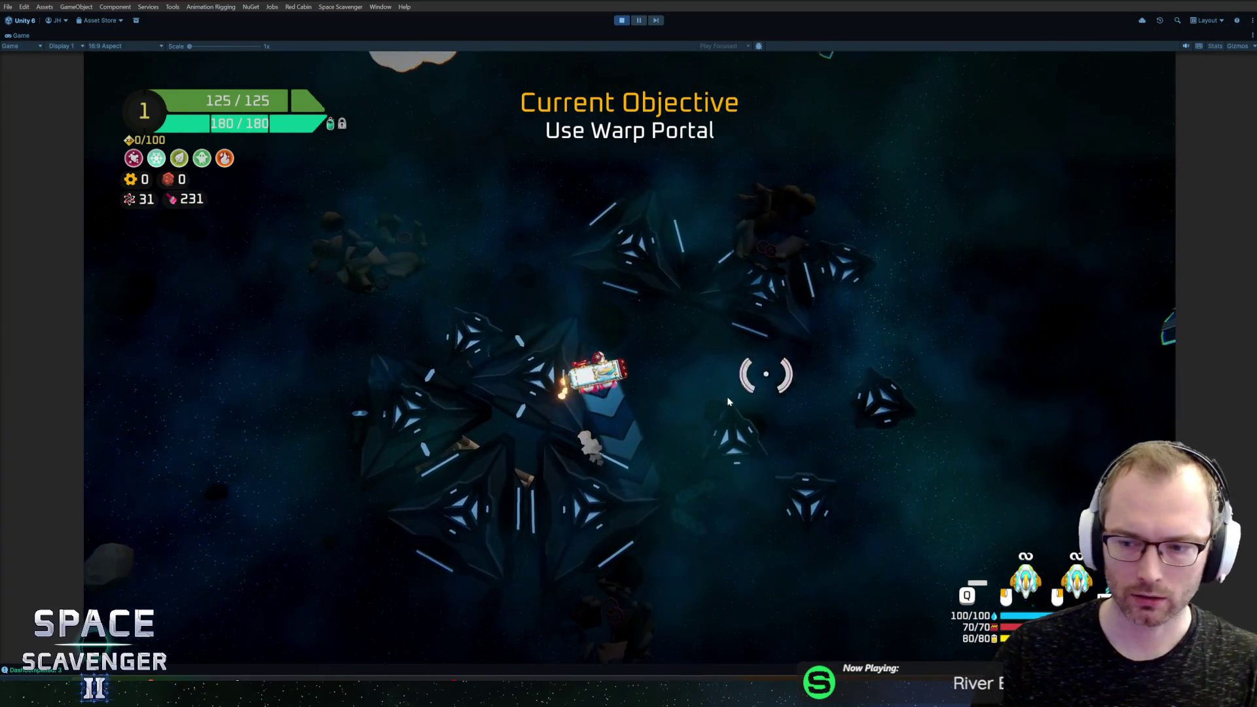
key("s")
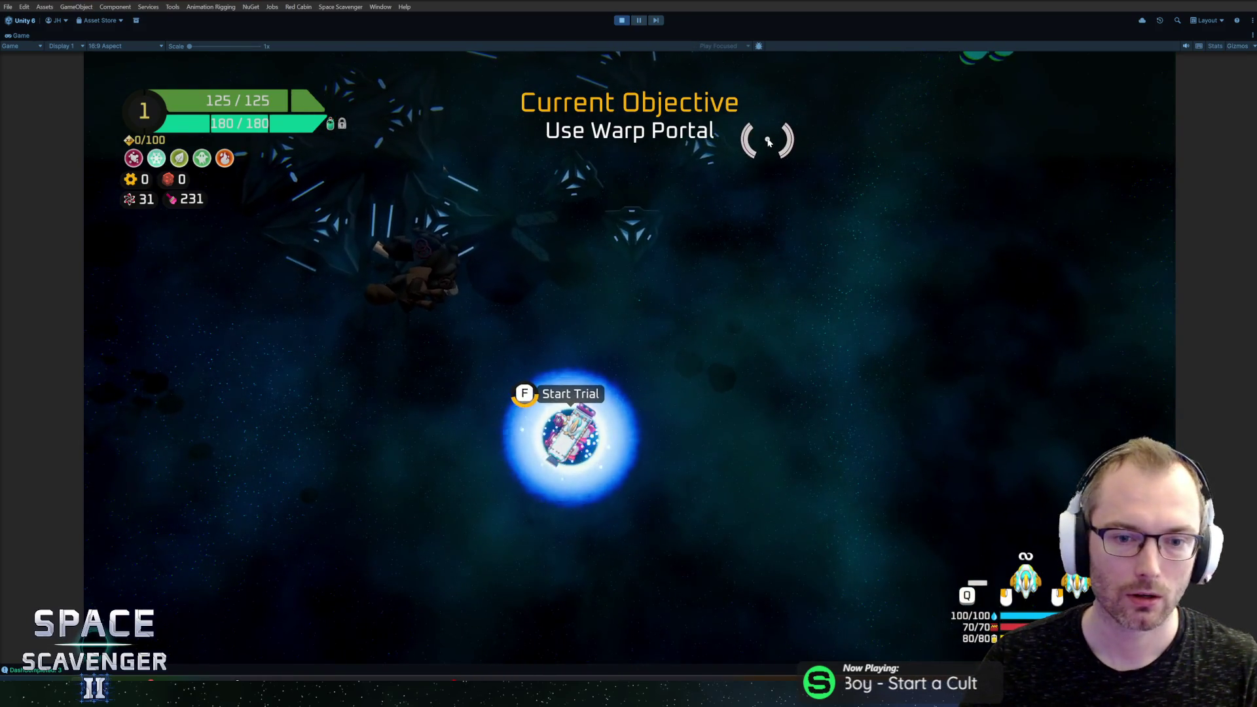
key("f")
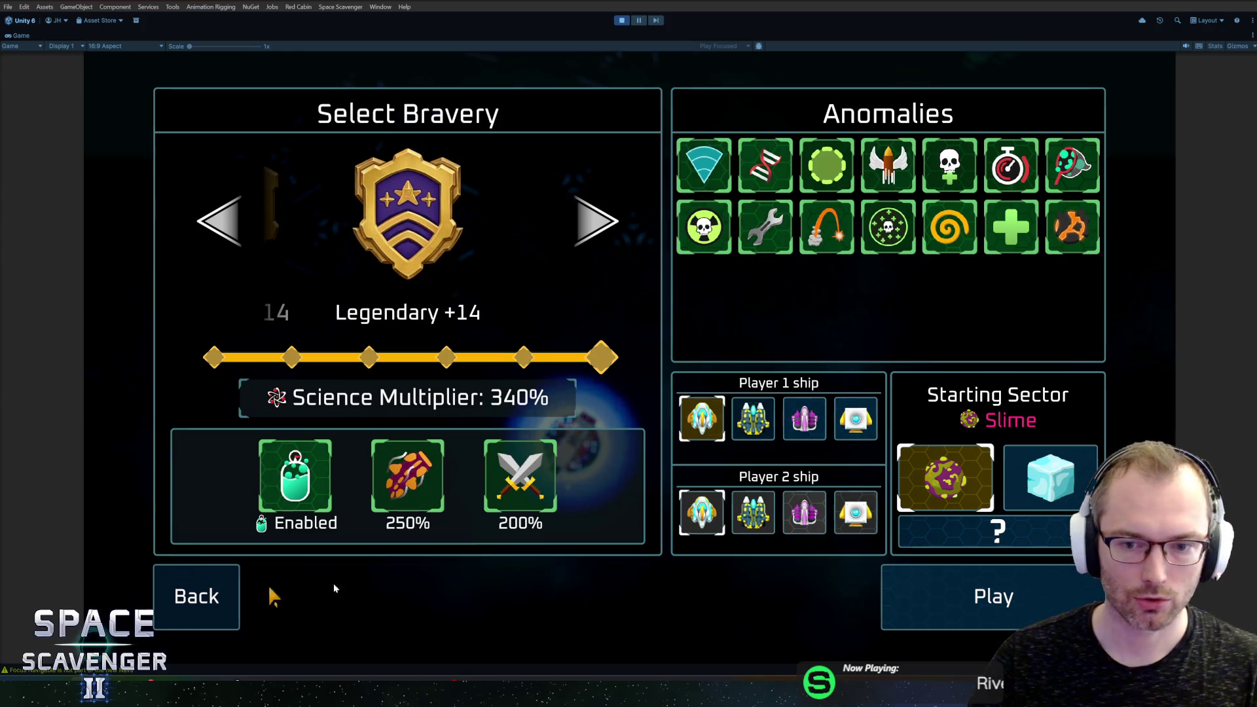
left_click(229, 612)
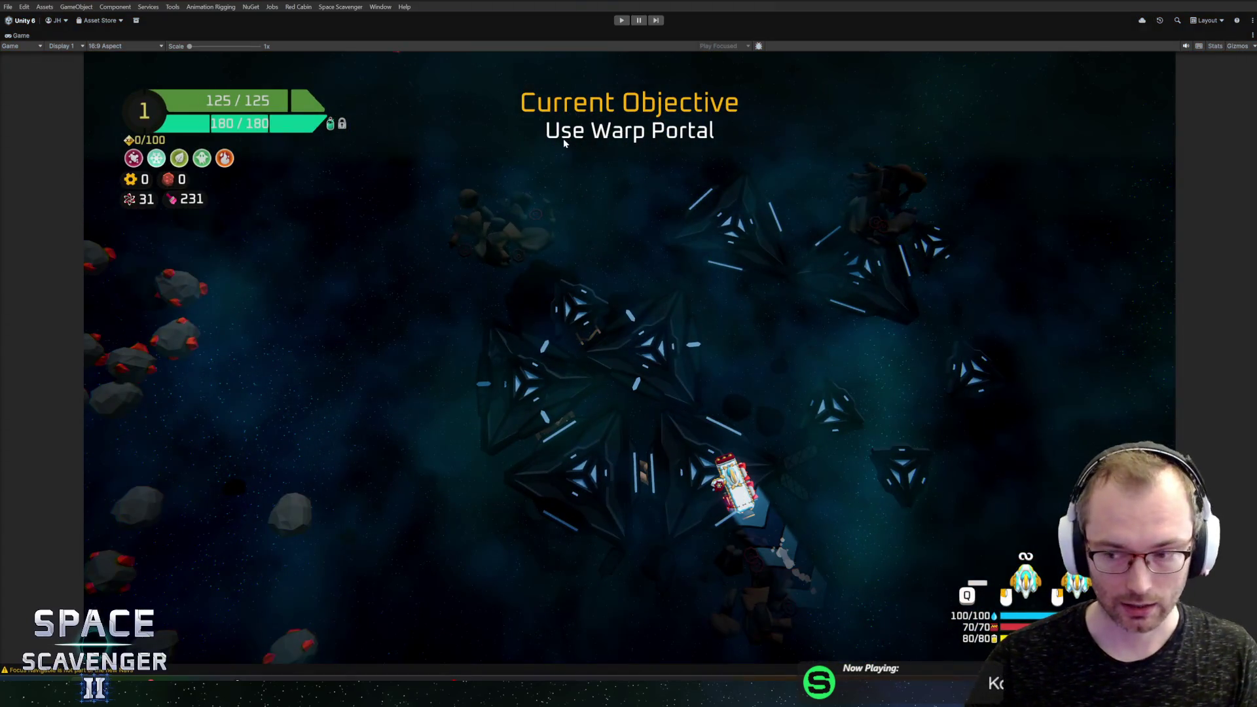
key("ctrl+p")
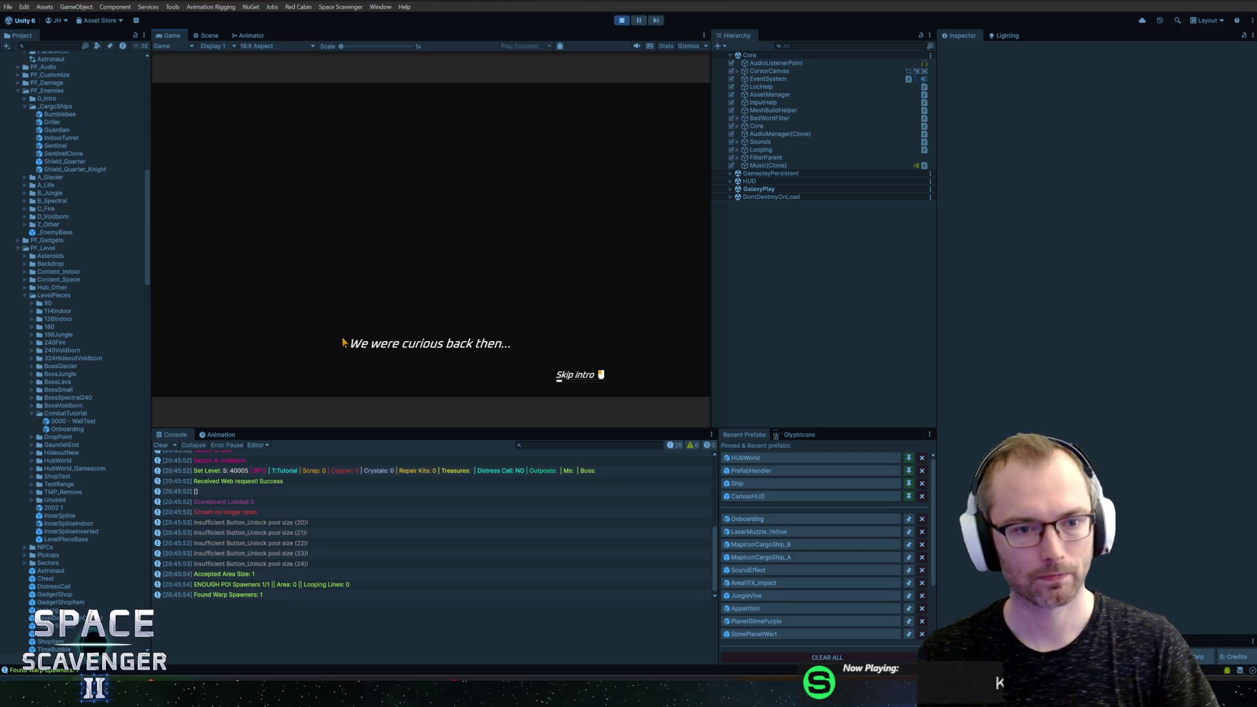
Step: Restart the game, scavenge the wreckage, and craft and attach the Flail
key("shift+space")
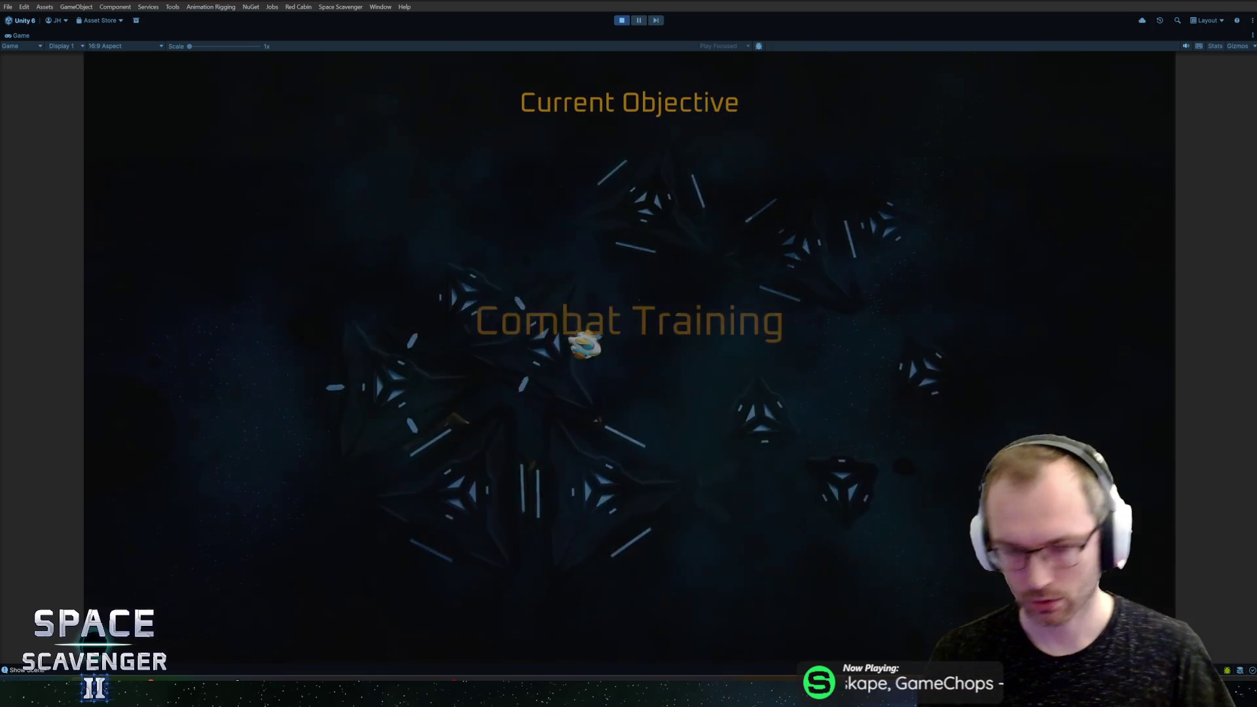
key("a")
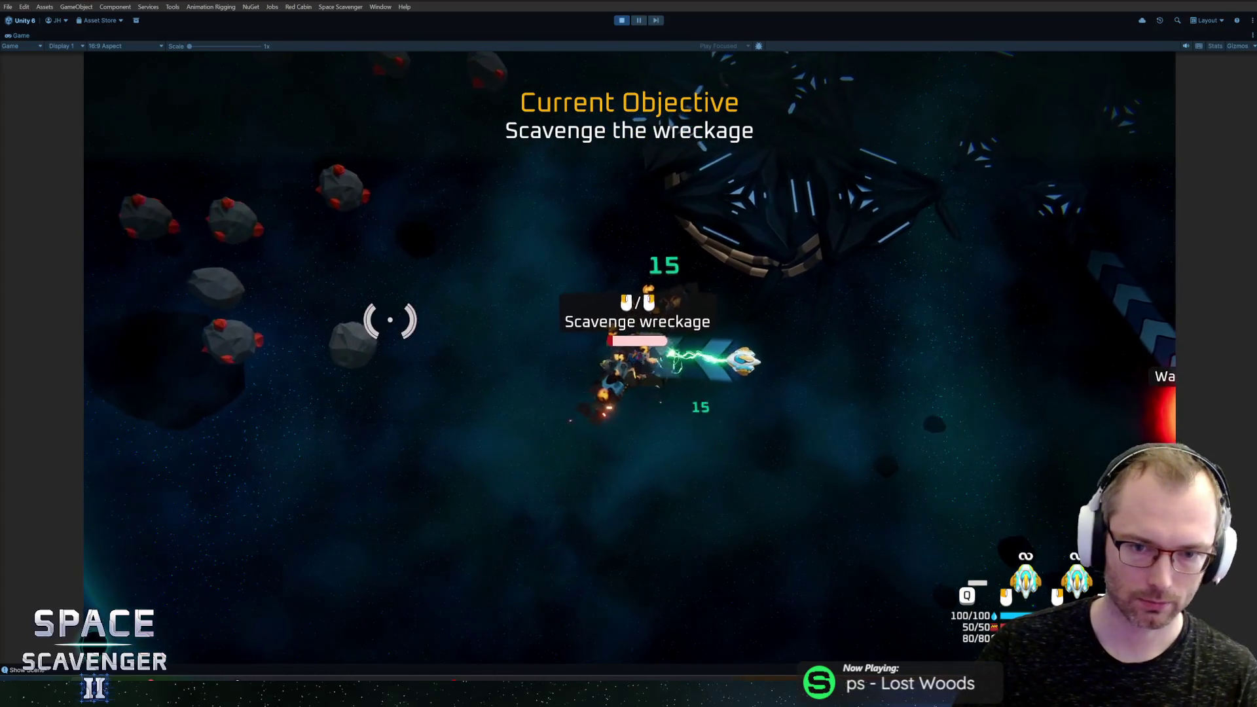
key("e")
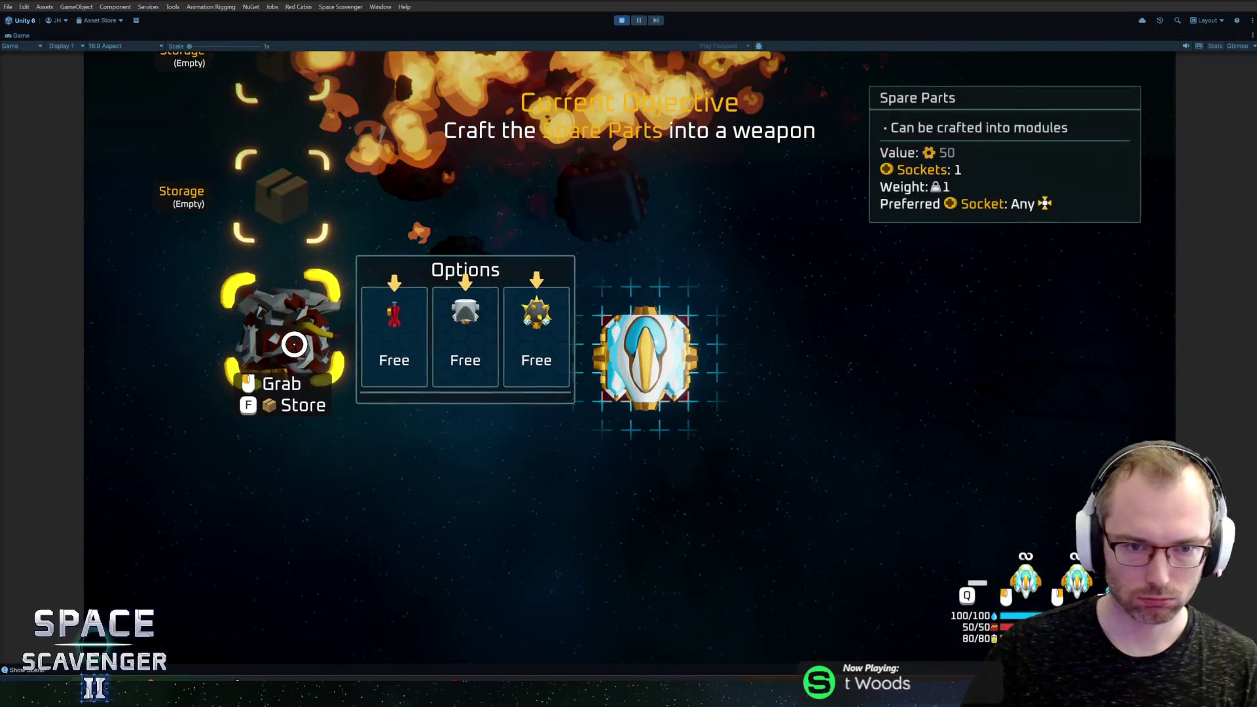
left_click(533, 325)
left_click_drag(315, 396, 645, 359)
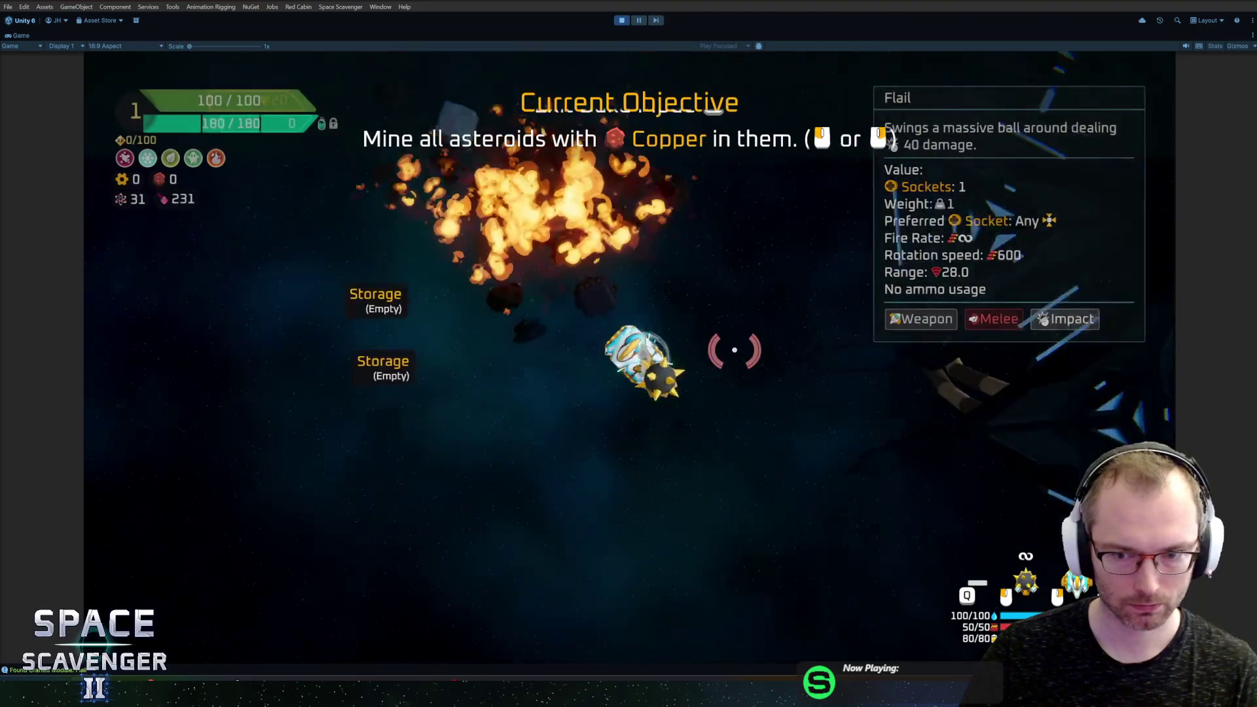
Step: Mine copper, pick an Oxygen Station reward, and attach the module to the ship's bottom
key("w")
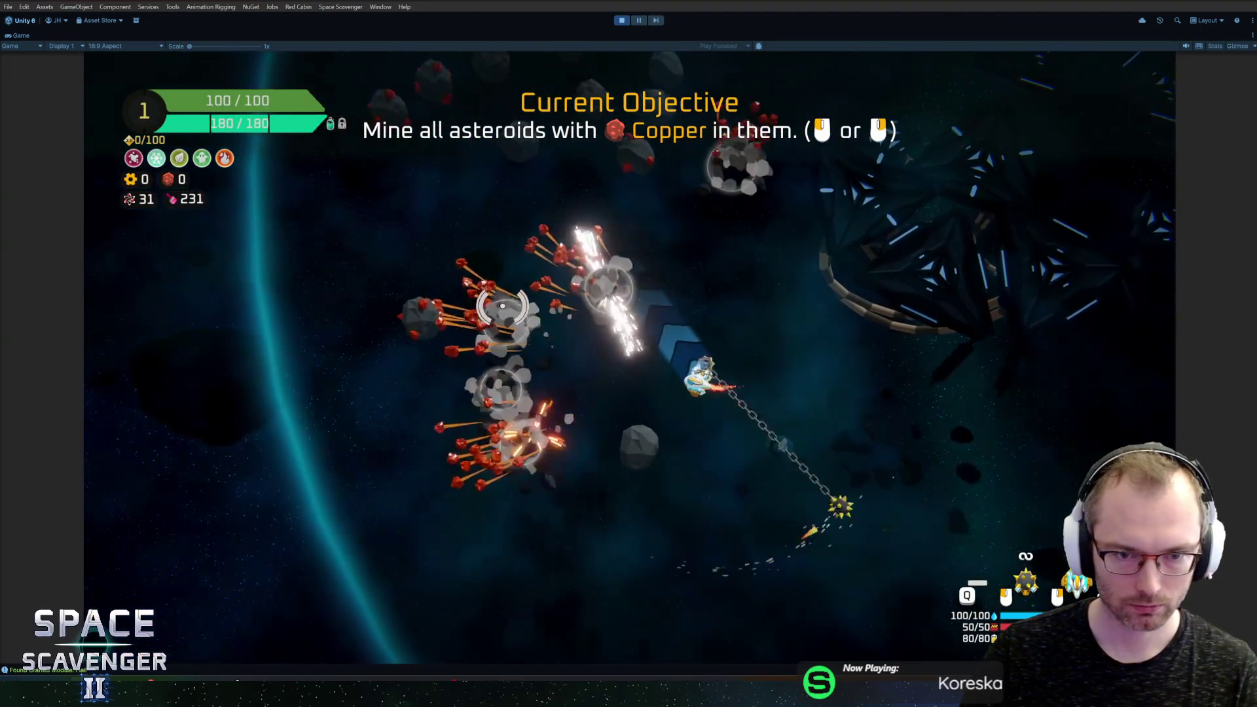
key("w")
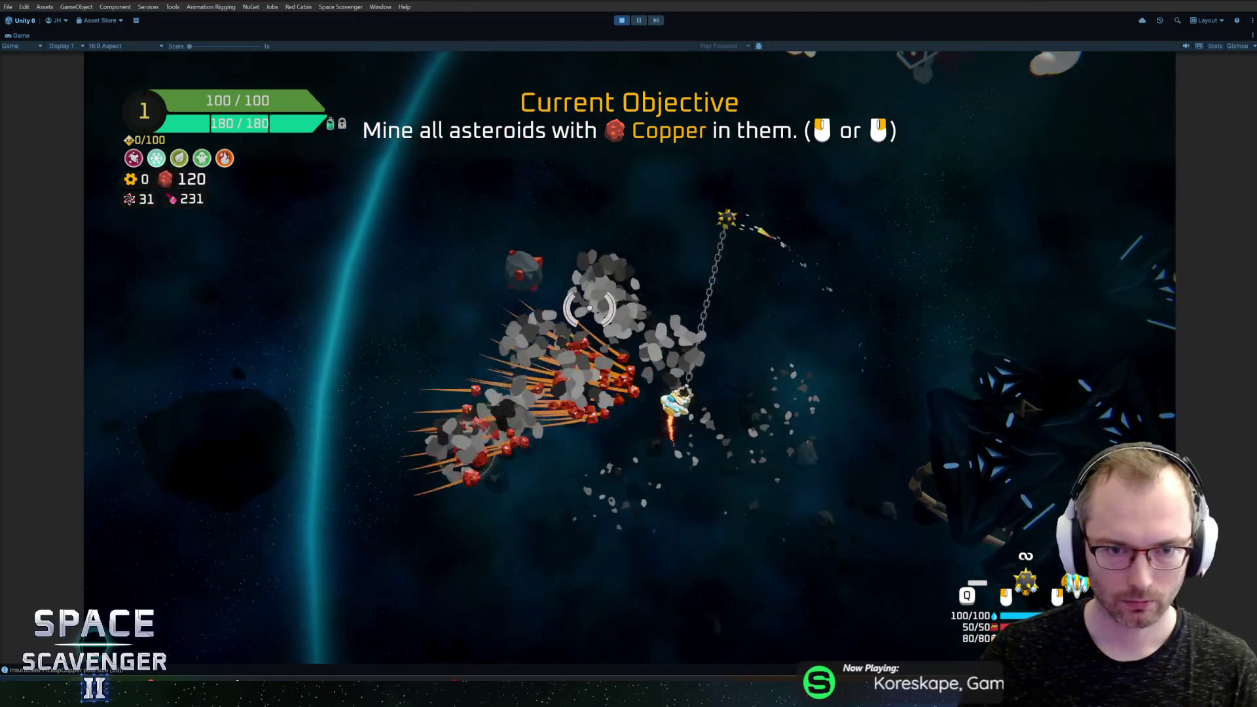
key("w")
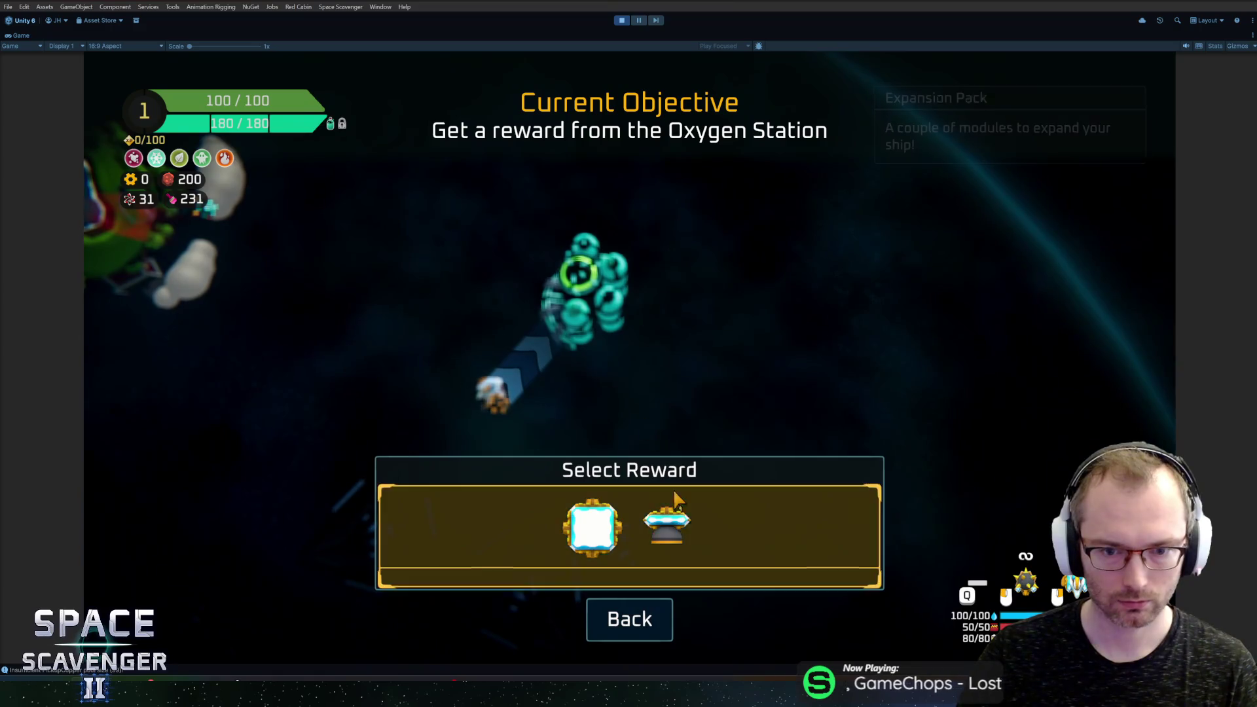
left_click(678, 501)
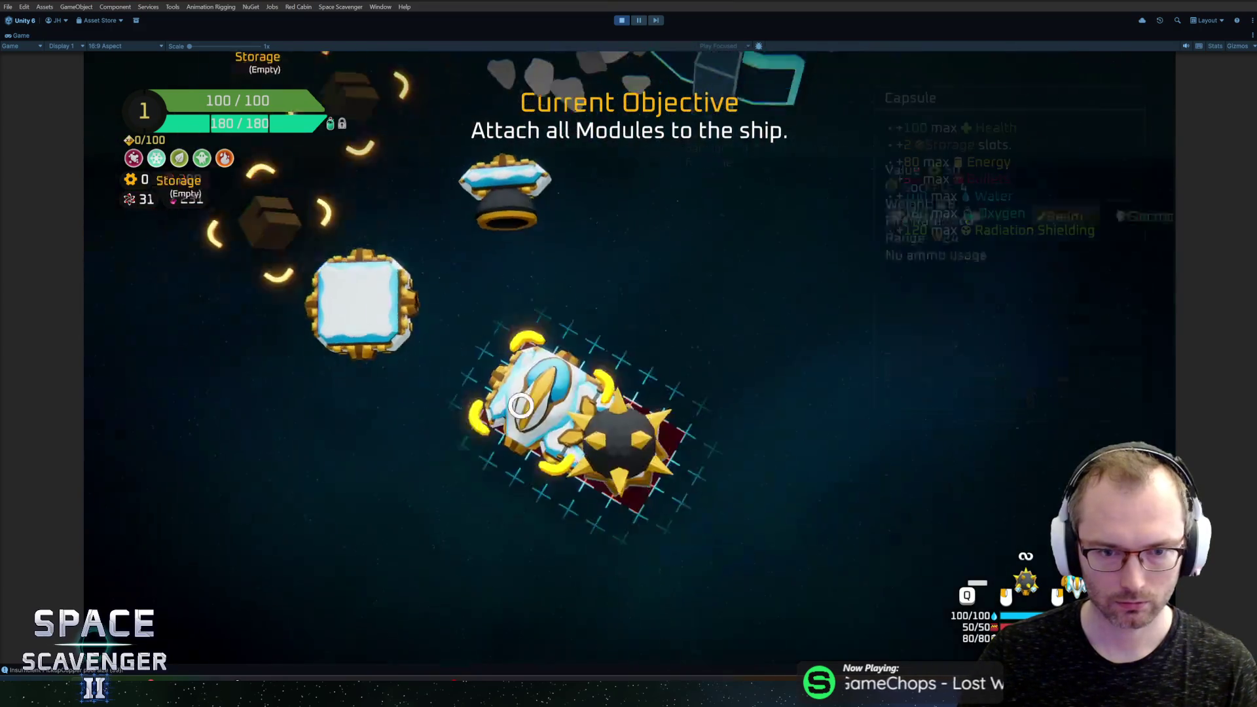
left_click_drag(330, 329, 617, 440)
key("e")
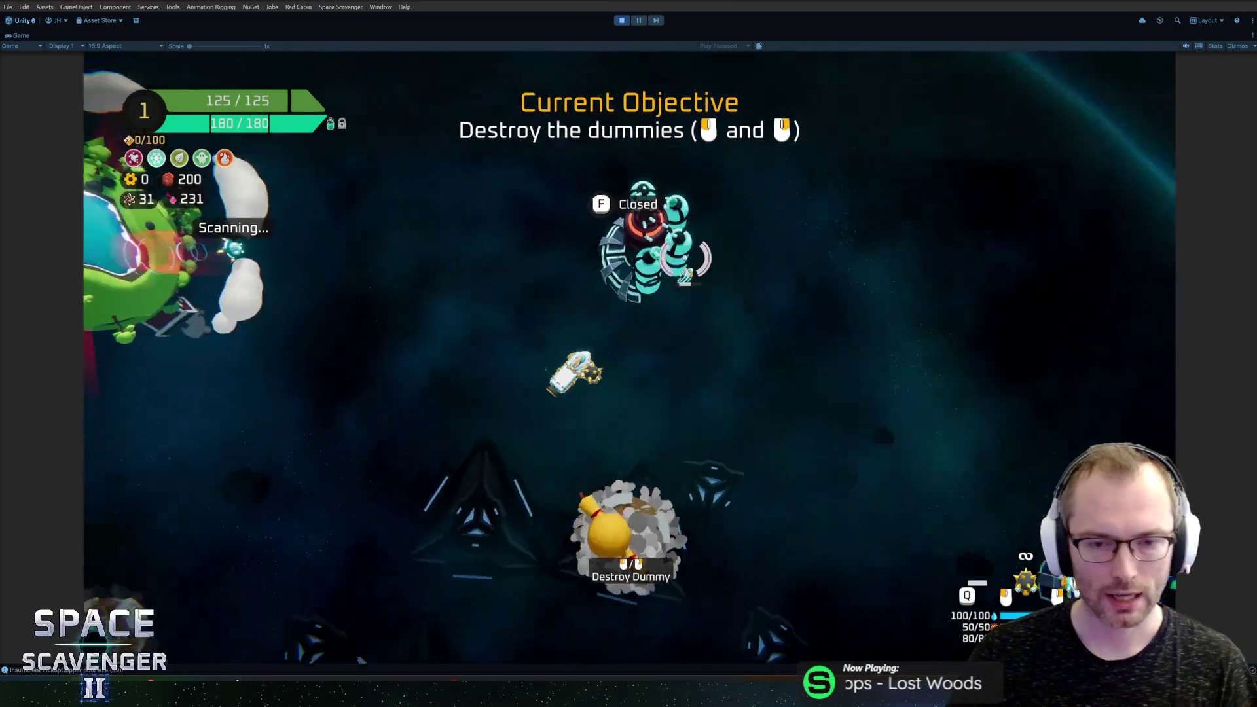
Step: Fly to the dummies and fire at two of them
key("w")
left_click(752, 415)
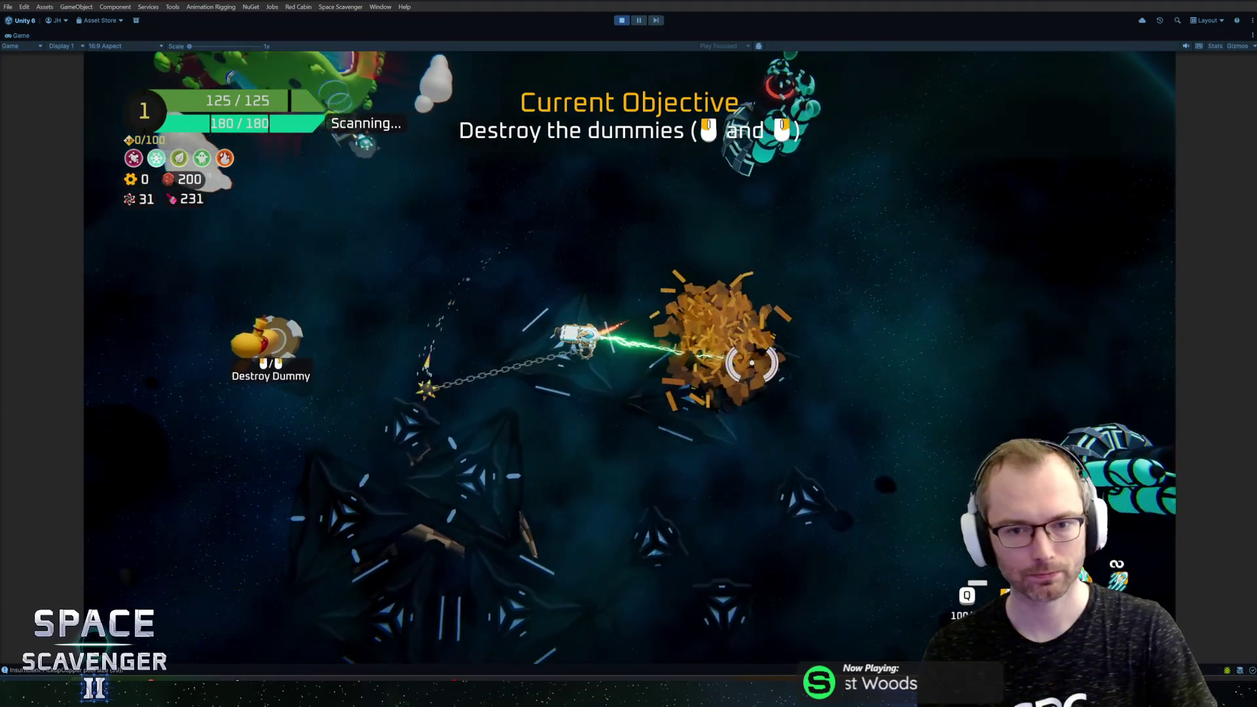
key("w")
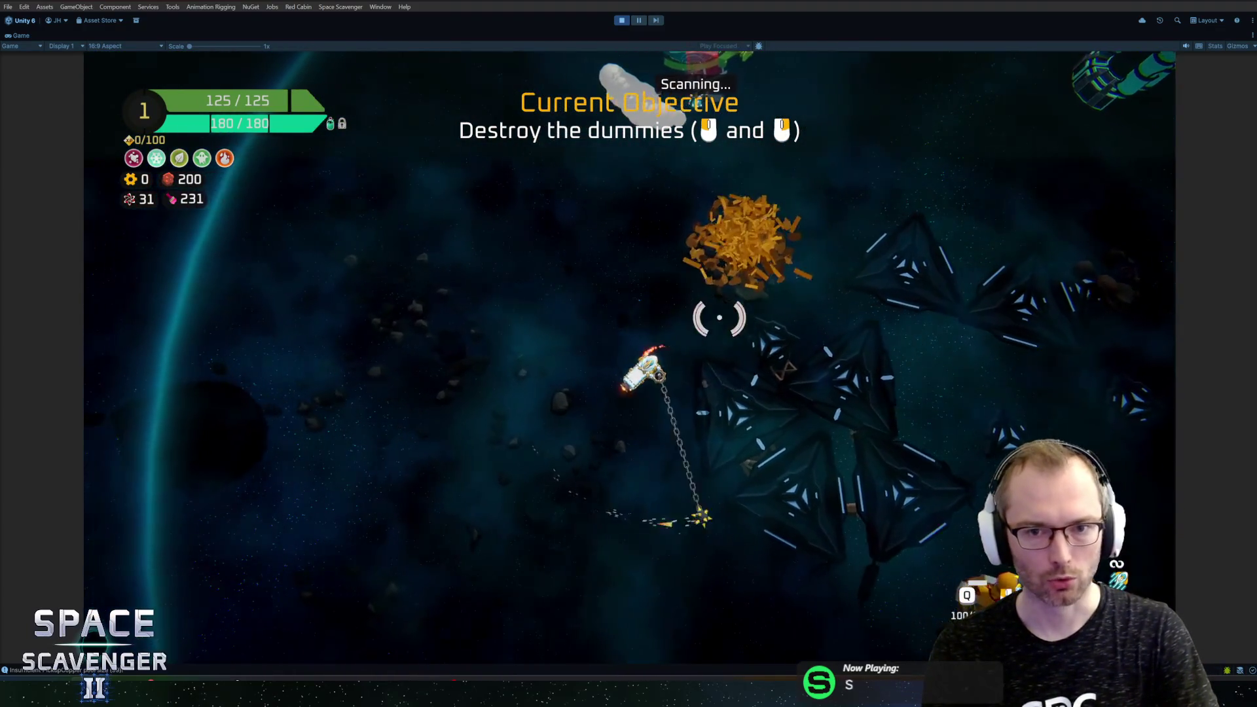
left_click(715, 491)
Step: Take the Bullet pack reward and attach the pink module and solar panel to the ship
key("w")
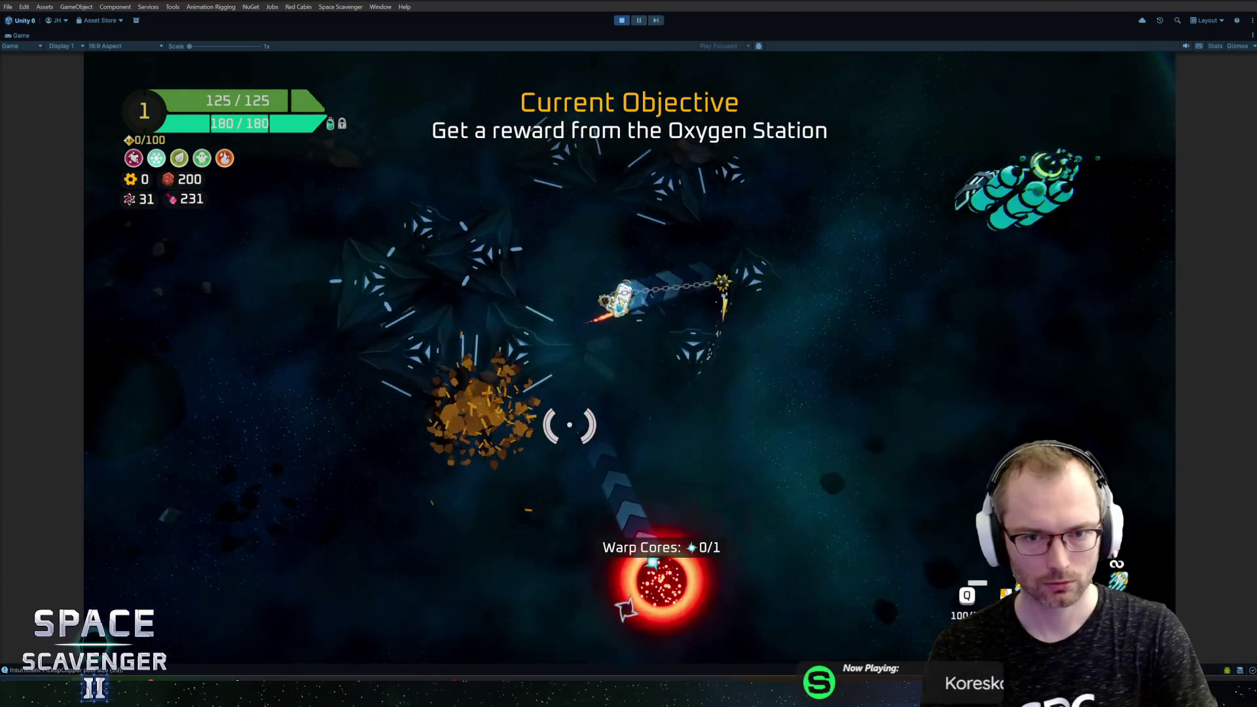
key("f")
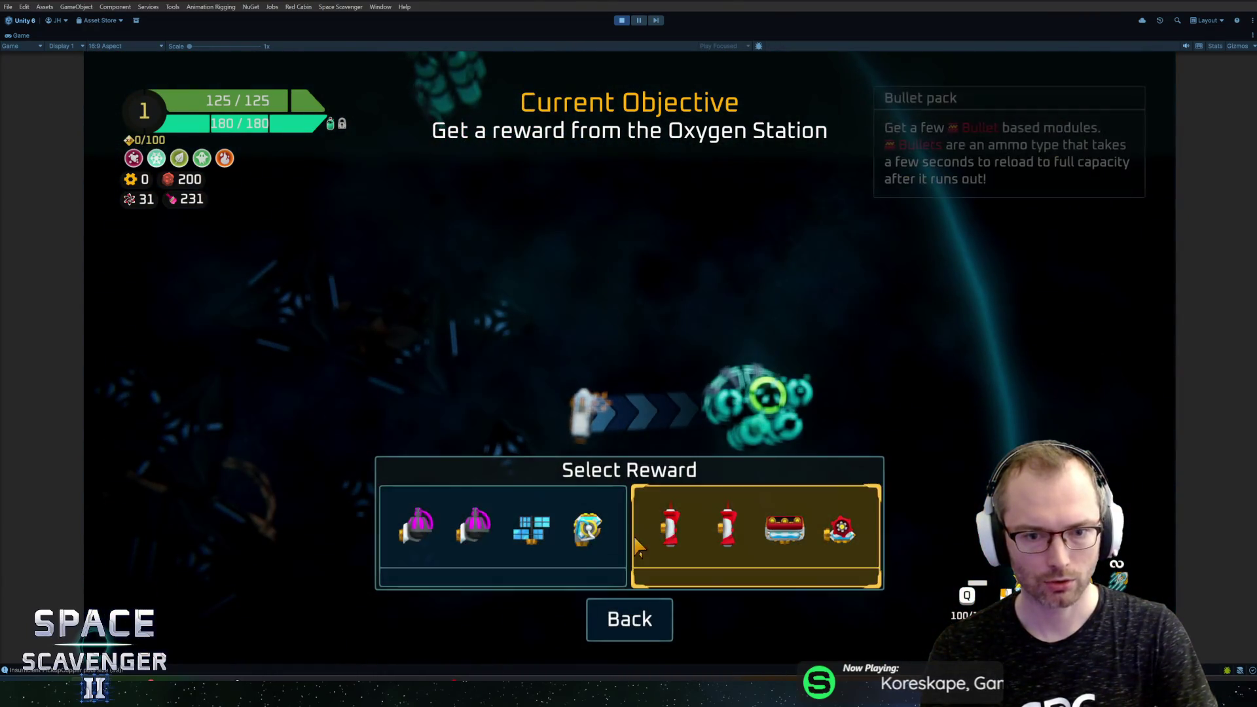
left_click(754, 521)
left_click_drag(298, 386, 576, 272)
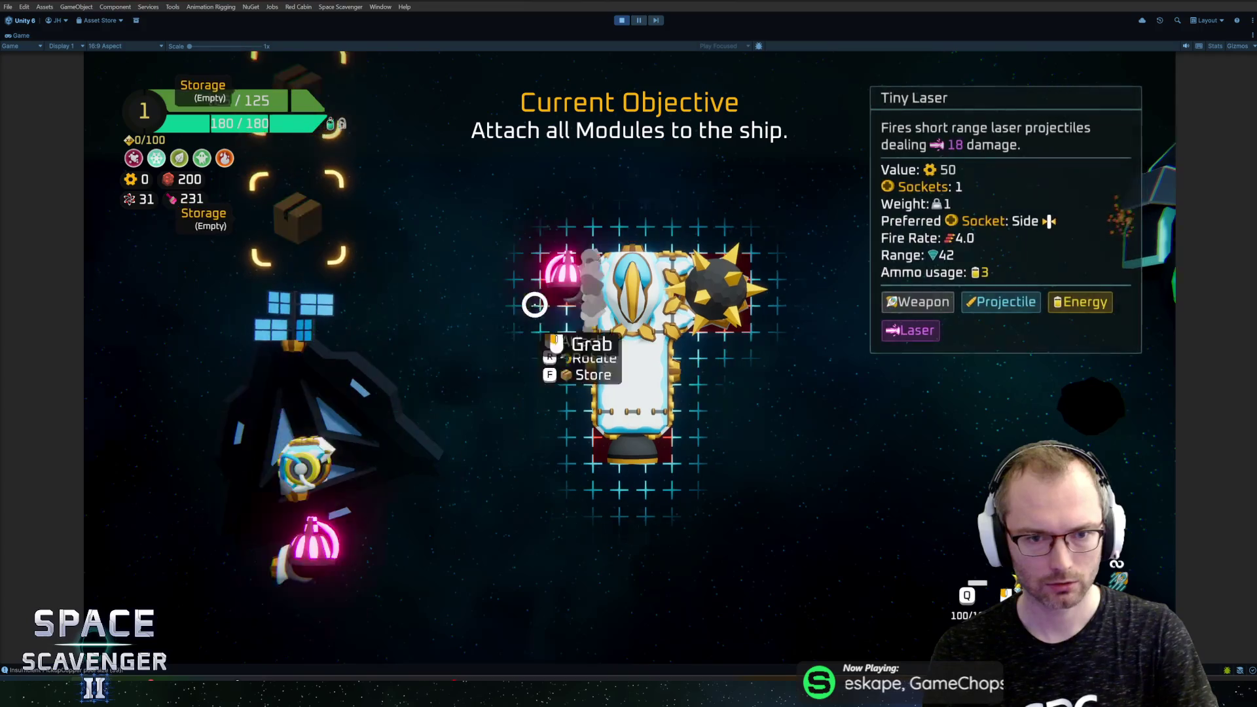
mouse_move(288, 315)
left_mouse_down()
mouse_move(458, 328)
mouse_move(645, 249)
left_mouse_up()
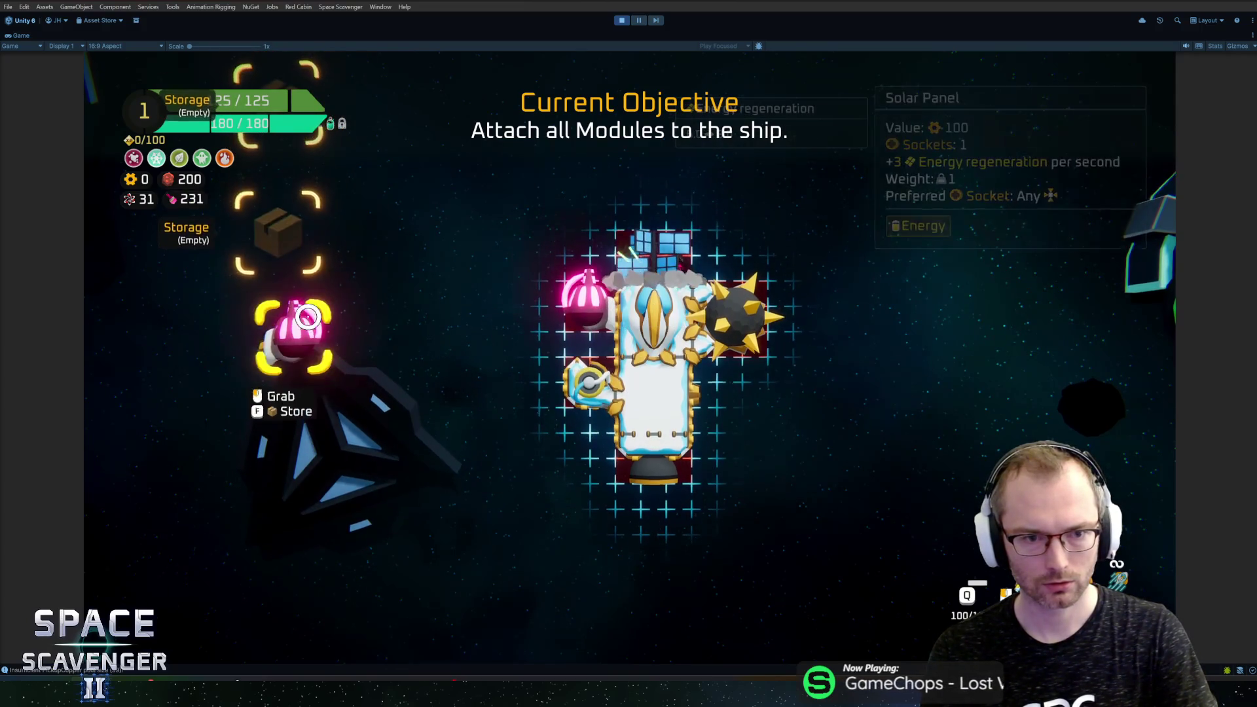
Step: Assign the Tiny Laser to a fire button and destroy the dummies
key("Tab")
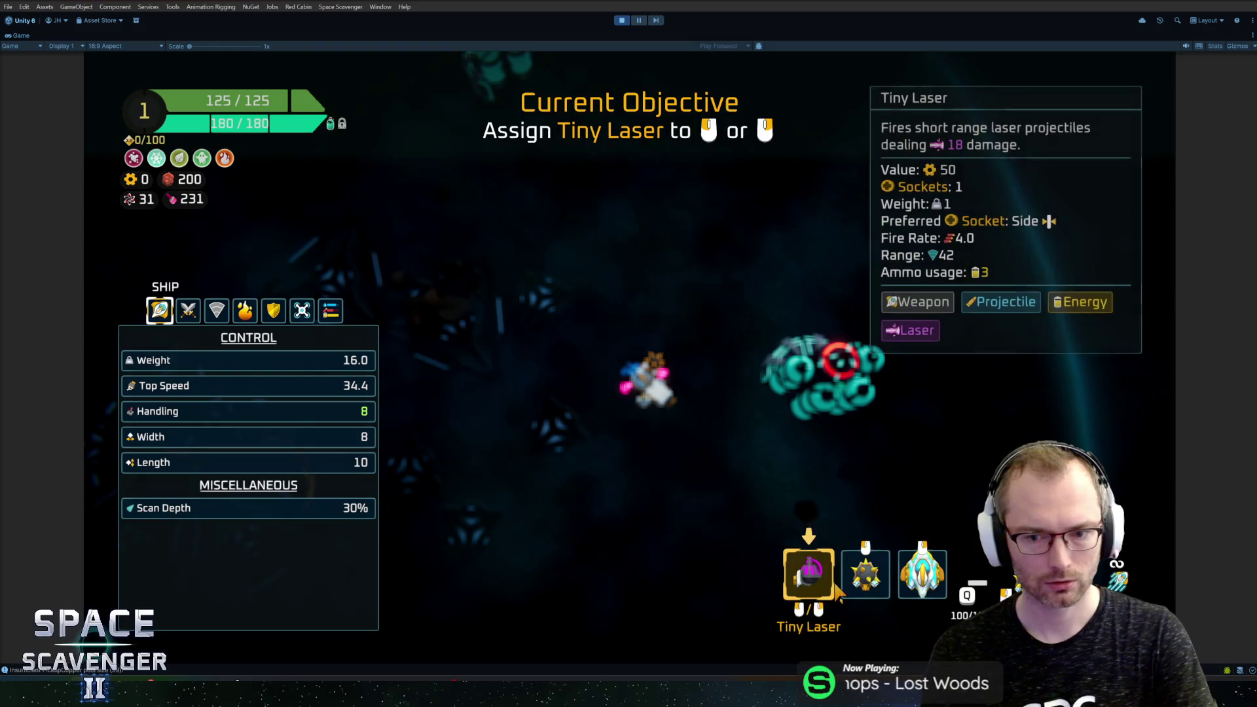
left_click(814, 577)
key("Tab")
key("Tab")
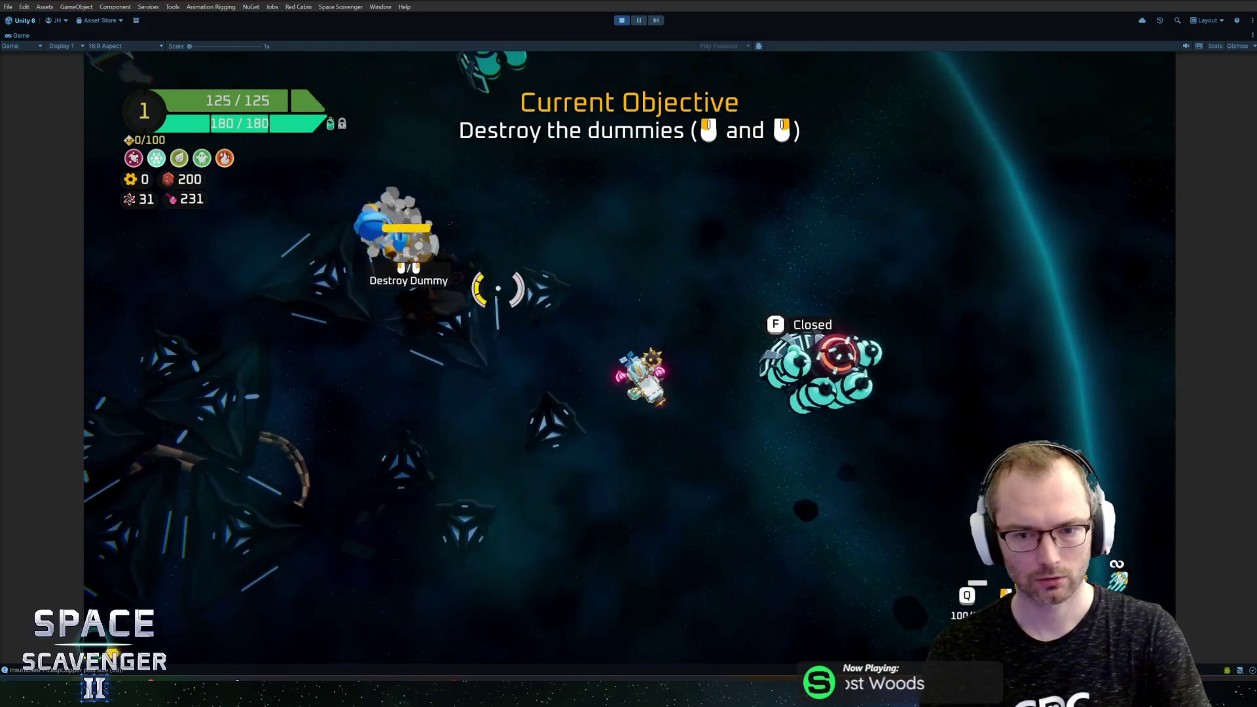
left_click(539, 248)
key("a")
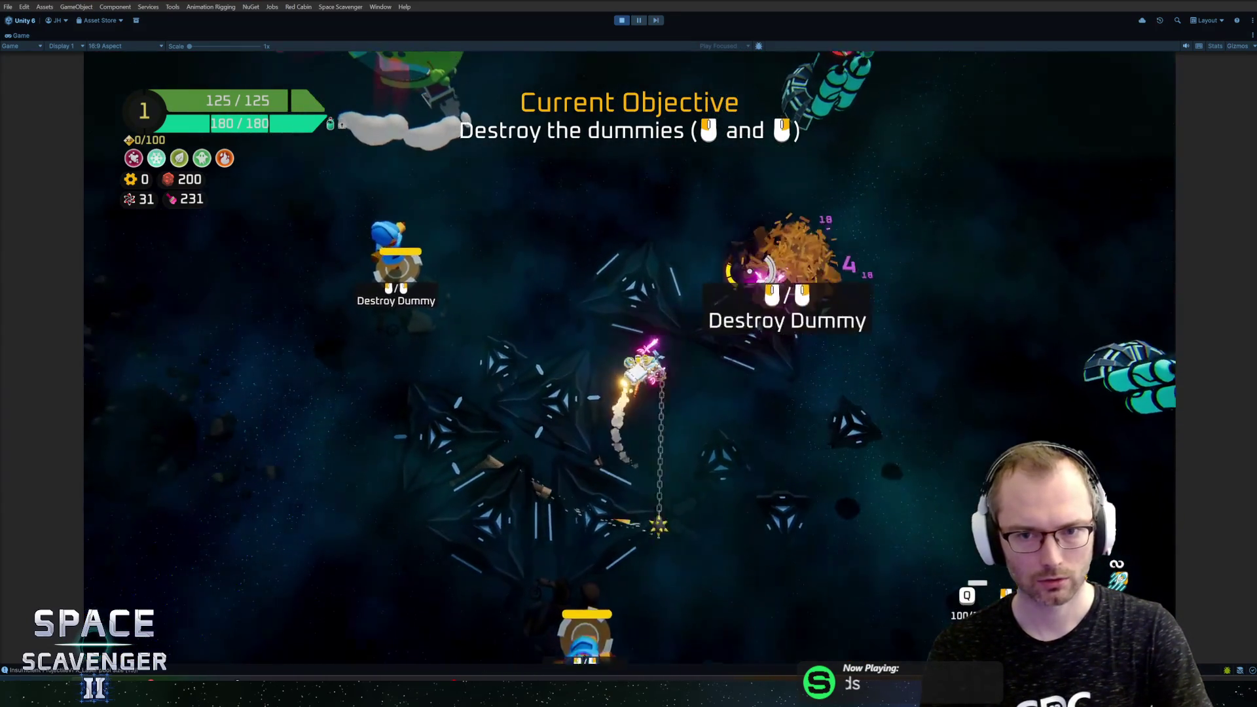
key("w")
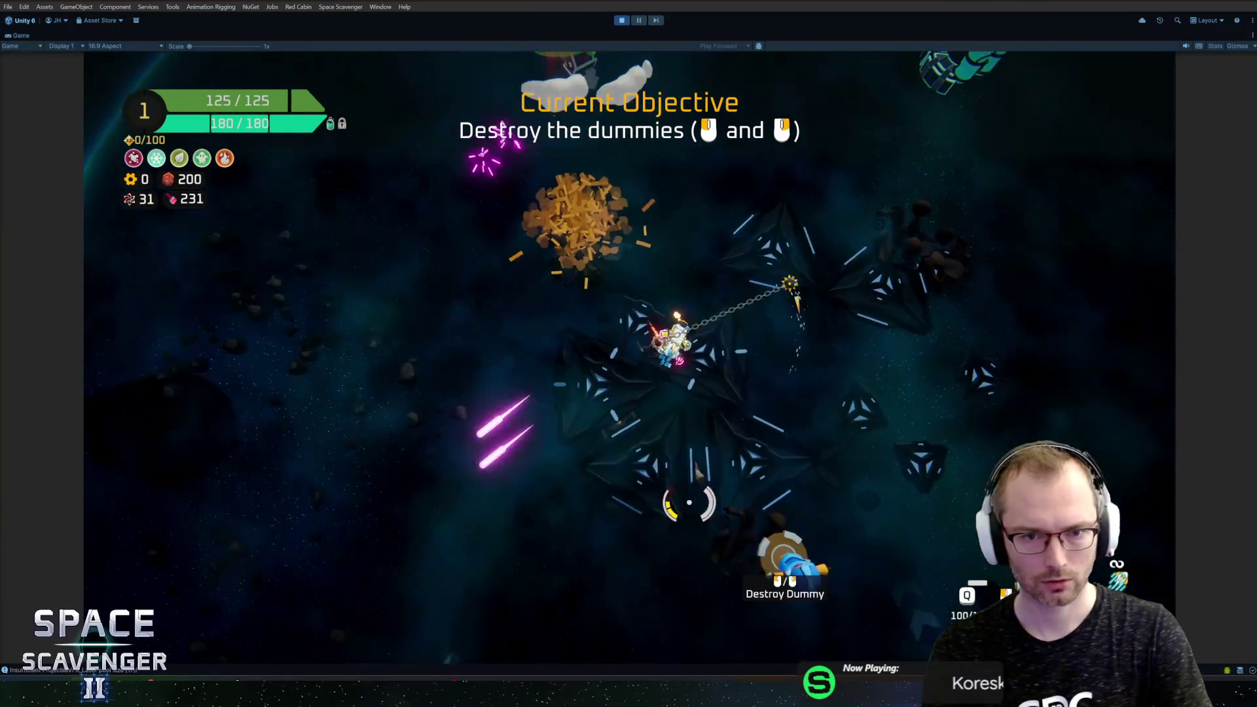
key("w")
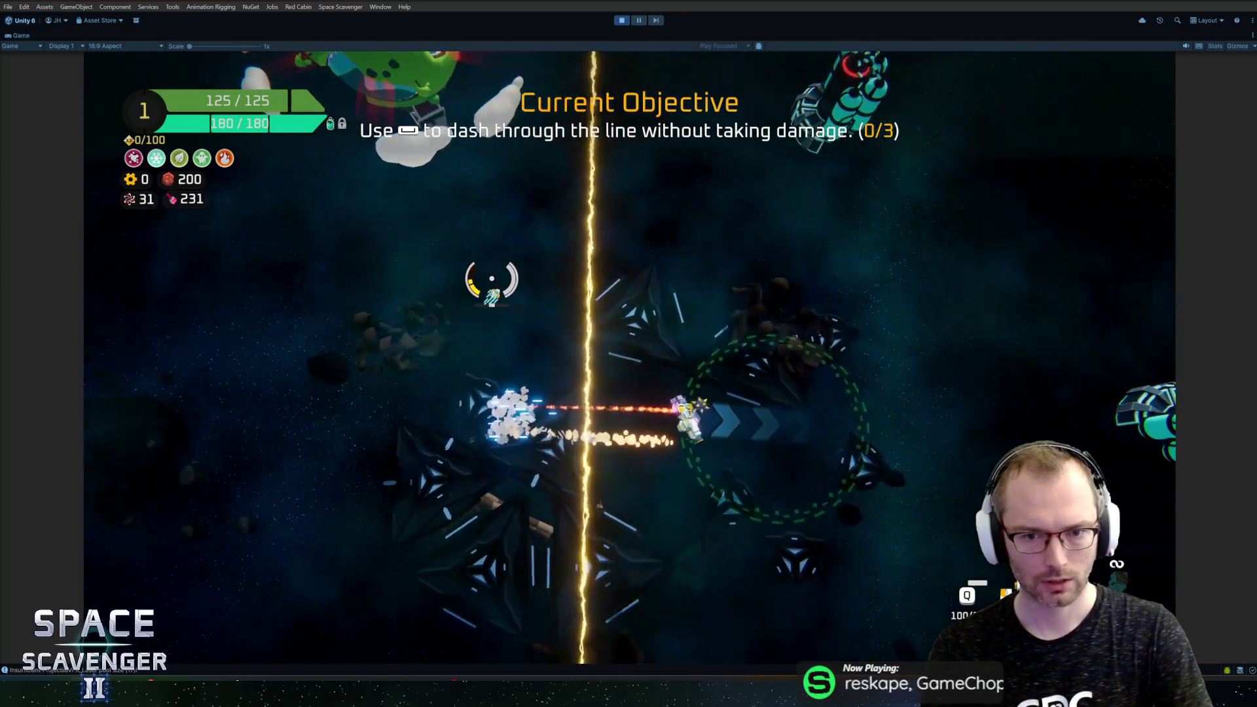
Step: Dash back and forth across the golden line, then leave Unity
key("space")
key("space")
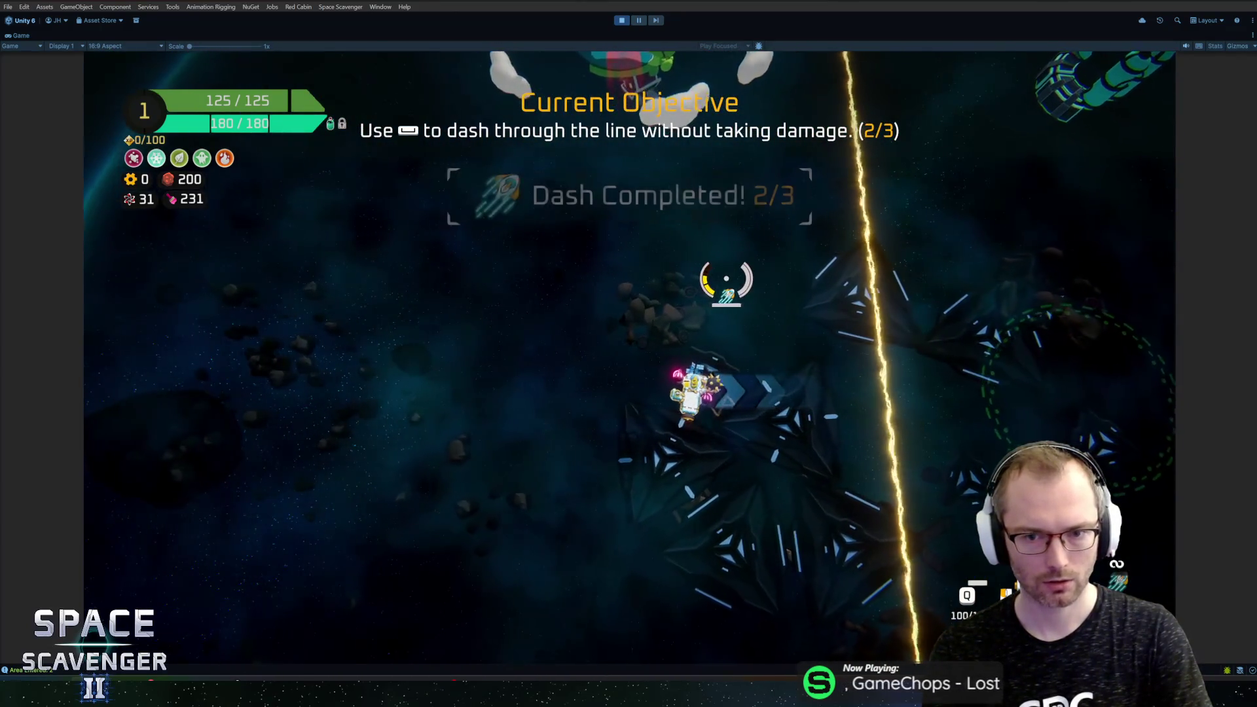
key("space")
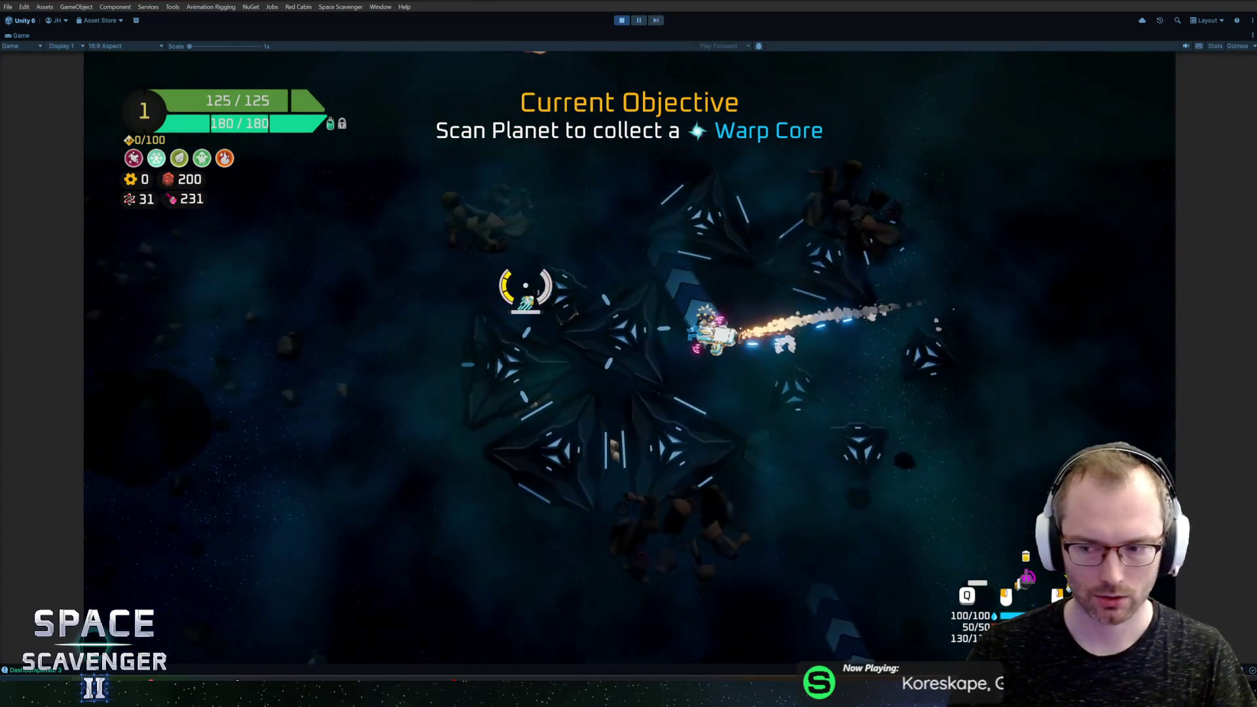
key("alt+Tab")
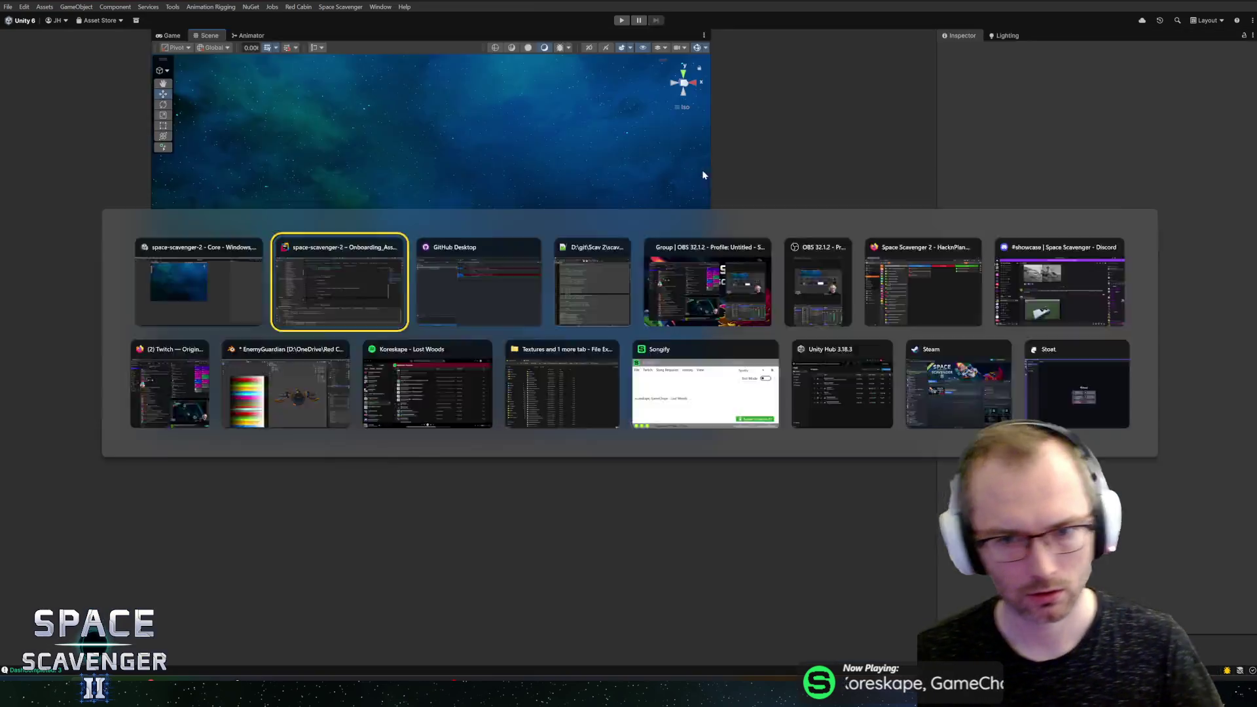
Step: Bring up HacknPlan and scroll through the June 26B board's Planned tasks
key("alt+Tab")
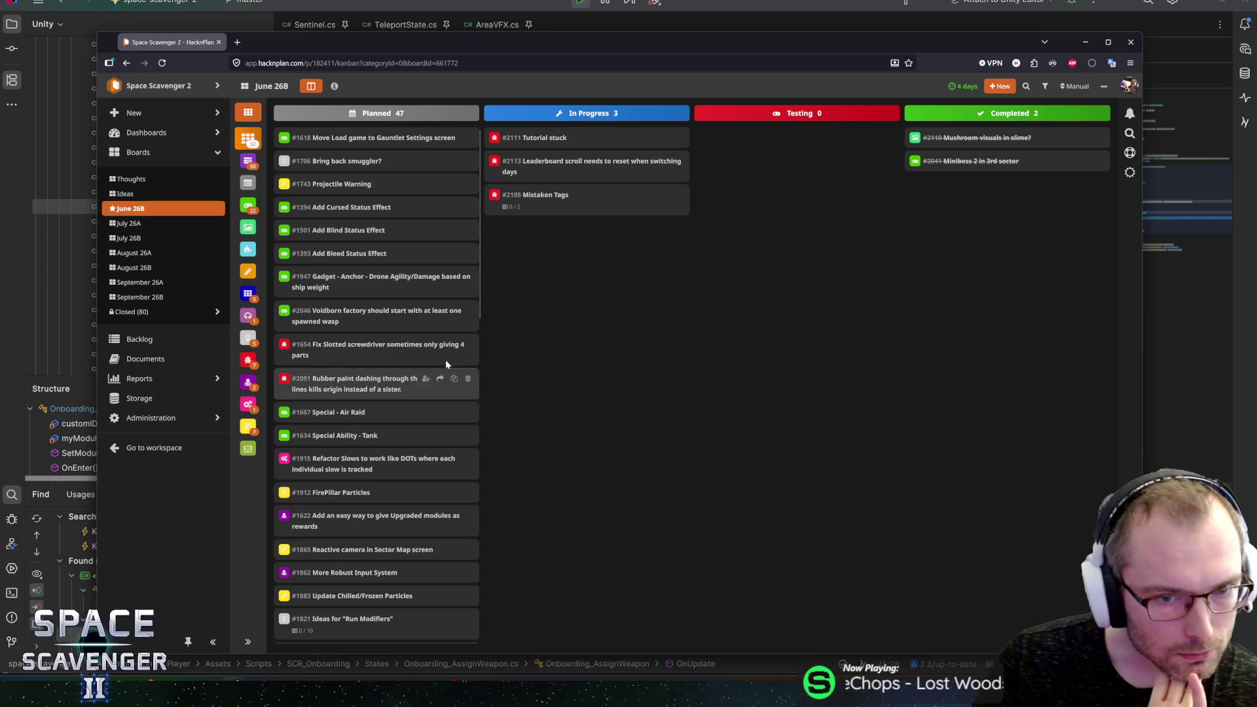
scroll(413, 425, "down", 15)
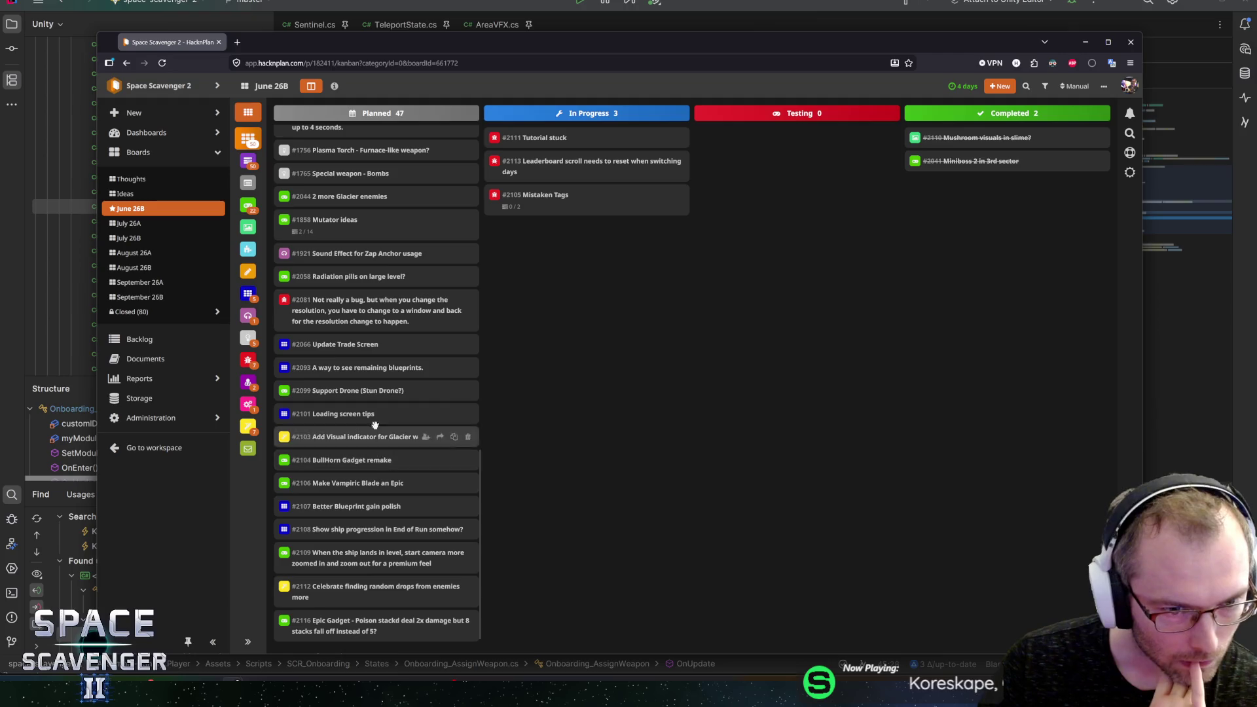
scroll(373, 411, "up", 1)
scroll(361, 432, "down", 1)
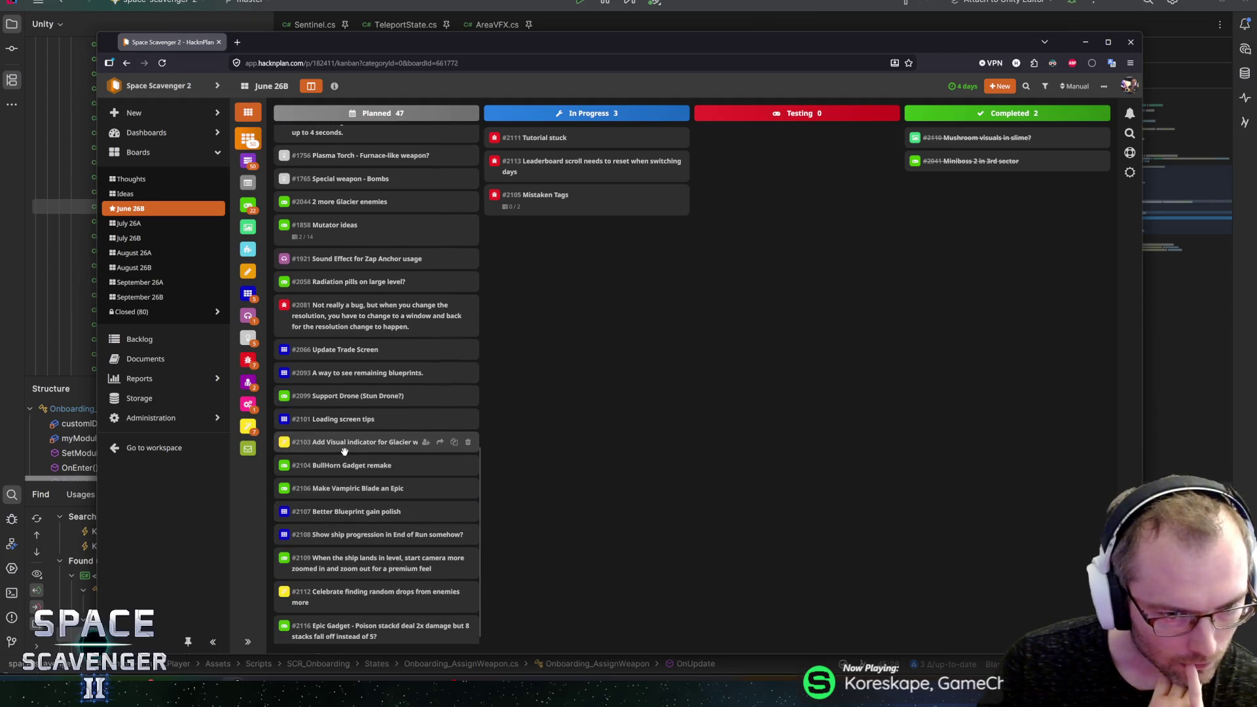
scroll(345, 451, "up", 1)
scroll(344, 452, "up", 4)
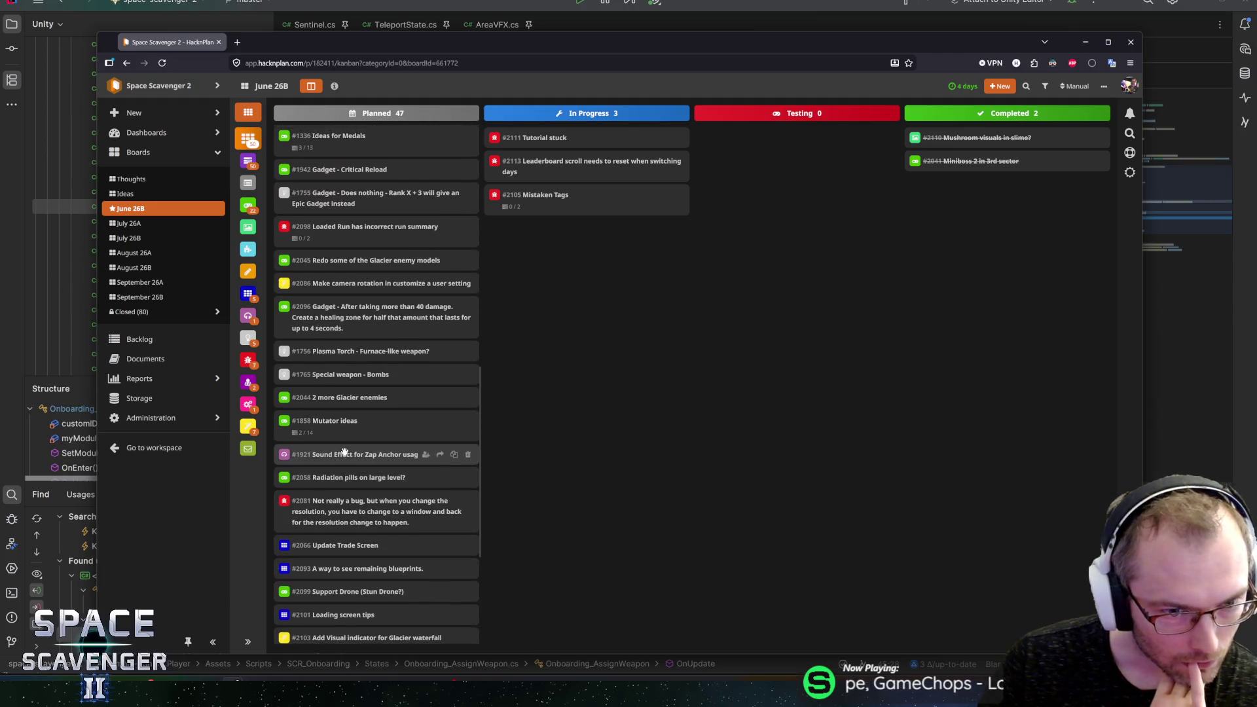
scroll(344, 452, "up", 3)
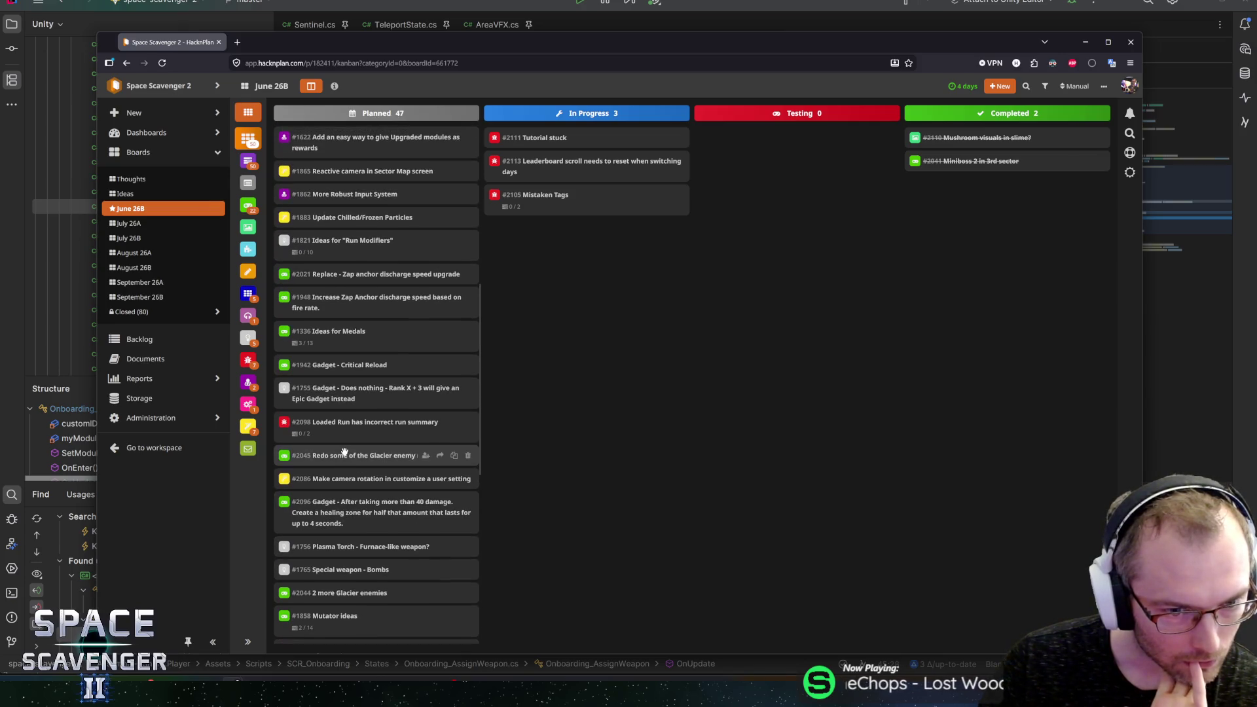
scroll(344, 451, "up", 2)
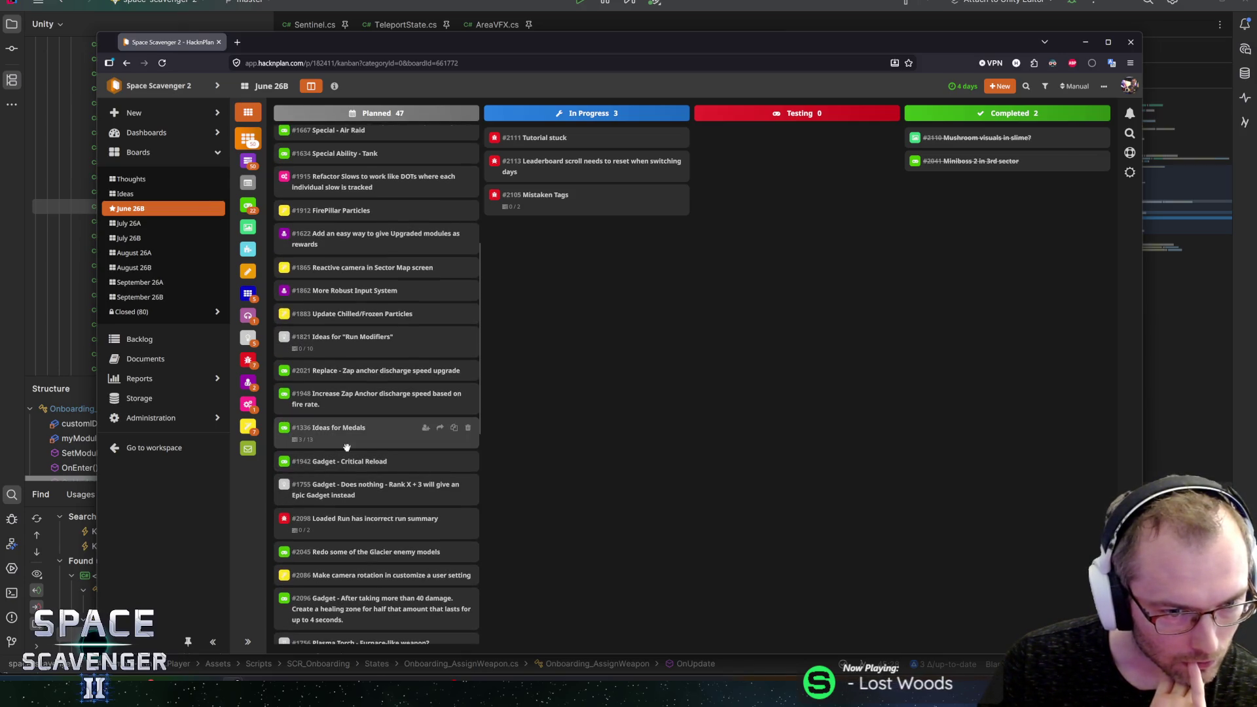
scroll(349, 437, "up", 3)
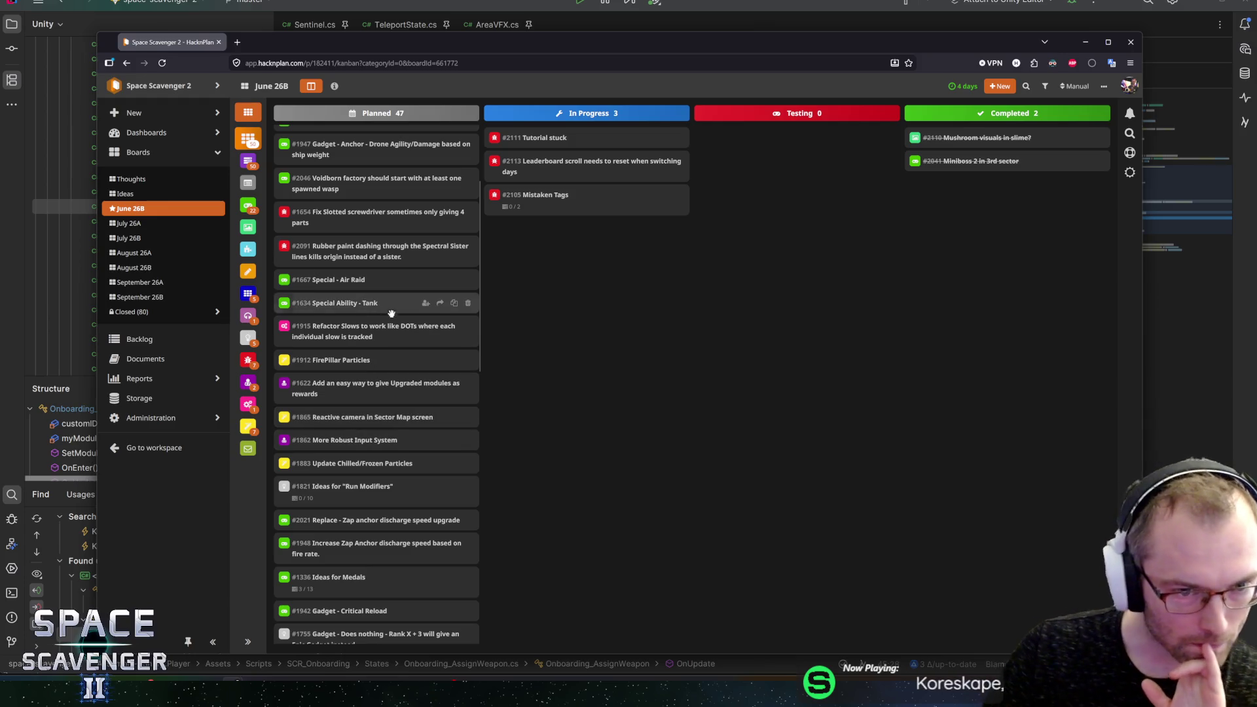
scroll(384, 406, "up", 2)
scroll(384, 407, "up", 1)
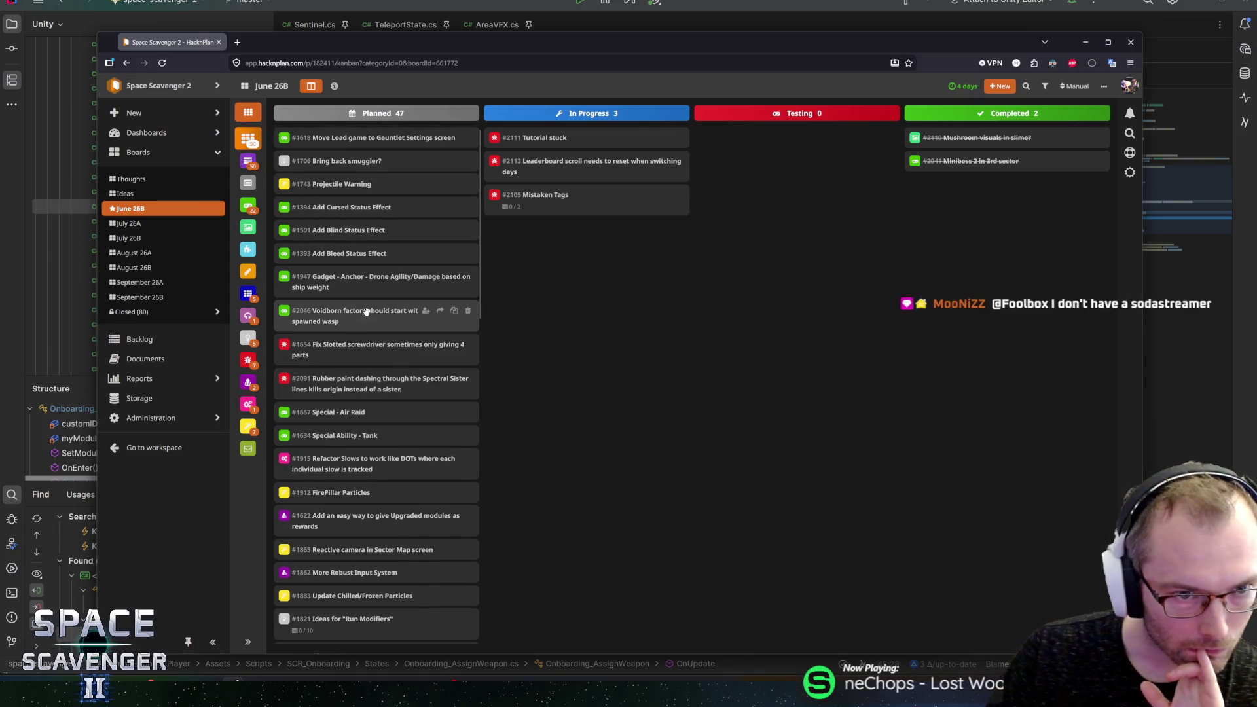
Step: Glance at the July 26A board, return to June 26B, and begin a new task
left_click(129, 222)
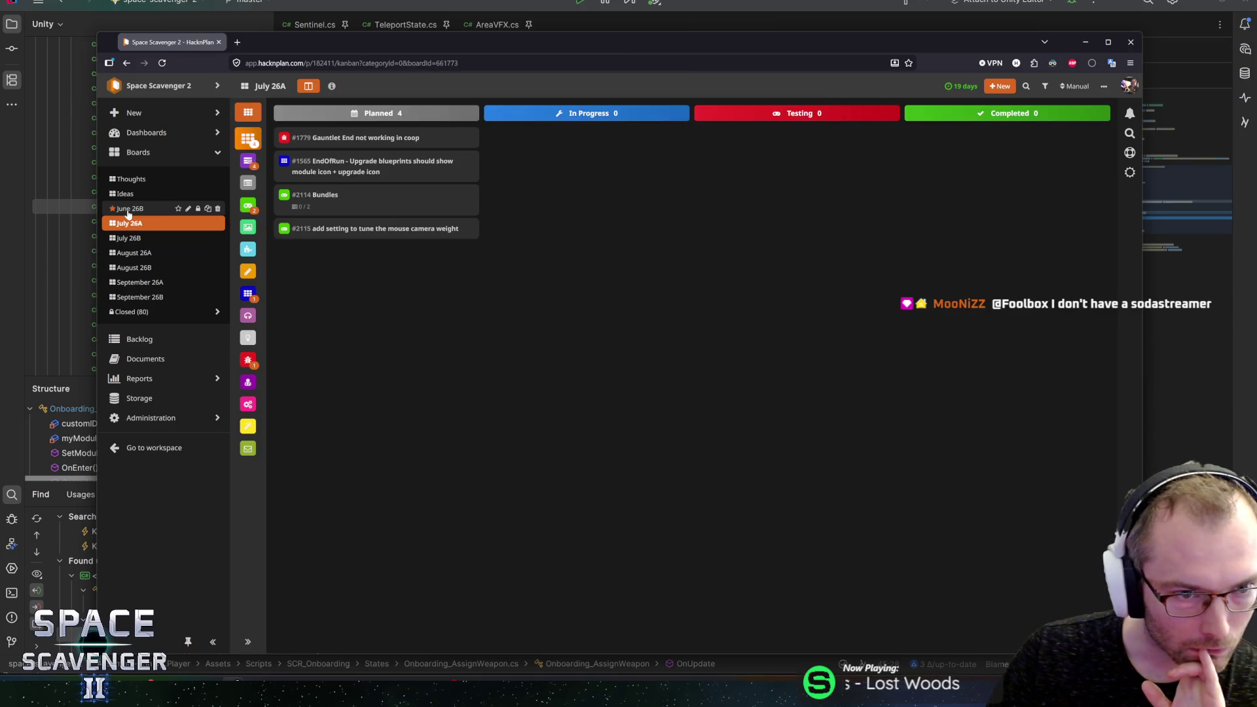
left_click(129, 209)
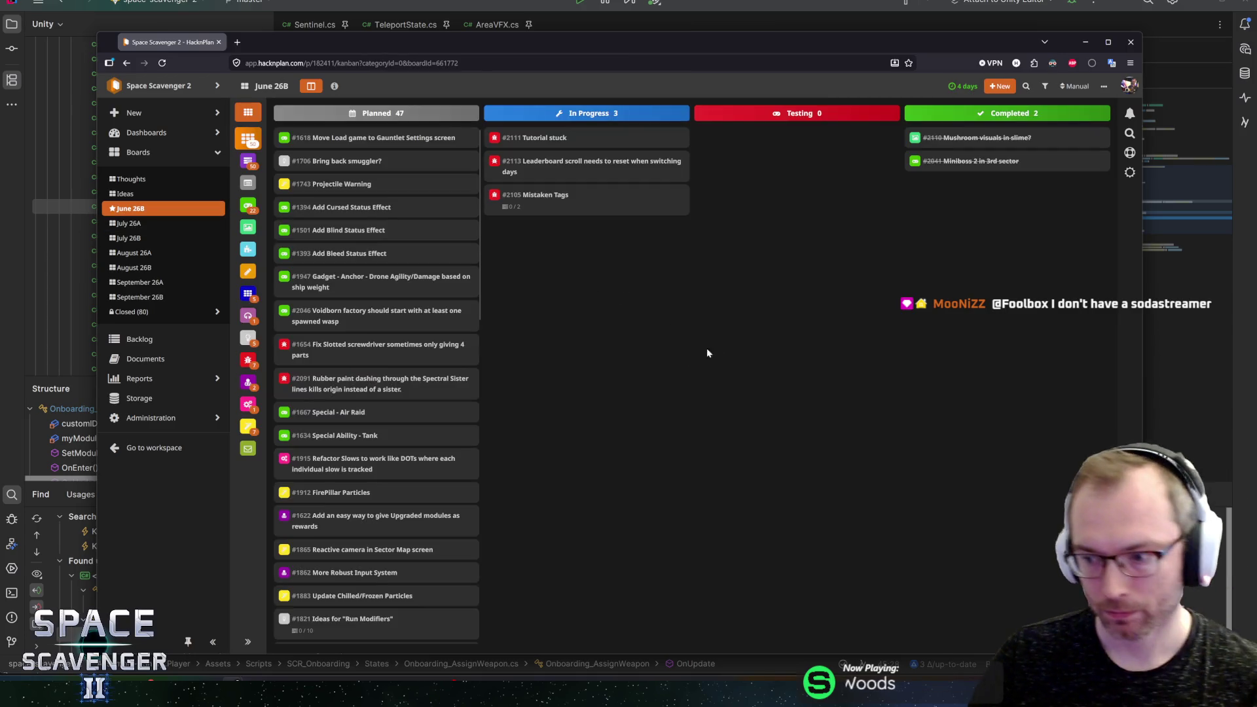
type("n")
type("Ad")
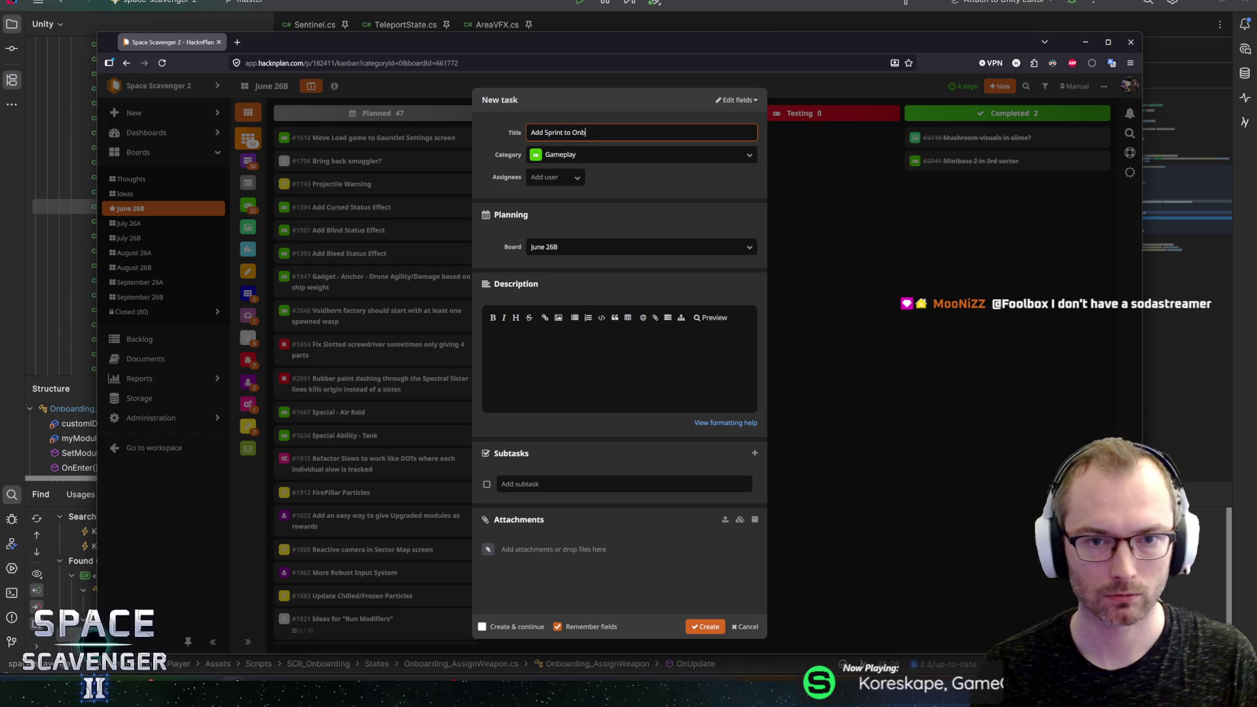
Step: Create task #2117 'Add Sprint to Onboarding' and drag it into In Progress
key("Return")
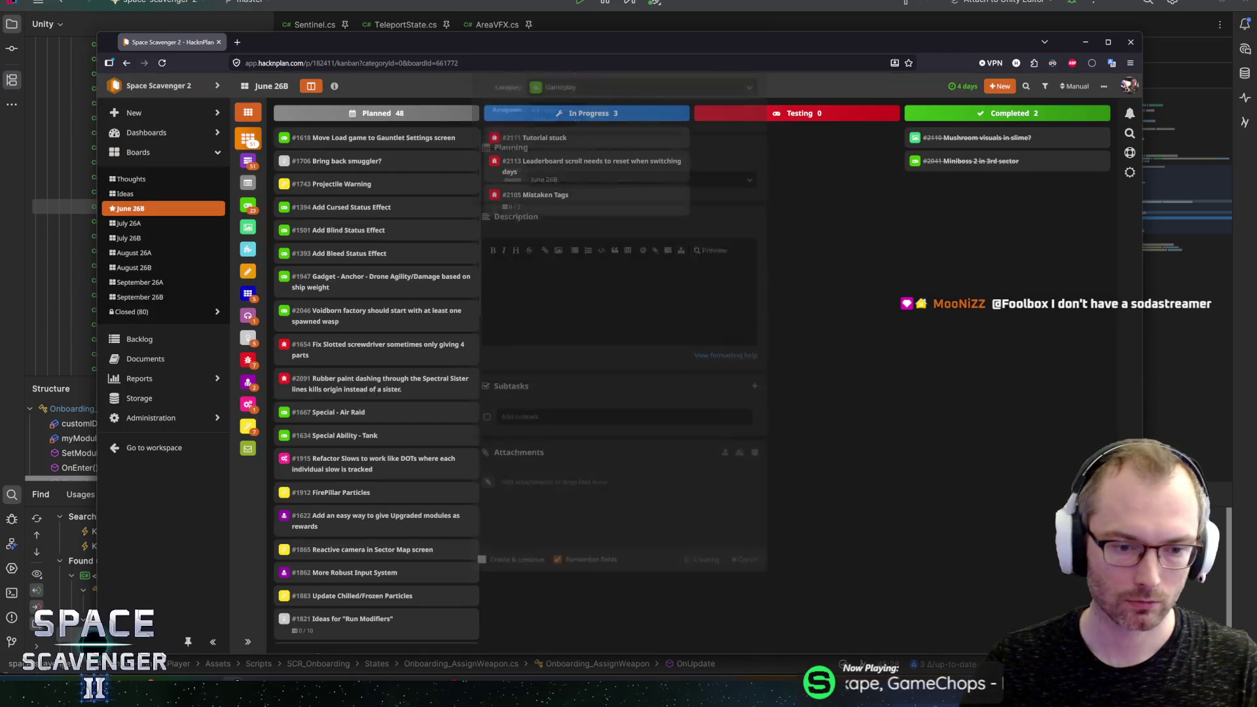
scroll(347, 605, "down", 10)
scroll(347, 605, "down", 5)
mouse_move(347, 605)
left_mouse_down()
mouse_move(546, 155)
mouse_move(747, 320)
left_mouse_up()
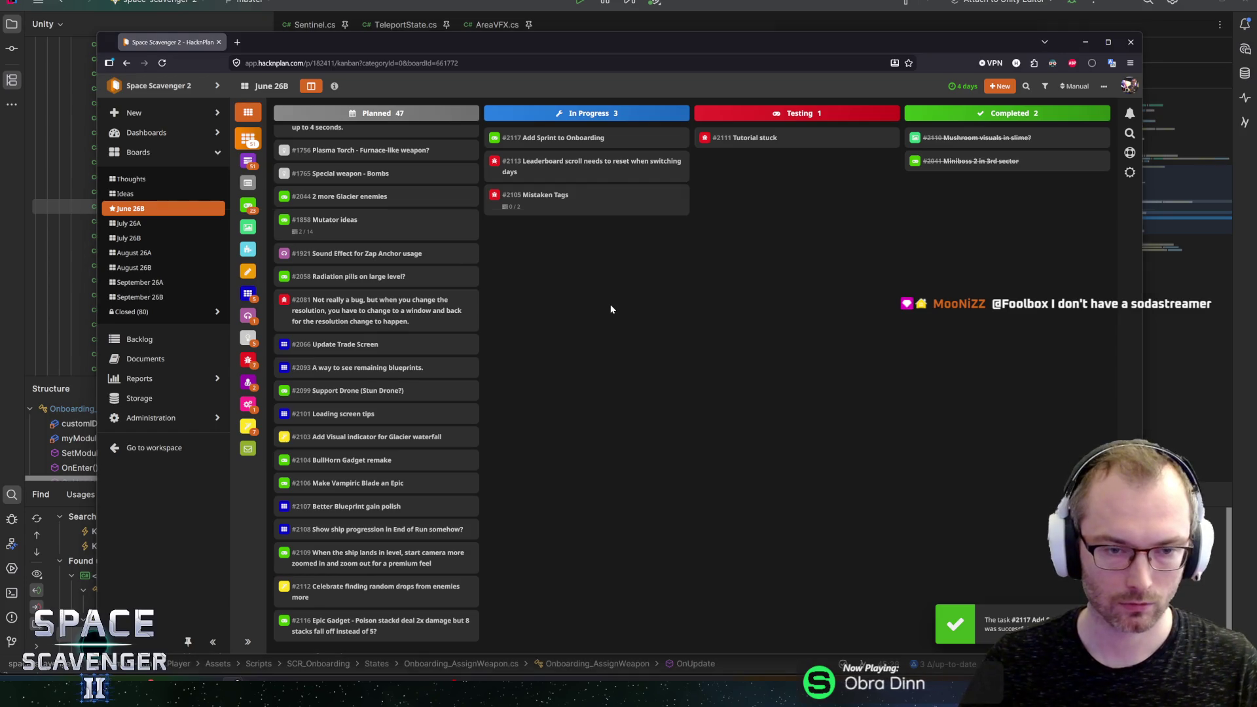
key("alt+Tab")
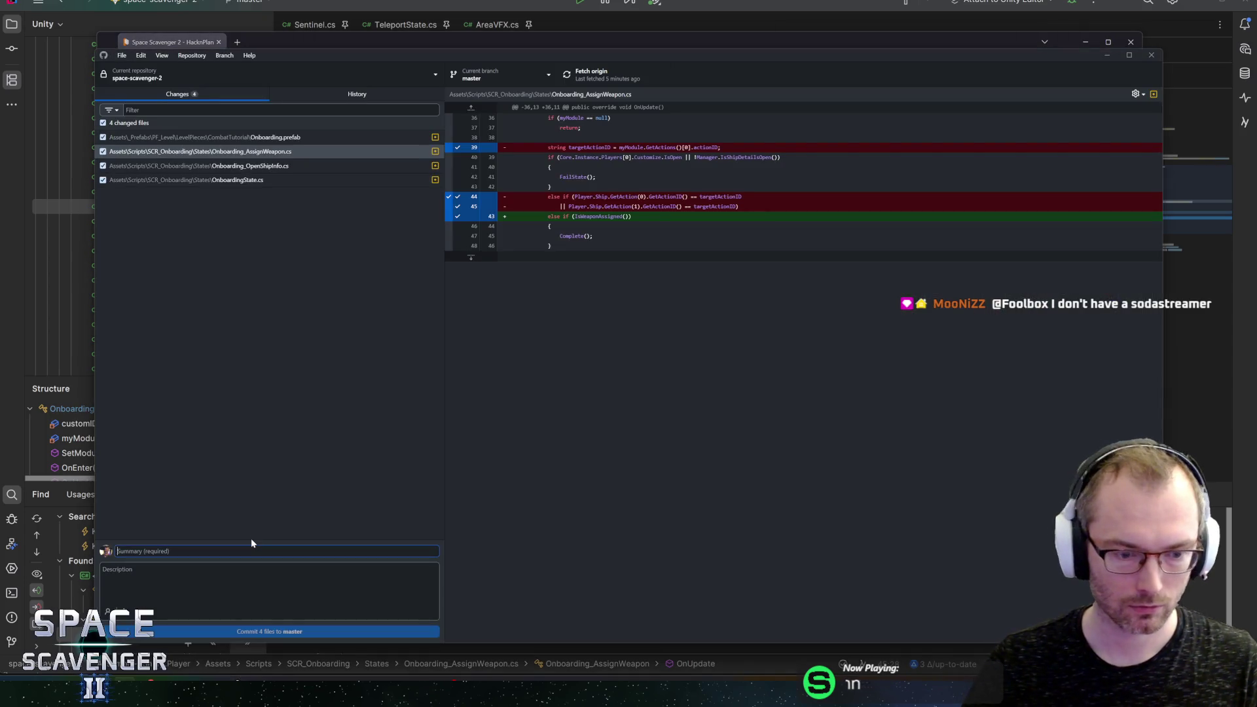
Step: Commit the 4 files to master as 'Fixed Glitch in Tutorial where it got stuck between states'
type("Fixed ")
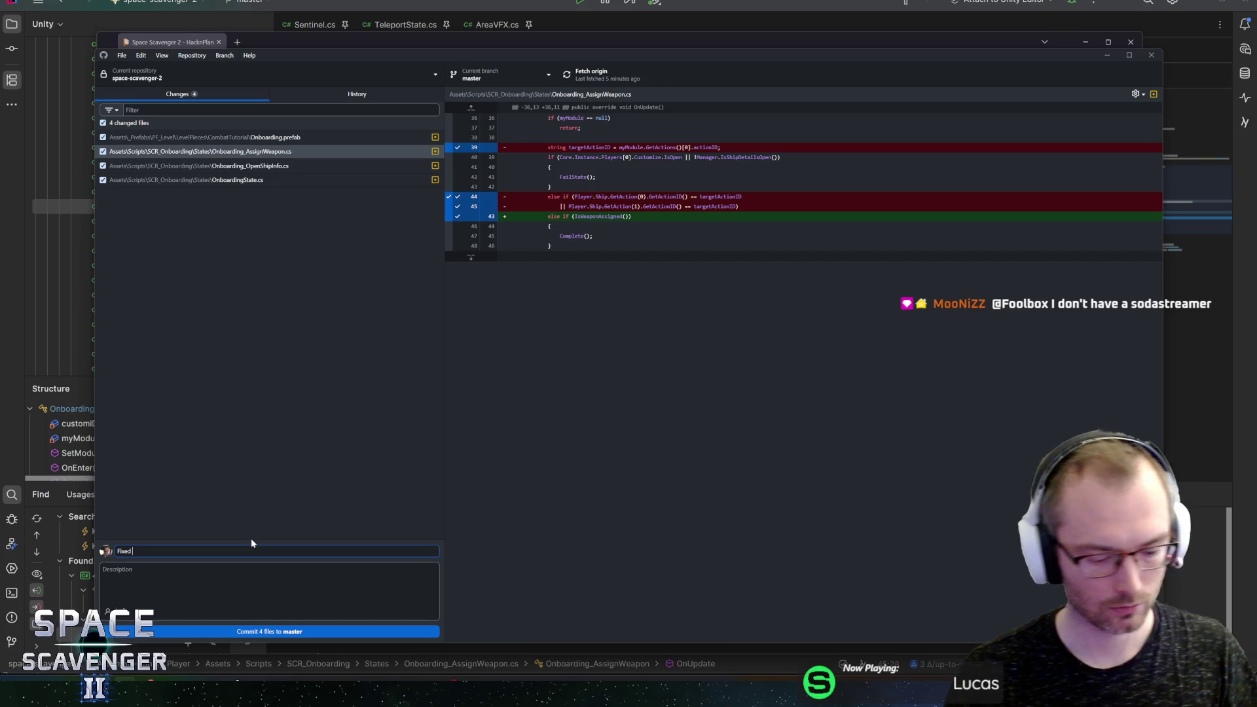
type("Glitch in Tutorial ")
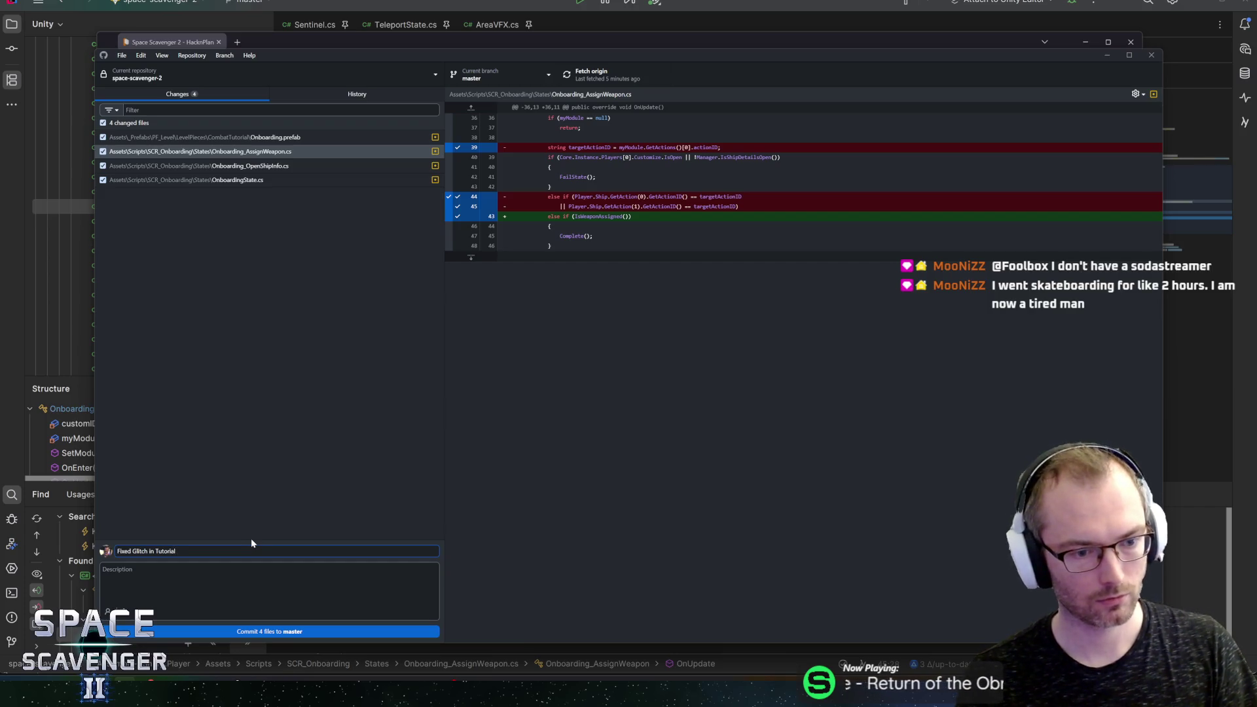
type("where ")
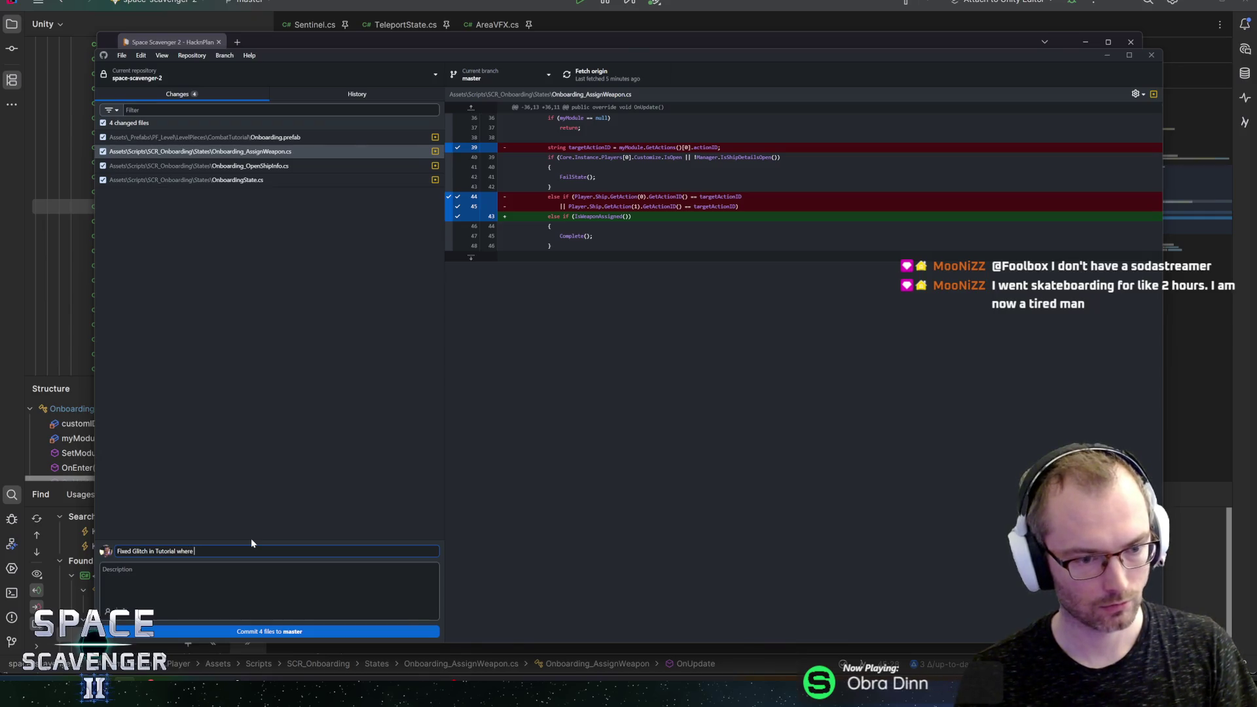
type("states")
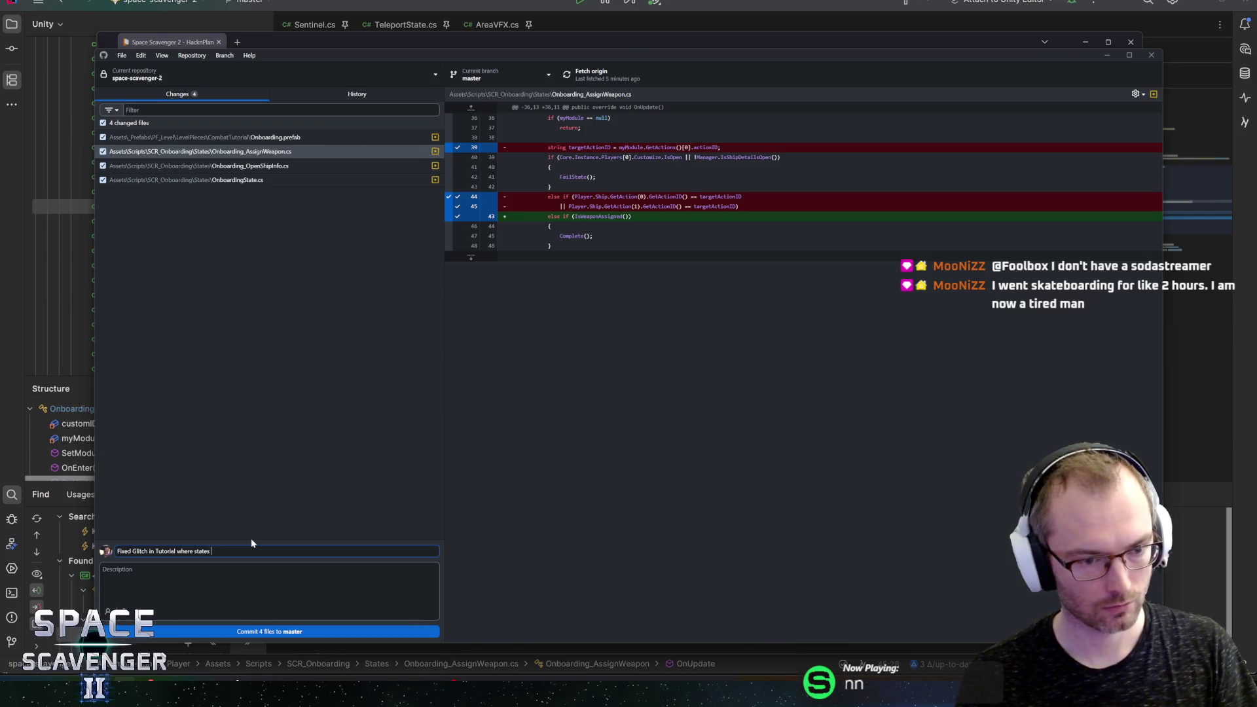
key("BackSpace")
key("BackSpace")
key("BackSpace")
type("it got stuck")
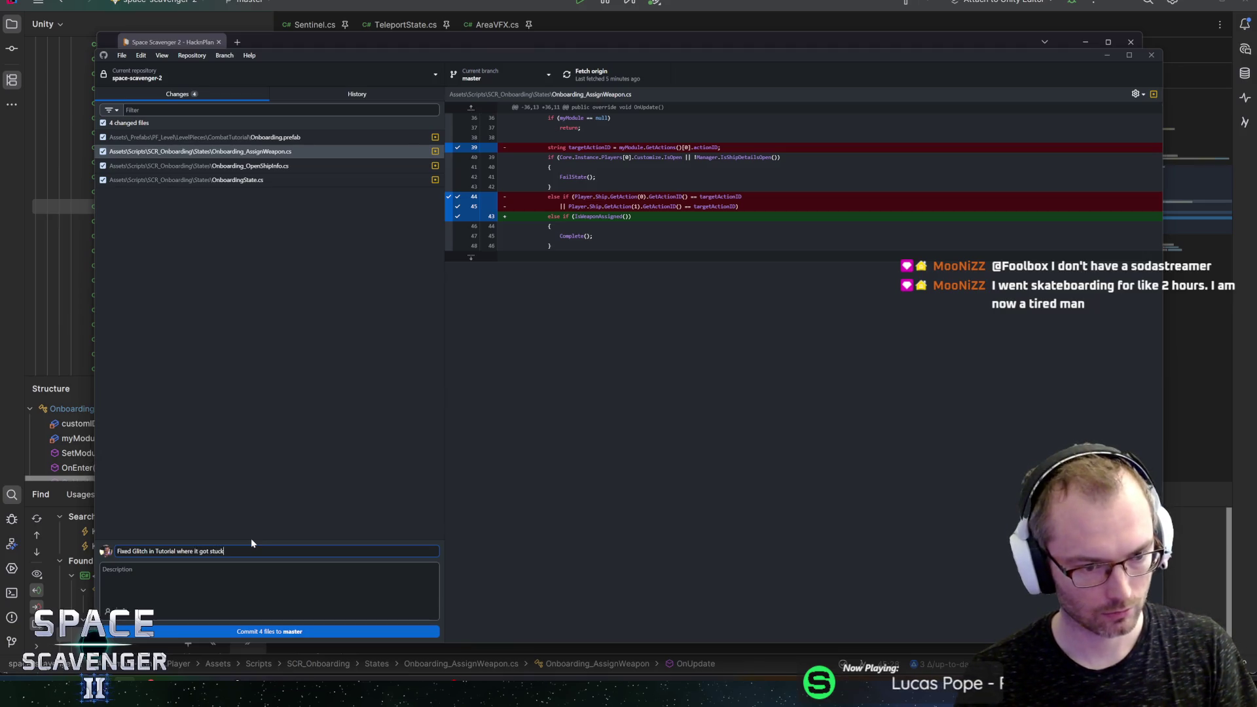
type(" between states")
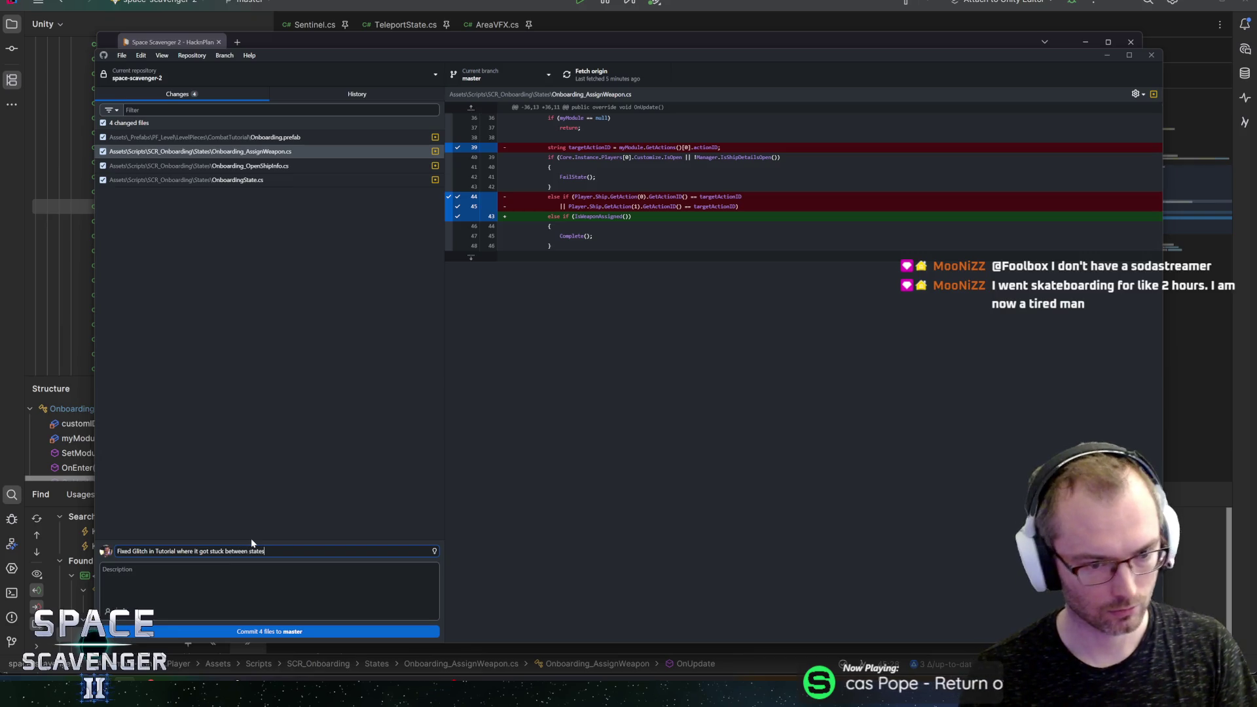
left_click(275, 632)
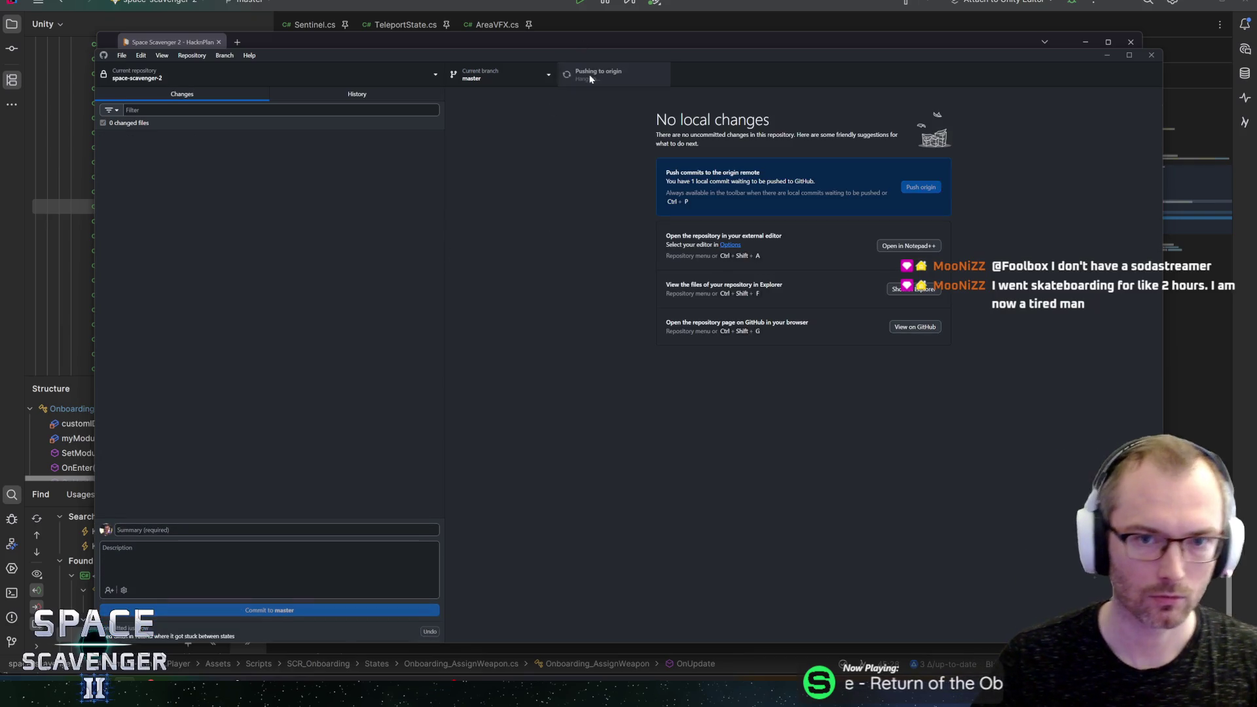
key("alt+Tab")
key("alt+Tab")
key("alt+Tab")
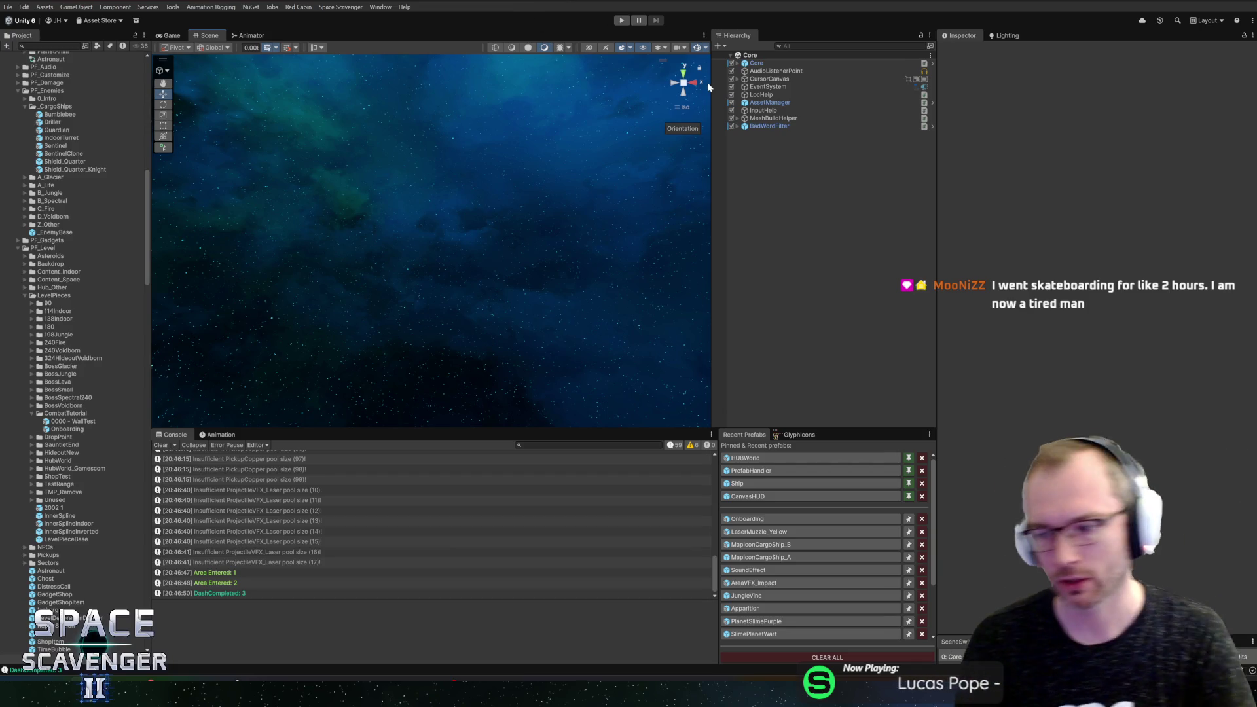
Step: Collapse the CargoShips and PF_Enemies folders and open the Onboarding prefab
left_click(26, 107)
left_click(19, 91)
left_click(764, 520)
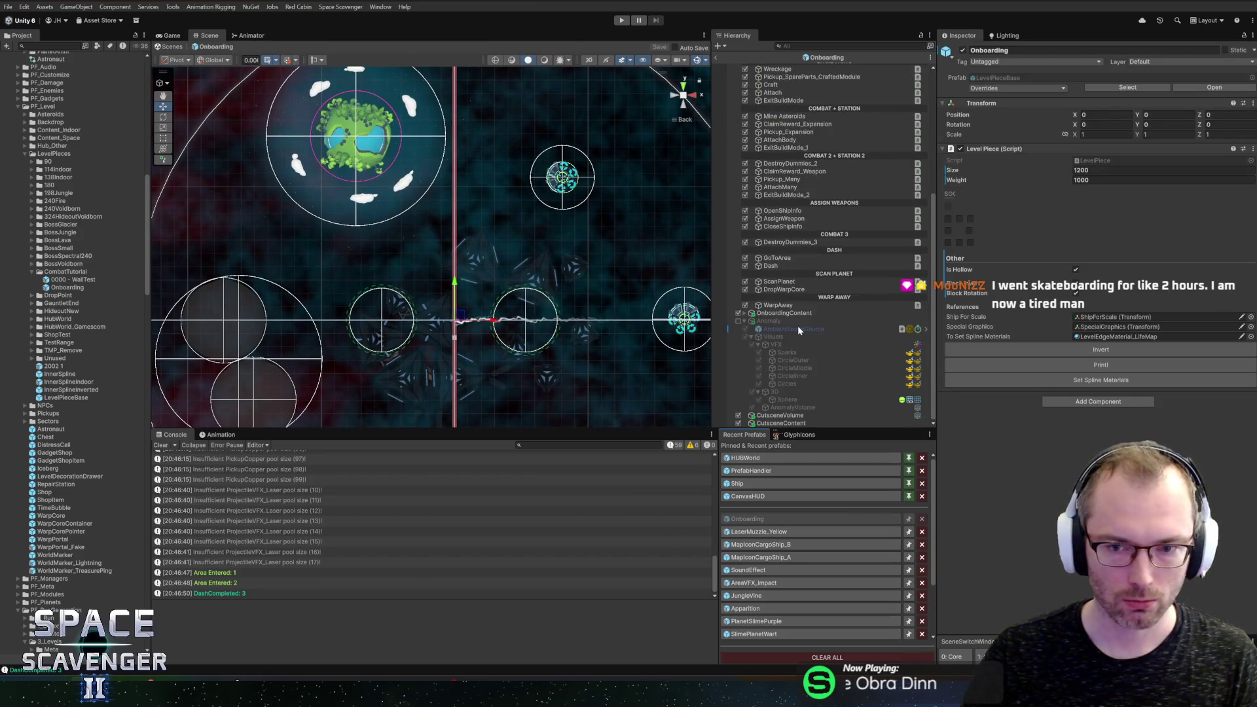
Step: Duplicate the Dash step, rename the copy to Sprint, and open Dash's script
left_click(916, 295)
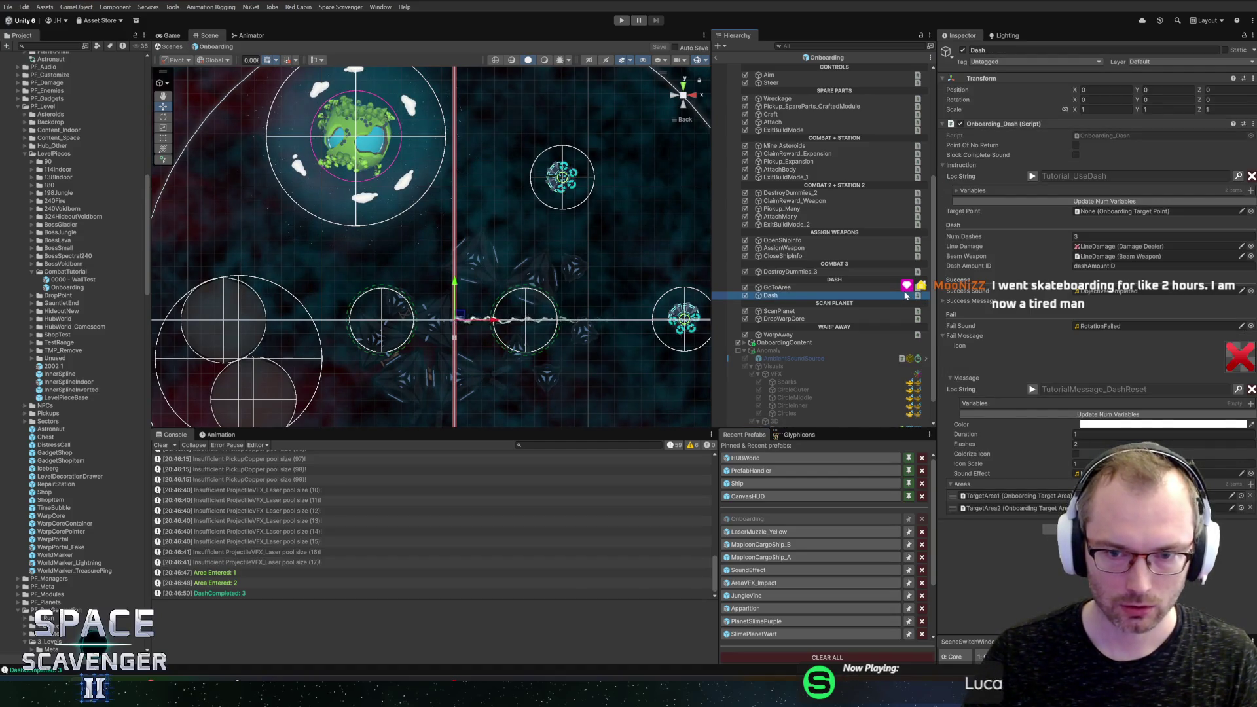
key("ctrl+d")
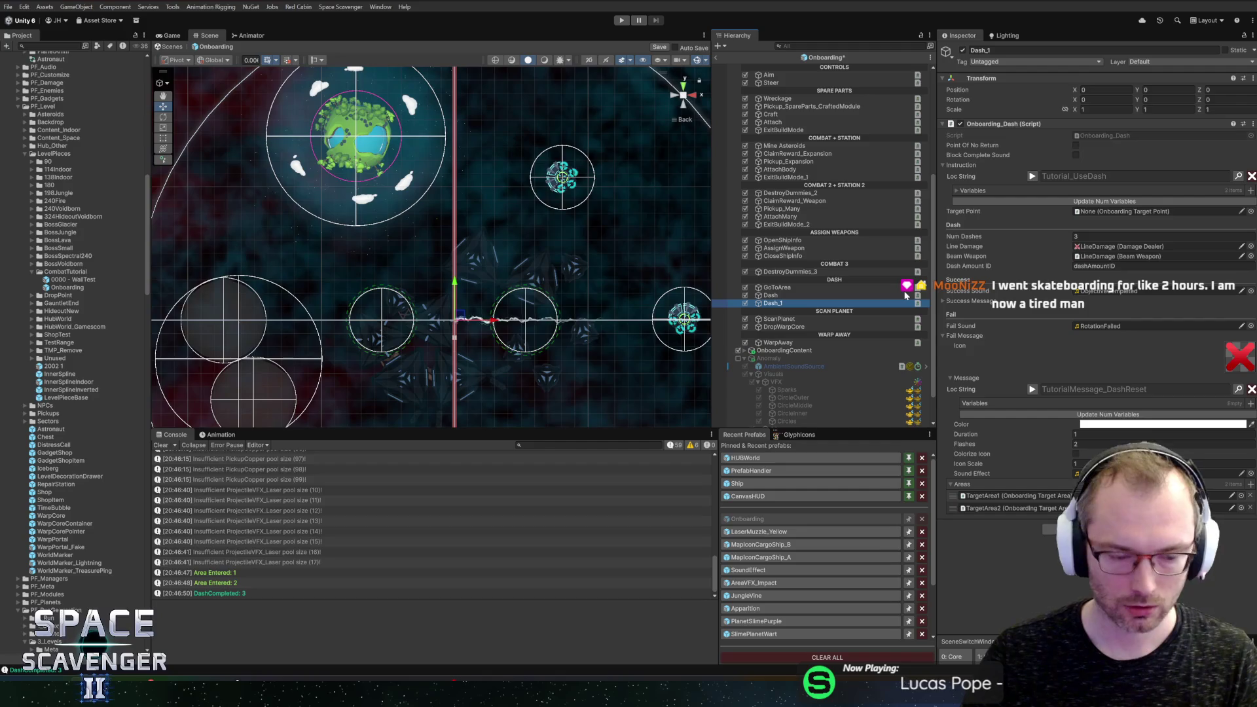
key("F2")
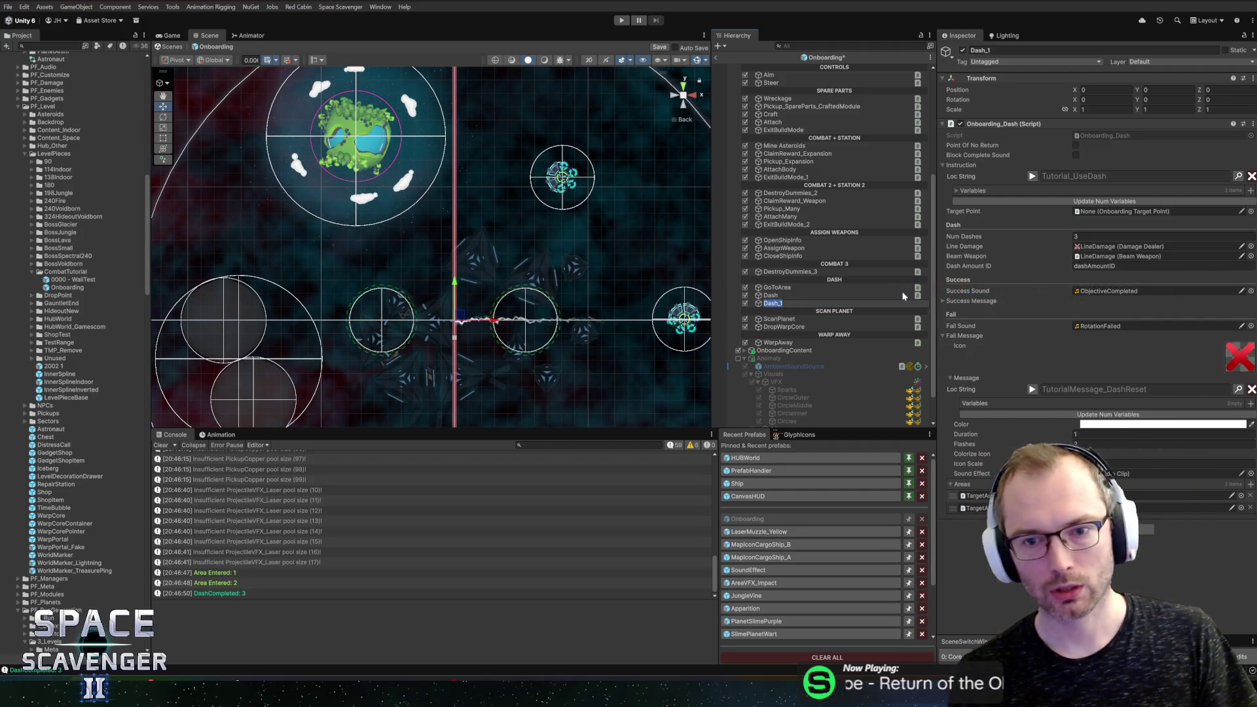
type("Sprint")
key("Return")
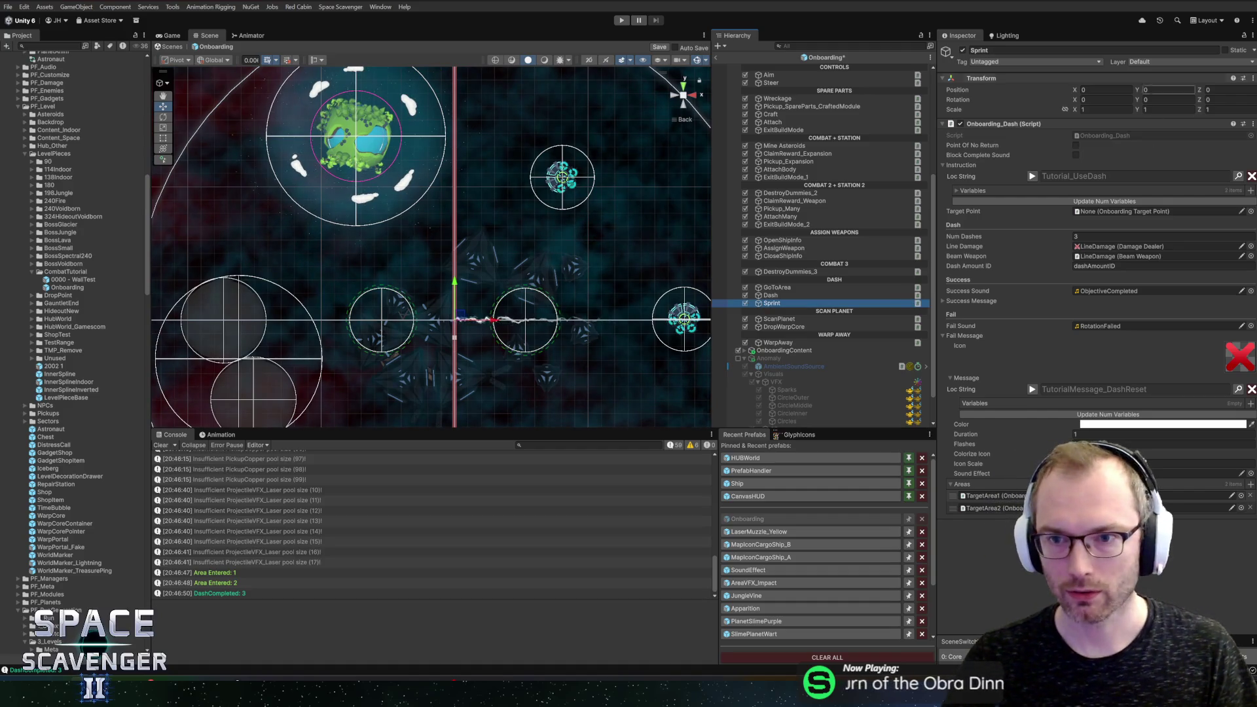
double_click(1107, 136)
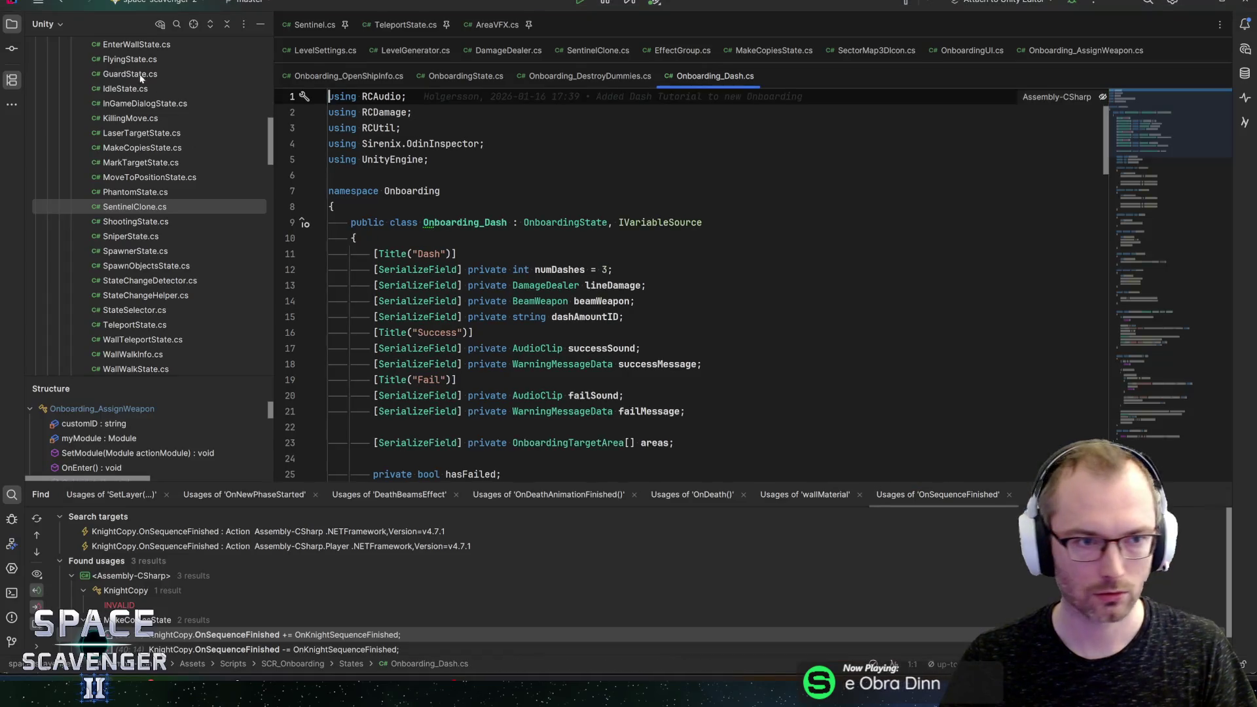
Step: Add a Unity script named Onboarding_Sprint to the States folder
left_click(193, 24)
scroll(131, 196, "up", 5)
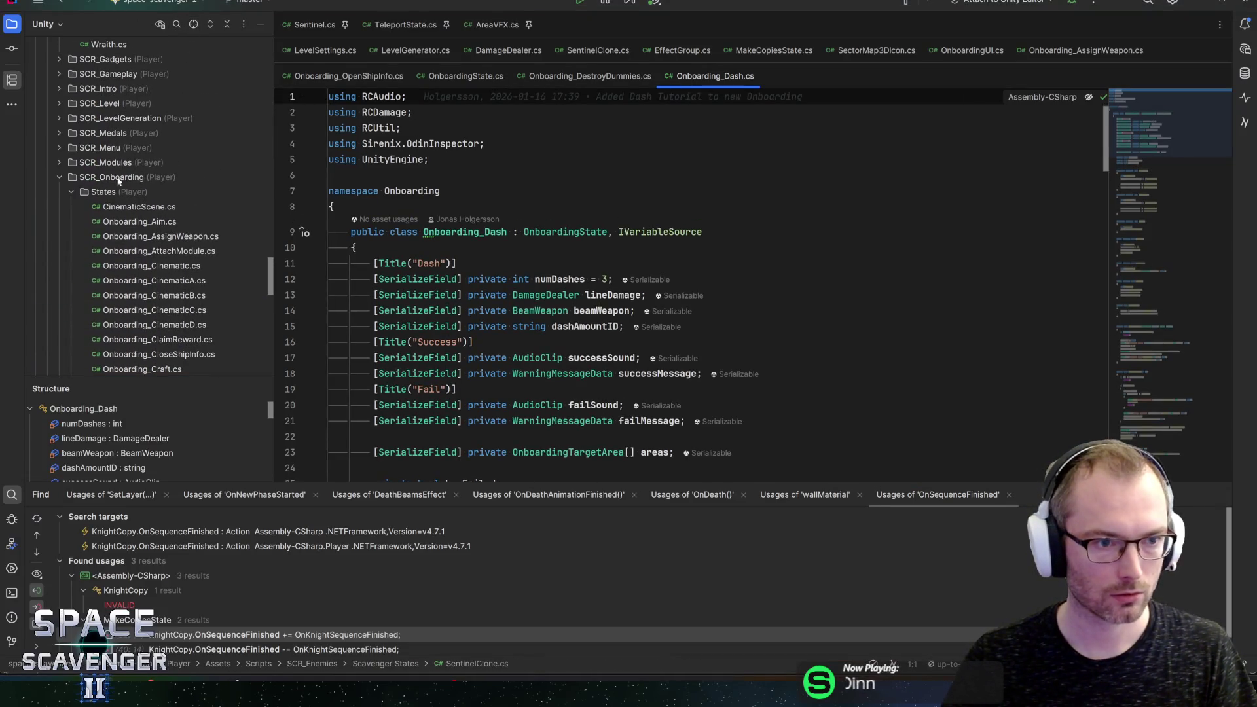
left_click(106, 193)
right_click(106, 194)
mouse_move(154, 200)
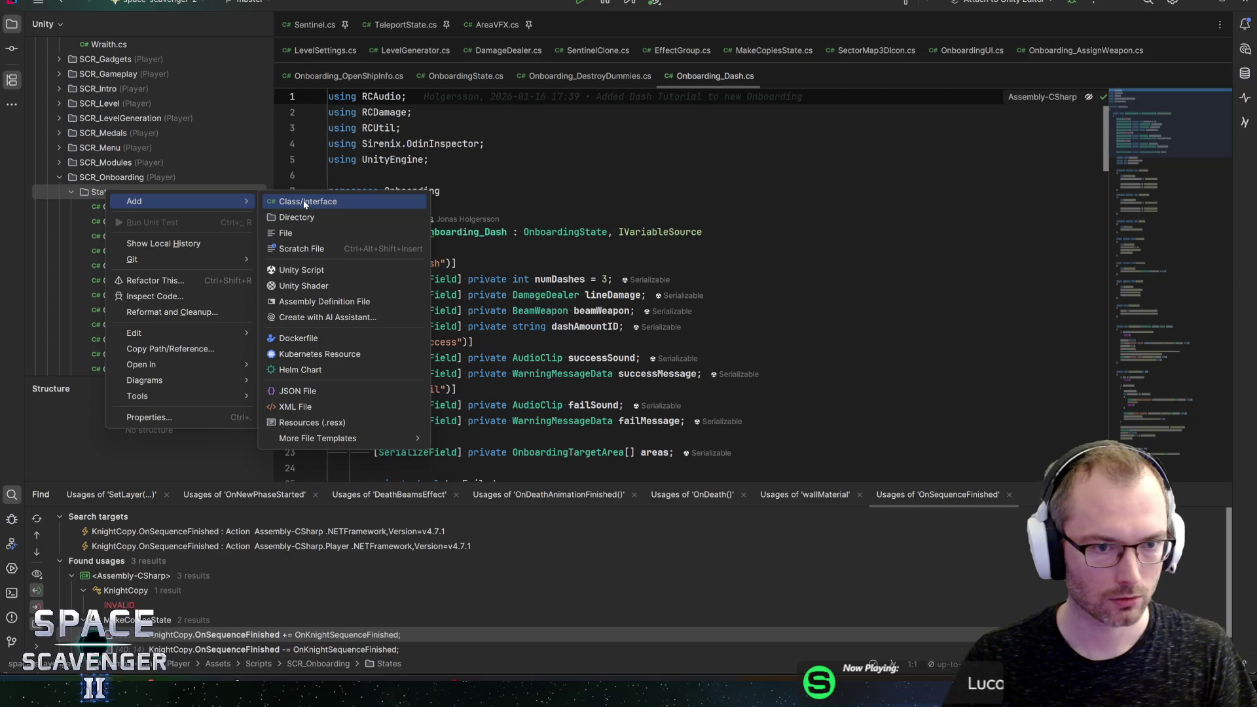
left_click(307, 276)
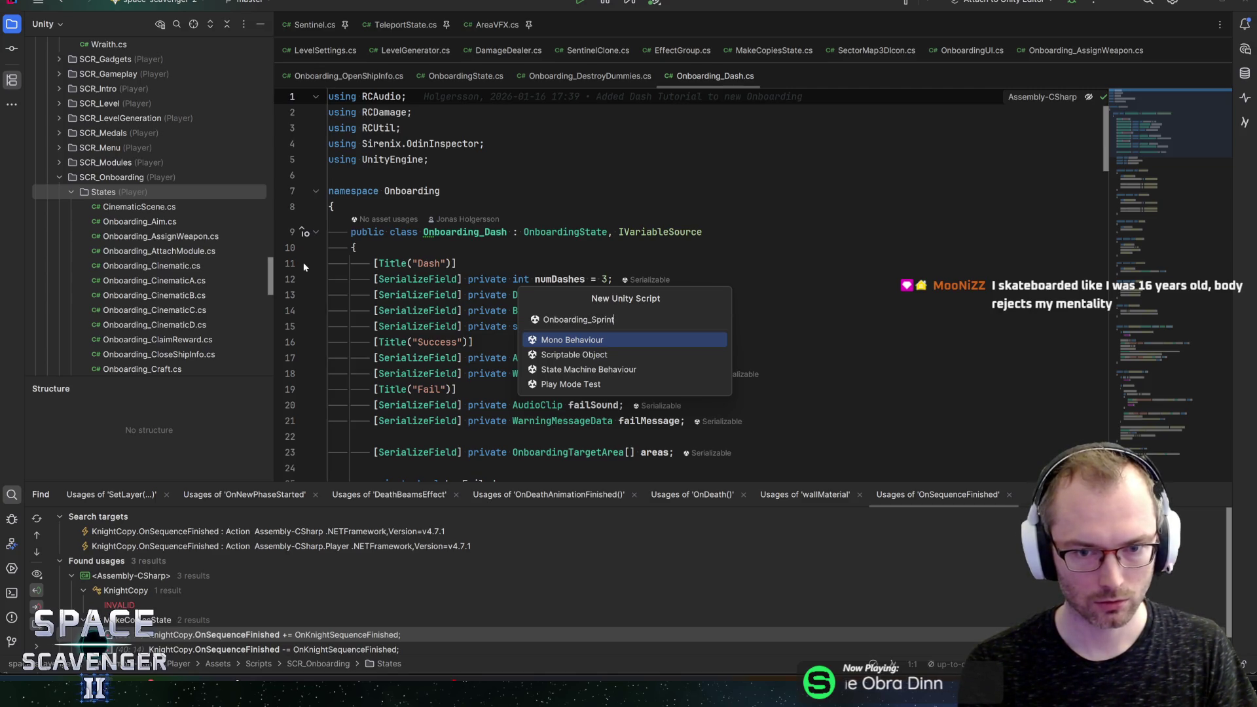
key("Return")
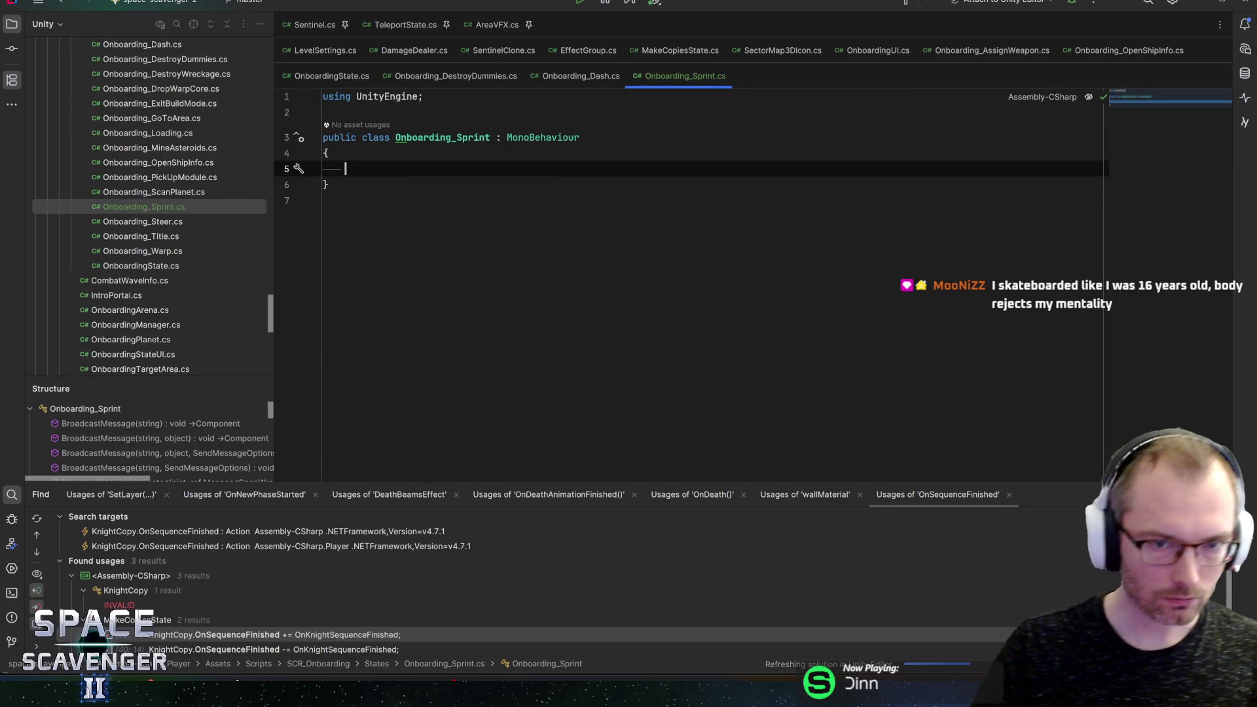
Step: Clear the MonoBehaviour base class name from the new class declaration
key("Up")
key("Up")
key("End")
key("ctrl+shift+Left")
Step: Make OnboardingState the base class of Onboarding_Sprint
type("Obn")
key("BackSpace")
key("BackSpace")
type("nboardingst")
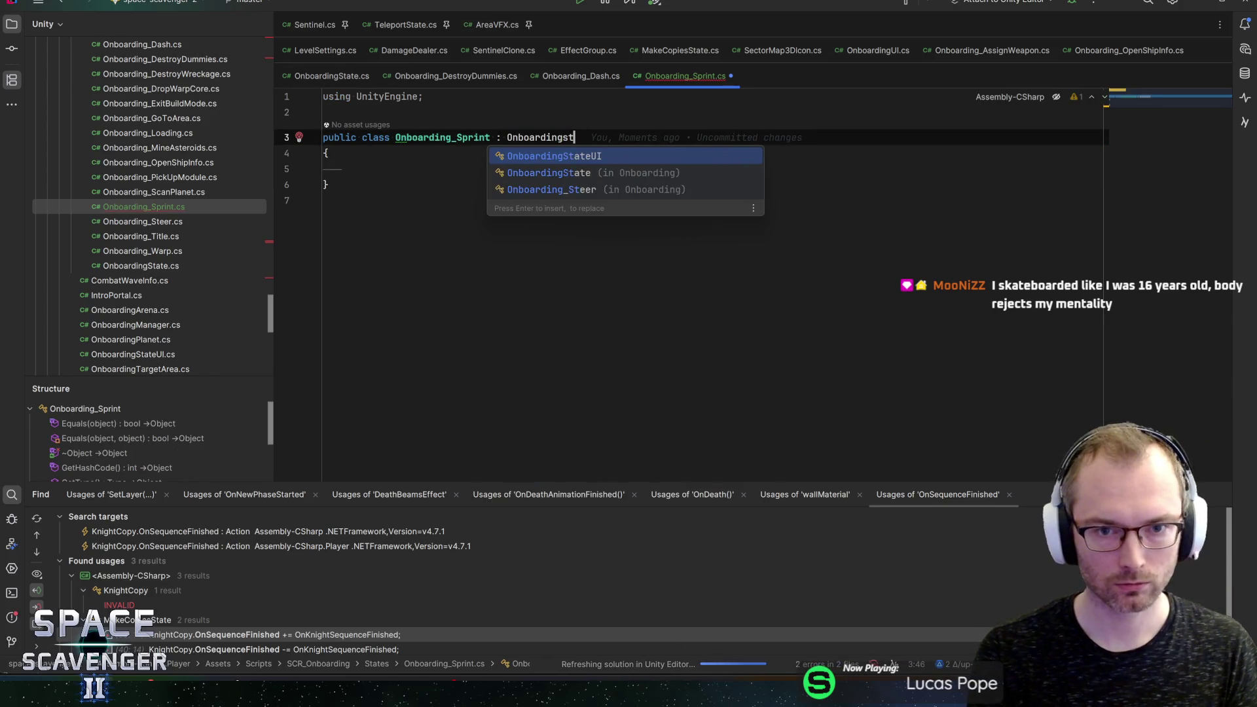
key("Down")
key("Return")
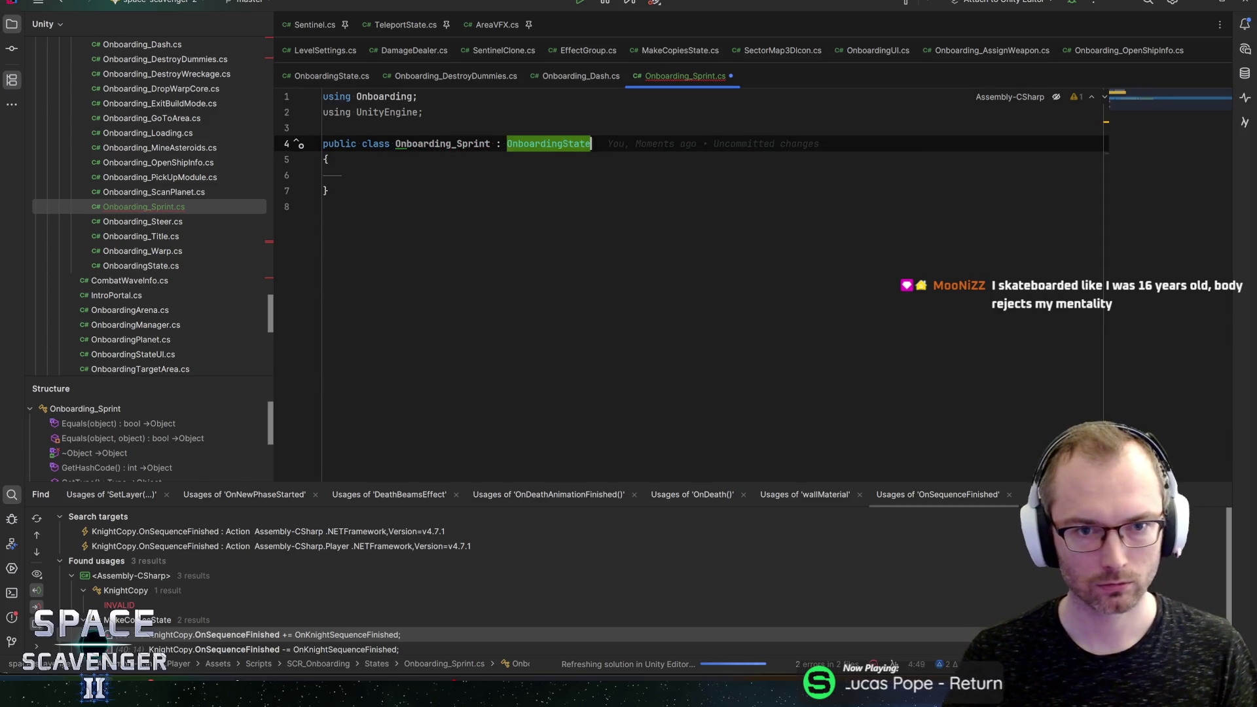
Step: Using Onboarding_Aim as reference, move the class inside a 'namespace Onboarding' block
scroll(214, 136, "up", 5)
double_click(137, 147)
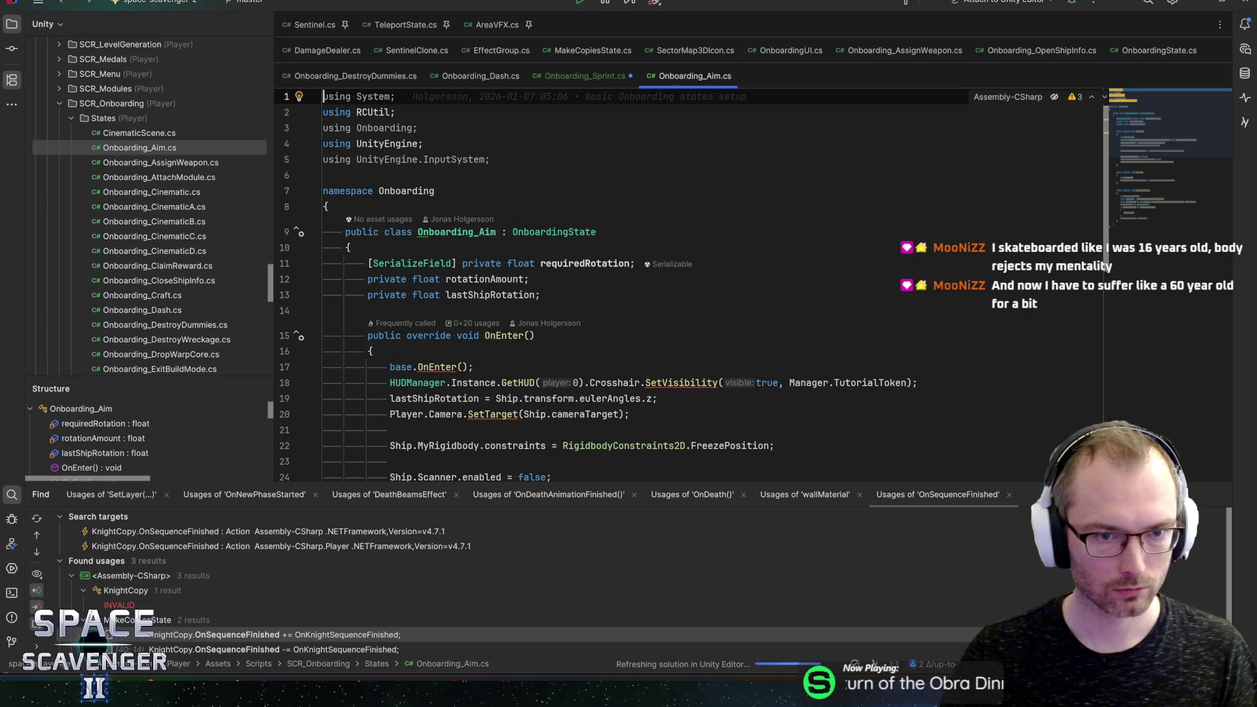
key("ctrl+Tab")
key("Return")
type("namespace Onboarding")
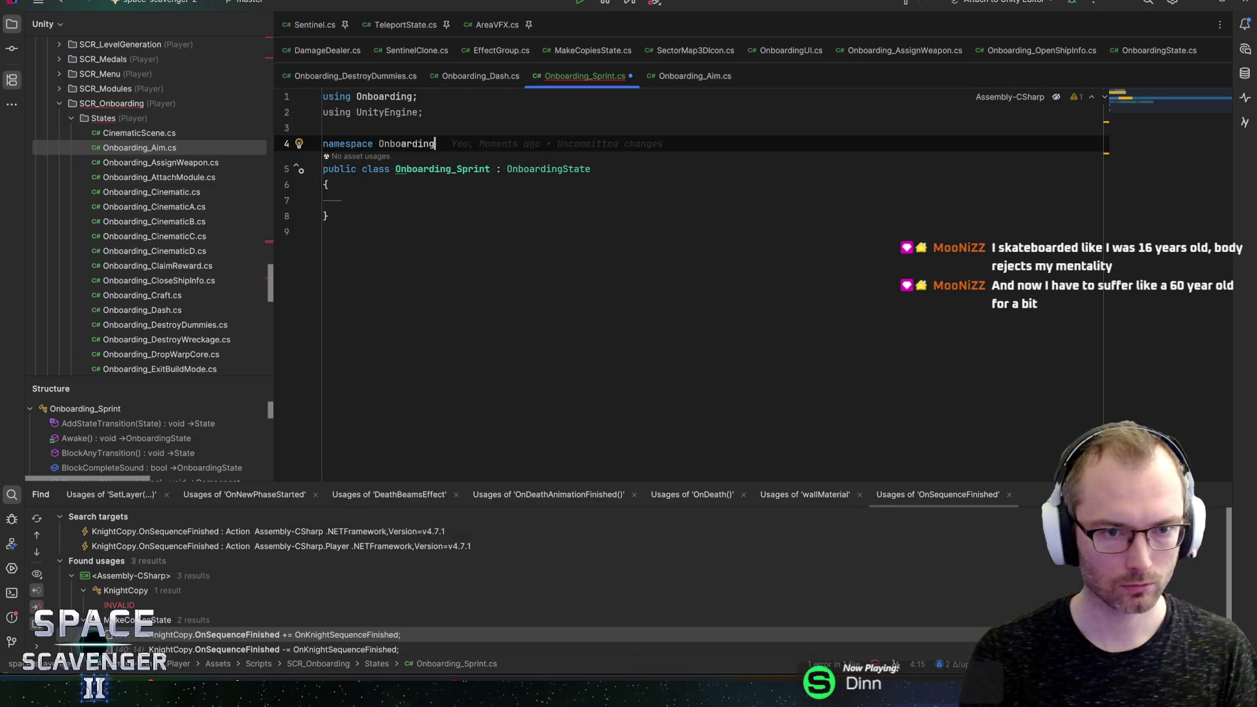
type("{")
key("Return")
key("Down")
key("Down")
key("shift+Down")
key("shift+Down")
key("shift+Down")
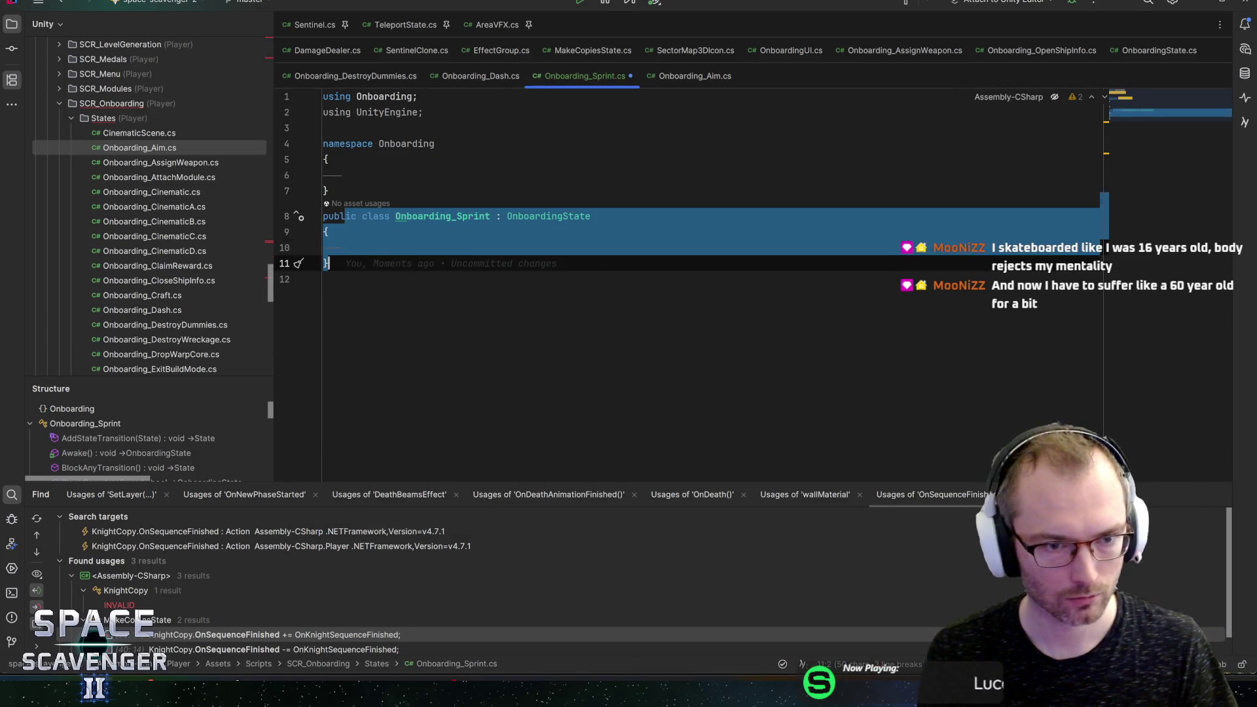
key("ctrl+shift+Up")
Step: Delete the redundant 'using Onboarding;' line and save the script
key("ctrl+Home")
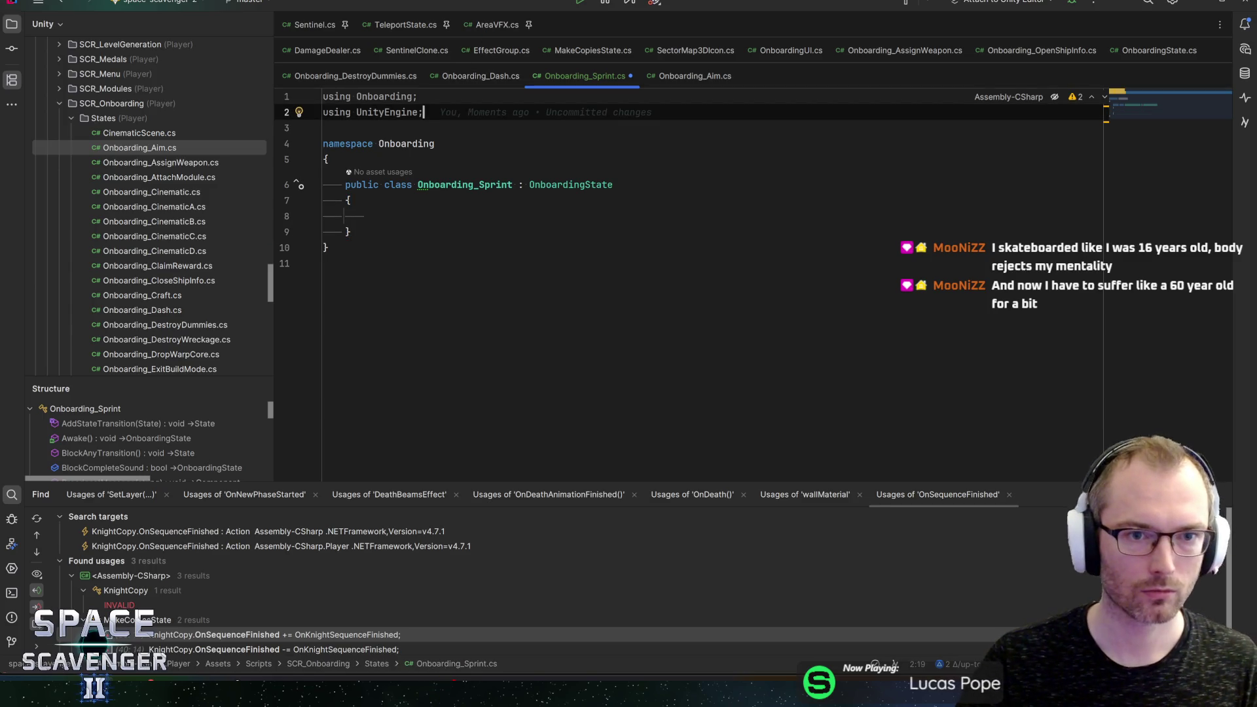
key("ctrl+x")
key("Down")
key("Down")
key("Down")
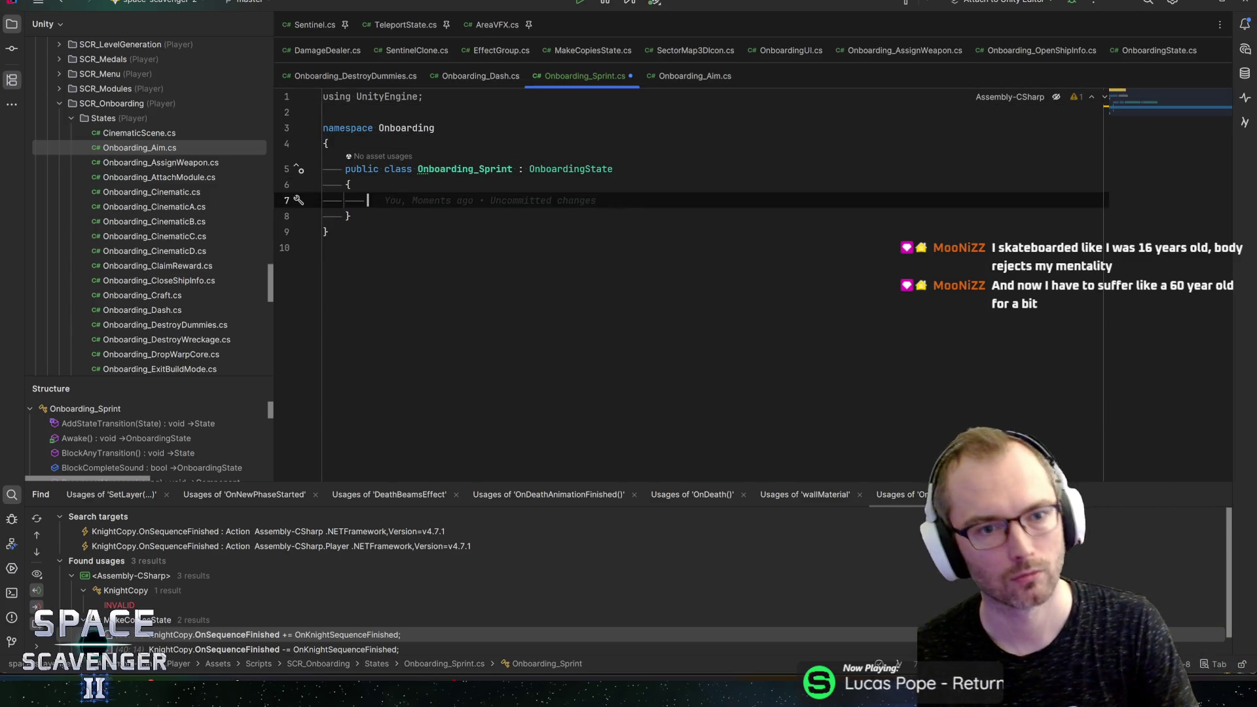
key("ctrl+s")
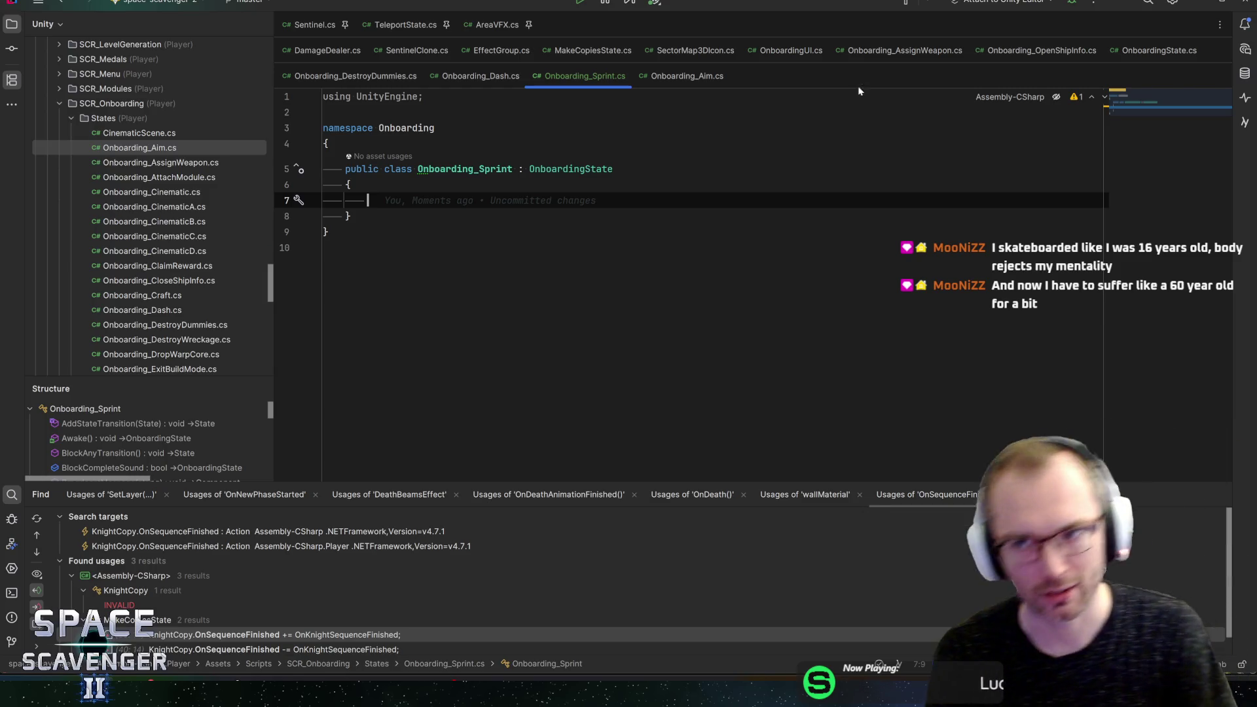
Step: Pin the Onboarding_Sprint and Onboarding_Dash tabs, ending on Onboarding_Sprint
key("Up")
key("Up")
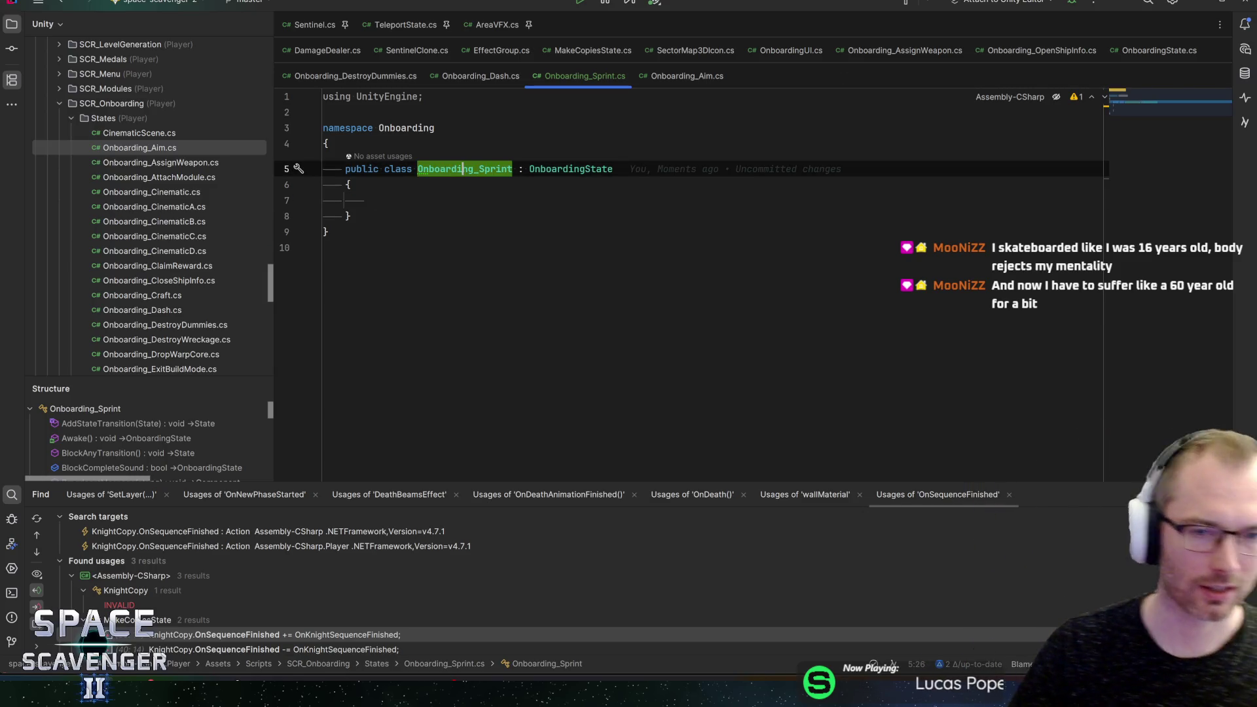
key("Down")
key("Down")
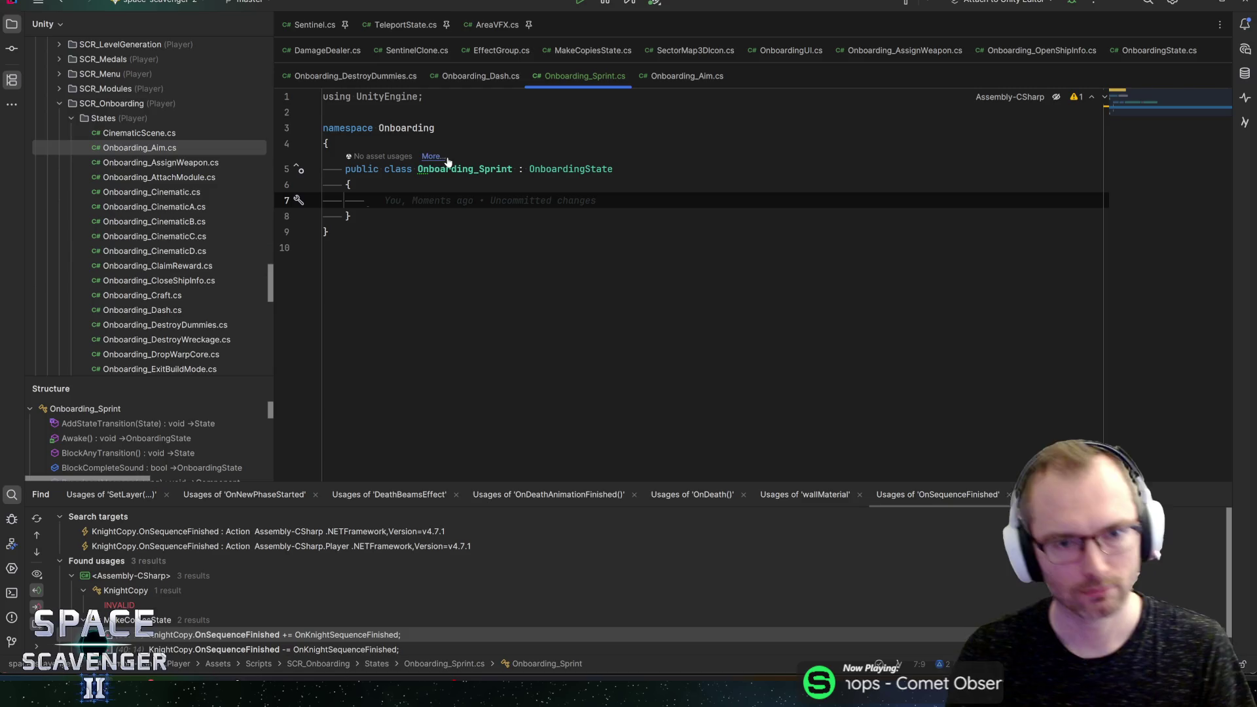
key("Up")
key("Down")
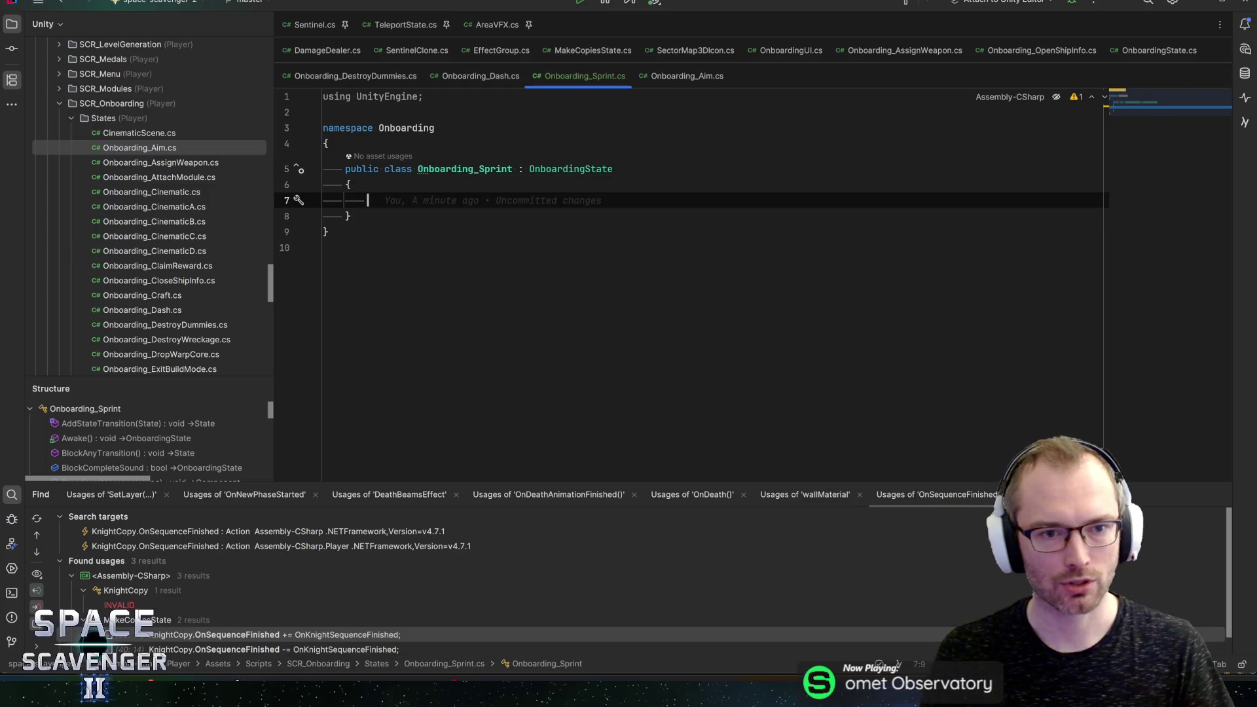
key("Up")
key("Down")
key("Down")
key("Up")
key("Up")
key("Down")
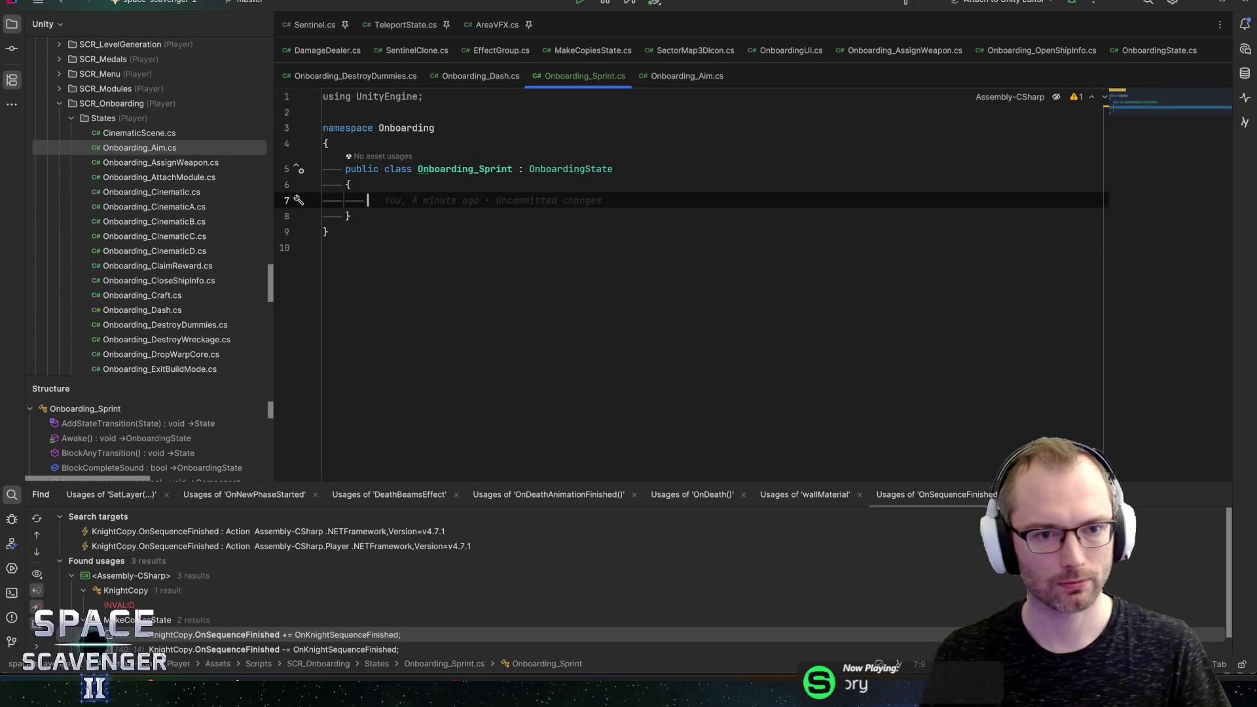
key("Down")
key("Up")
key("Up")
key("Down")
key("Down")
key("Down")
key("Up")
key("Up")
key("Up")
key("Down")
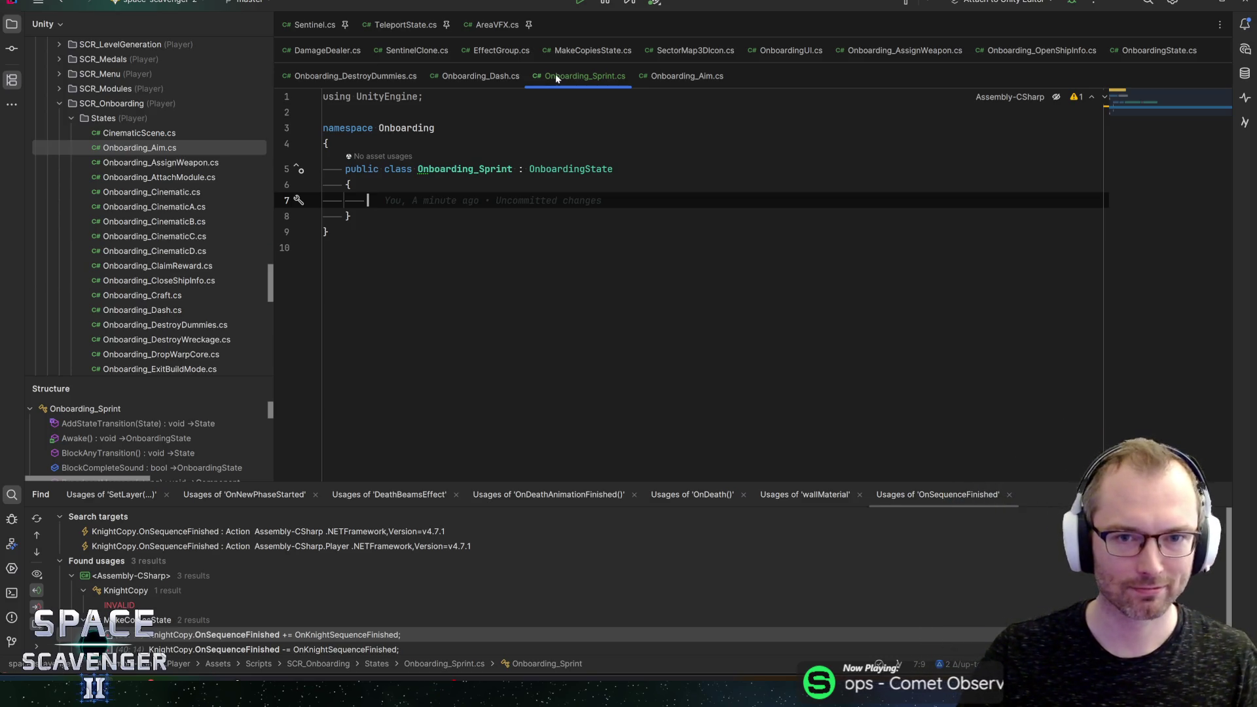
left_click(504, 76)
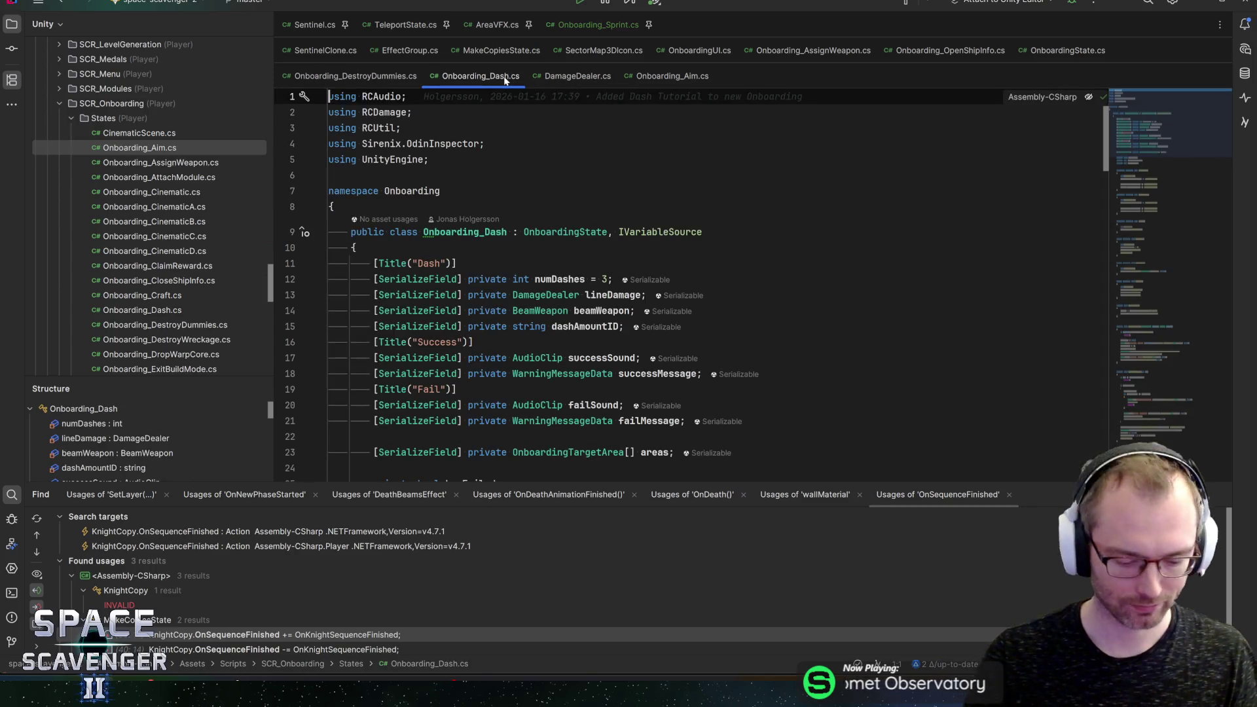
left_click(505, 76)
left_click(581, 28)
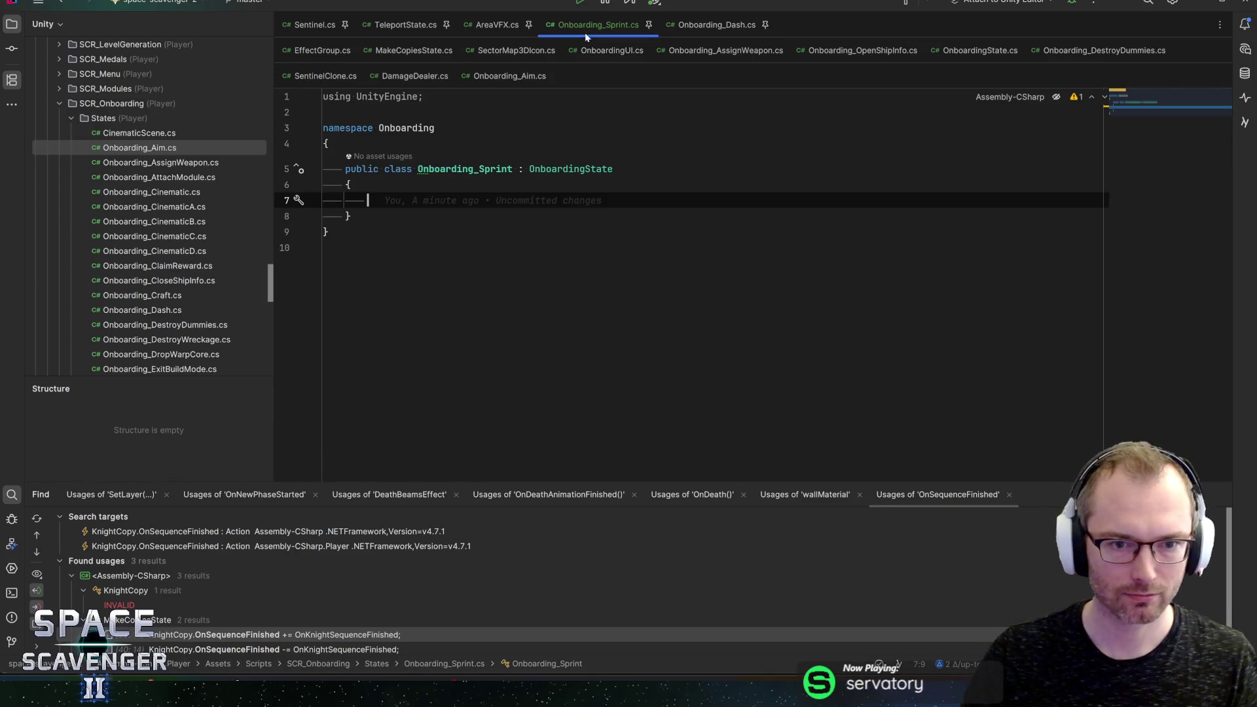
Step: Review Onboarding_Dash's fields: dashAmountID, numDashes, beamWeapon, successSound and successMessage
left_click(717, 25)
scroll(642, 285, "down", 2)
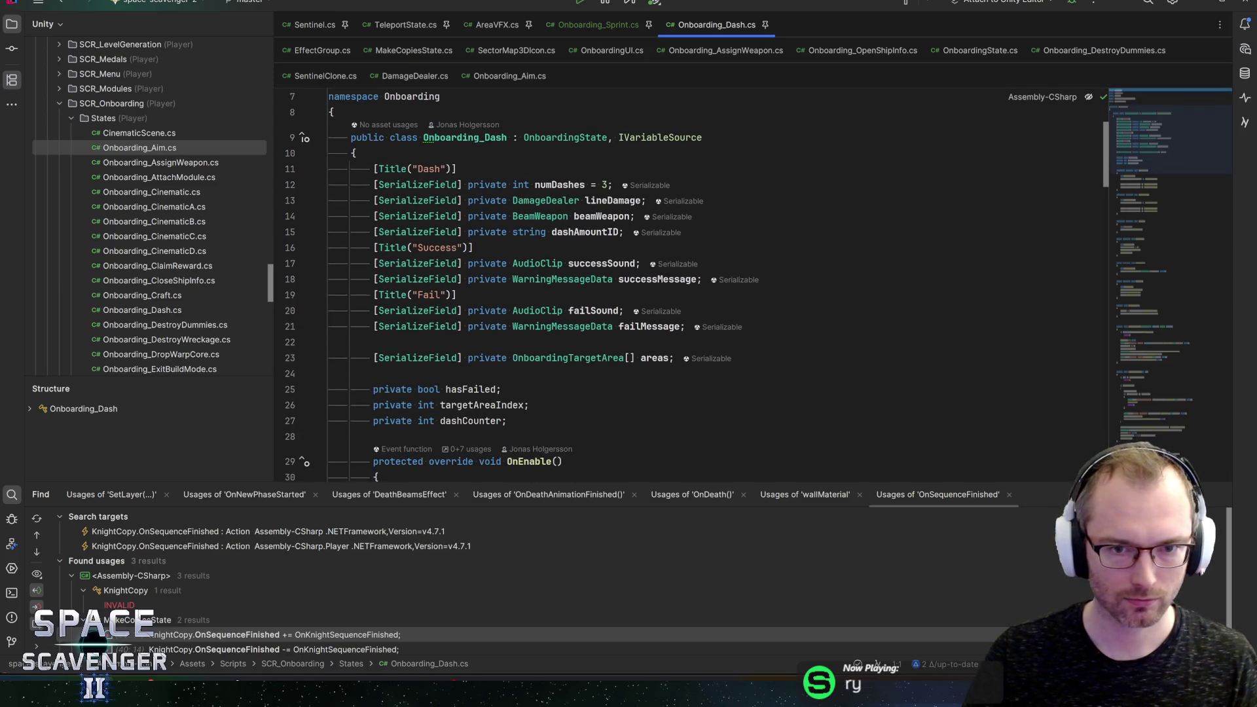
mouse_move(606, 280)
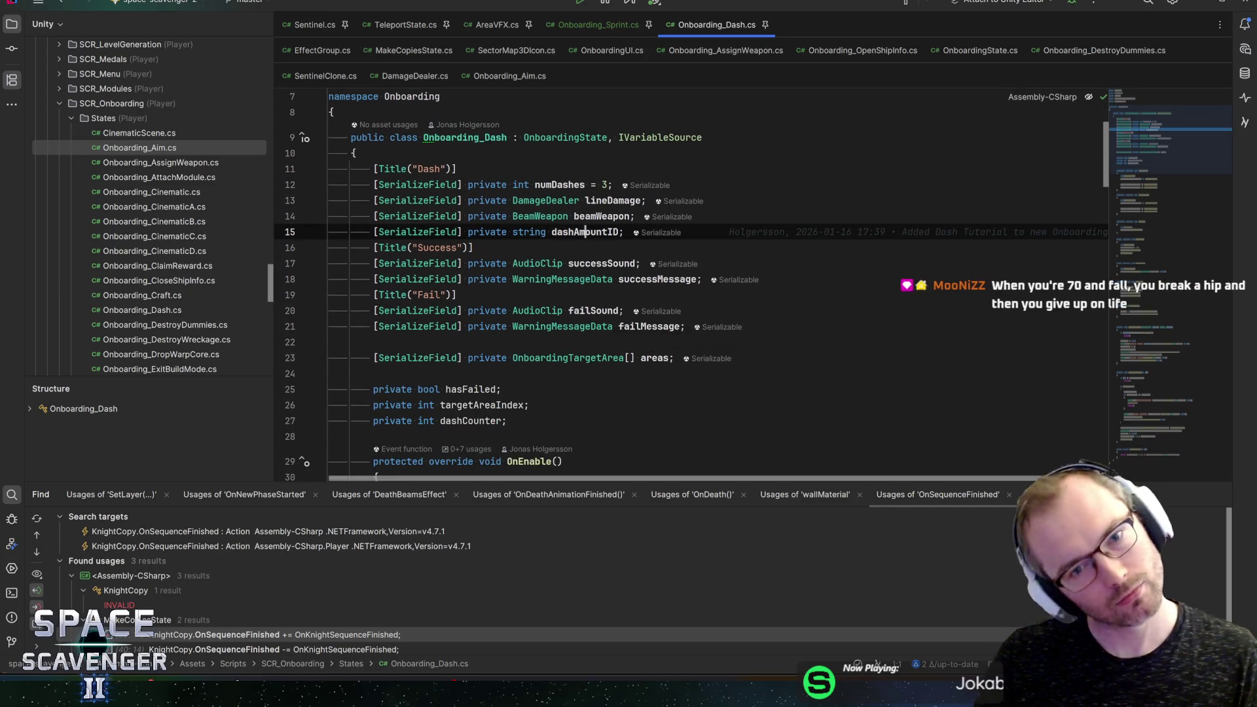
left_click(586, 232)
left_click(552, 185)
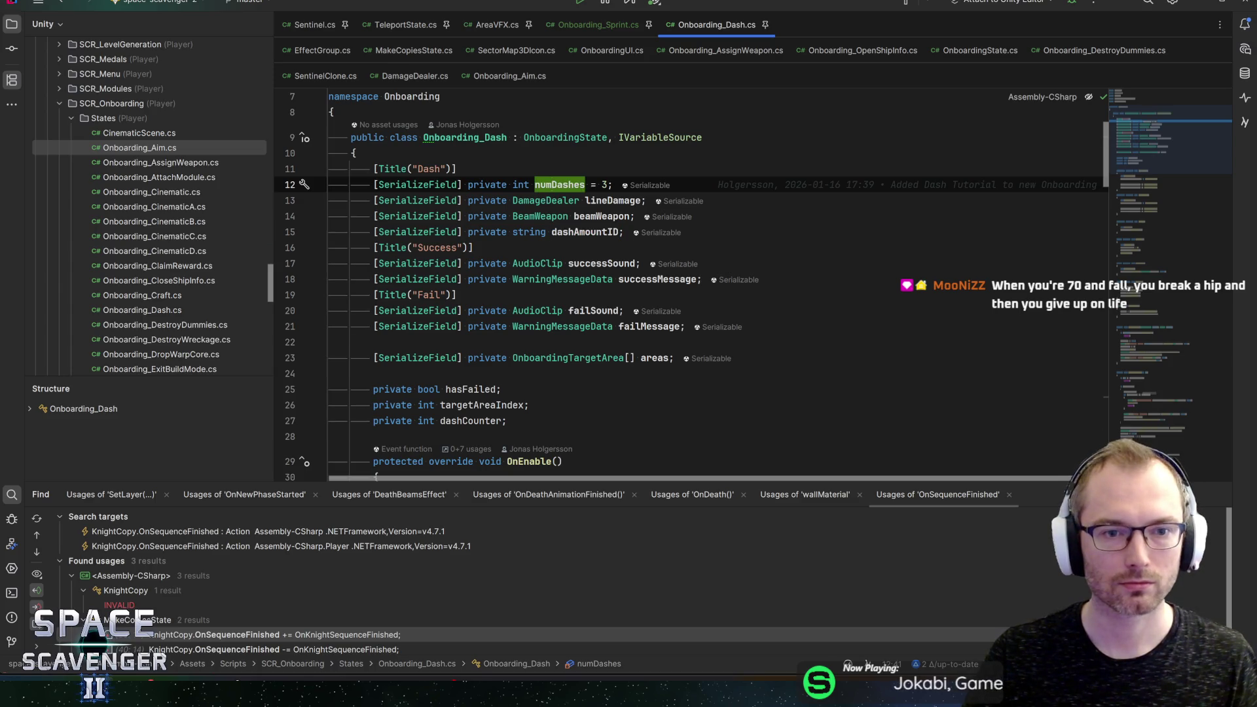
key("Down")
key("Down")
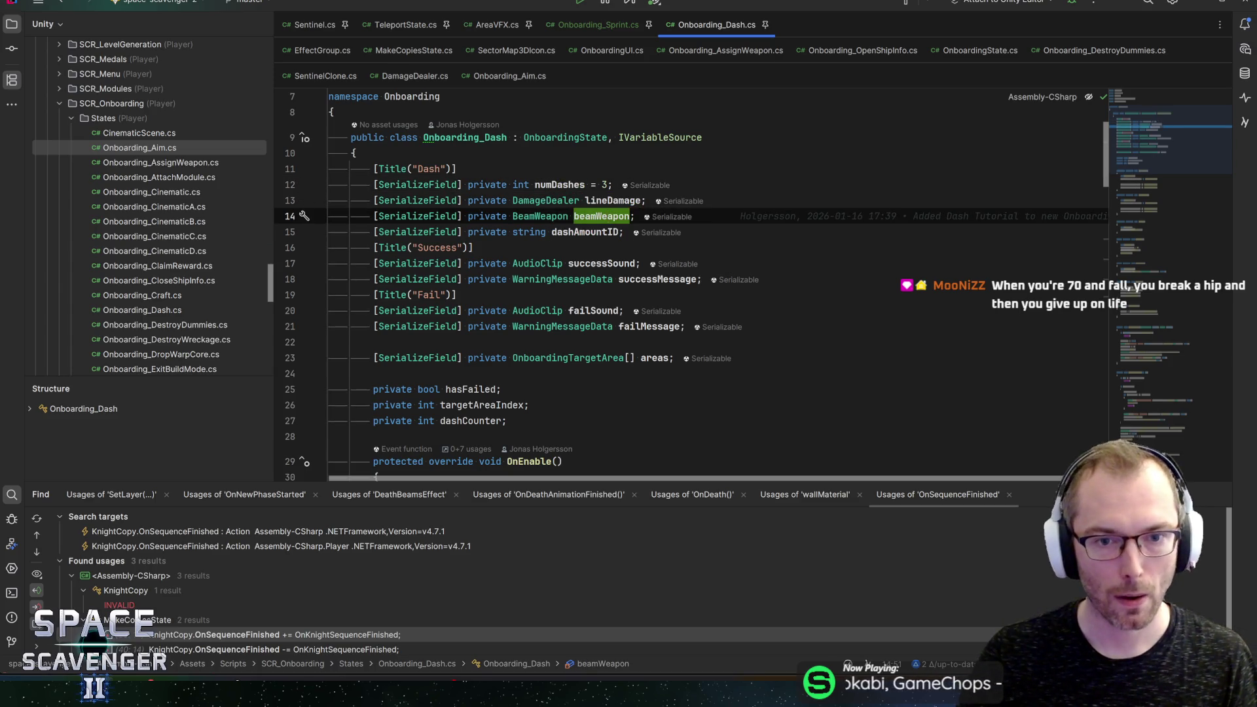
key("Down")
key("Down")
key("Down")
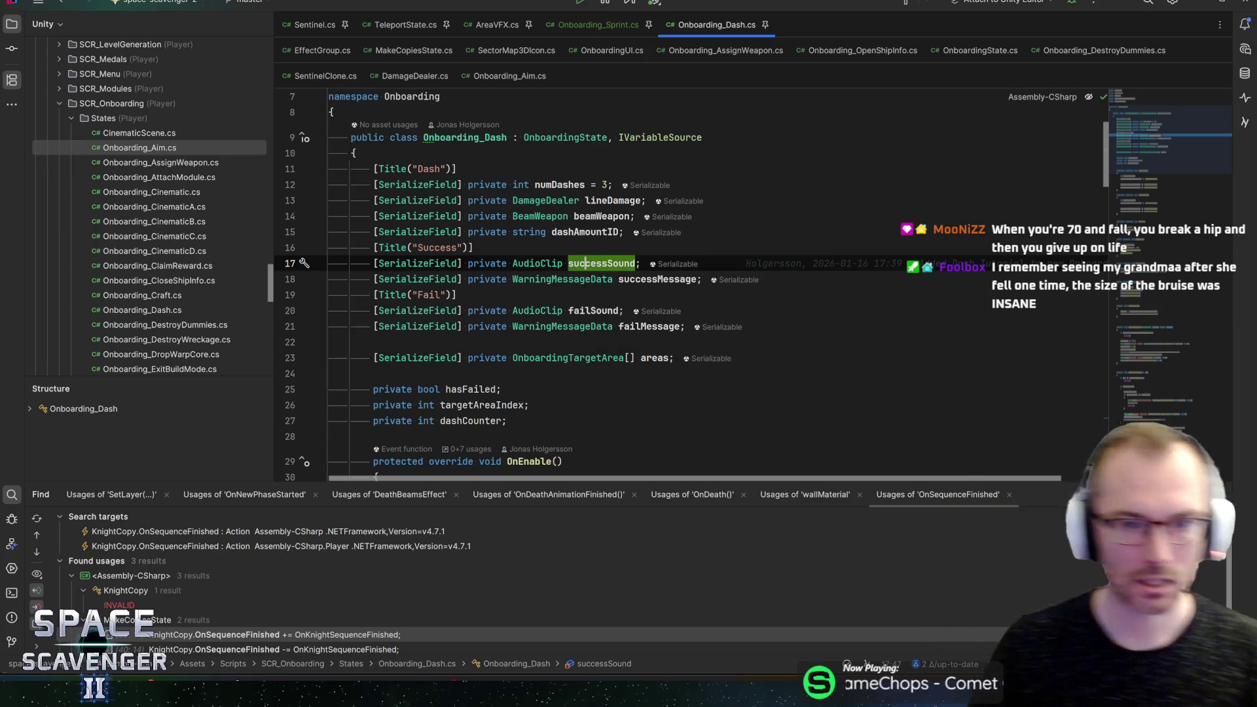
mouse_move(660, 138)
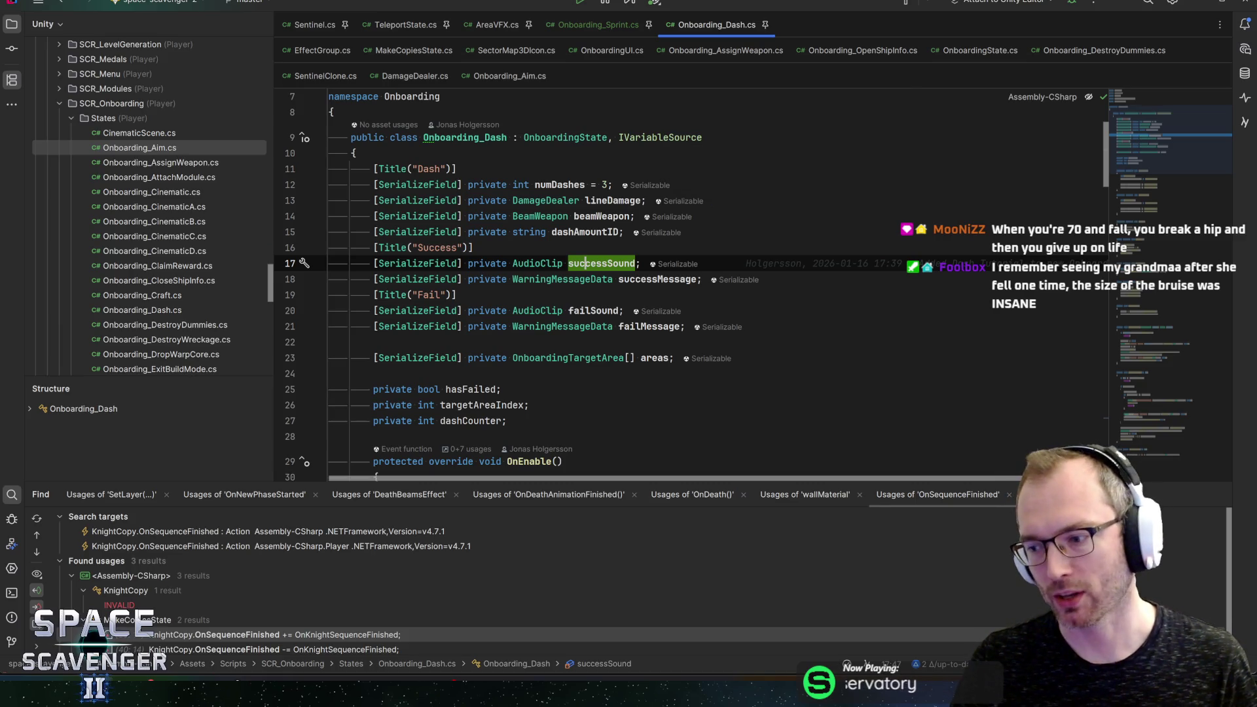
left_click(475, 248)
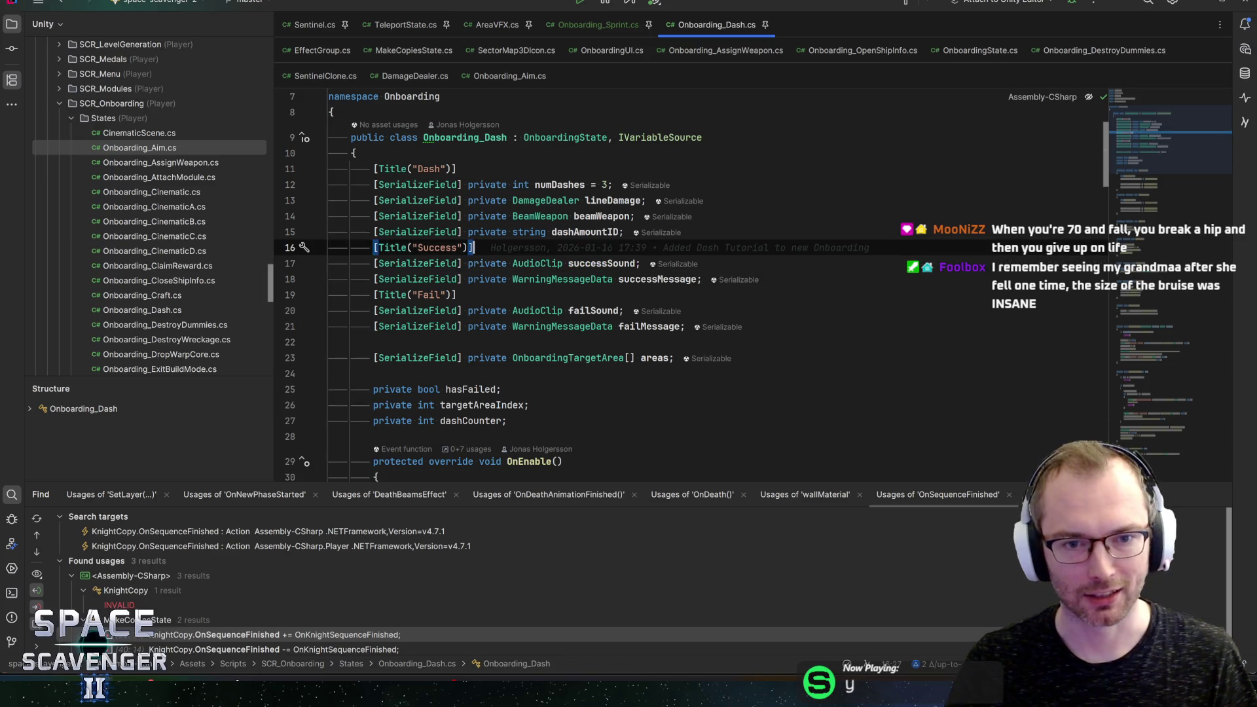
left_click(537, 263)
left_click(656, 279)
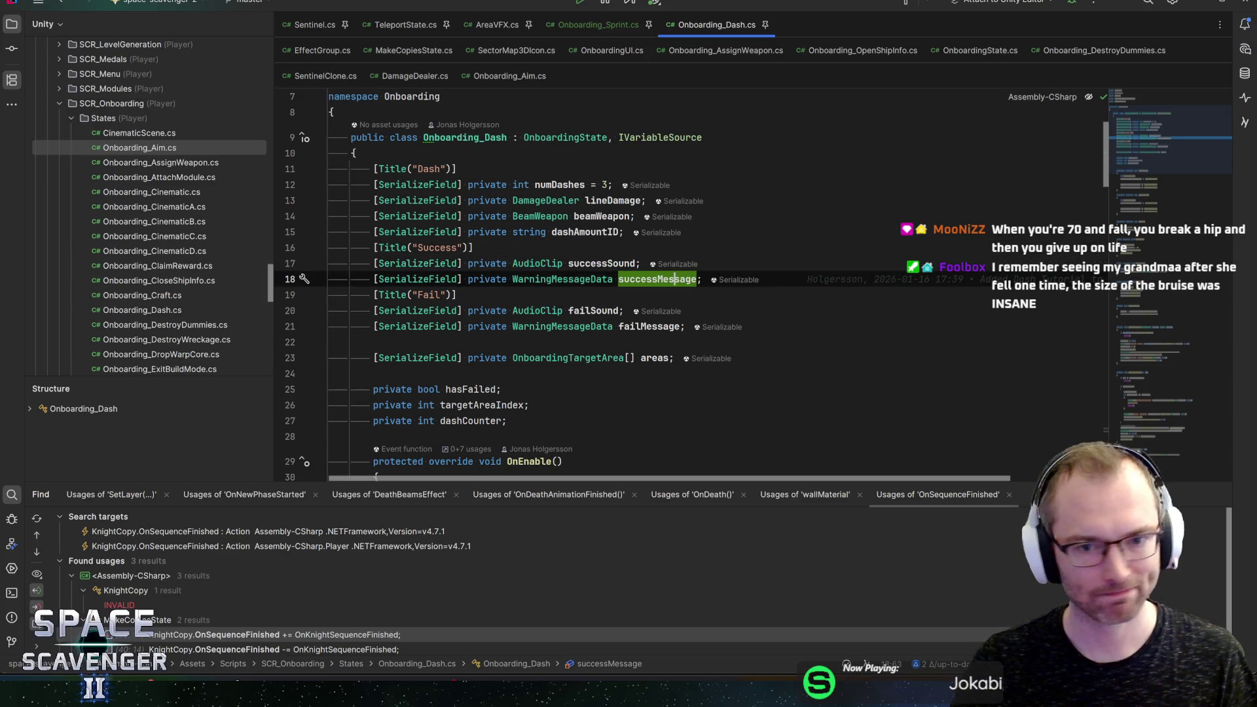
scroll(654, 288, "down", 2)
scroll(688, 288, "up", 1)
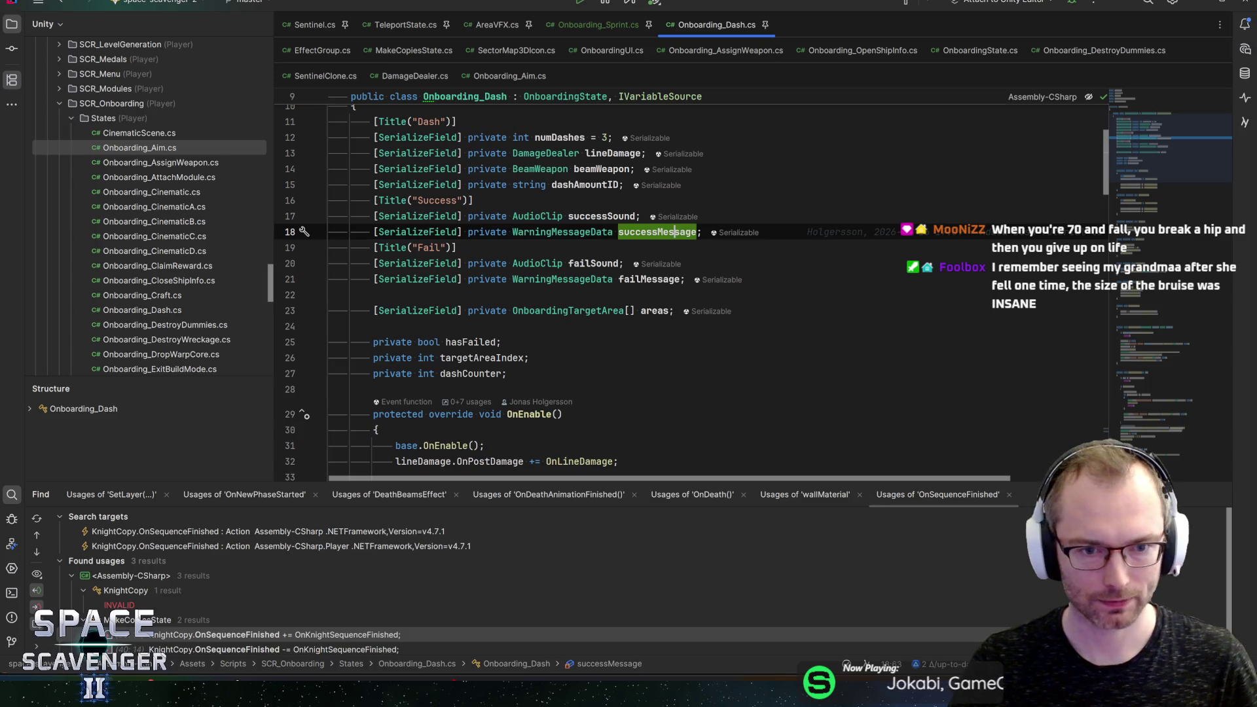
scroll(687, 288, "down", 7)
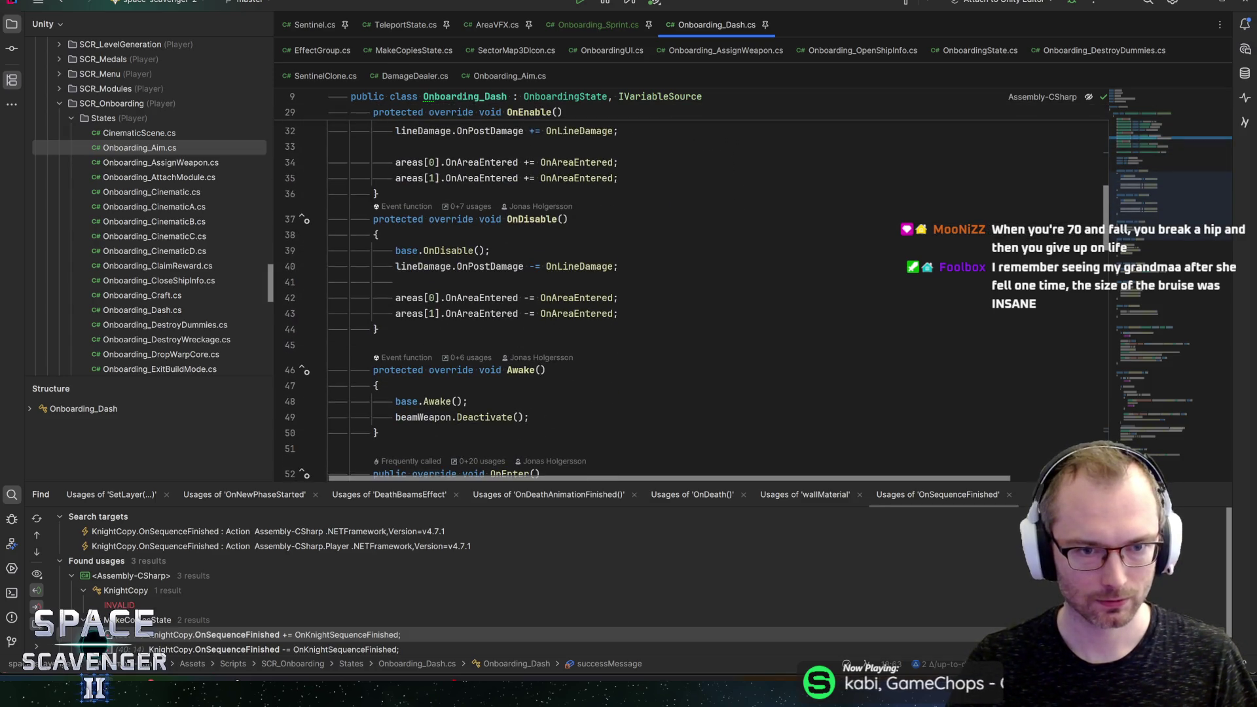
Step: Add a blank line after OnEnable and check the base OnUpdate call
left_click(378, 194)
key("Return")
scroll(688, 288, "up", 4)
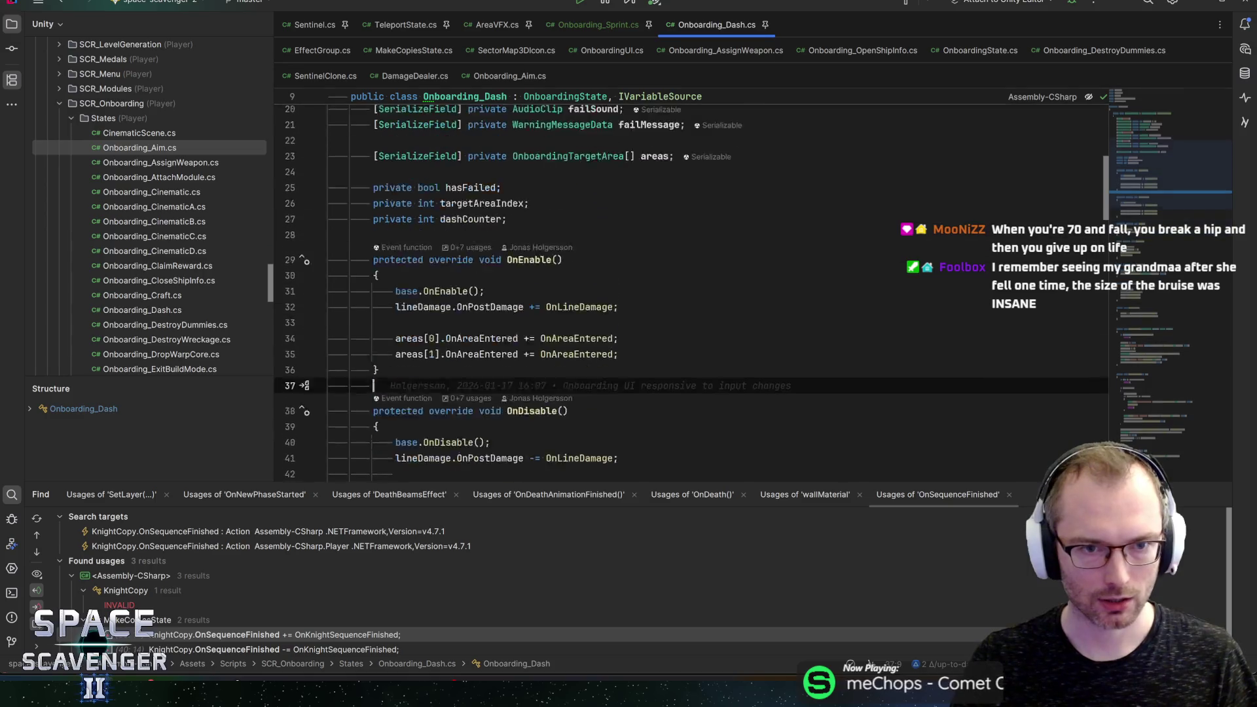
scroll(514, 296, "down", 7)
scroll(515, 296, "down", 1)
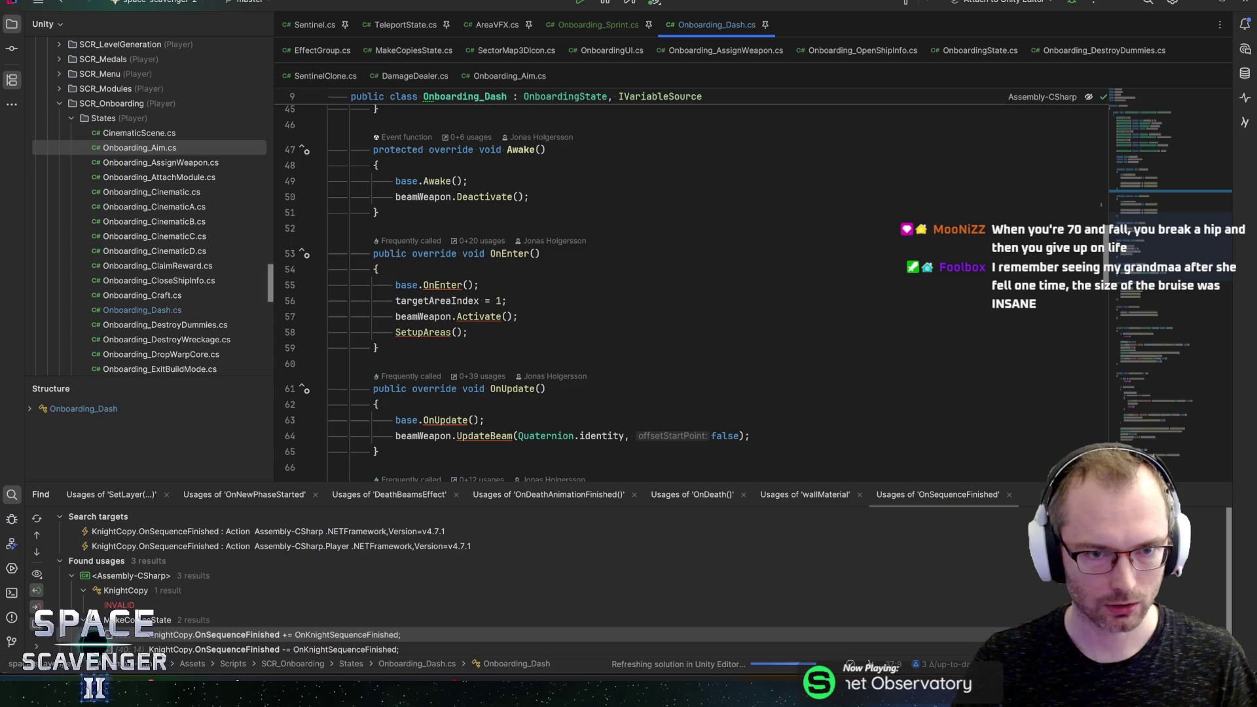
scroll(514, 296, "down", 2)
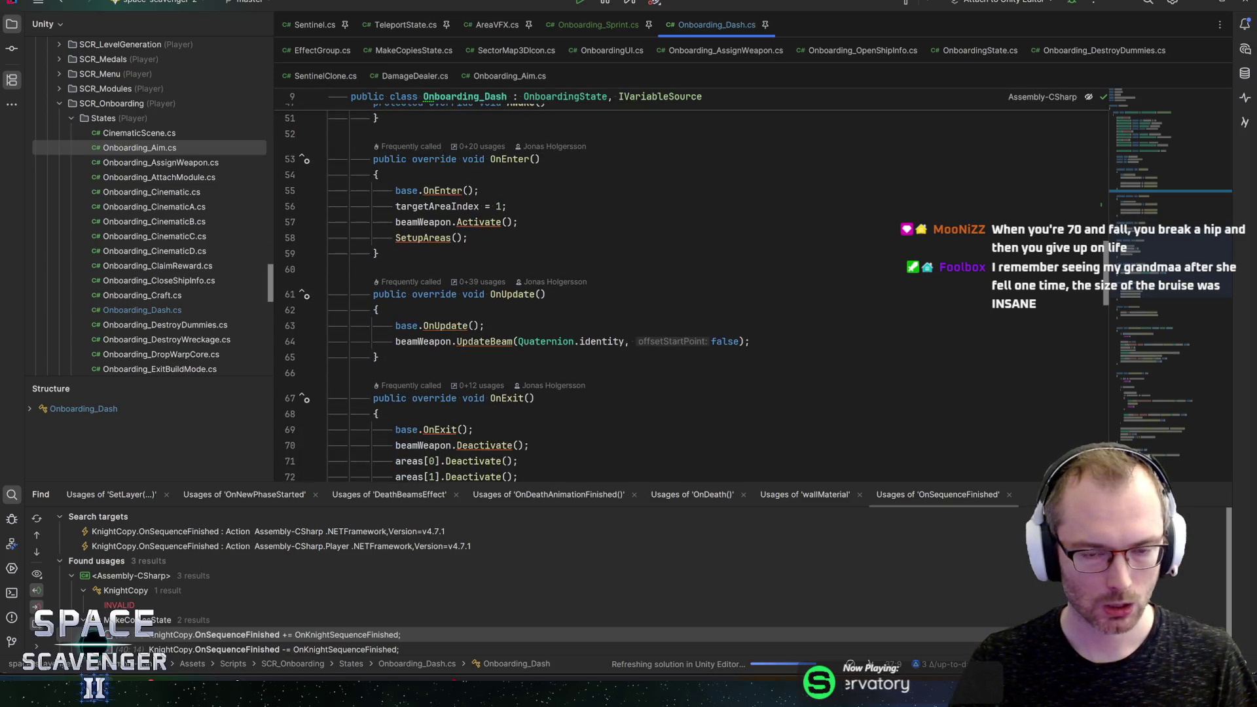
left_click(485, 326)
scroll(687, 288, "down", 2)
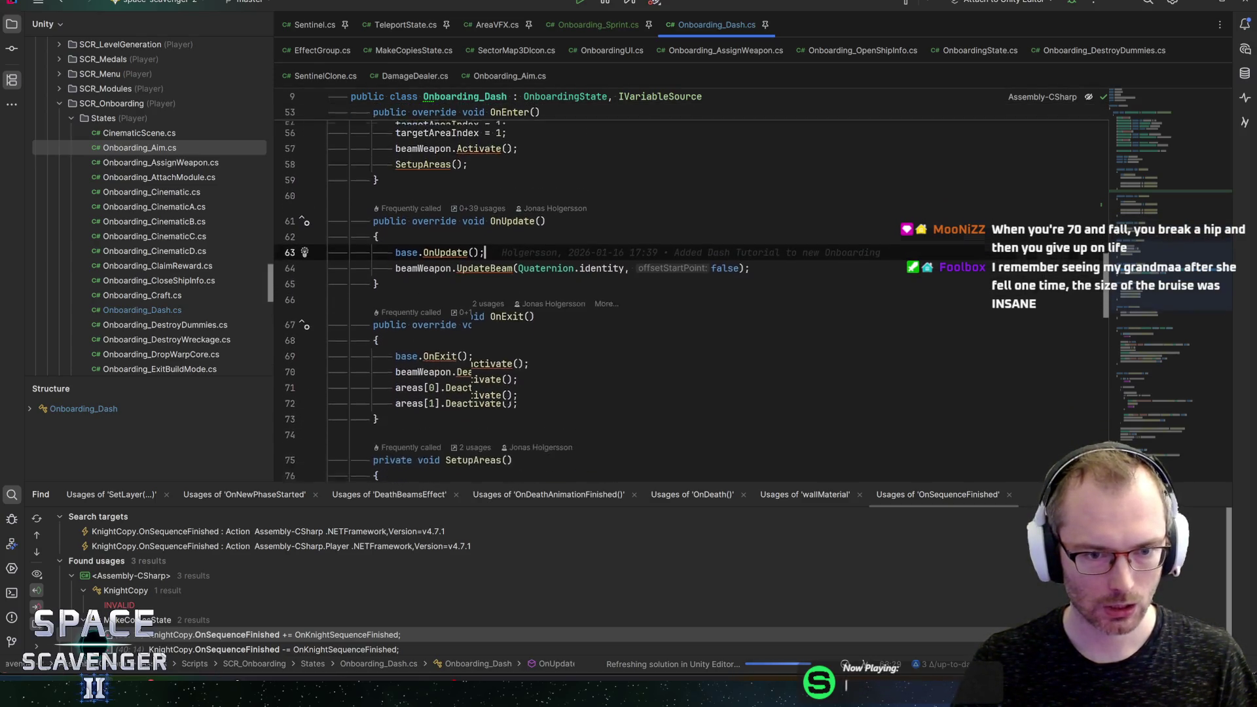
Step: Tidy the OnExit body, removing the extra line, and return to Onboarding_Sprint
left_click(519, 298)
key("Return")
type("show")
key("BackSpace")
key("BackSpace")
key("BackSpace")
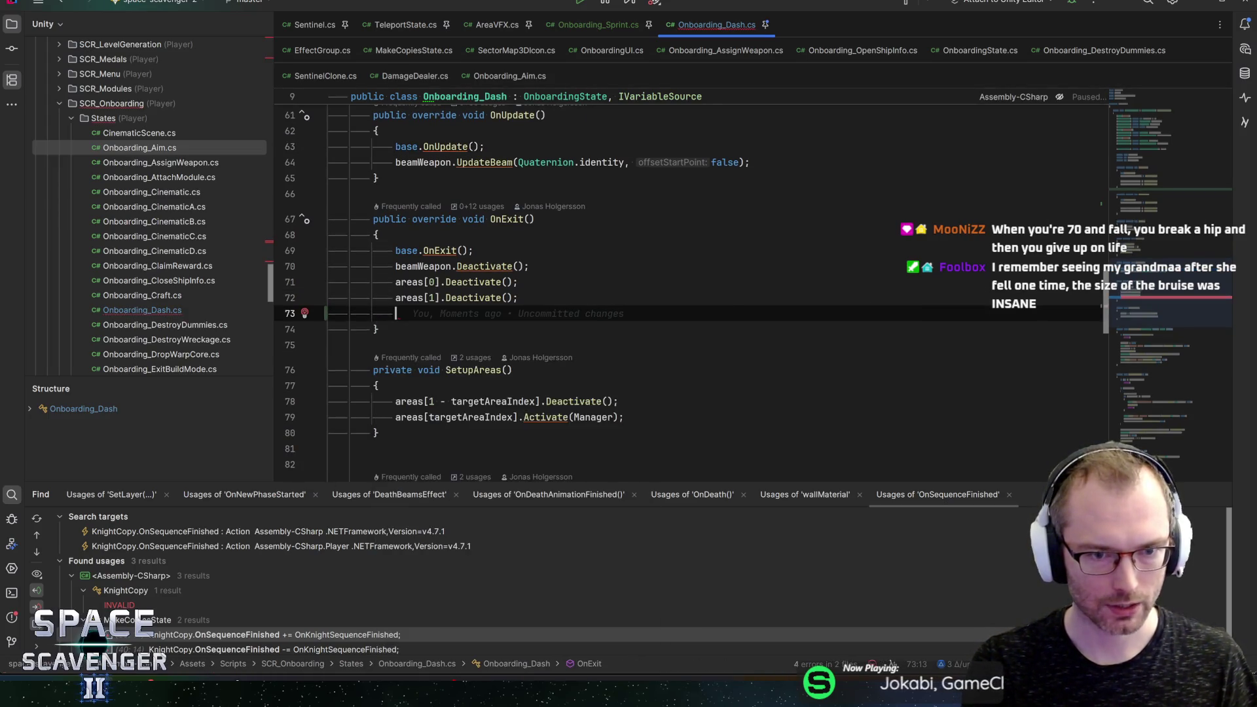
key("BackSpace")
scroll(752, 292, "down", 10)
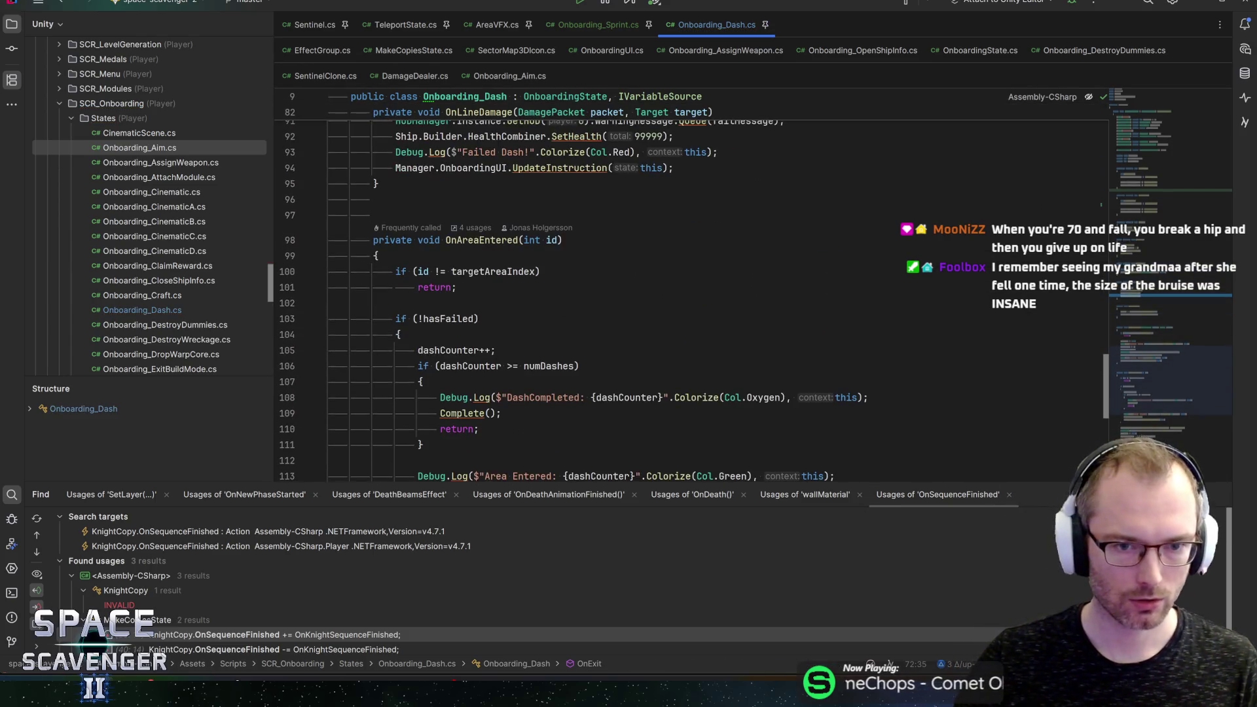
scroll(589, 186, "down", 8)
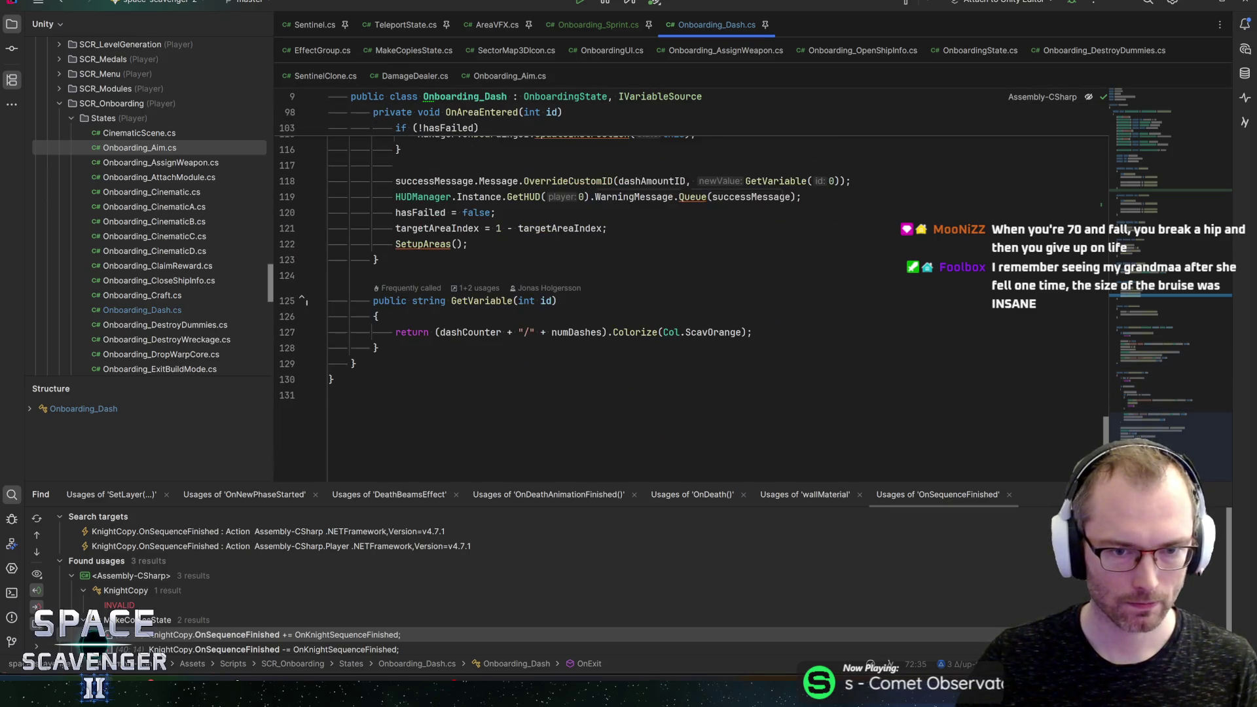
left_click(595, 25)
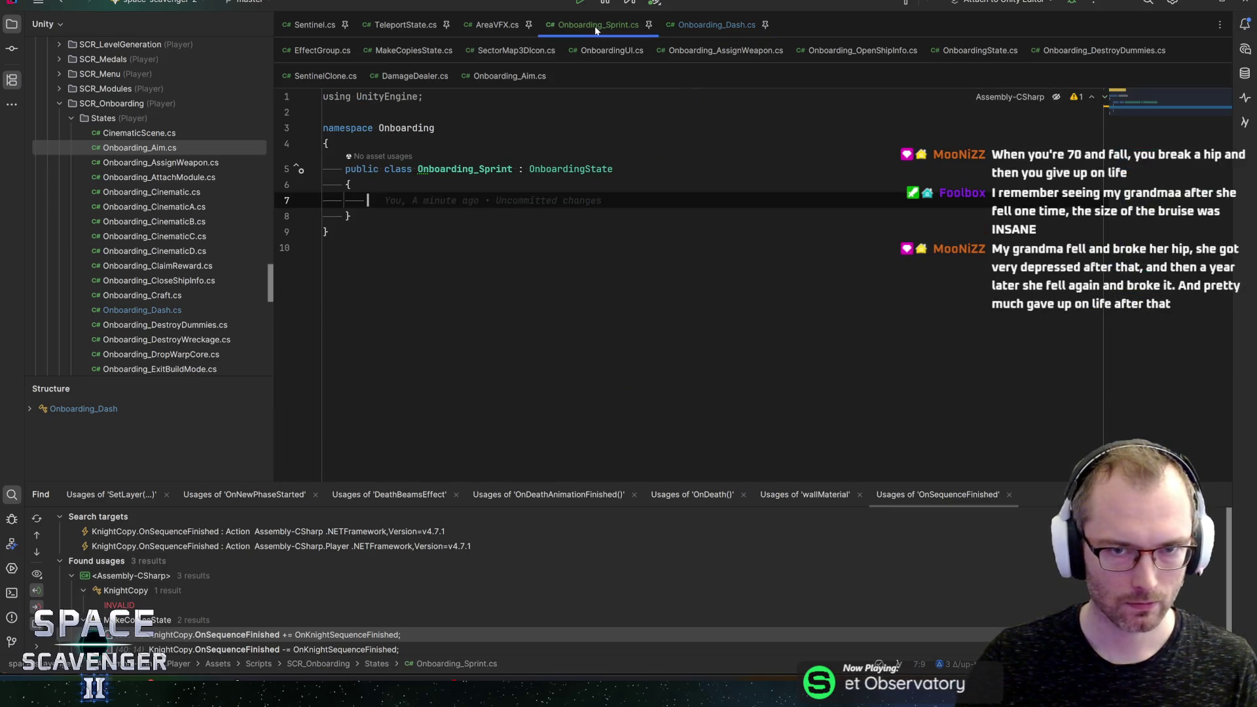
Step: Declare a [SerializeField] float field named sprintDuration
type("serial")
key("Return")
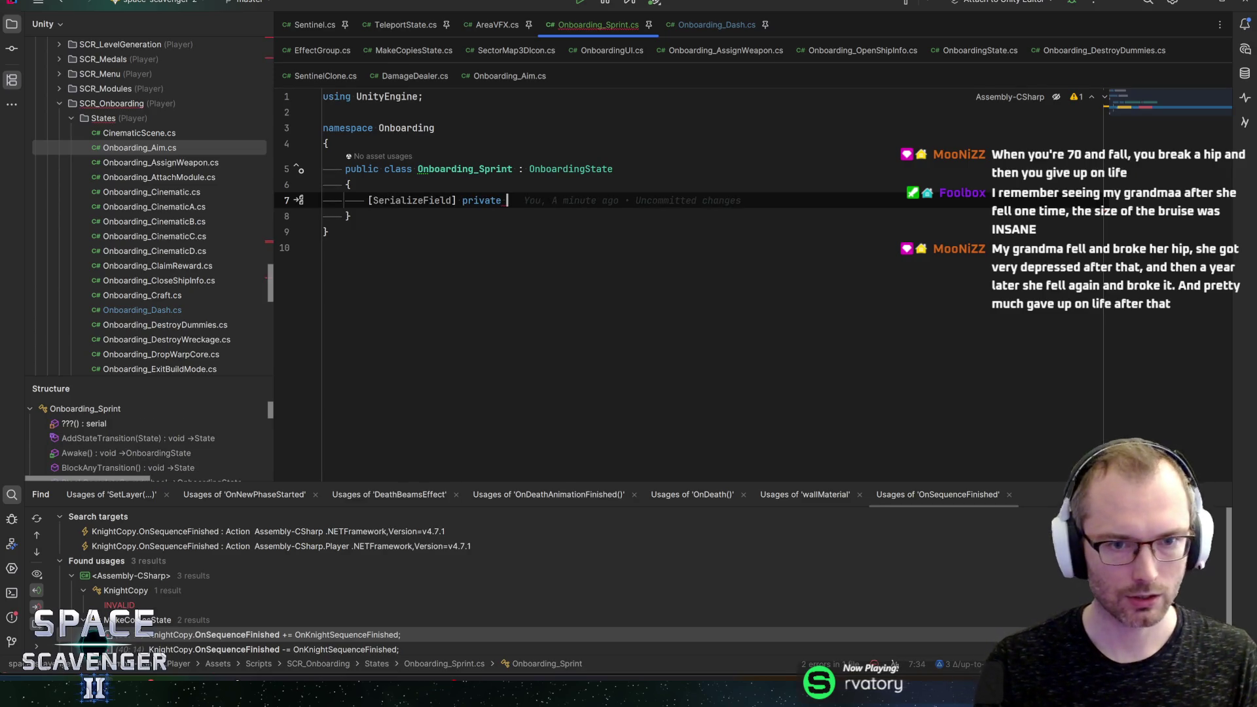
type("float sprintTime;")
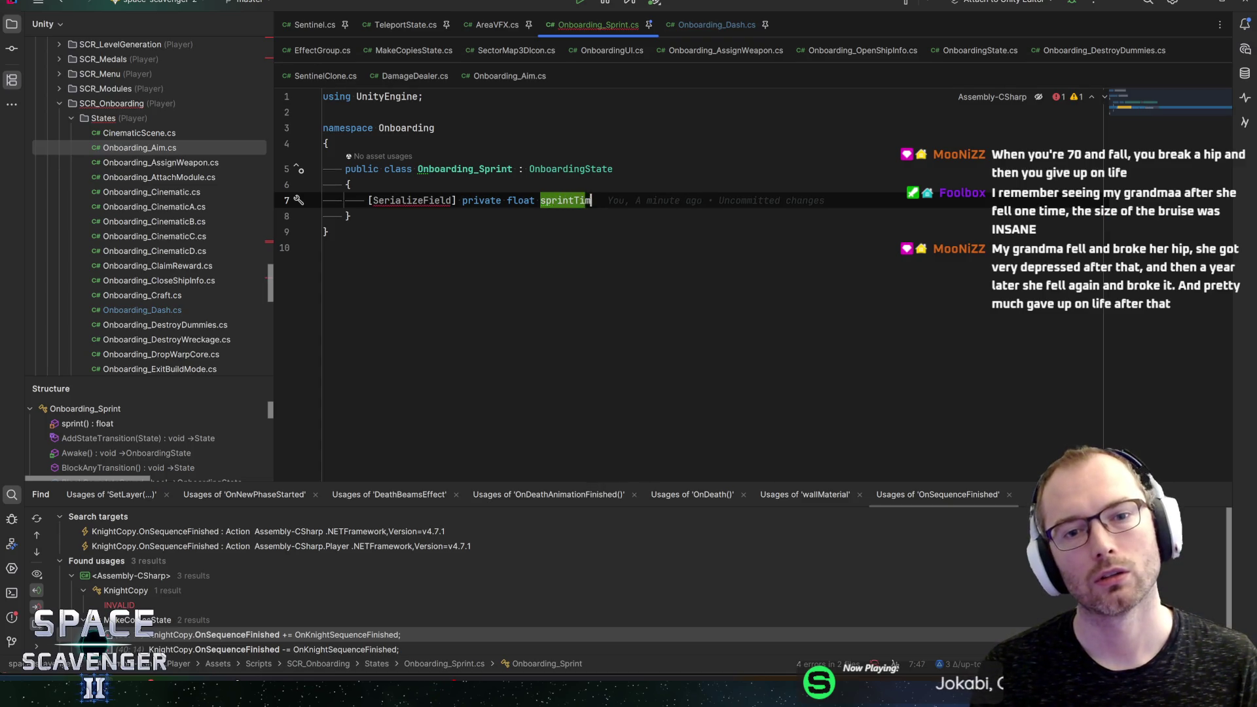
key("BackSpace")
key("BackSpace")
key("BackSpace")
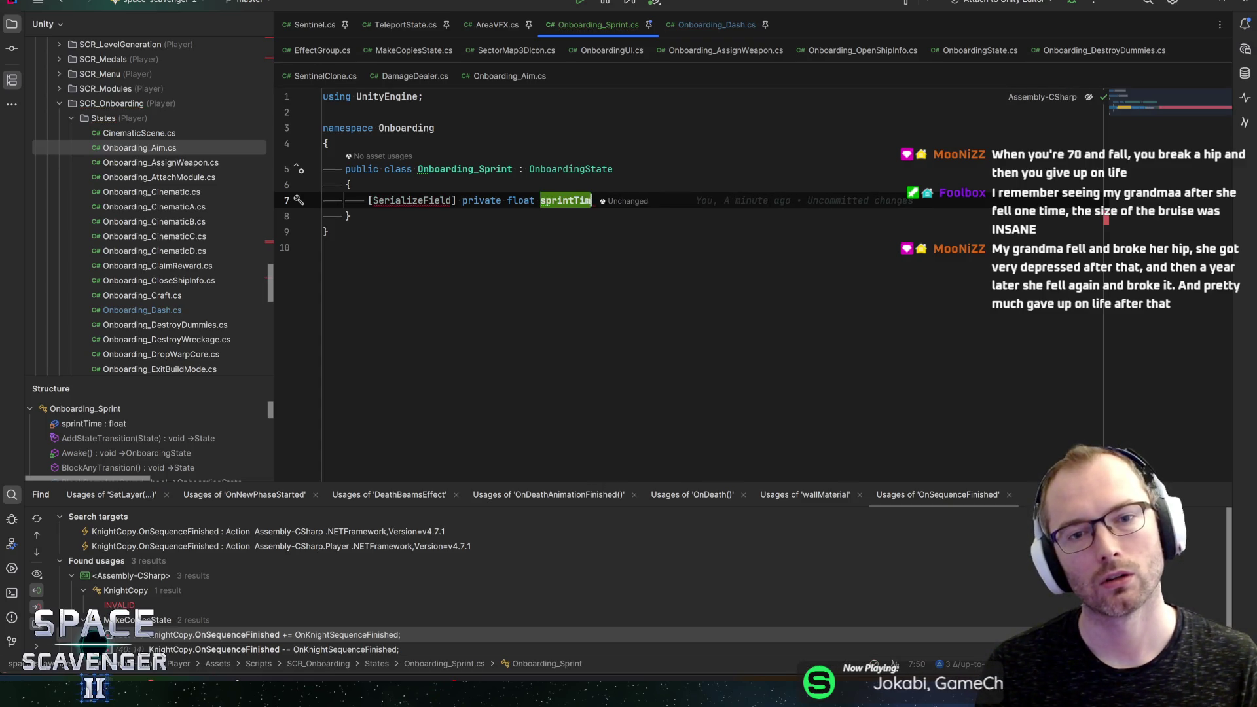
type("Duration;")
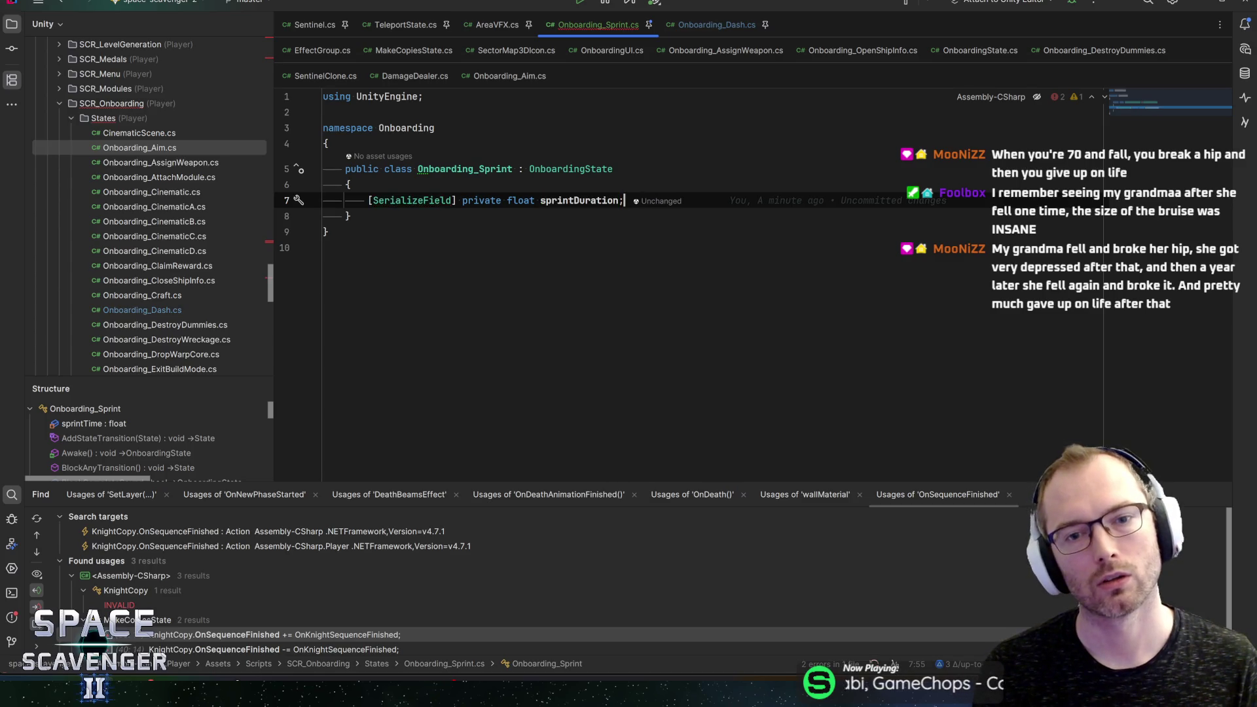
Step: Generate an Update method below the field from the 'updat' completion
key("Return")
key("Return")
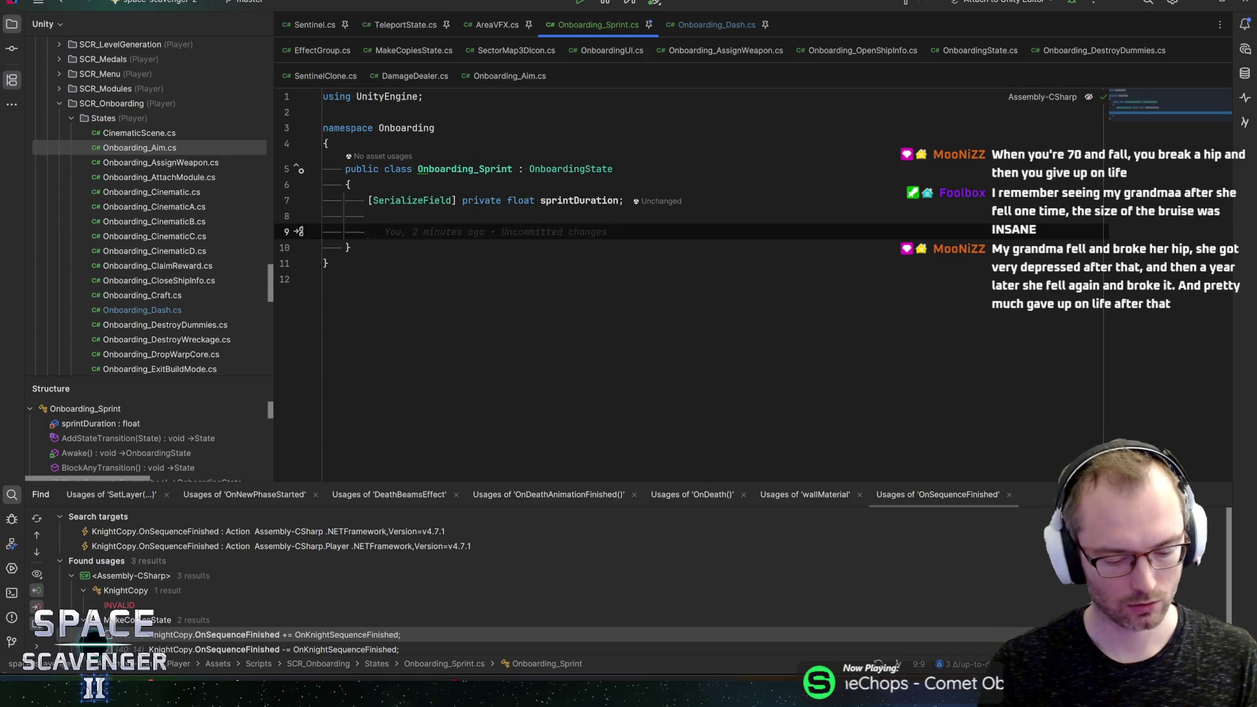
type("updat")
key("Return")
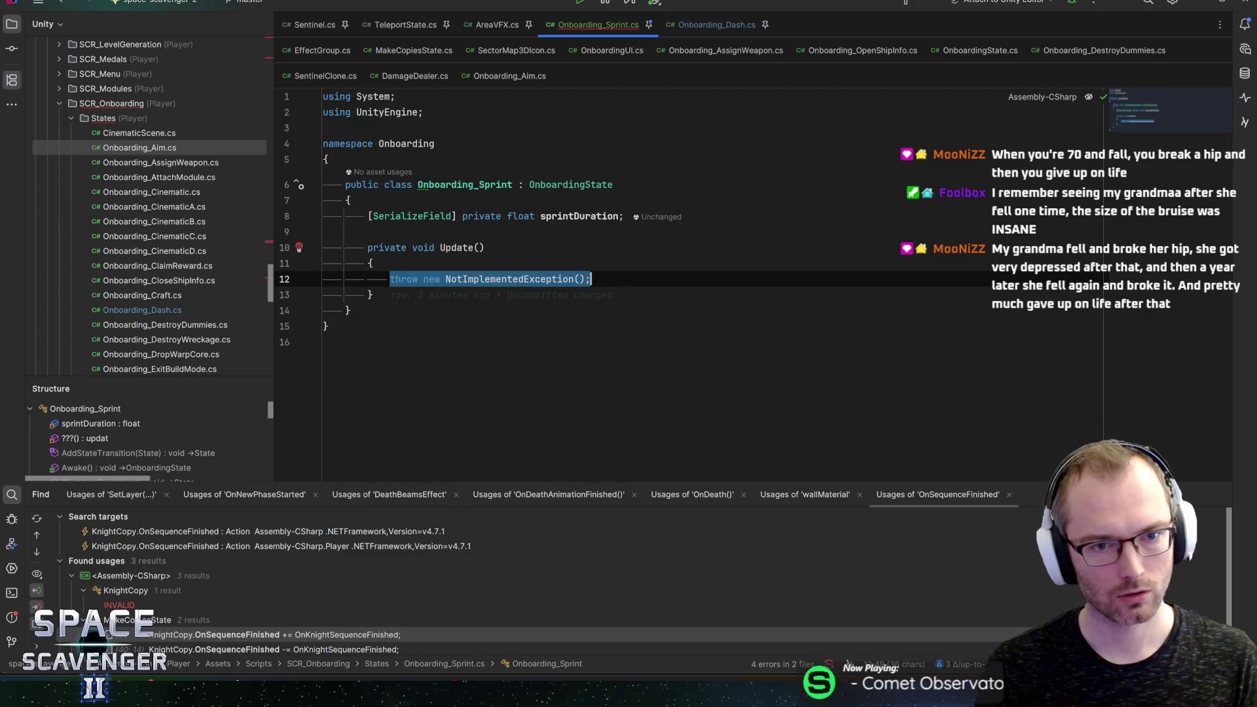
Step: Try several member names after Ship. in Update, then list all Ship members
type("Ship.is")
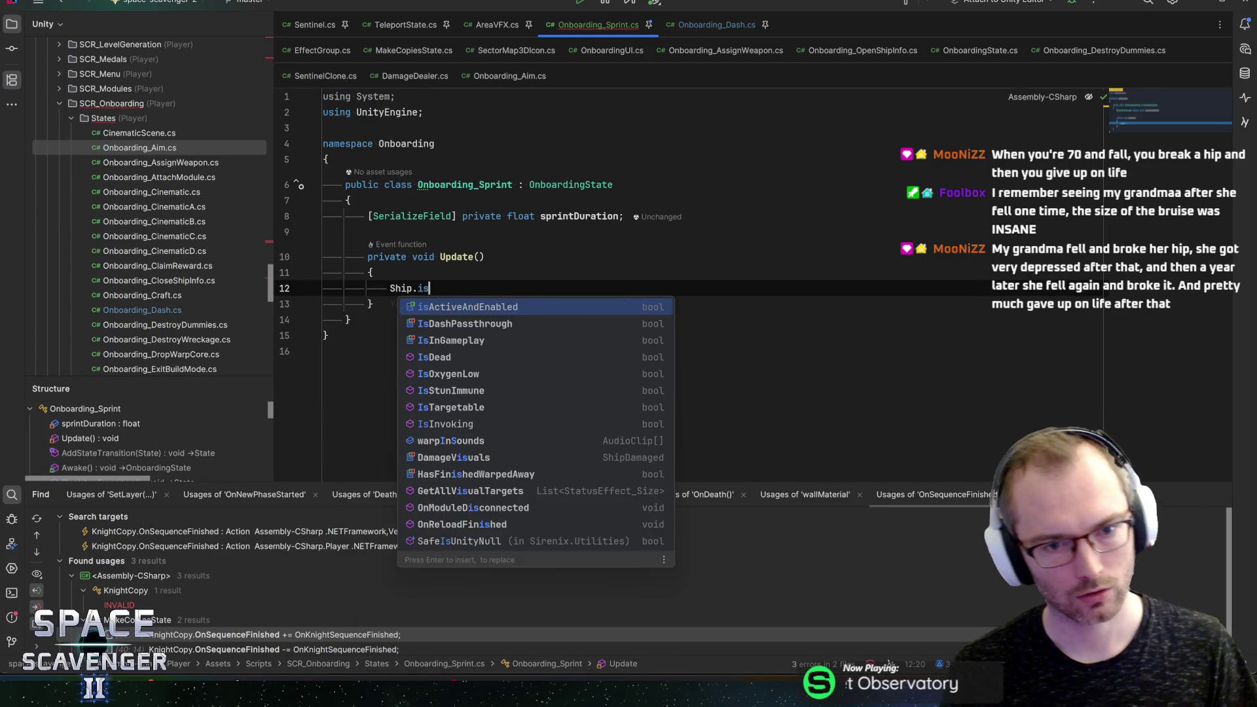
key("BackSpace")
key("BackSpace")
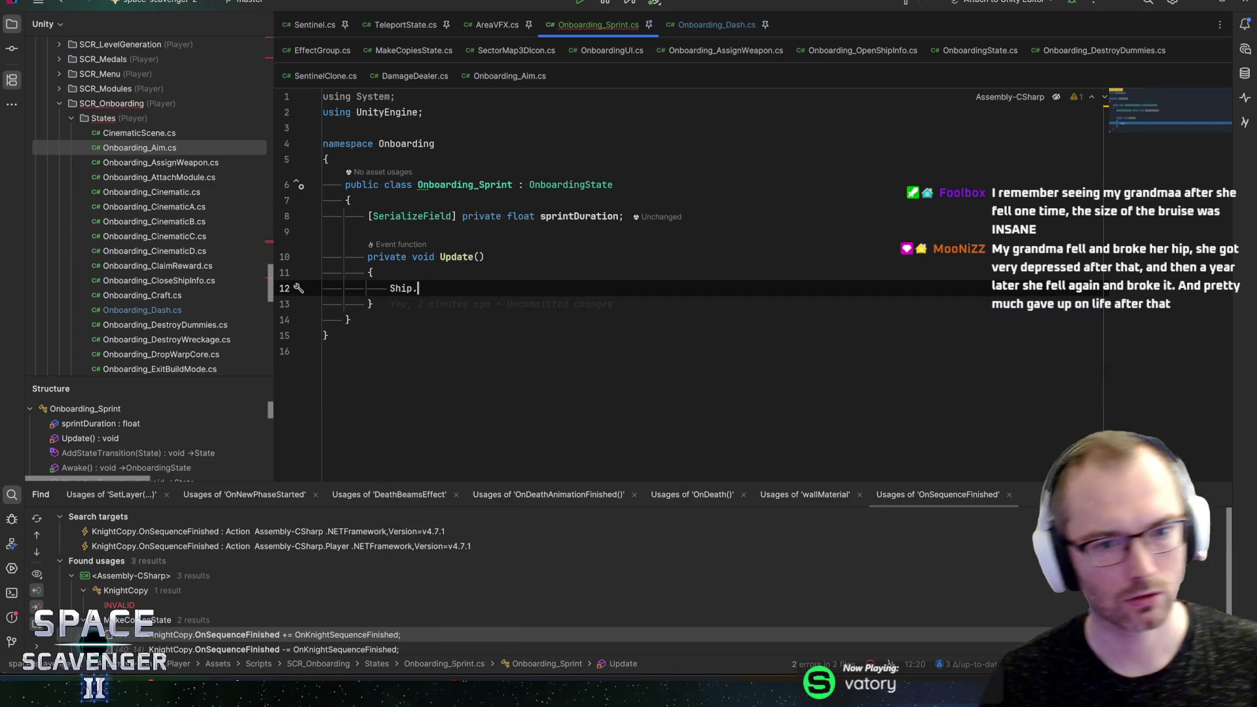
type("dash")
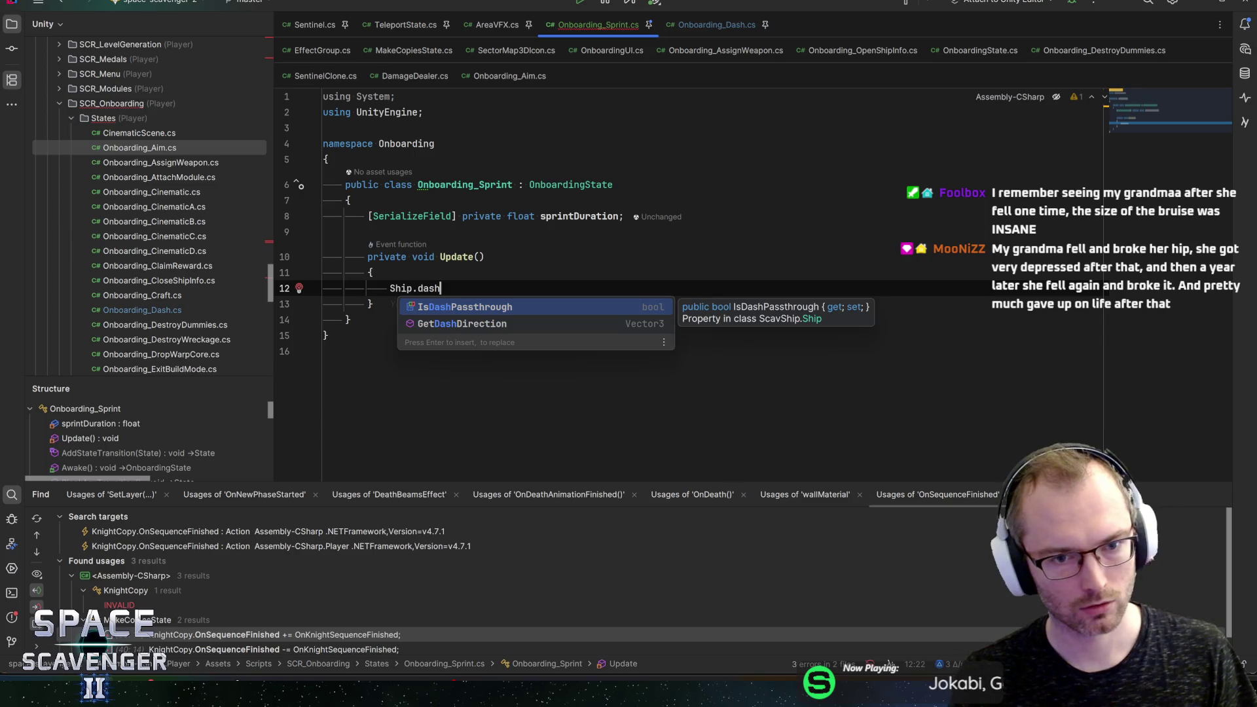
key("BackSpace")
key("BackSpace")
key("BackSpace")
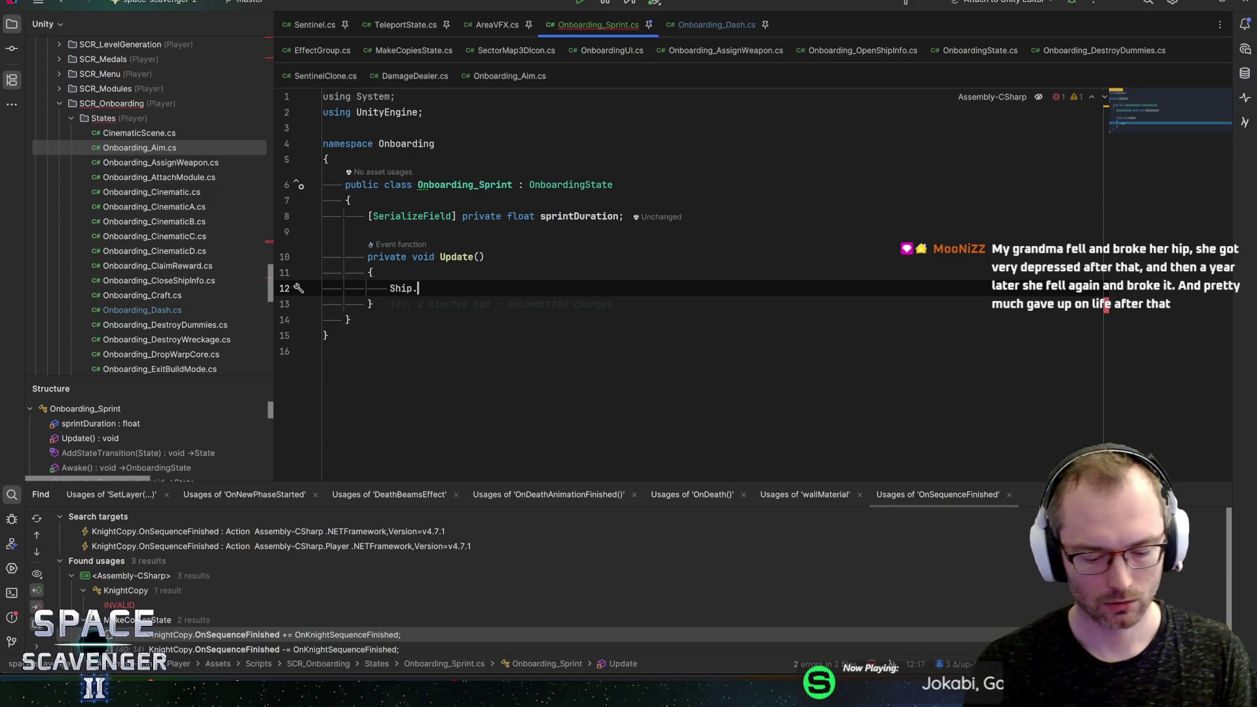
key("ctrl+space")
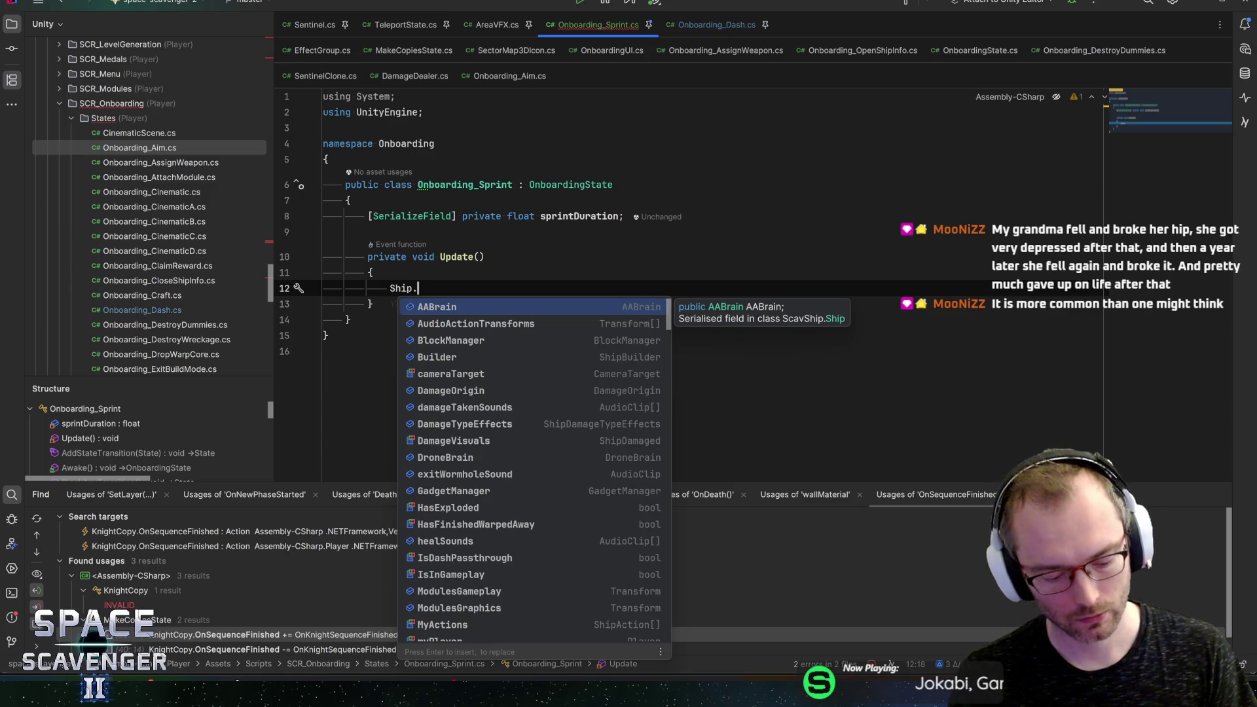
Step: Search the suggestions for 'action' and insert Ship.MyActions
type("ab")
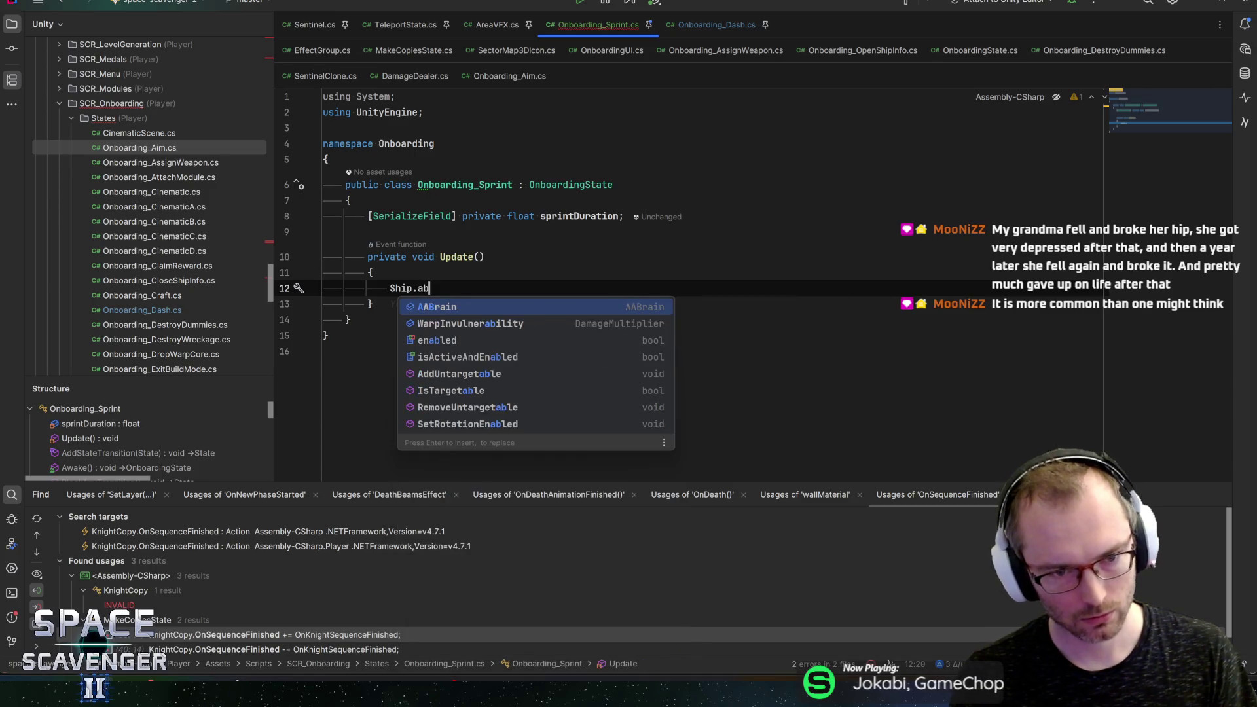
type("i")
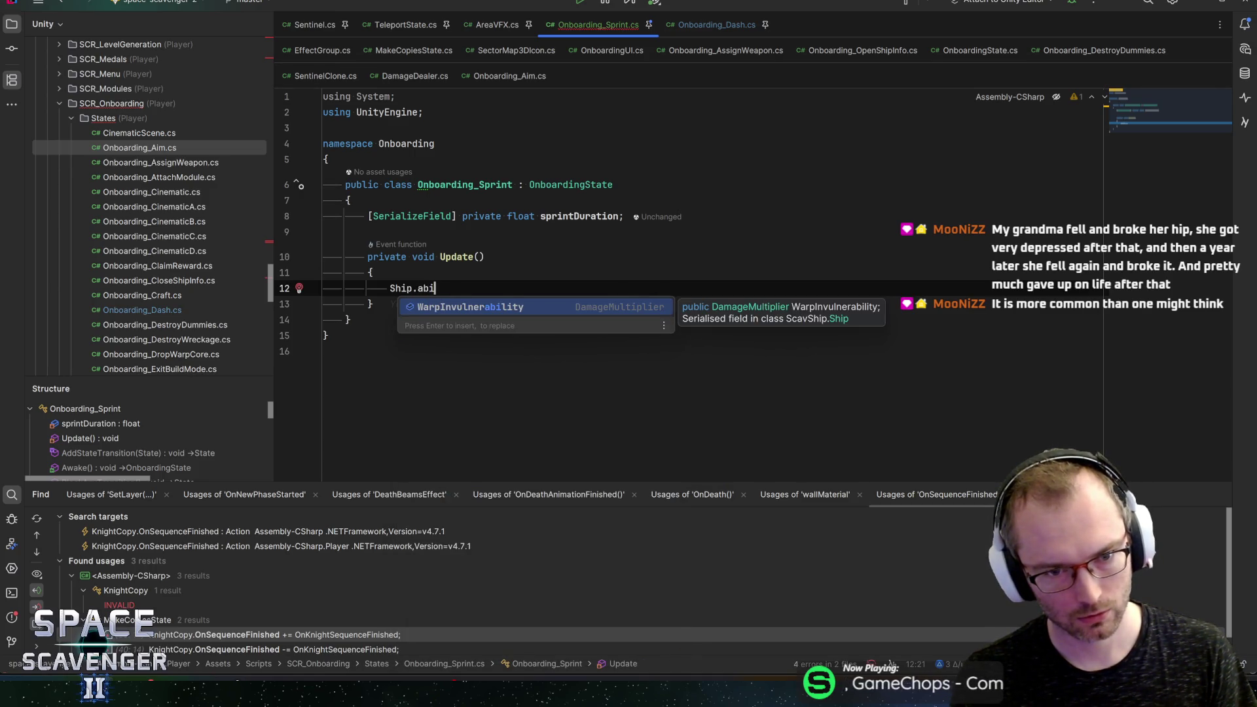
key("BackSpace")
key("BackSpace")
key("BackSpace")
type("action")
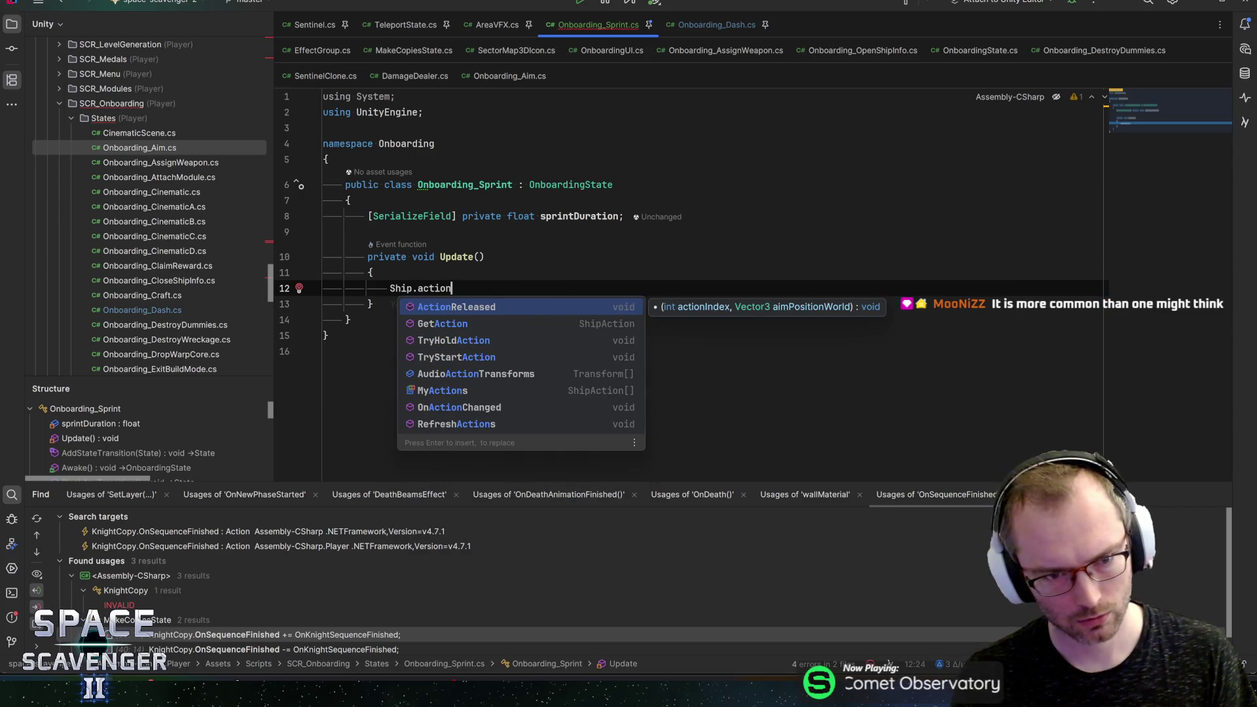
key("Down")
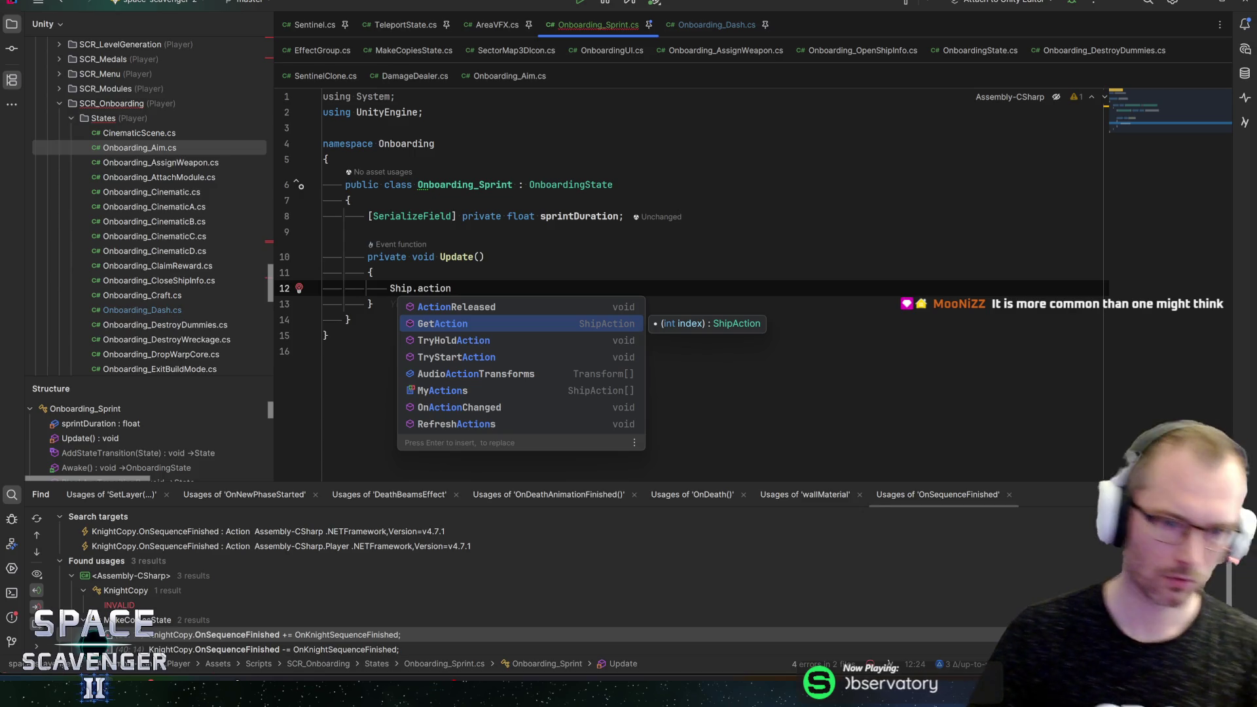
key("Down")
key("Down")
key("Down")
key("Return")
Step: Expand Ship.MyActions into a foreach loop over ShipAction with variable a
type(".fore")
key("Return")
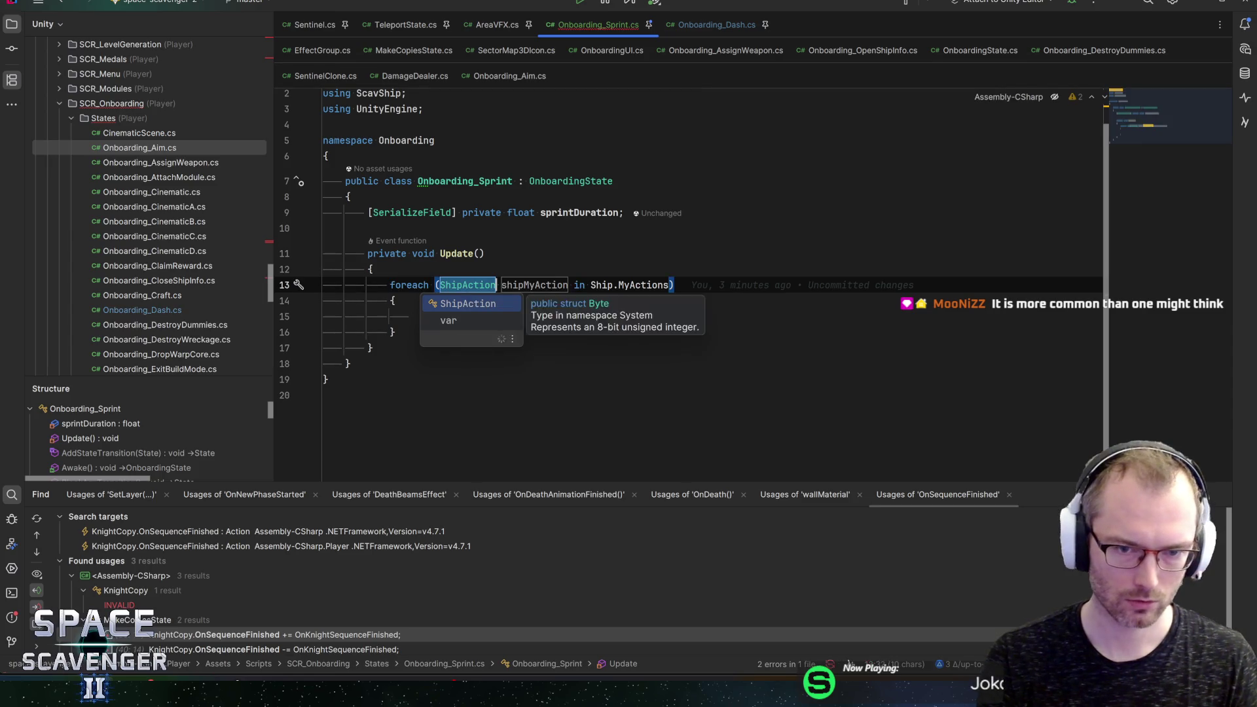
key("Return")
type("a")
key("Return")
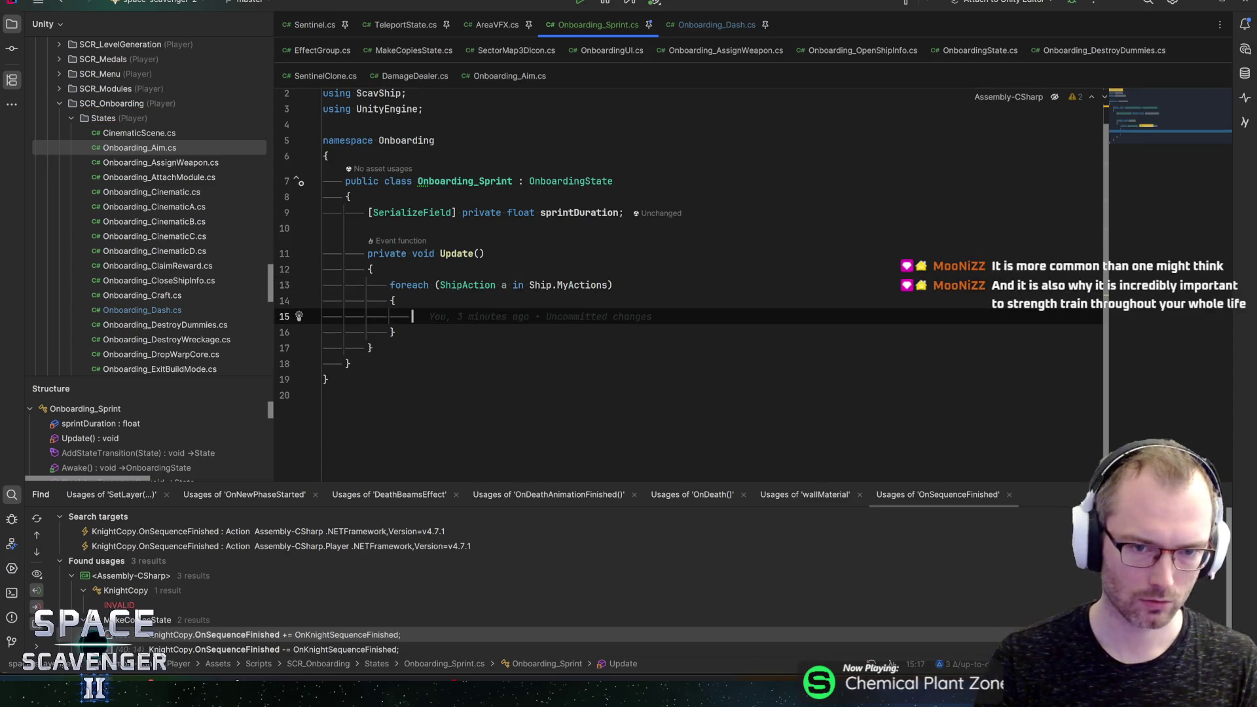
Step: Call a.GetActionID() inside the loop body
type("a.")
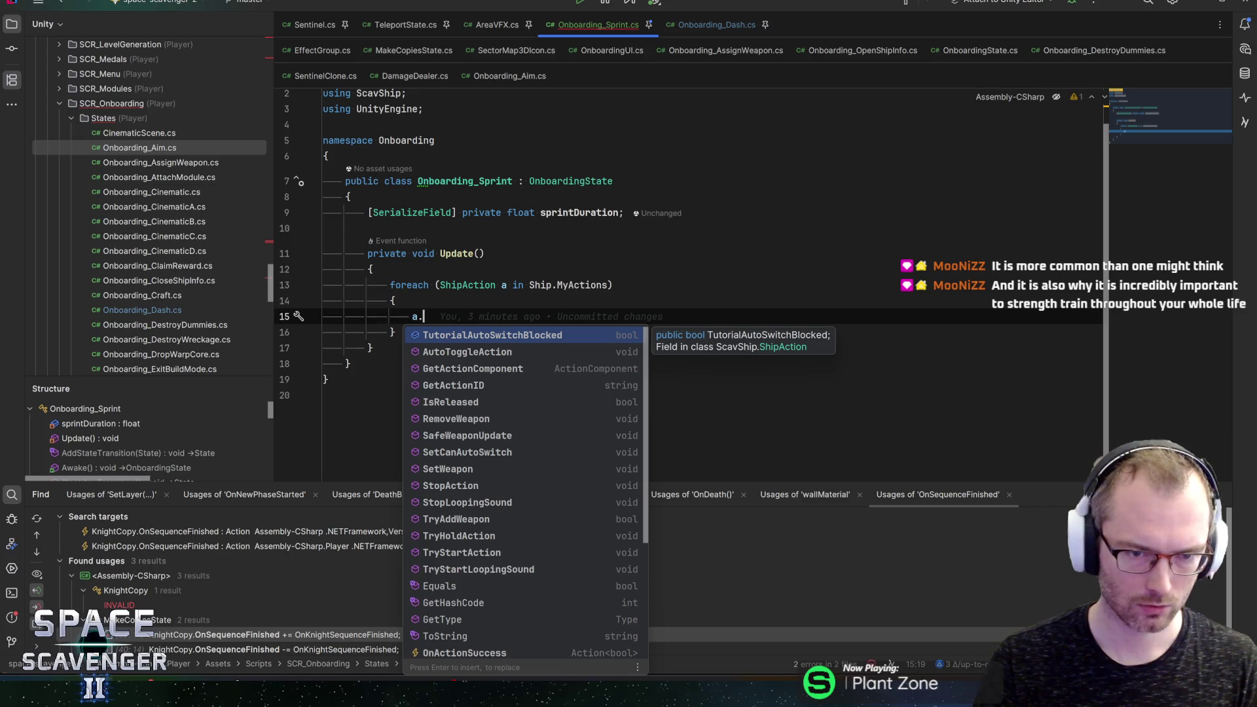
key("Escape")
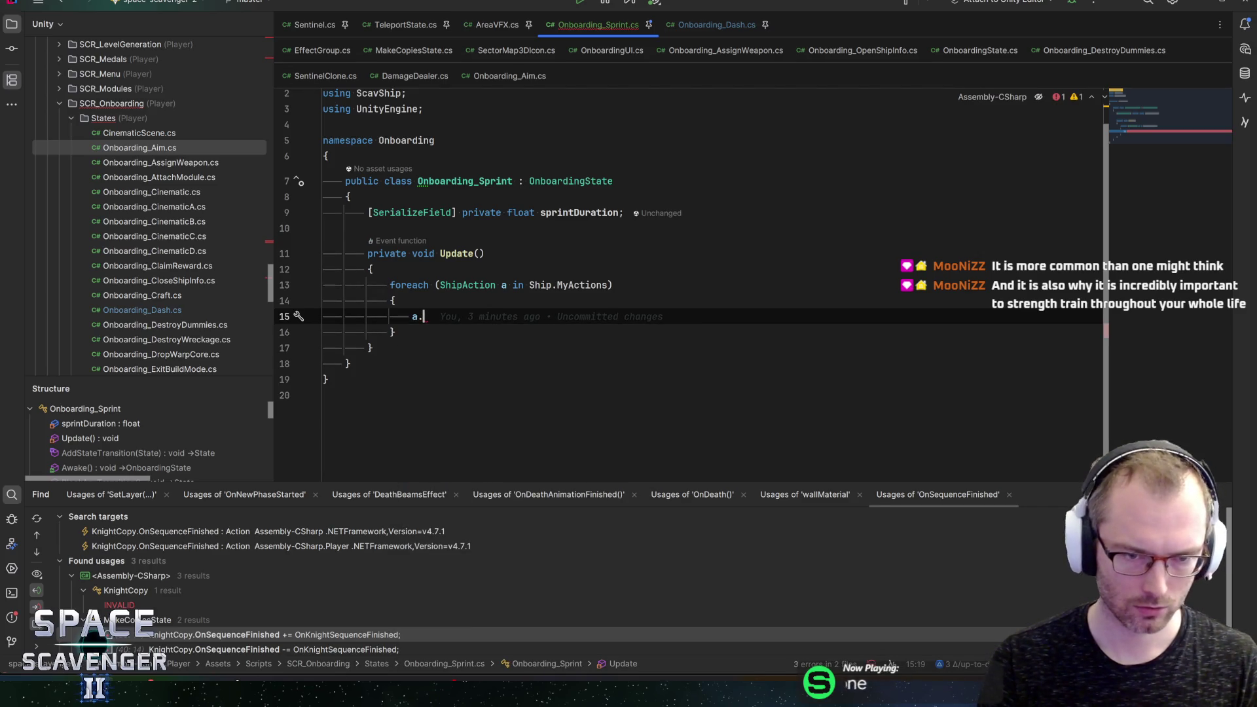
type("ac")
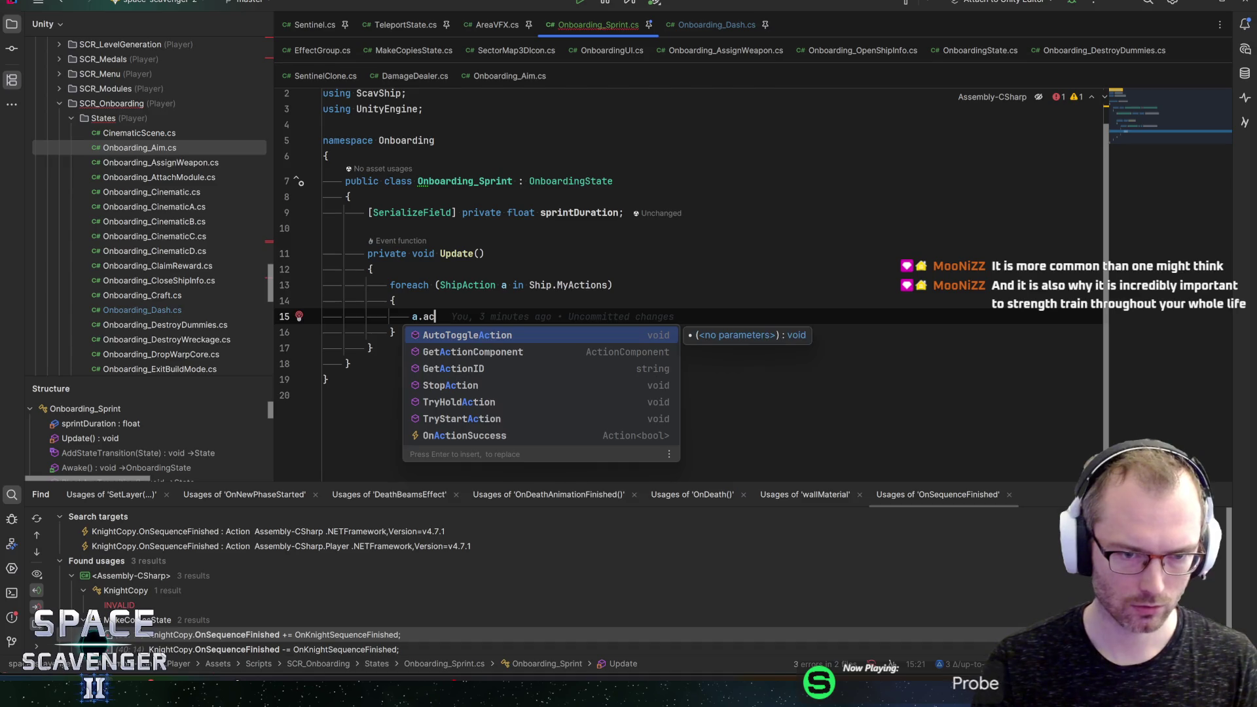
key("BackSpace")
key("BackSpace")
type("id")
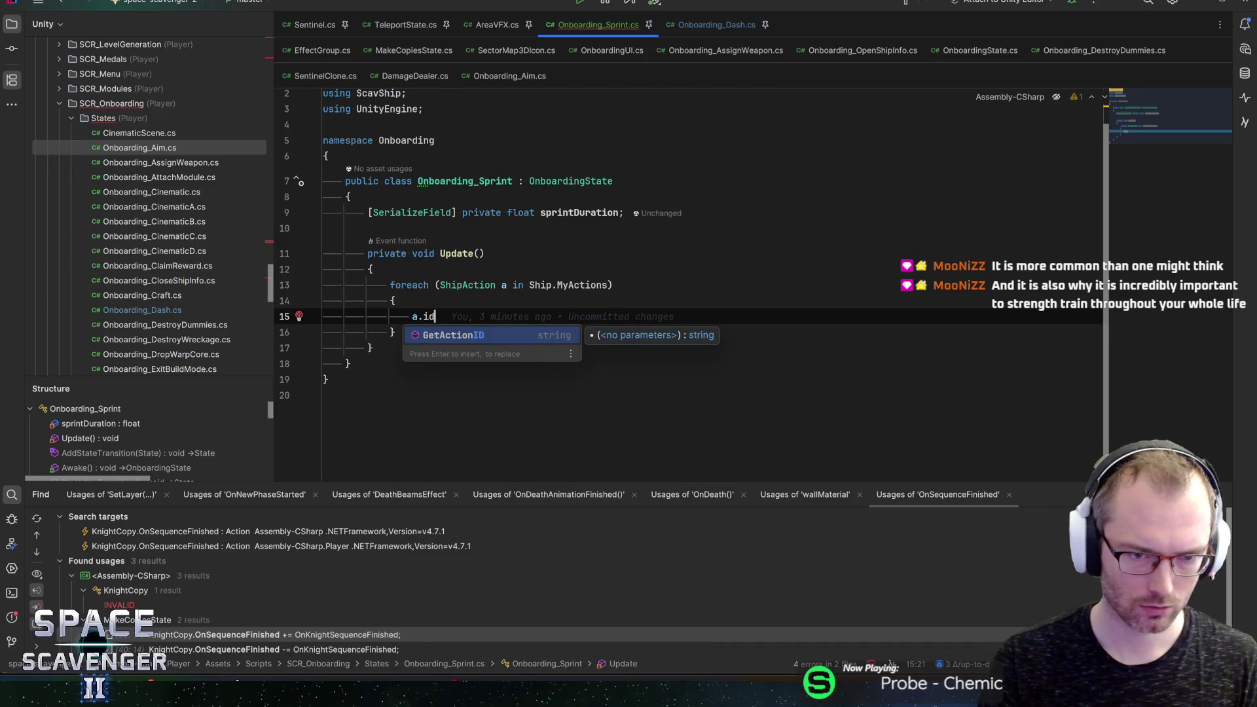
key("Return")
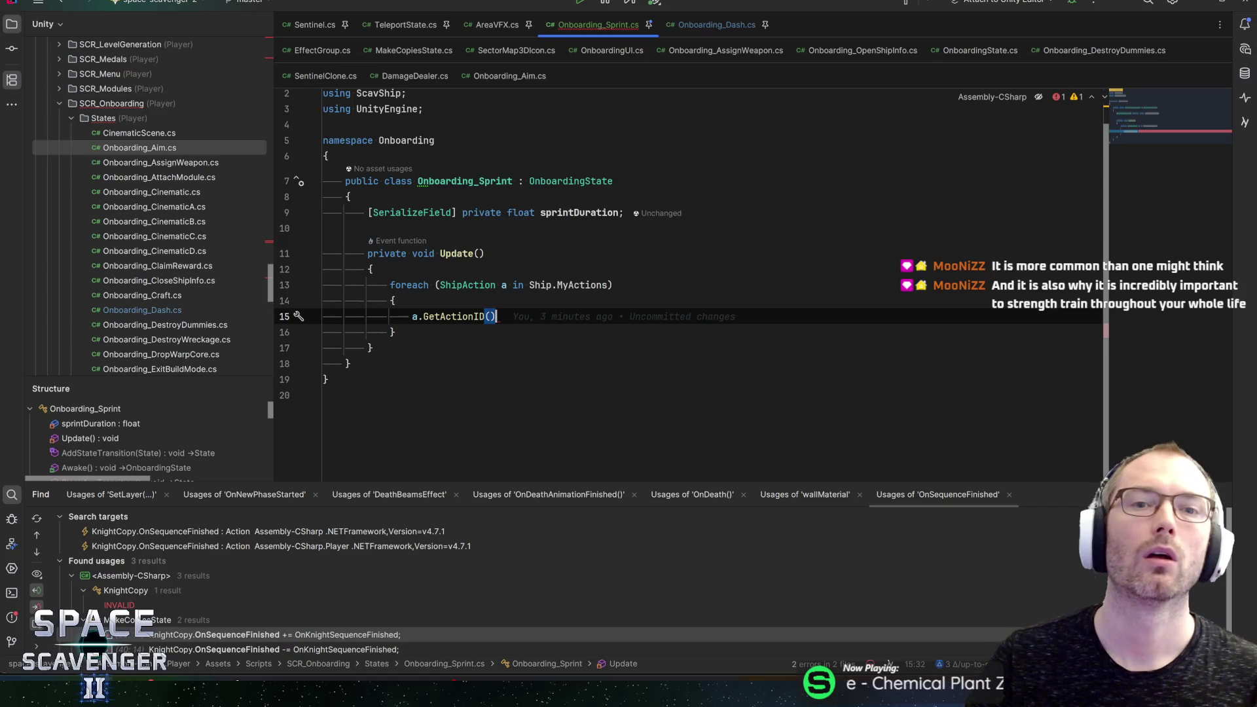
key("End")
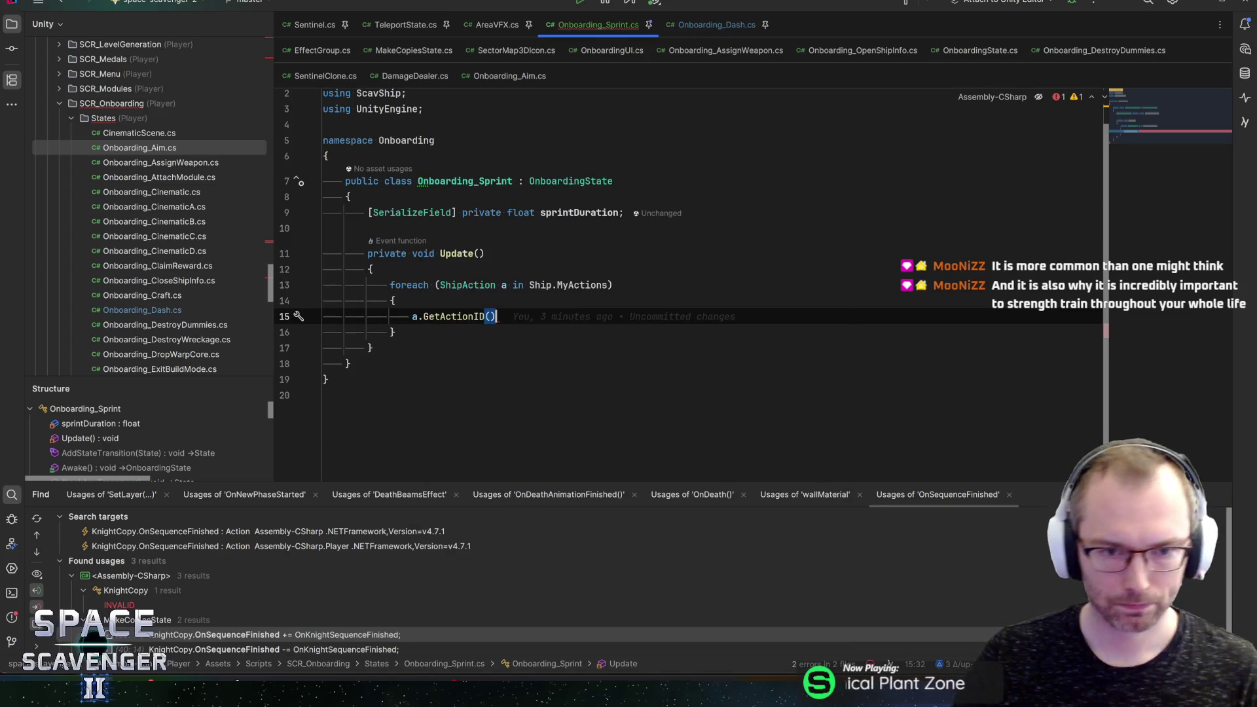
mouse_move(586, 285)
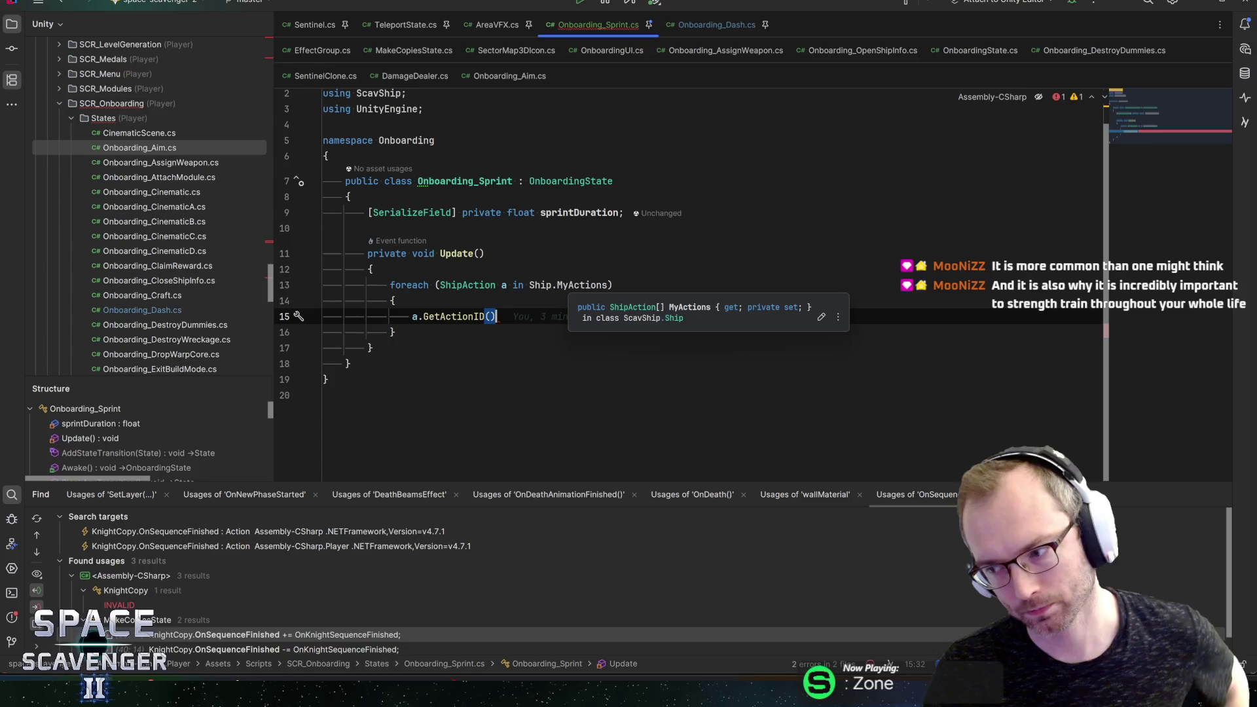
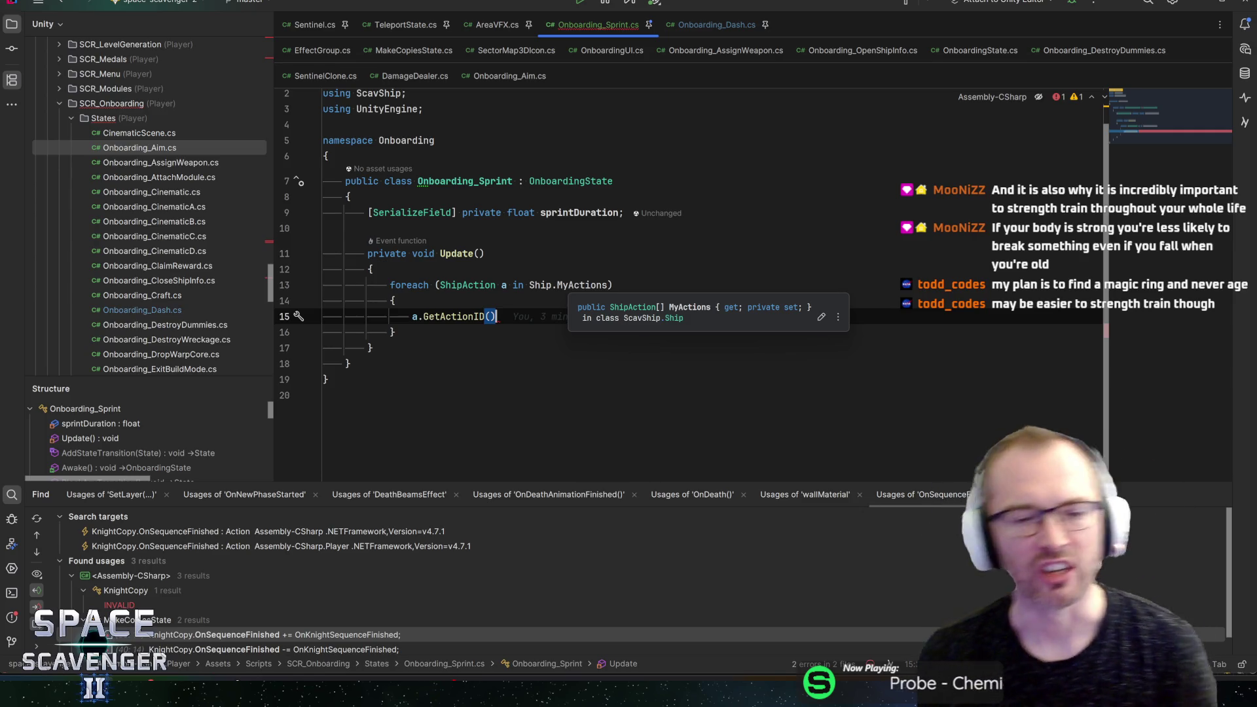
Step: Look up the DashAction enum with Search Everywhere and step through its values
left_click(495, 285)
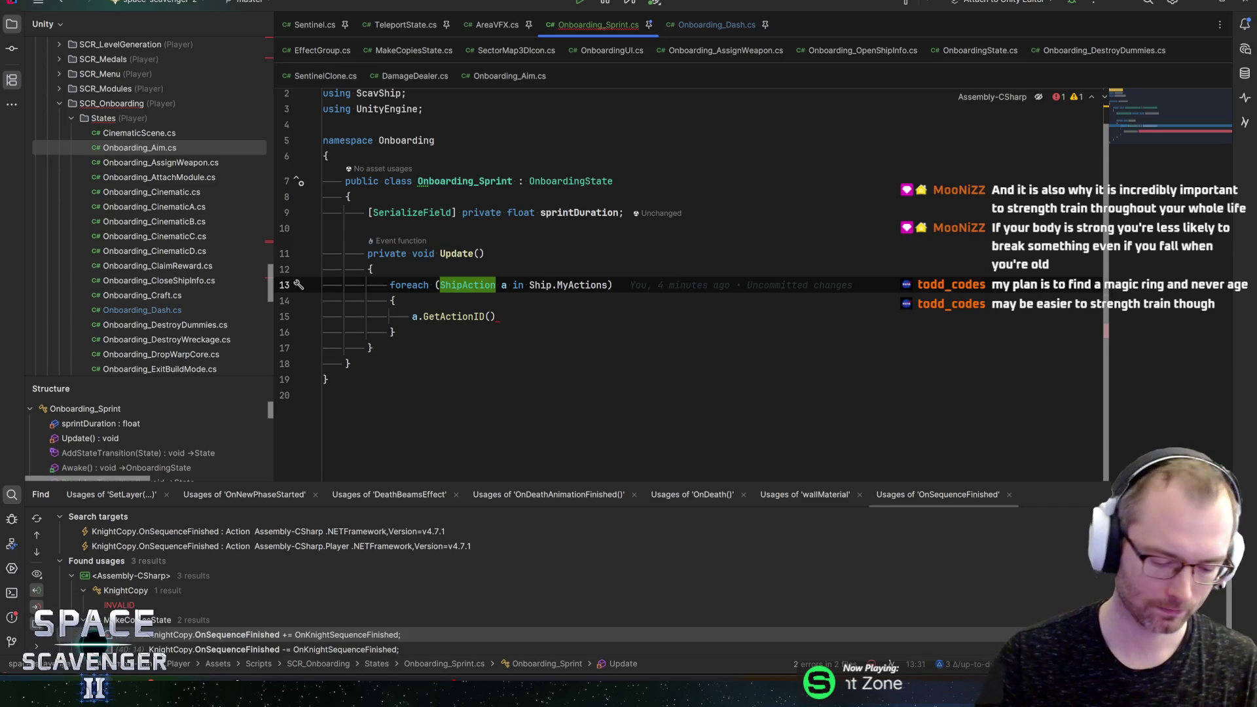
key("ctrl+t")
type("DashAction")
key("Return")
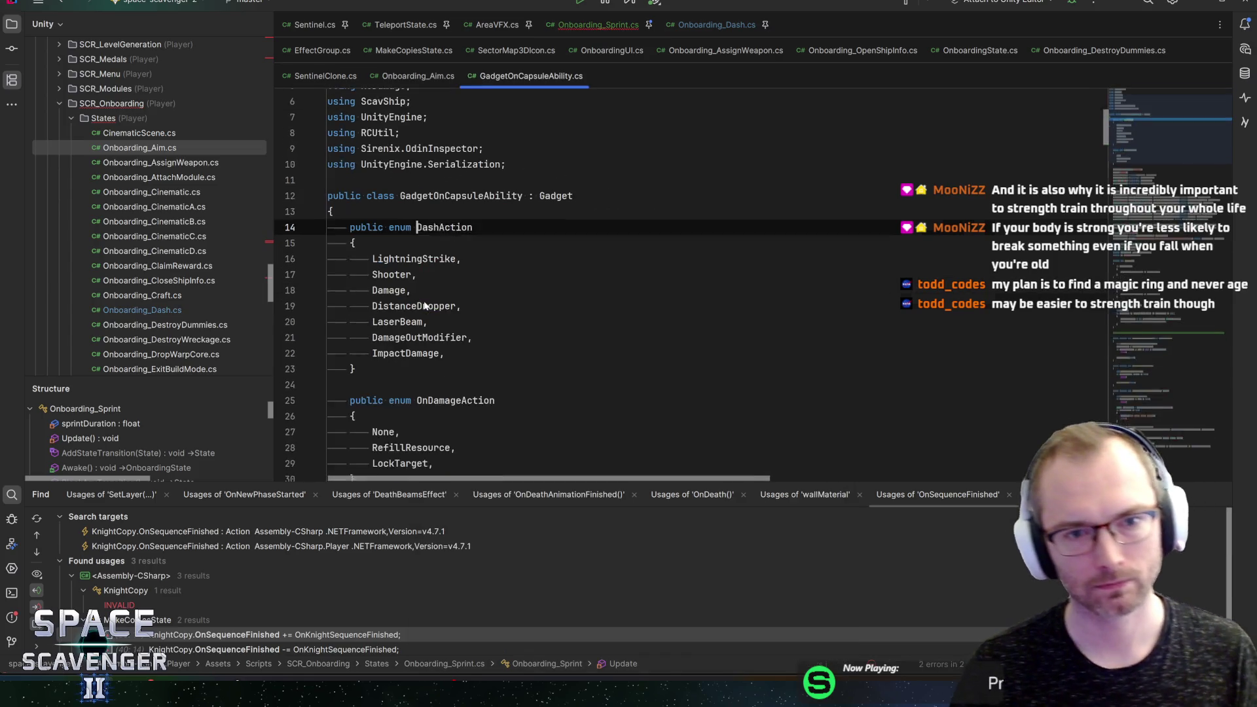
key("Down")
key("Down")
key("Down")
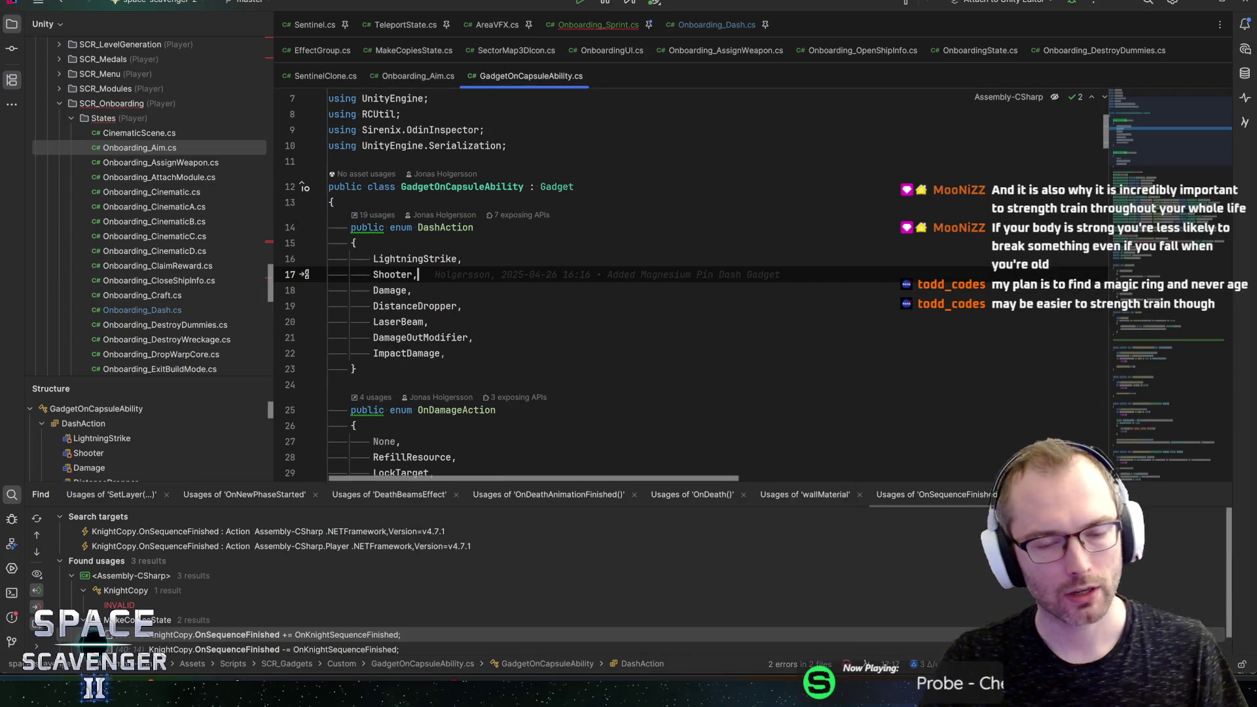
scroll(655, 281, "down", 5)
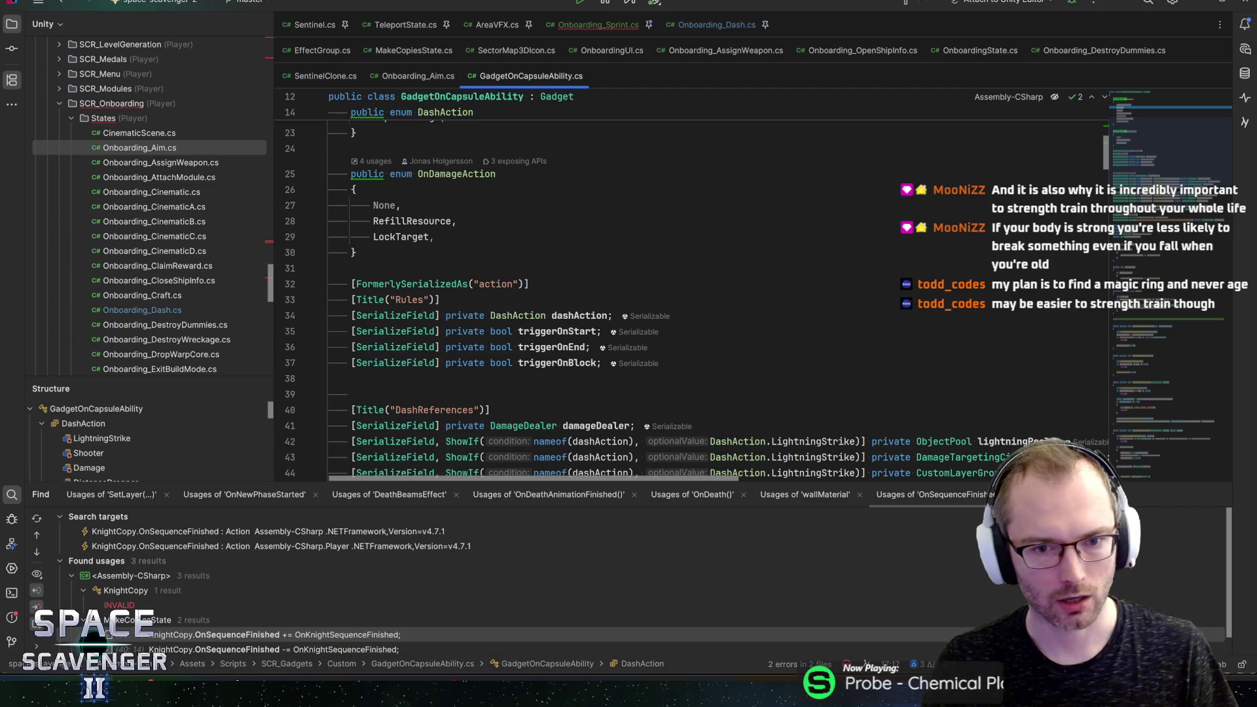
Step: Trace dashAction's use in GadgetOnCapsuleAbility and its Gadget base, then search classes for 'dash'
left_click(579, 315)
scroll(1156, 145, "down", 2)
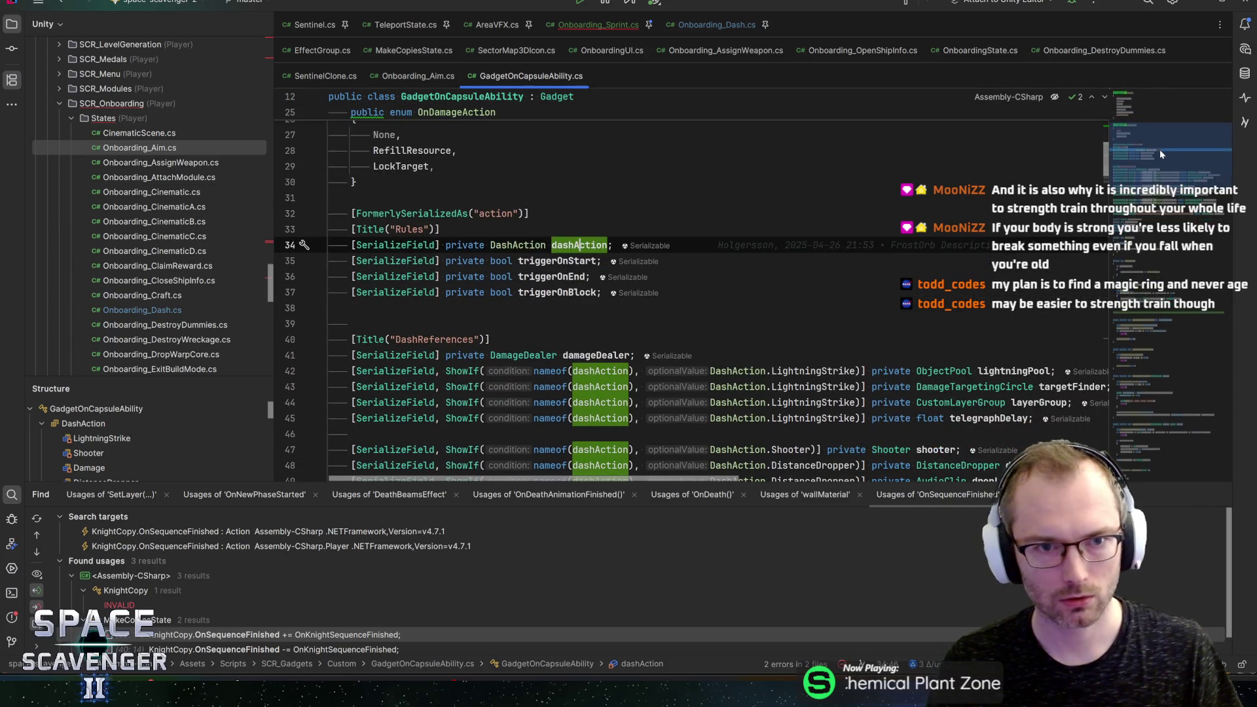
scroll(1160, 149, "up", 5)
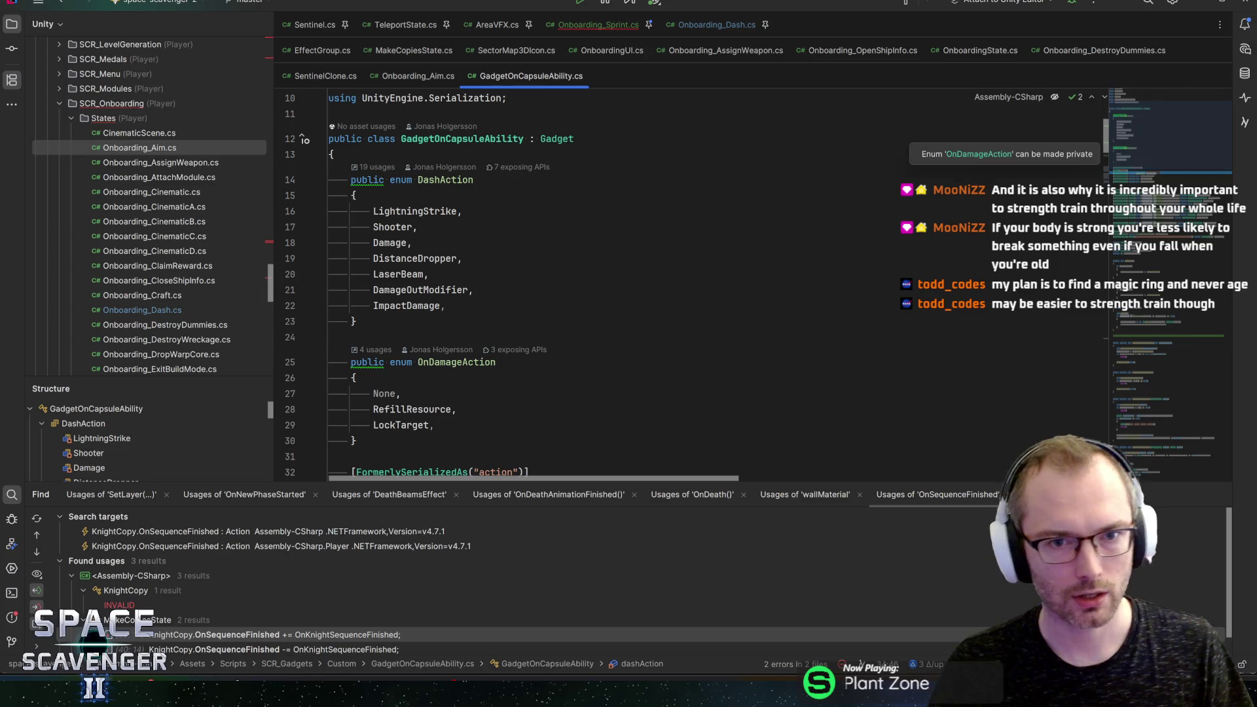
left_click(484, 139)
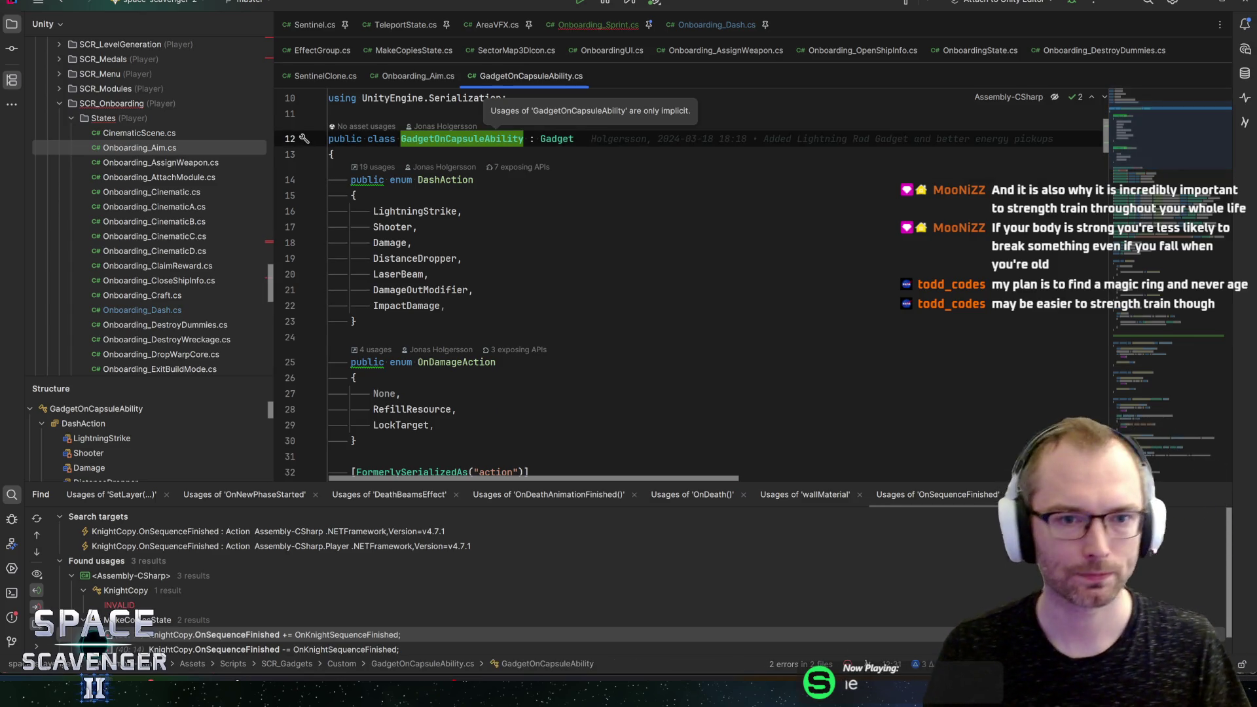
left_click(557, 139, "ctrl")
key("ctrl+minus")
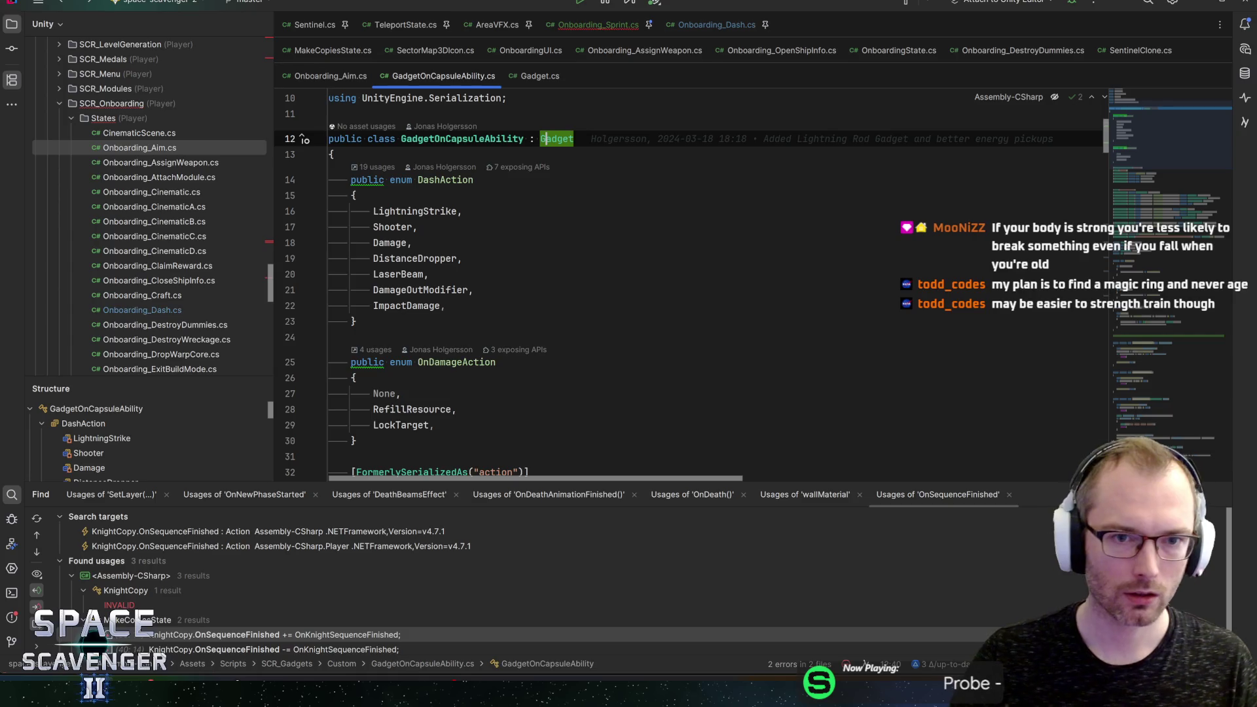
key("ctrl+F4")
key("ctrl+n")
type("dash")
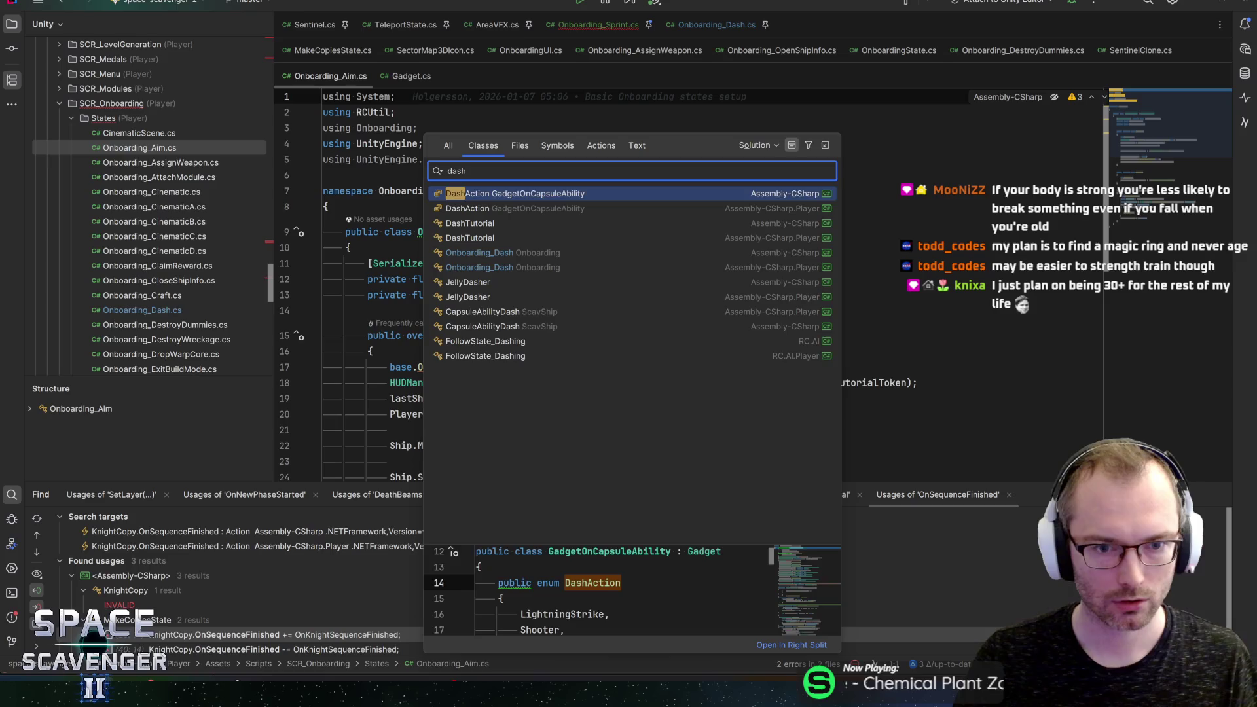
Step: Open CapsuleAbilityDash, follow its bases CapsuleAbilityBase and ActionListener, then return and select sprintSpeedBonus
key("Up")
key("Up")
key("Up")
key("Down")
key("Return")
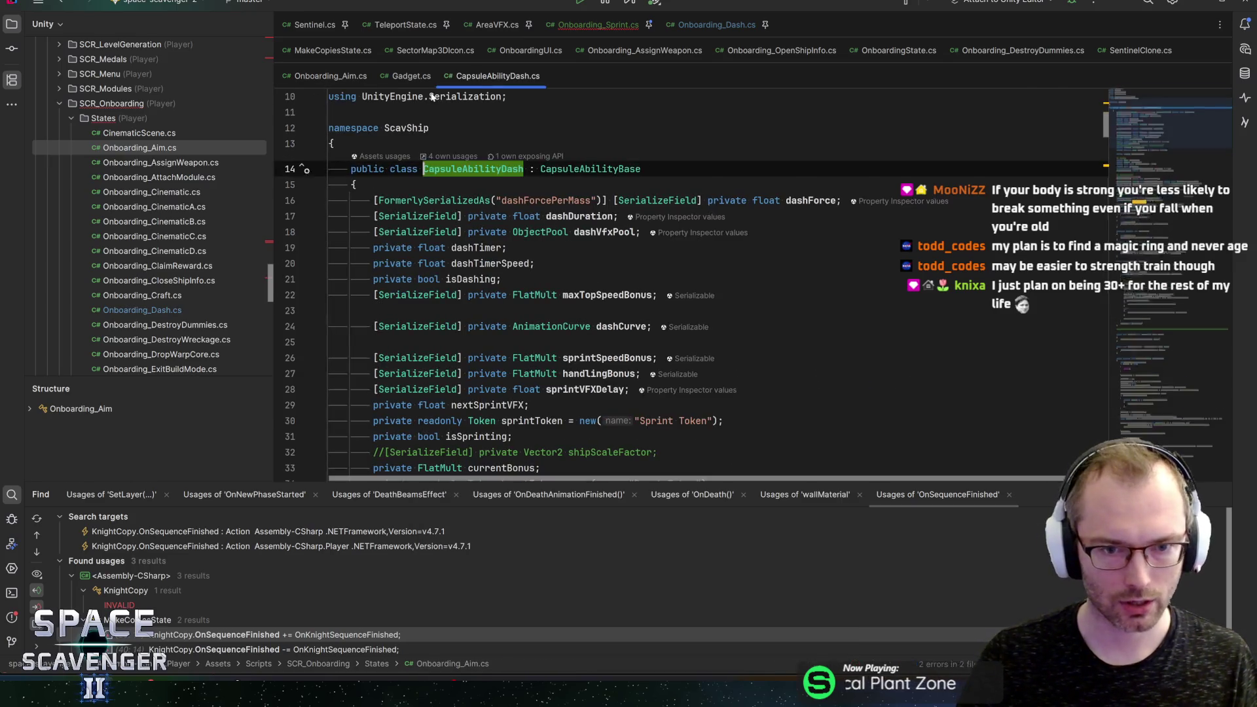
key("ctrl+b")
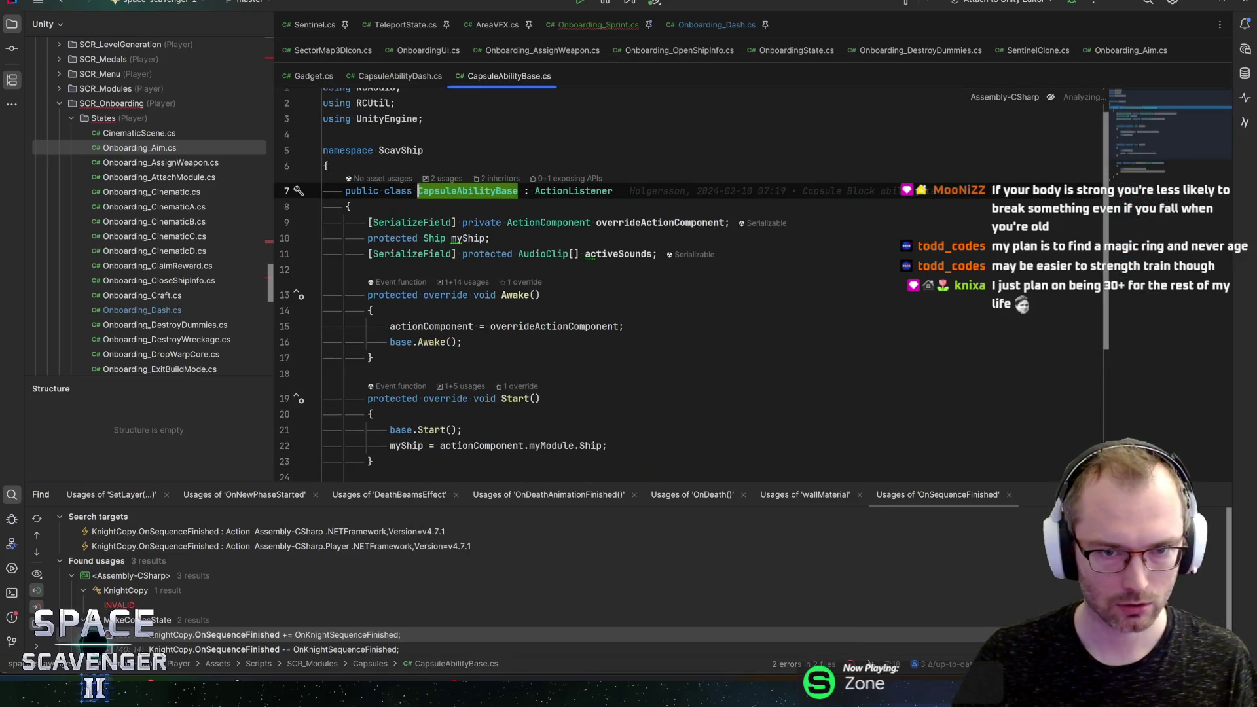
key("ctrl+u")
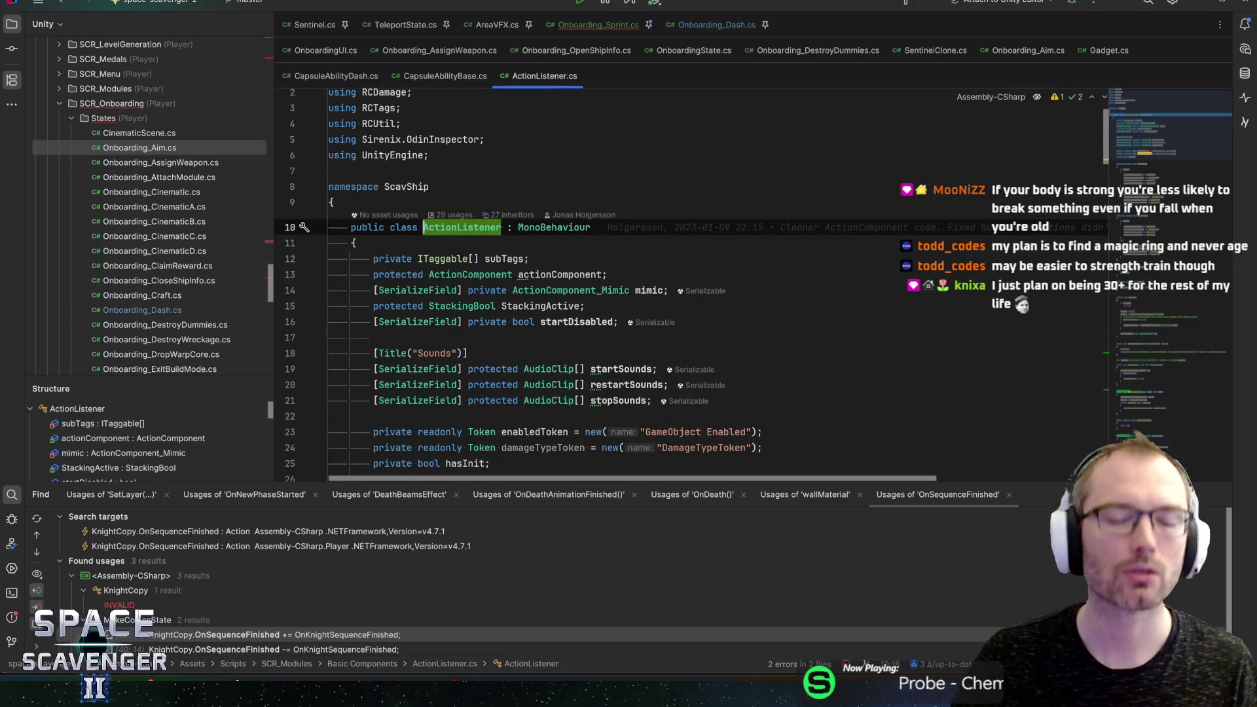
mouse_move(491, 275)
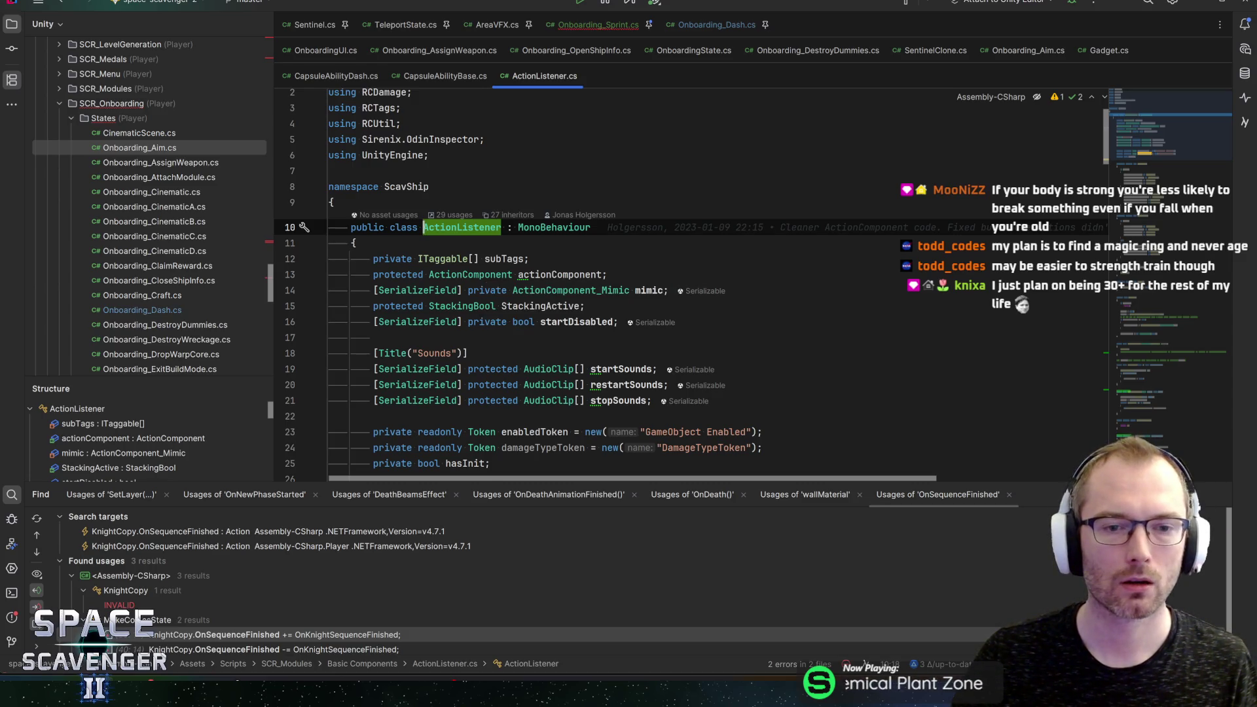
key("ctrl+alt+Left")
key("ctrl+alt+Left")
double_click(609, 358)
Step: Locate sprintSpeedBonus in OnHolding, highlight isSprinting, and place the caret after the dashForceStack field
key("ctrl+f")
key("Return")
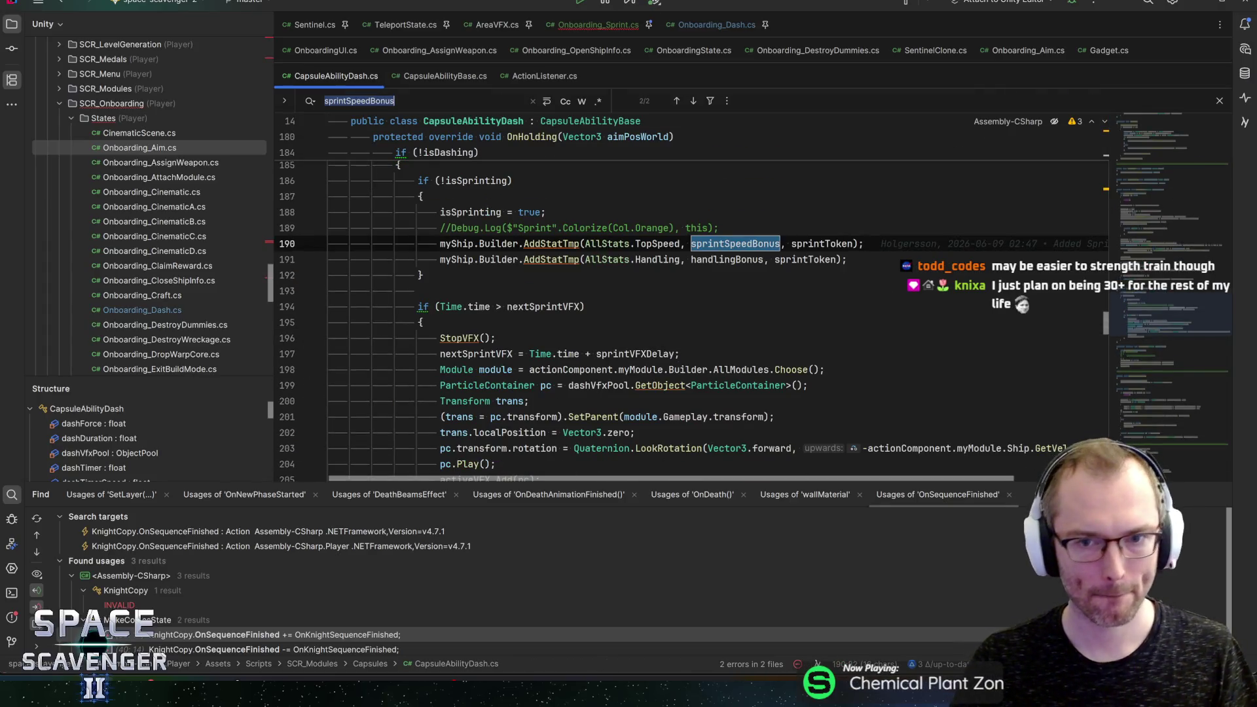
scroll(753, 294, "up", 1)
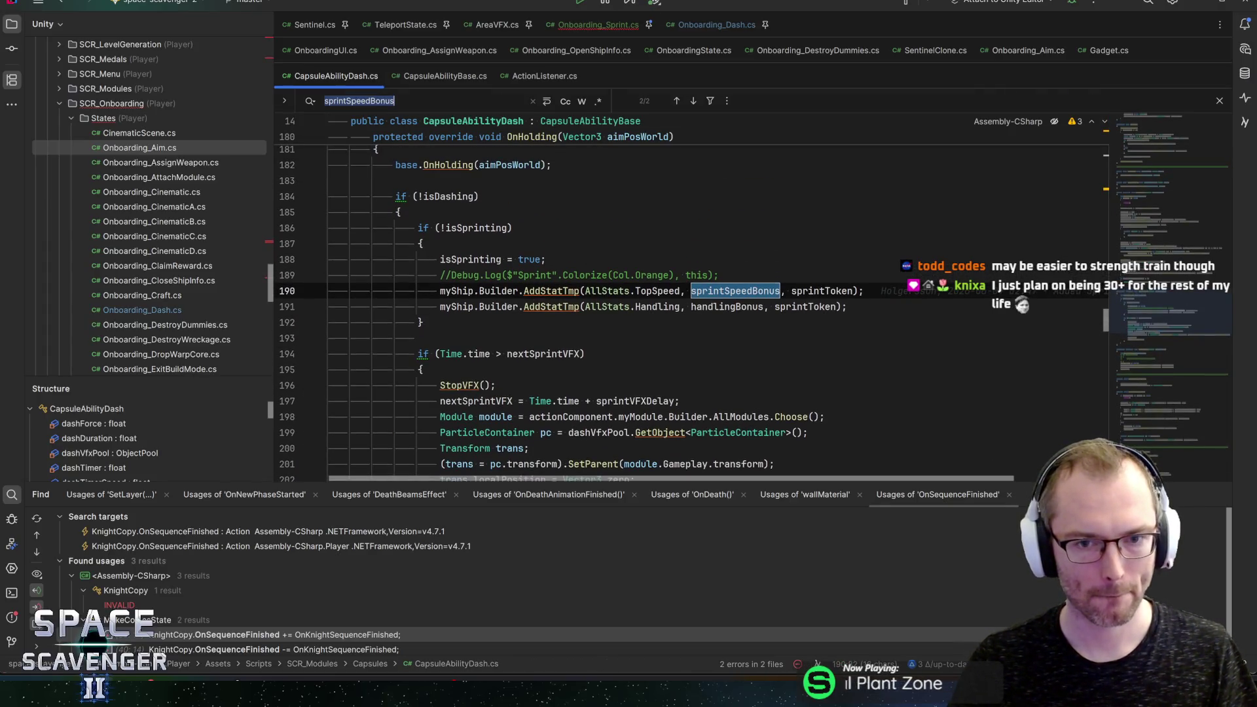
scroll(753, 295, "up", 1)
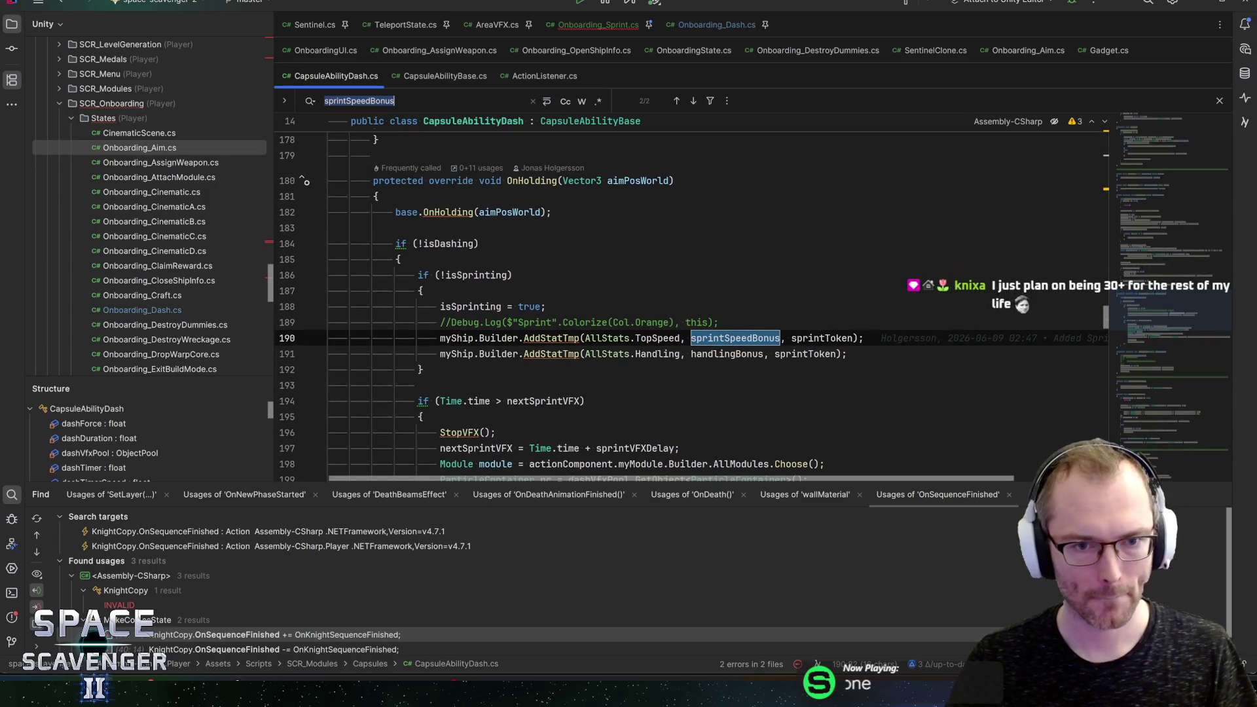
left_click(470, 306)
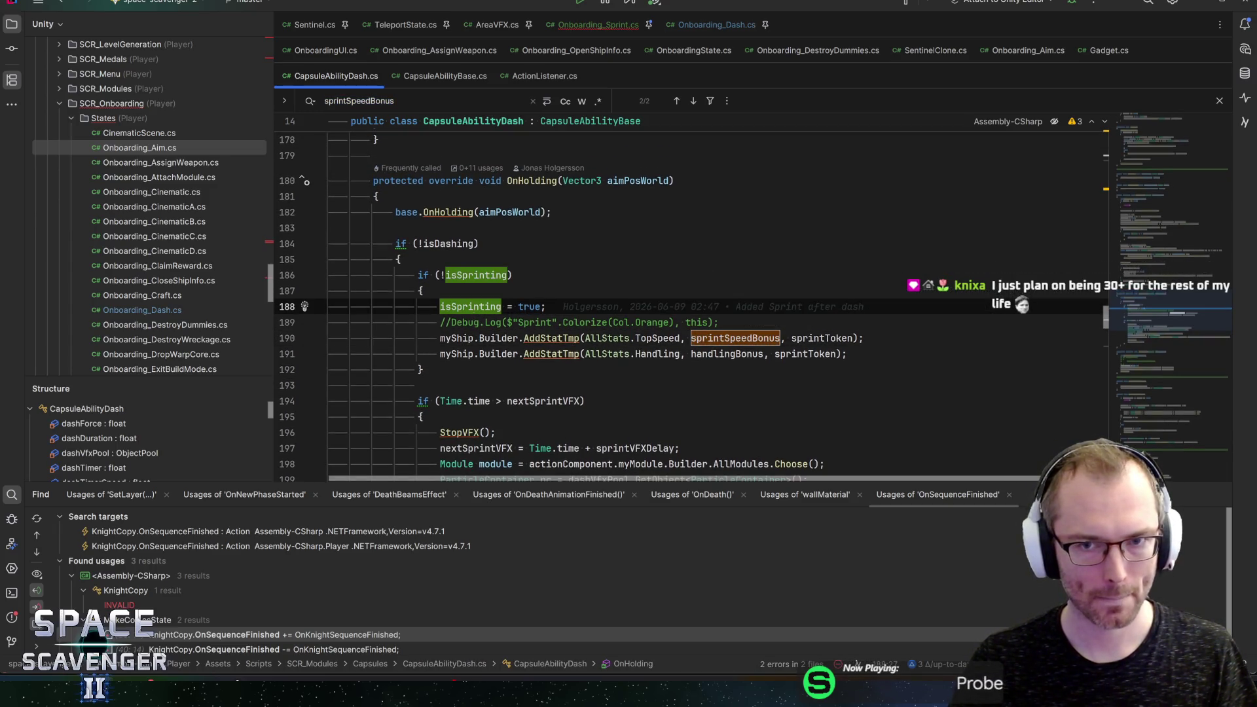
left_click_drag(1189, 304, 1151, 211)
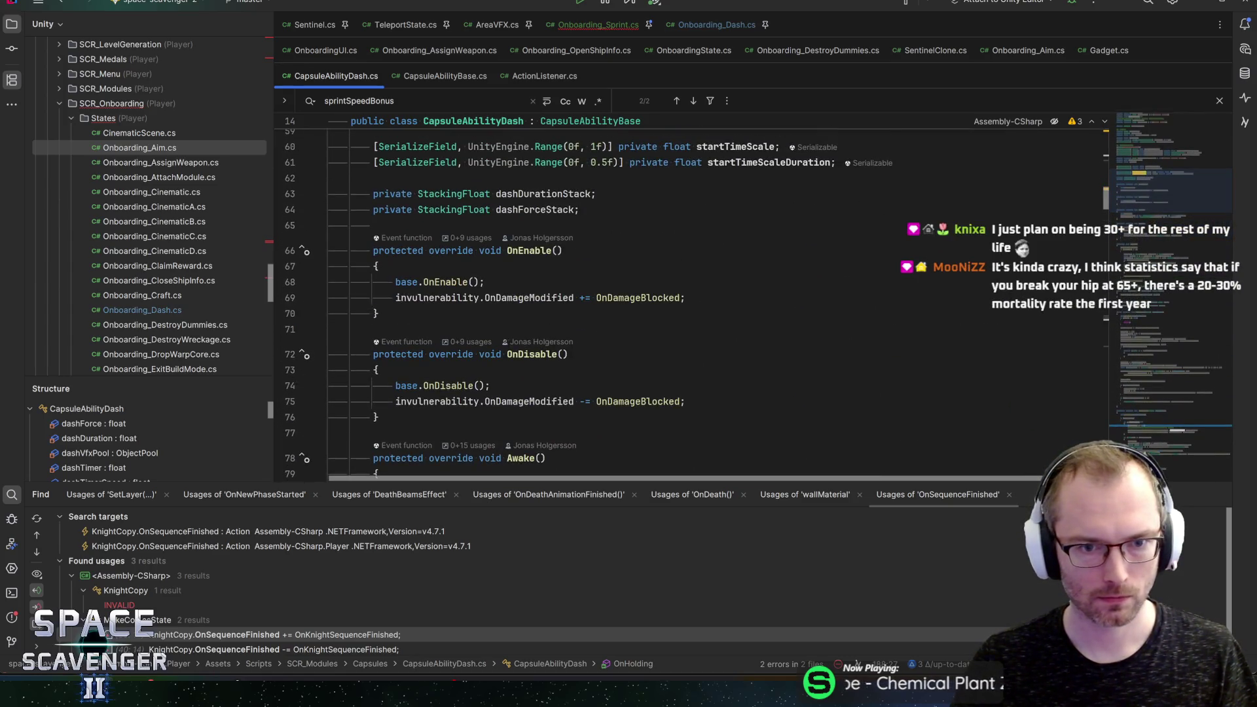
left_click(579, 210)
Step: Add 'public bool IsSprinting => isSprinting;' below dashForceStack and save the file
key("Return")
type("pu")
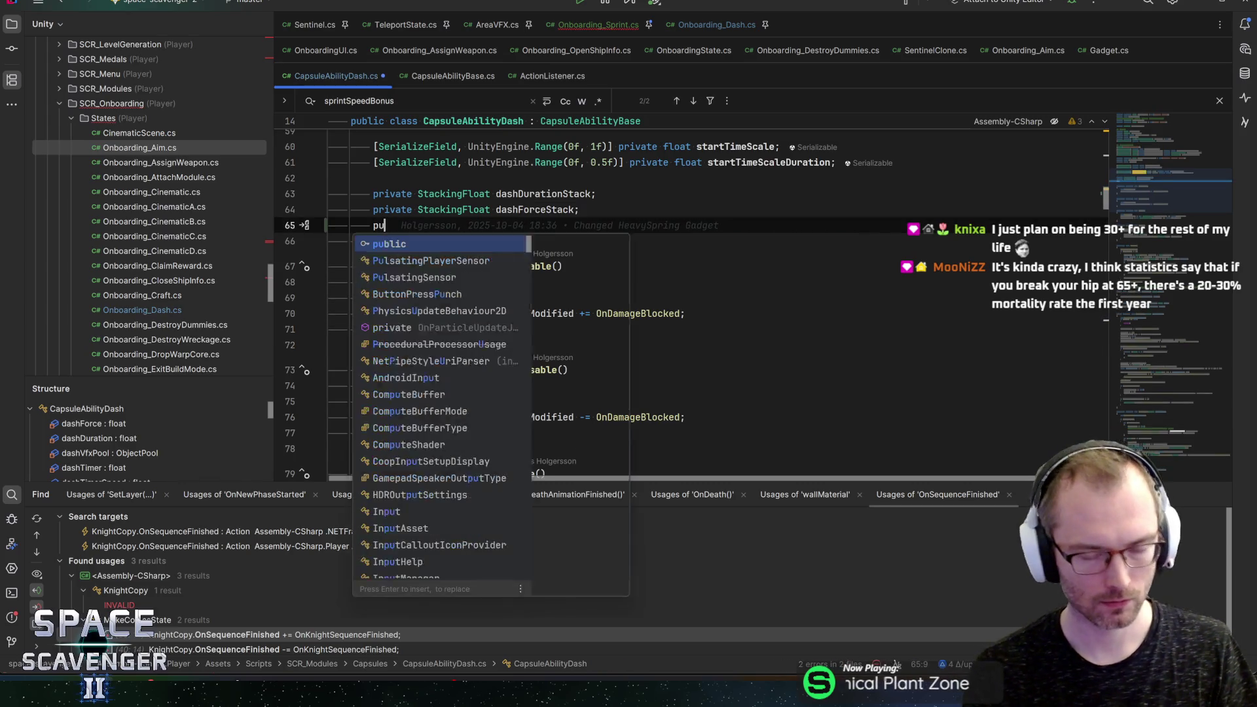
type("blic bool ")
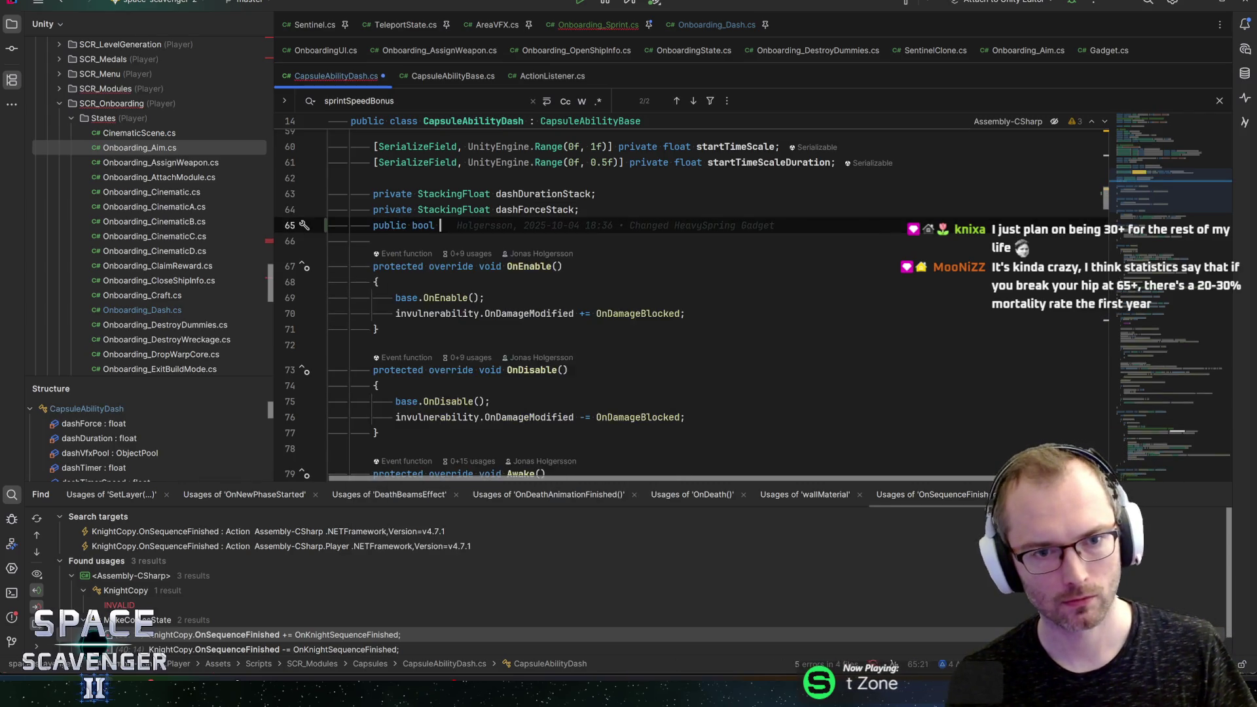
type("IsSprinti")
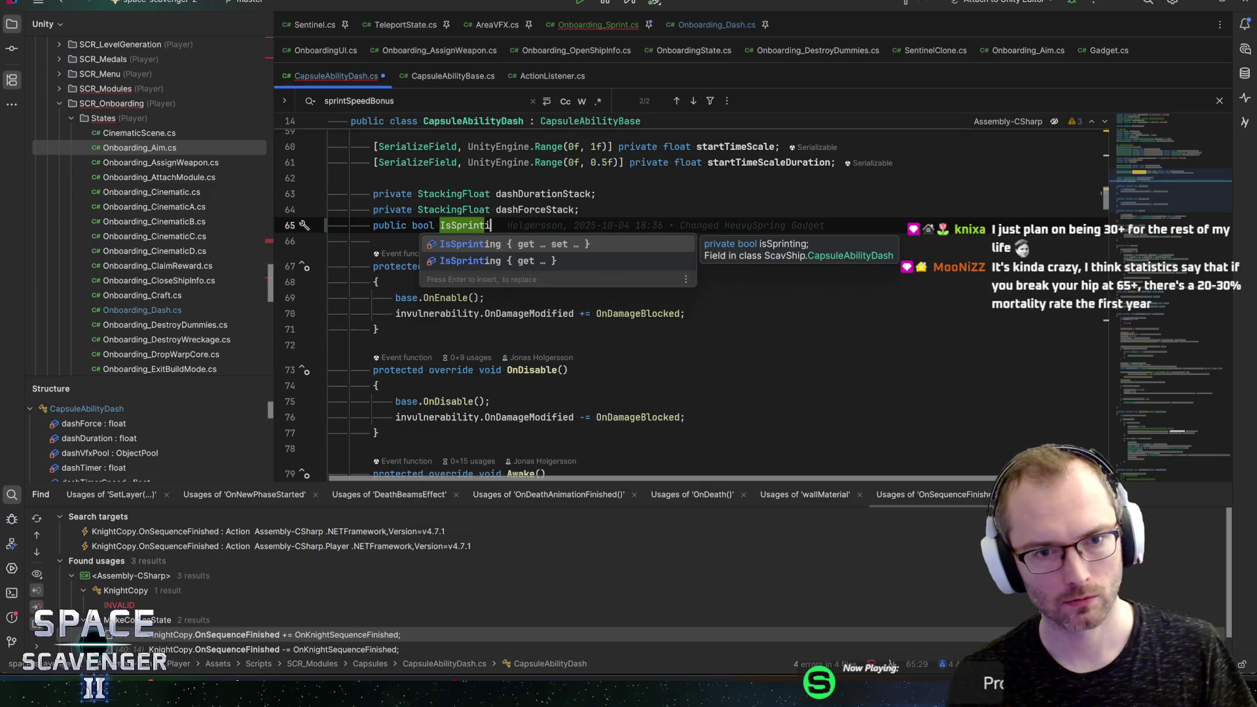
type("ng => isspr")
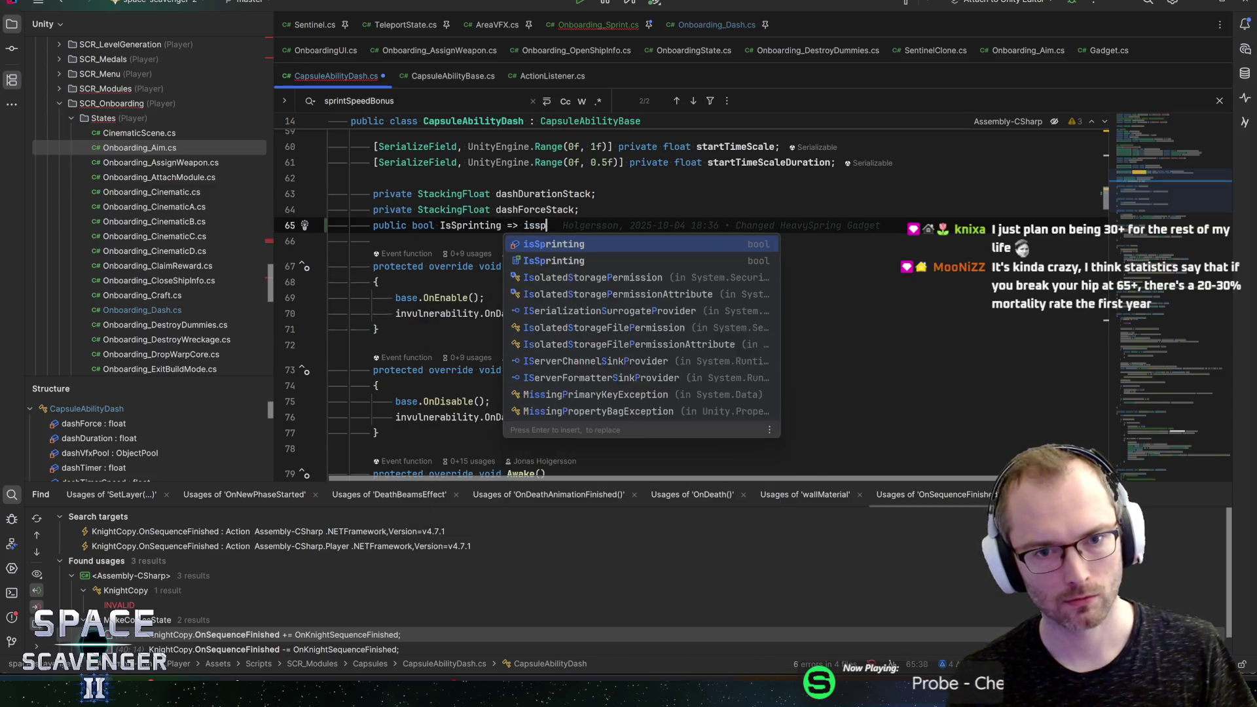
key("Return")
type(";")
key("ctrl+s")
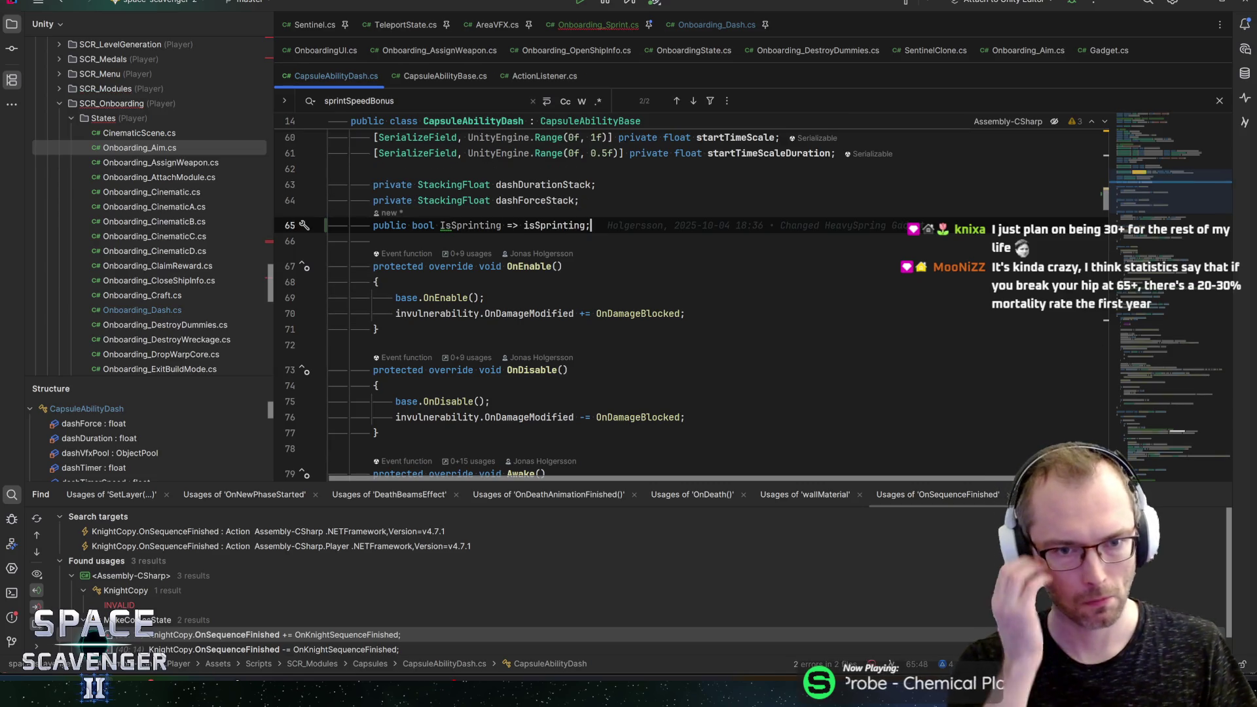
Step: Convert IsSprinting to an auto-property with private setter and find its usages in the file
key("ctrl+Left")
key("ctrl+Left")
key("ctrl+Left")
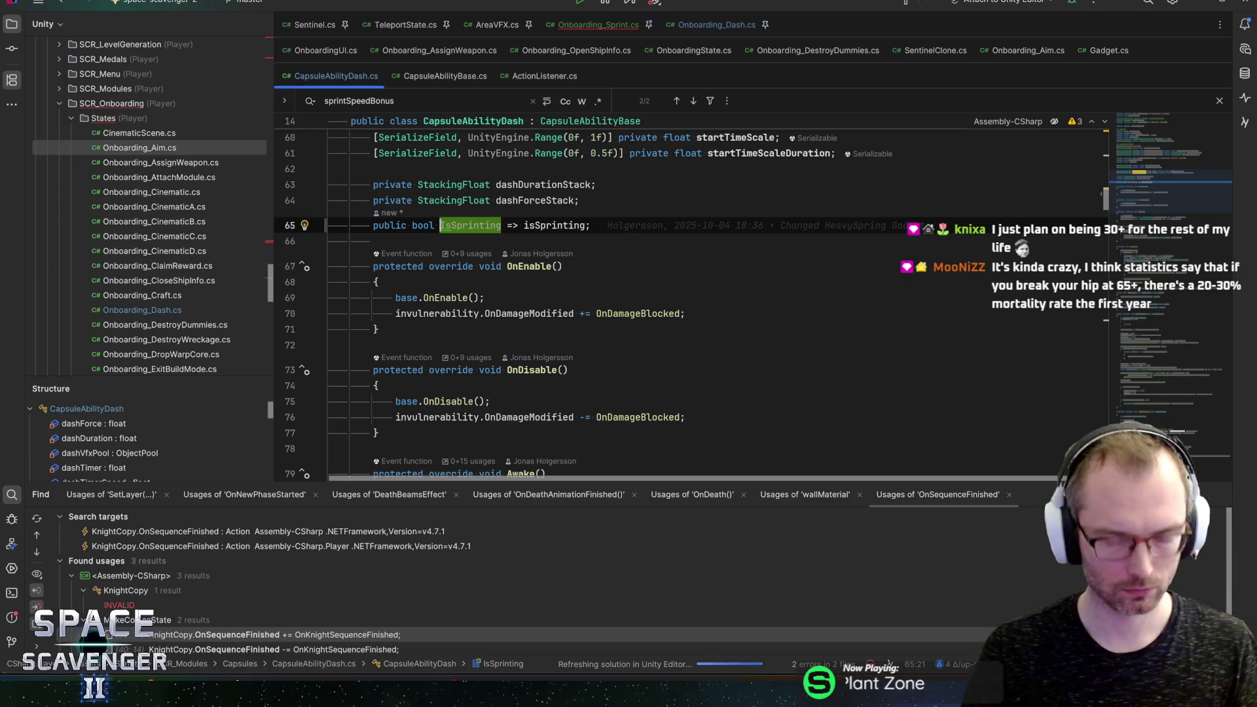
key("alt+Return")
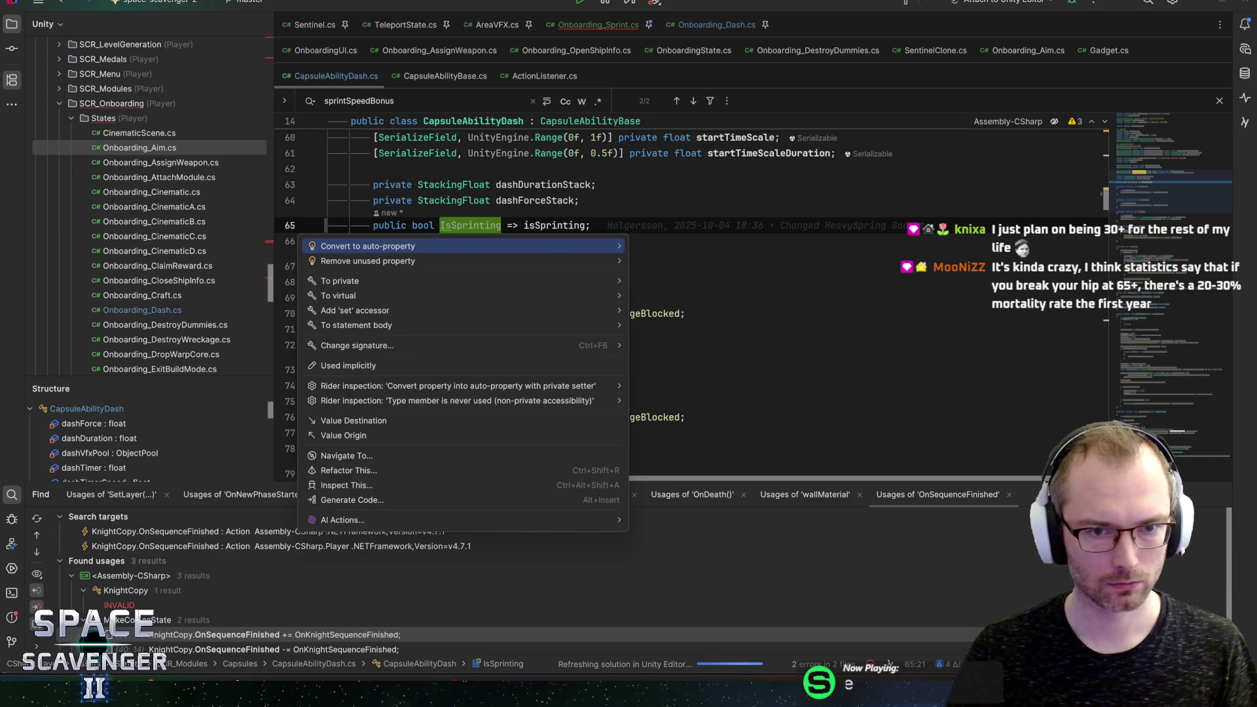
key("Return")
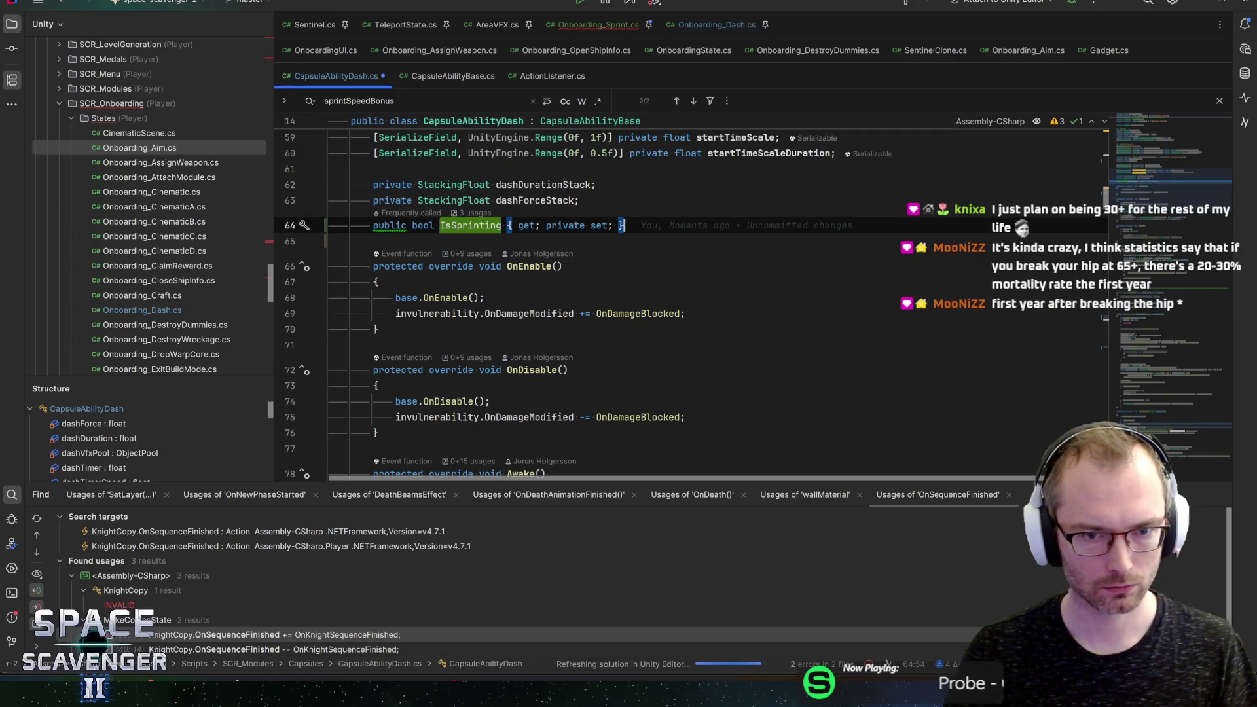
double_click(470, 225)
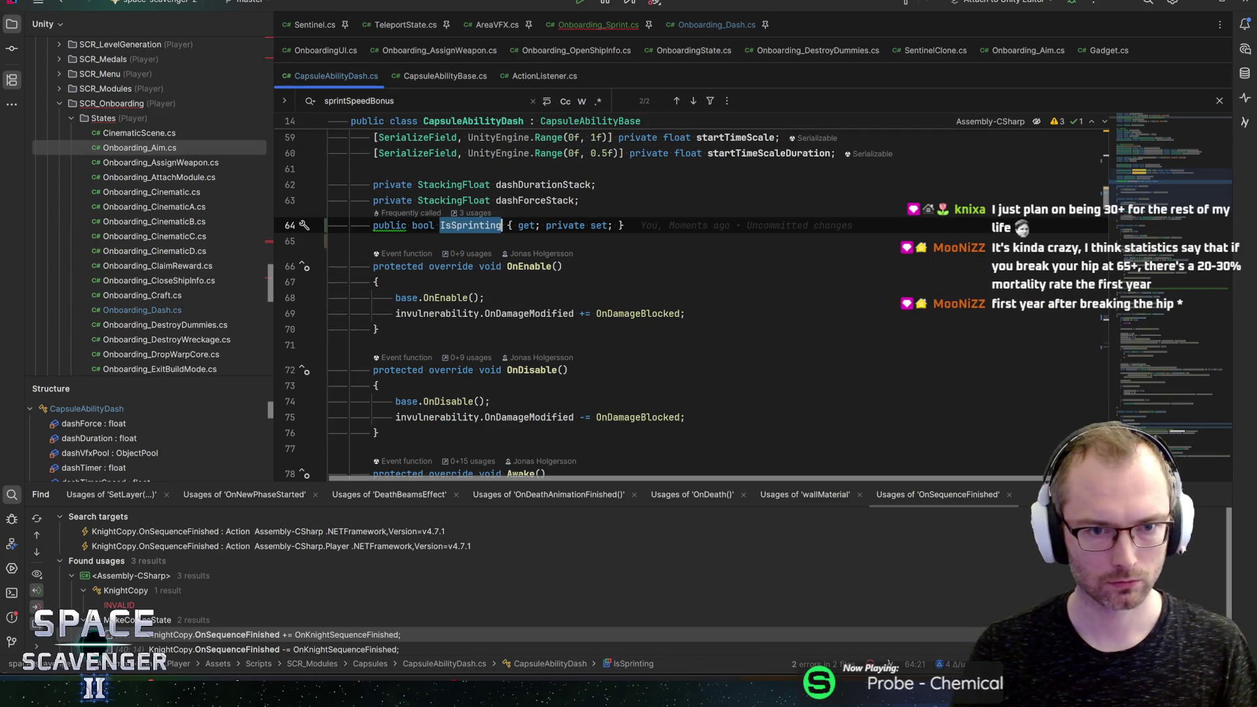
key("ctrl+F3")
key("F3")
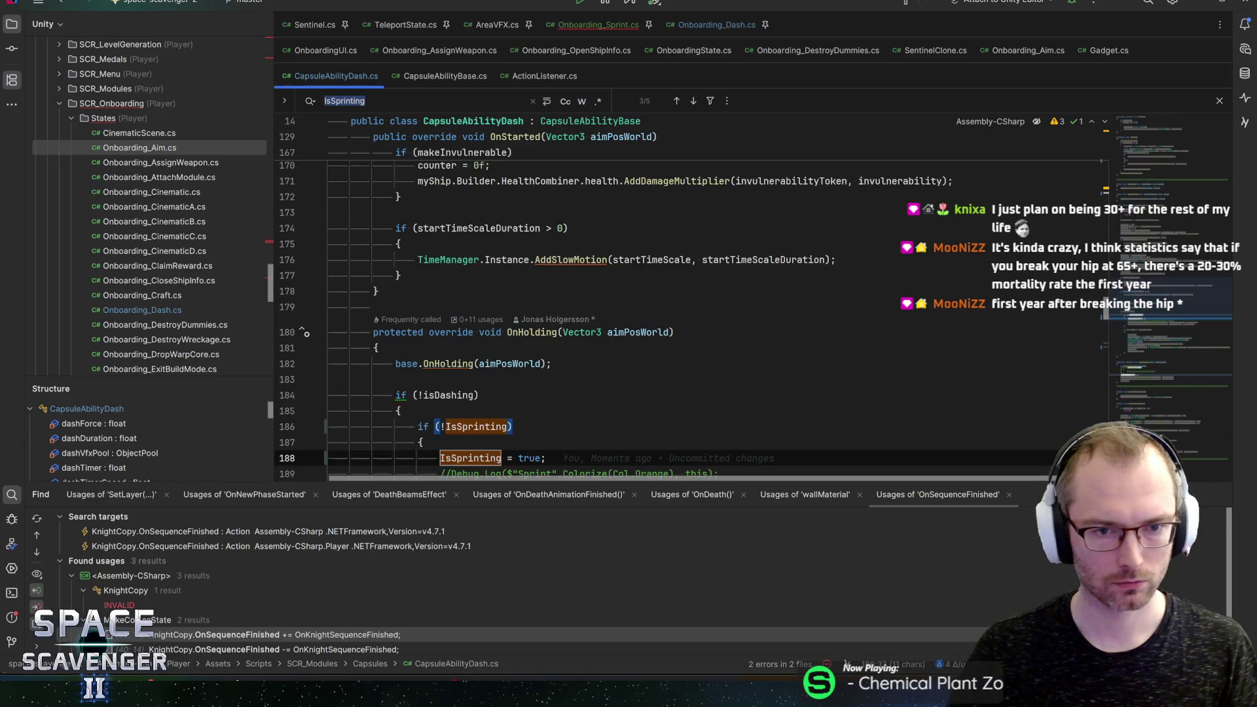
Step: Make line 64 read 'public bool IsSprinting { get; private set; }' and select the CapsuleAbilityBase base name
key("ctrl+b")
left_click_drag(1182, 223, 1185, 172)
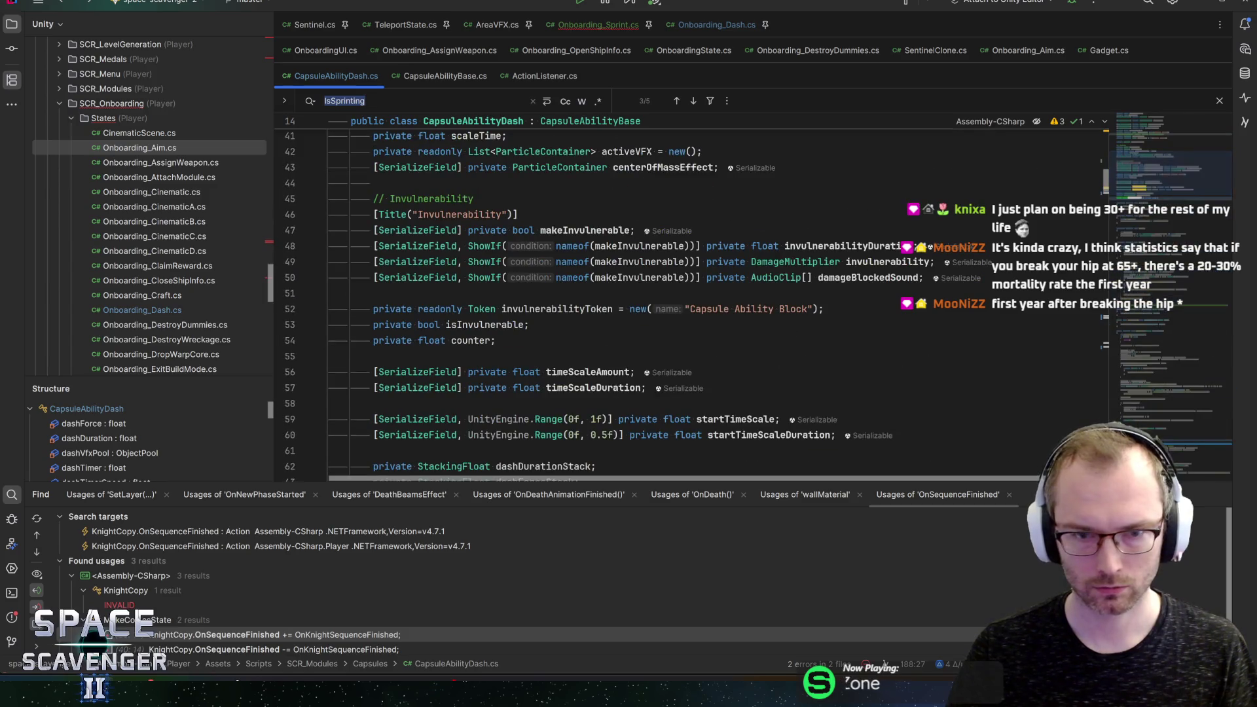
scroll(1185, 171, "down", 3)
left_click(535, 365)
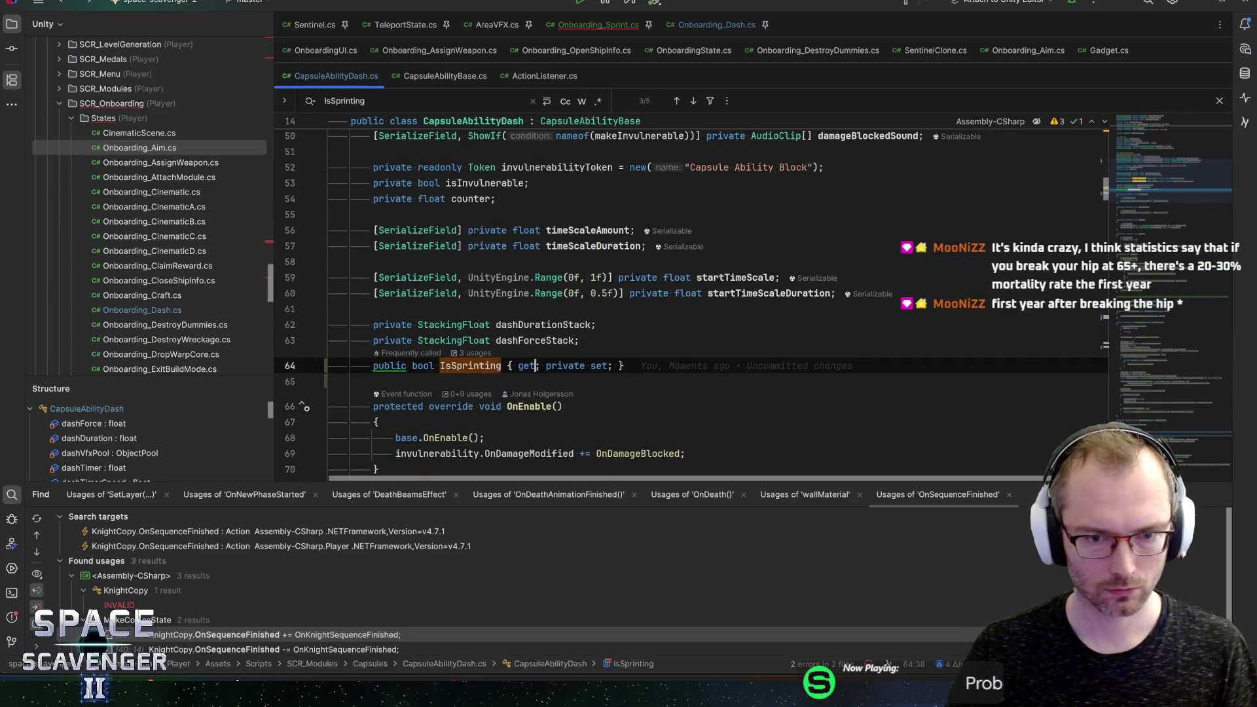
left_click(391, 365)
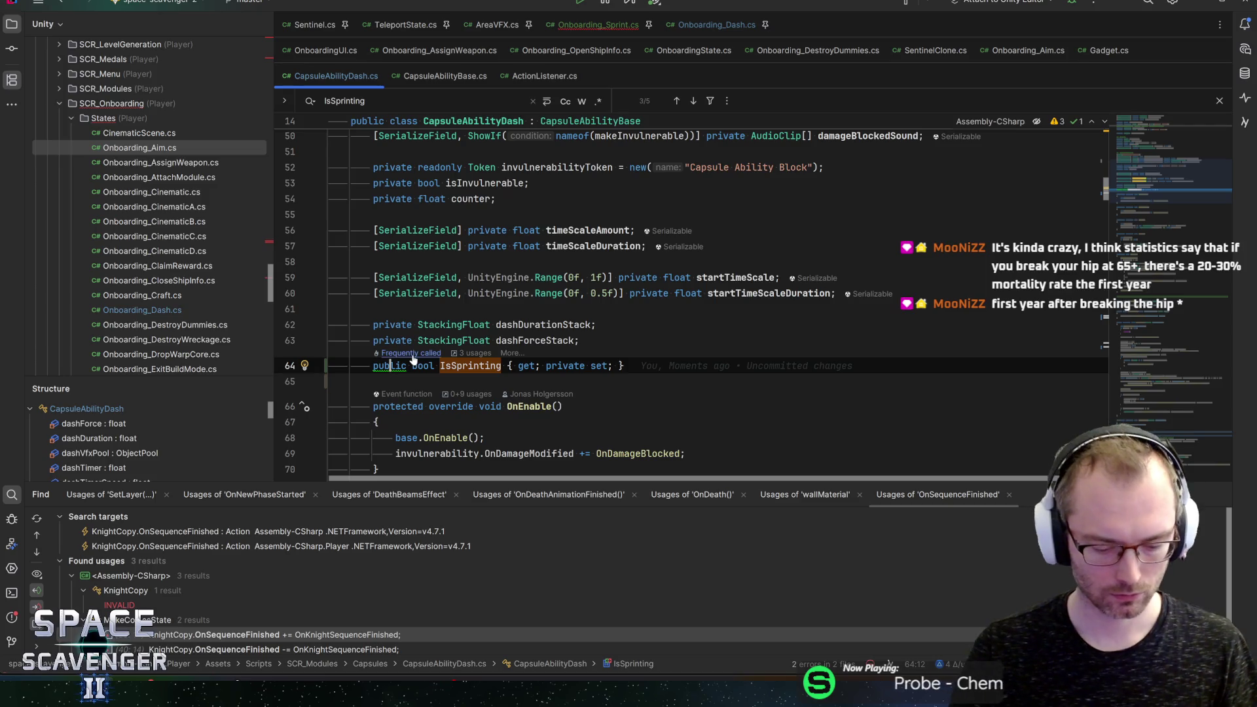
key("End")
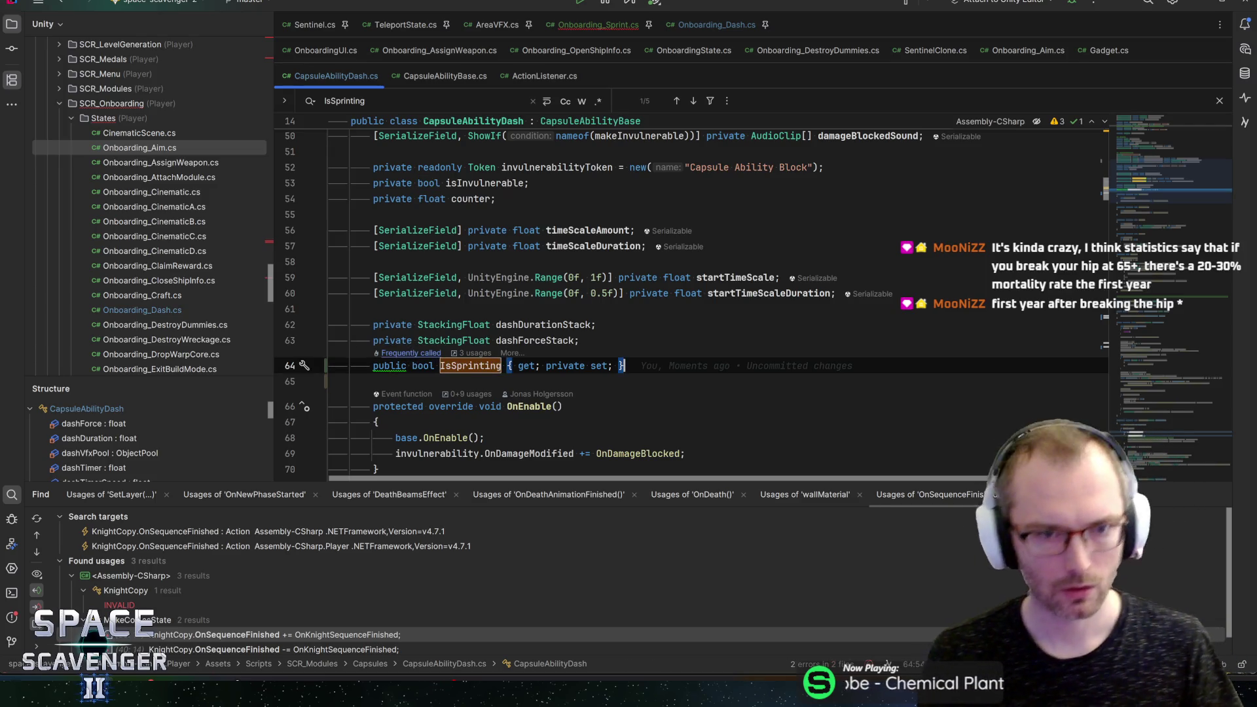
scroll(315, 292, "up", 5)
scroll(315, 292, "up", 8)
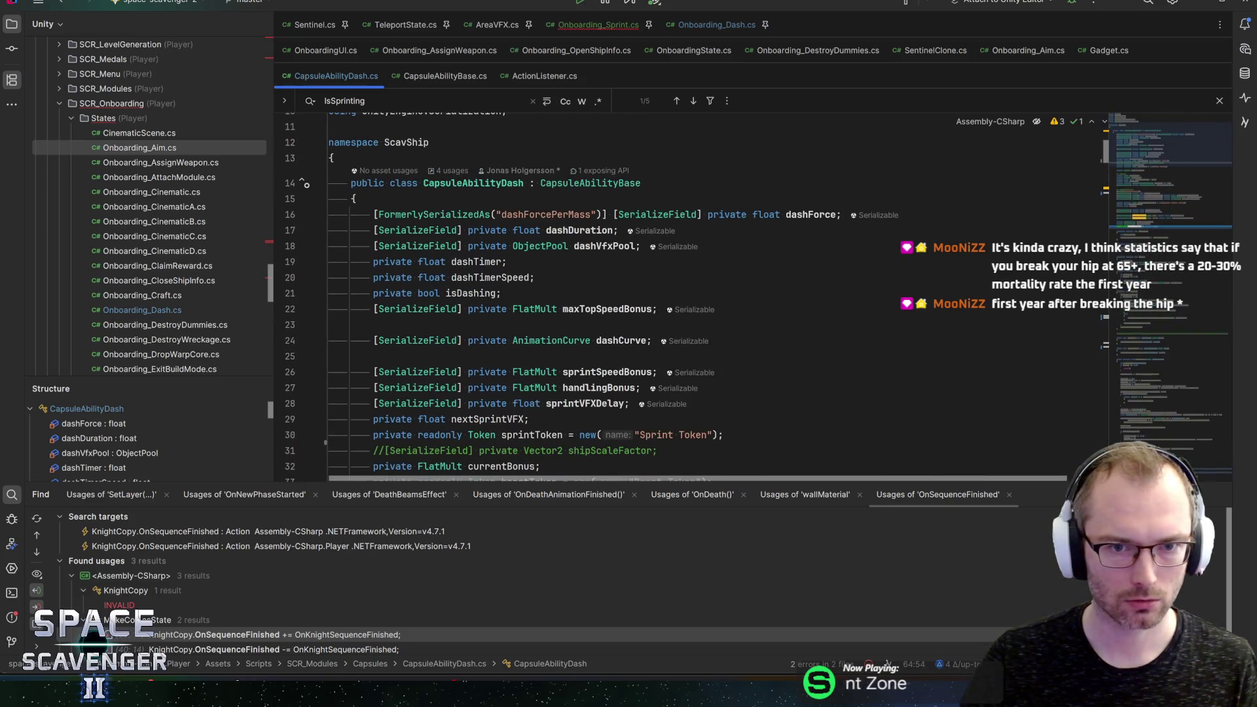
left_click(590, 183)
Step: Find usages of CapsuleAbilityBase, revealing CapsuleAbilityBlock and CapsuleAbilityDash, then return to the CapsuleAbilityDash class name
key("alt+F7")
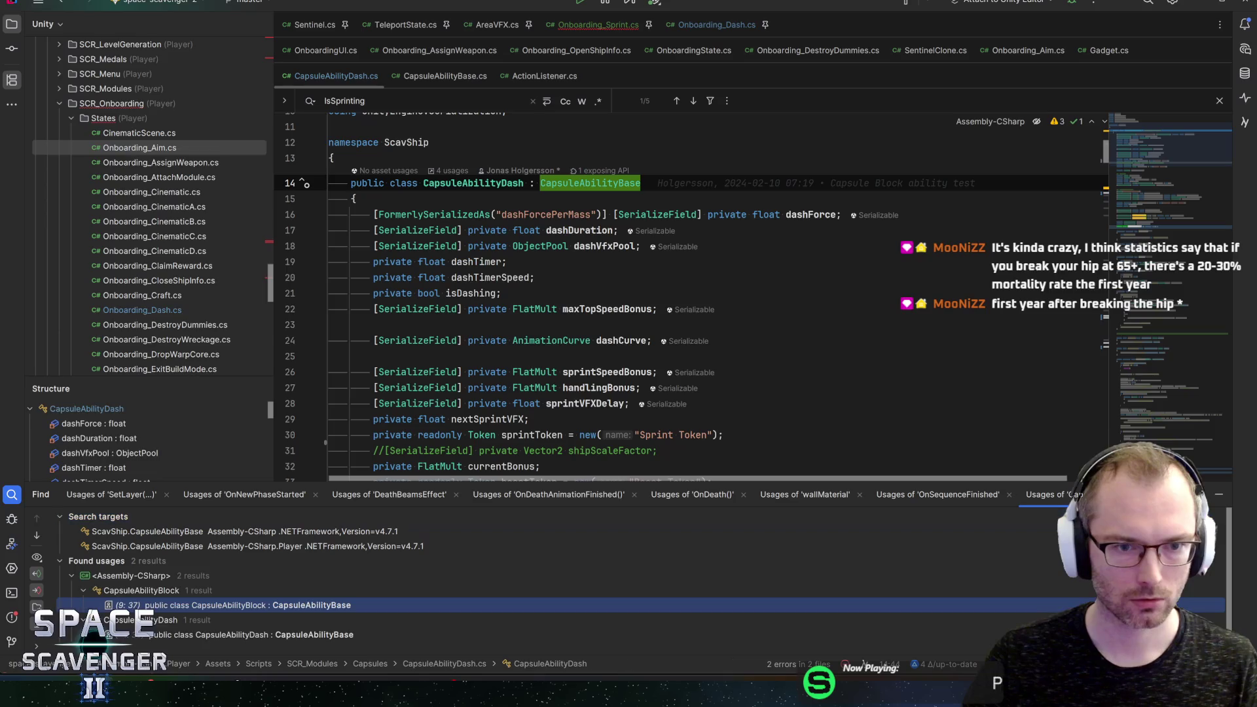
scroll(236, 574, "down", 1)
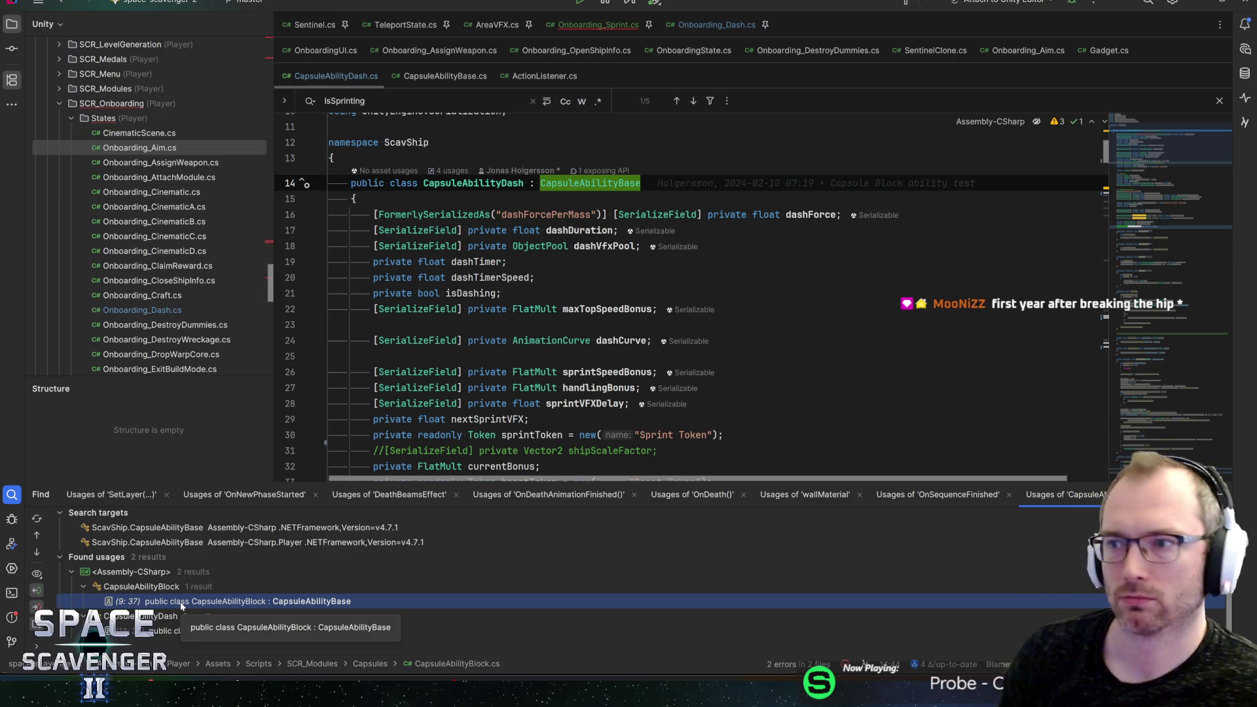
scroll(678, 237, "down", 4)
scroll(678, 237, "up", 7)
scroll(679, 237, "down", 5)
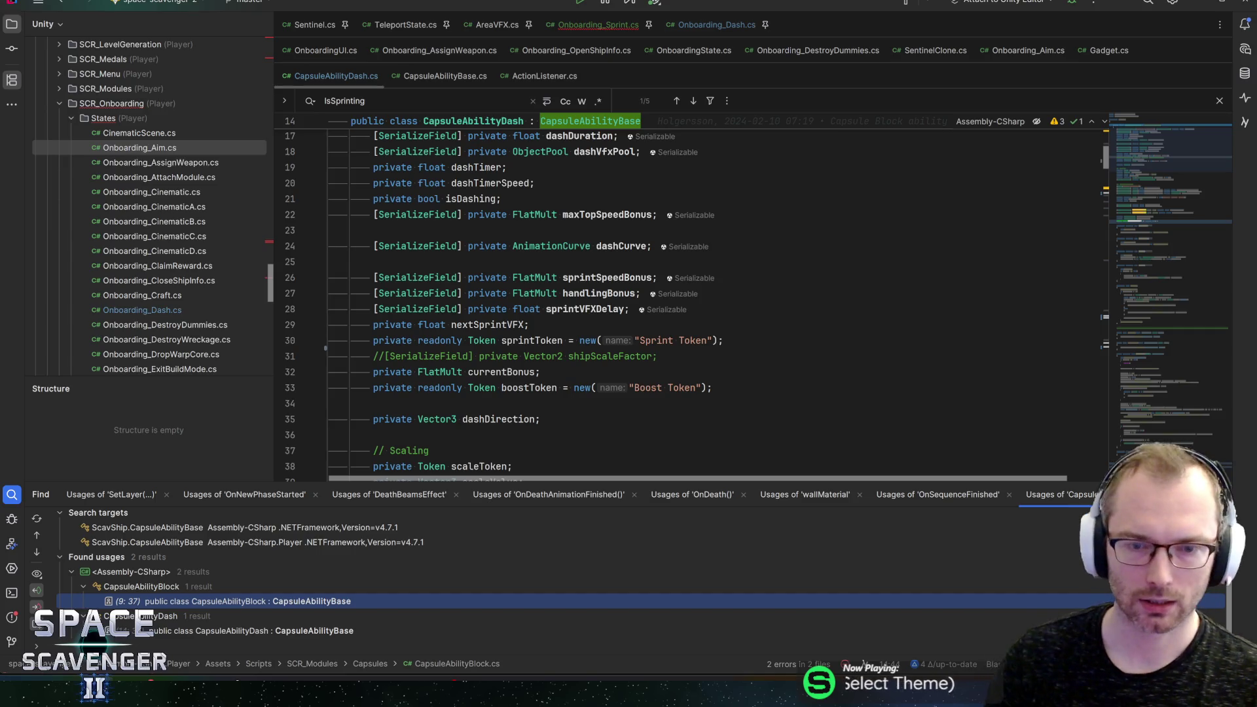
left_click(1193, 155)
scroll(1182, 148, "up", 2)
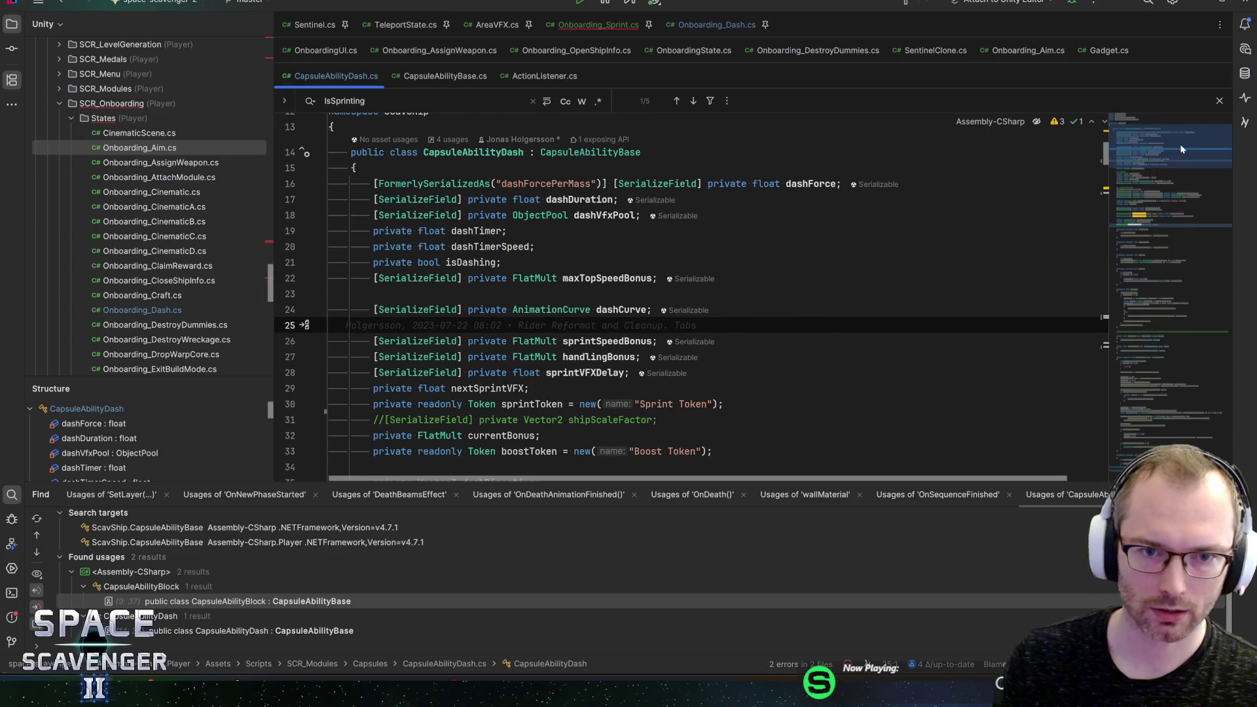
scroll(1182, 145, "down", 2)
scroll(1185, 144, "up", 3)
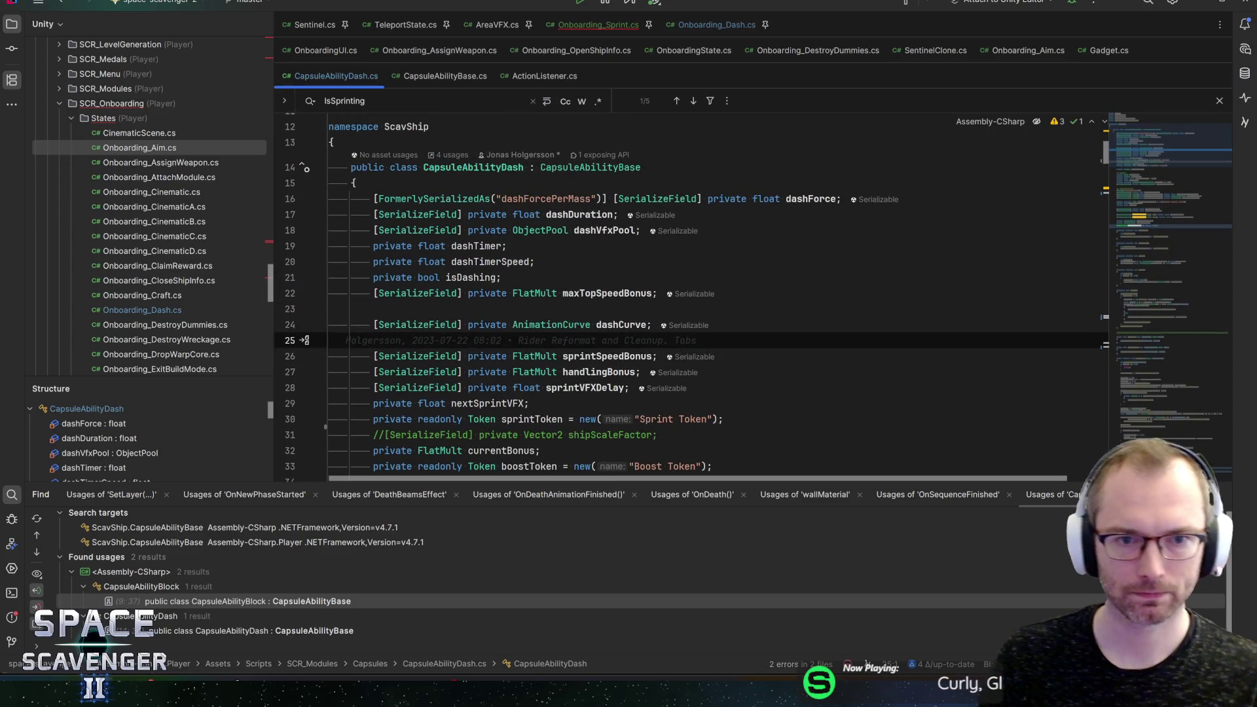
left_click(472, 167)
Step: Find usages of CapsuleAbilityDash and trace Capsule's dashAbility to its GetCapsuleDash return
key("alt+F7")
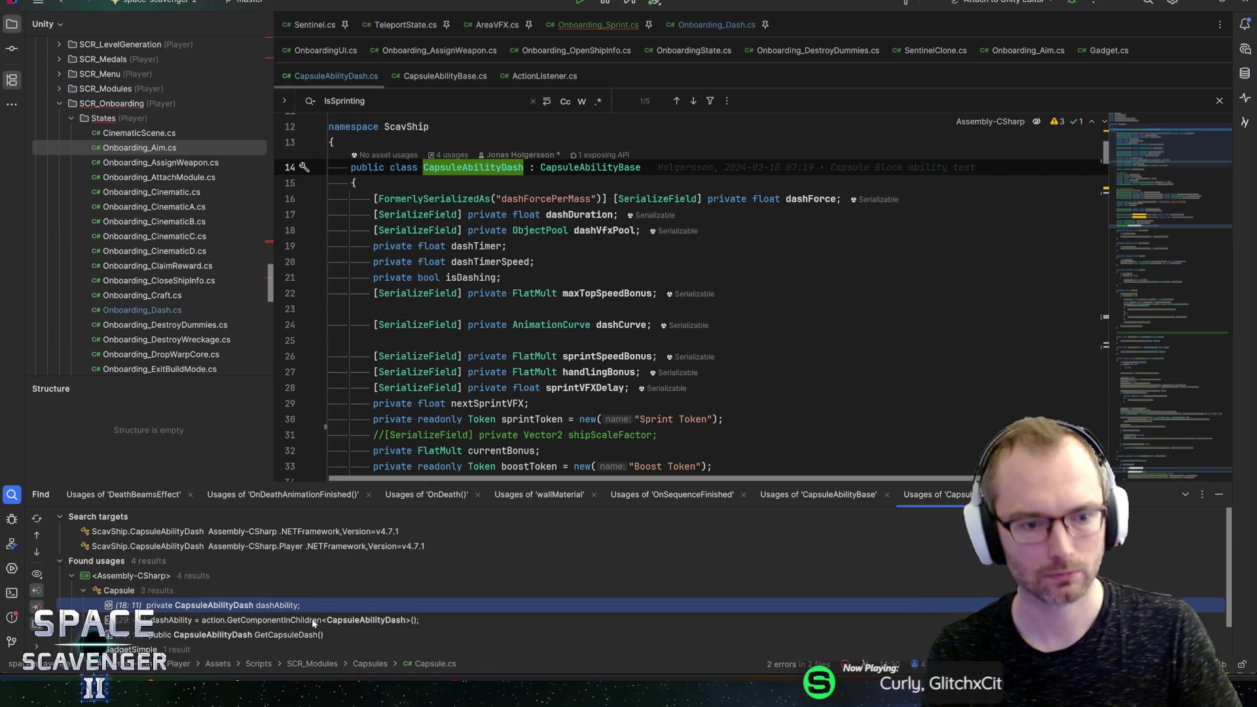
scroll(281, 602, "down", 1)
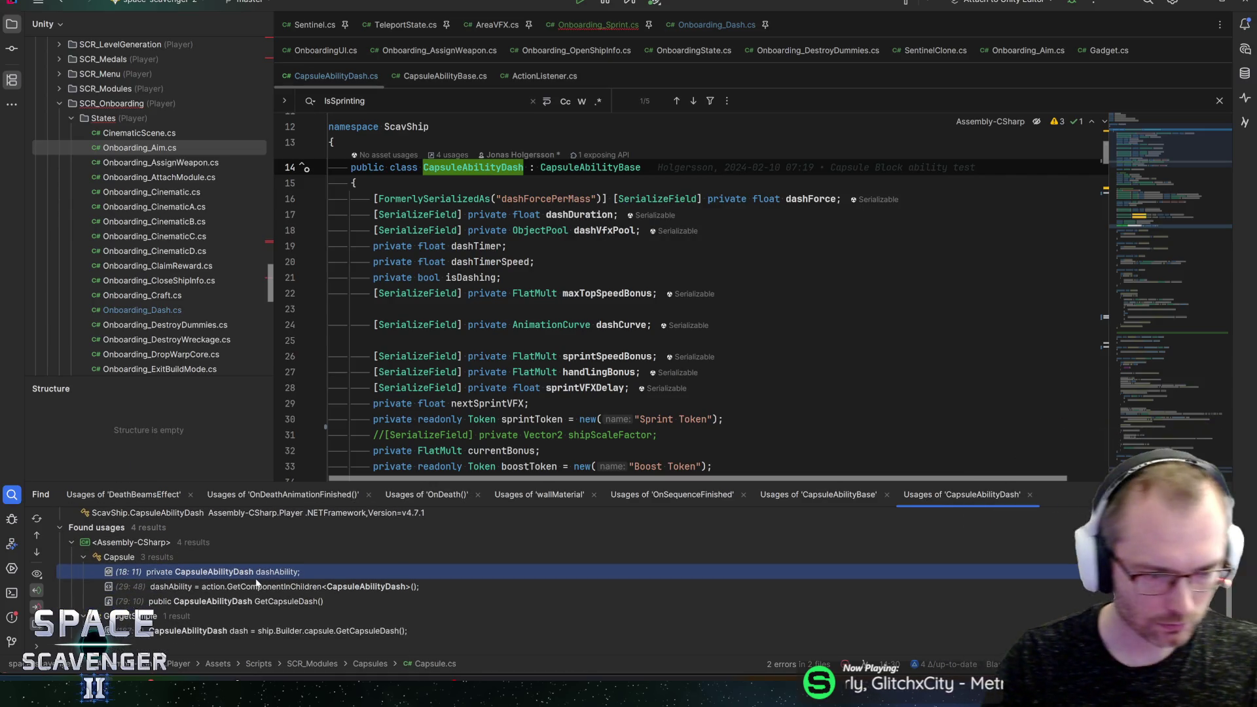
double_click(239, 579)
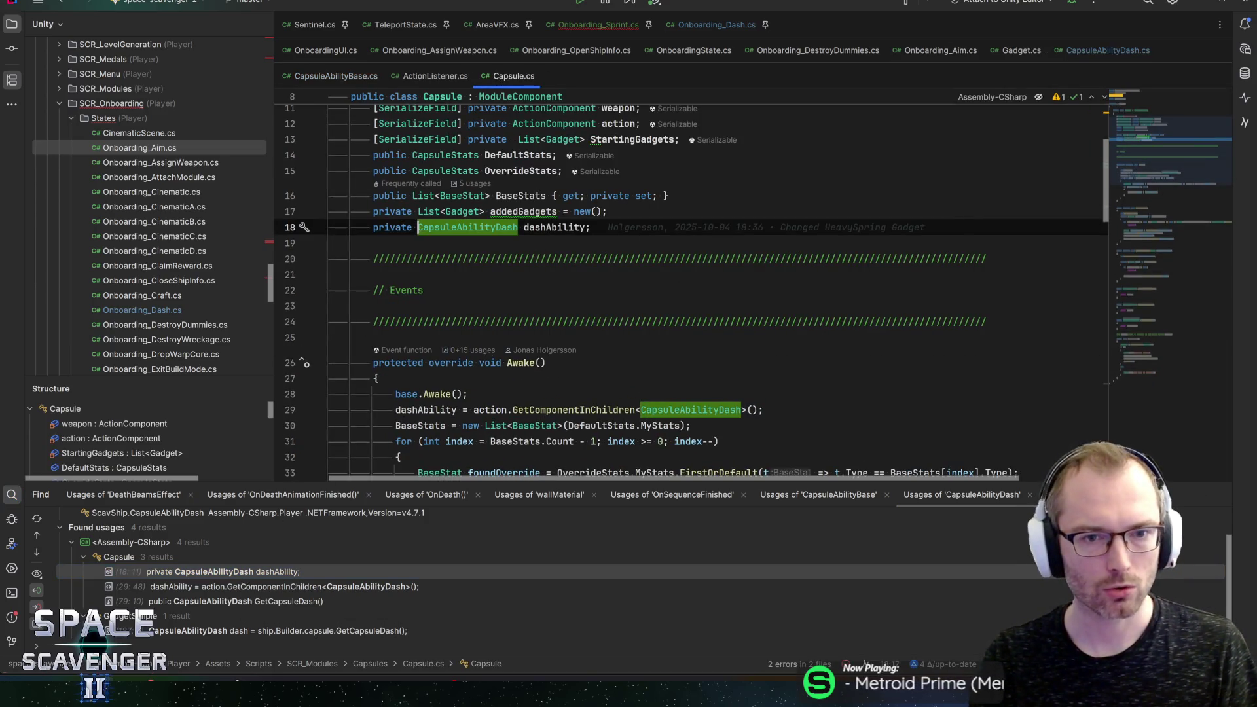
mouse_move(550, 229)
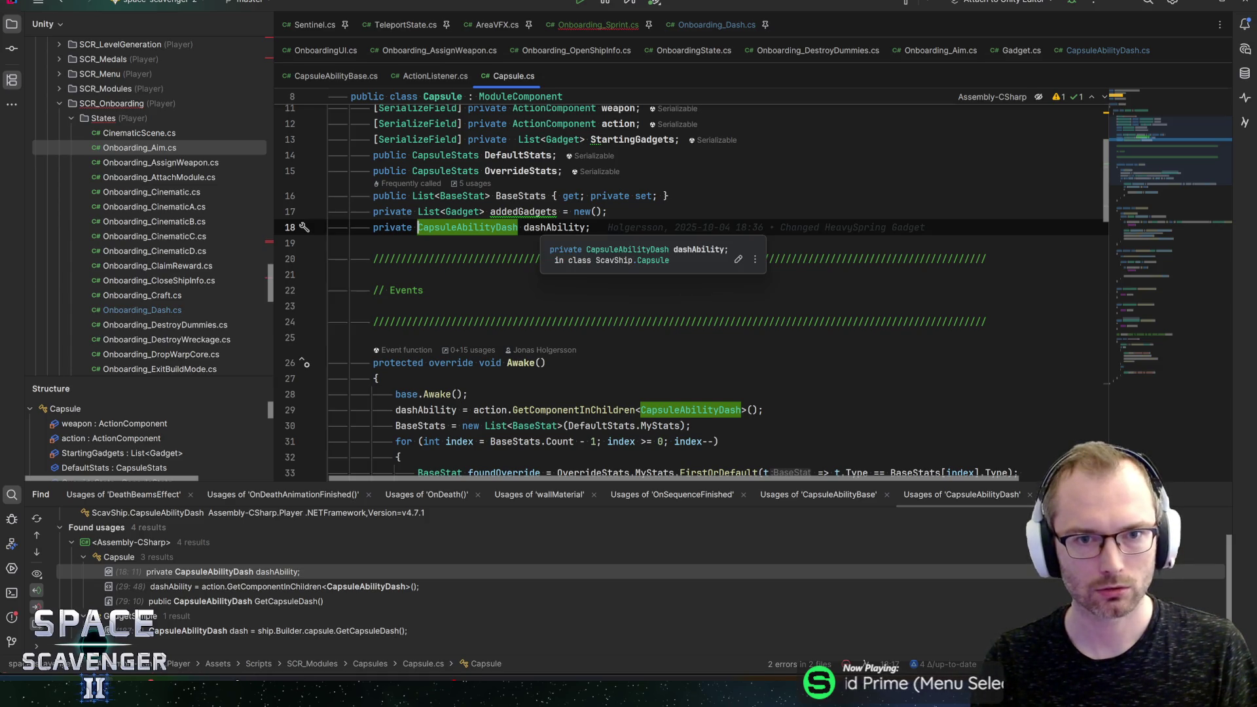
key("ctrl+f")
double_click(554, 227)
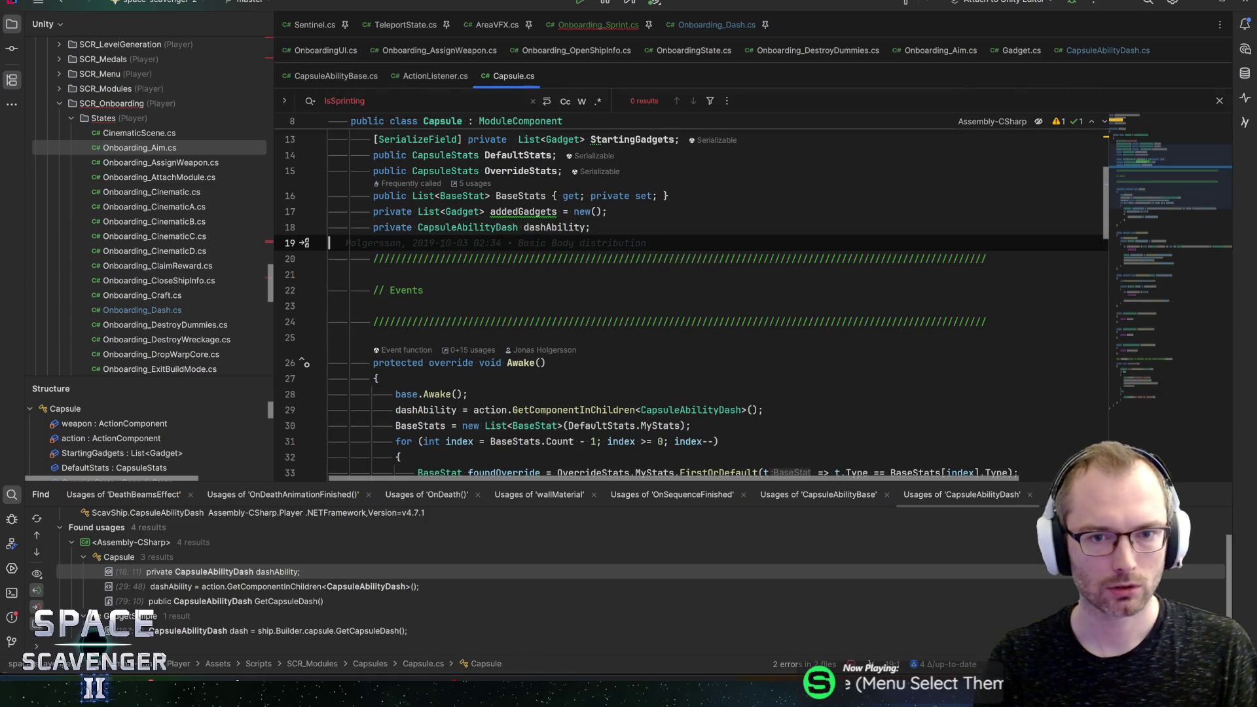
key("ctrl+f")
type("dashAbility")
key("Return")
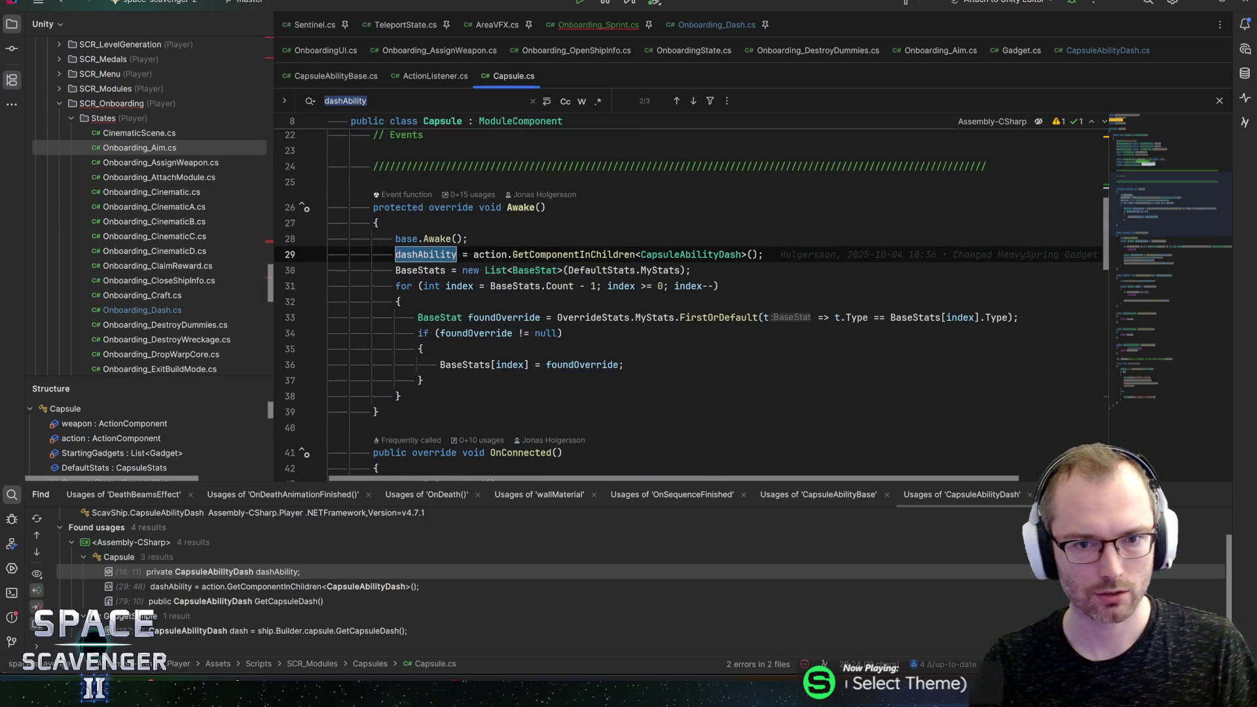
key("Return")
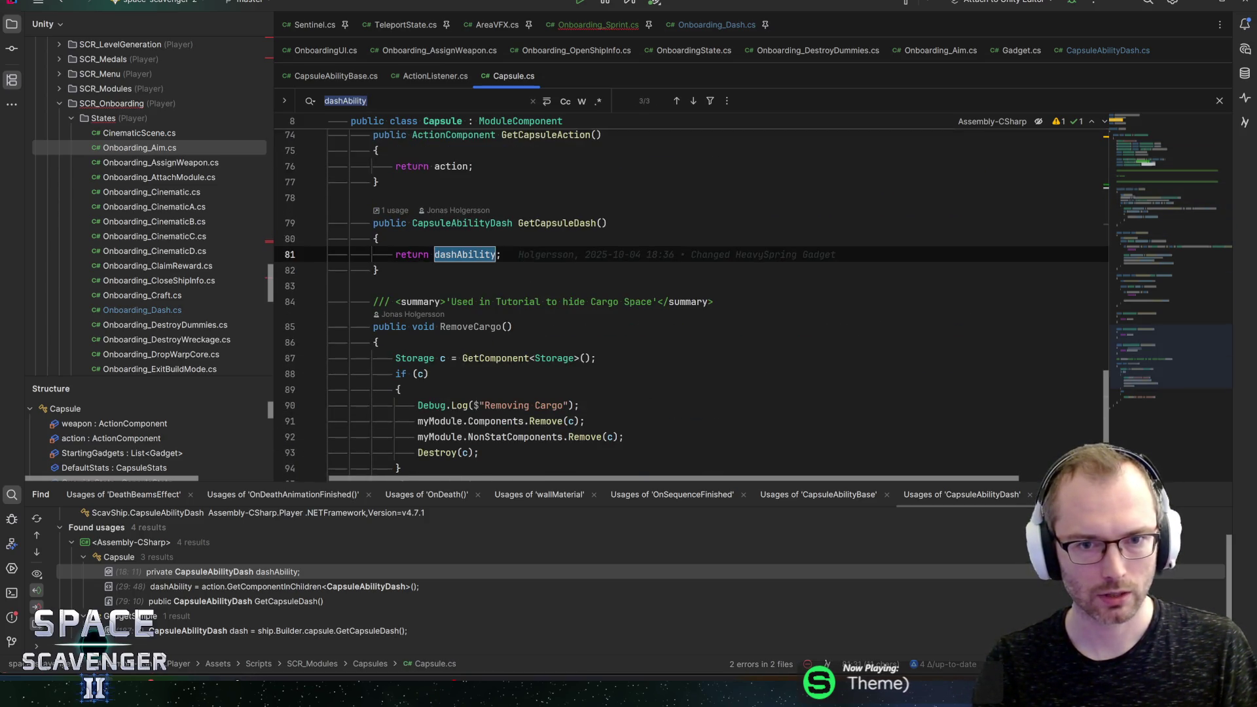
Step: Switch to Onboarding_Sprint.cs and place the caret at the opening brace of Update
left_click(581, 23)
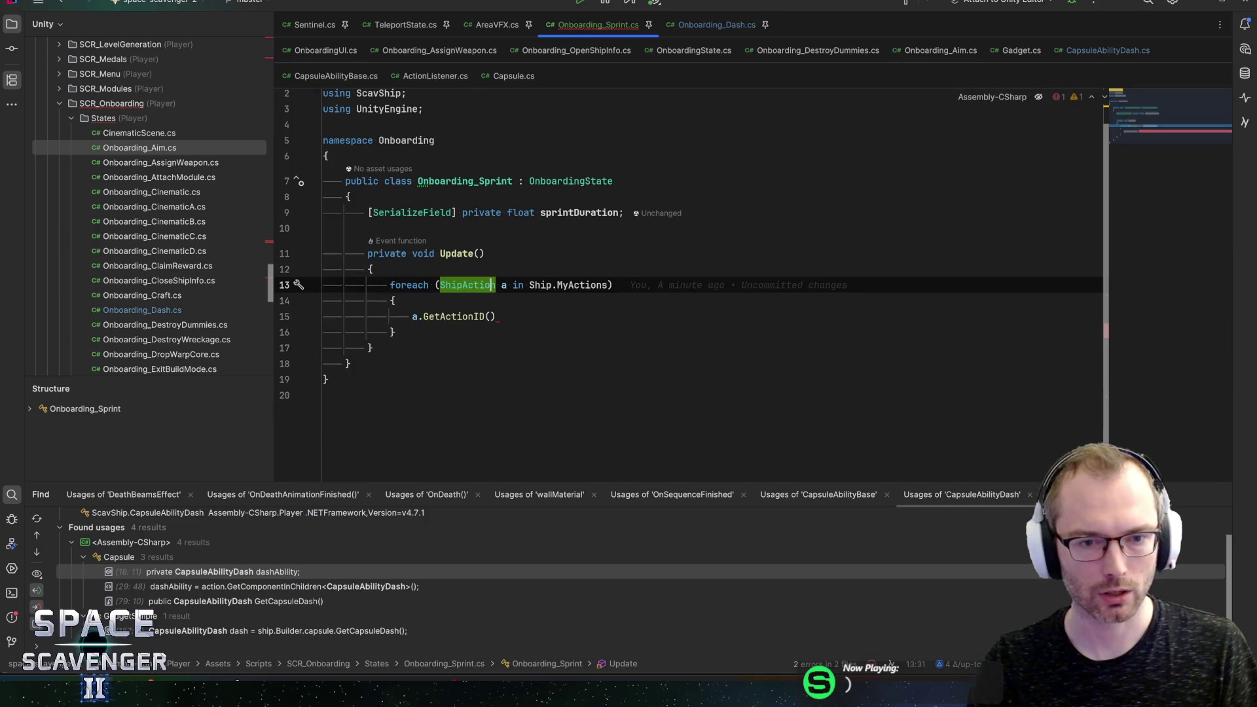
key("ctrl+w")
key("ctrl+w")
key("ctrl+w")
key("Left")
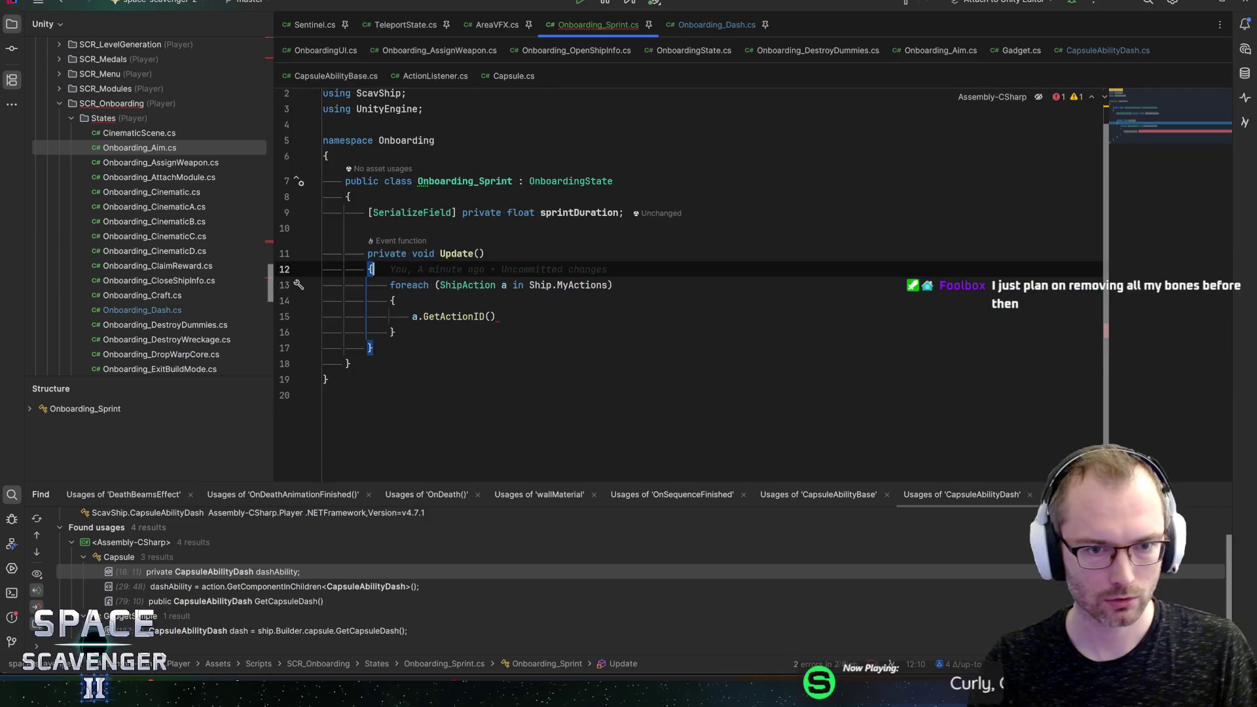
Step: Write Ship.Builder.capsule.GetCapsuleDash().IsSprinting at the top of Update using autocomplete
key("Return")
type("Ship.cap")
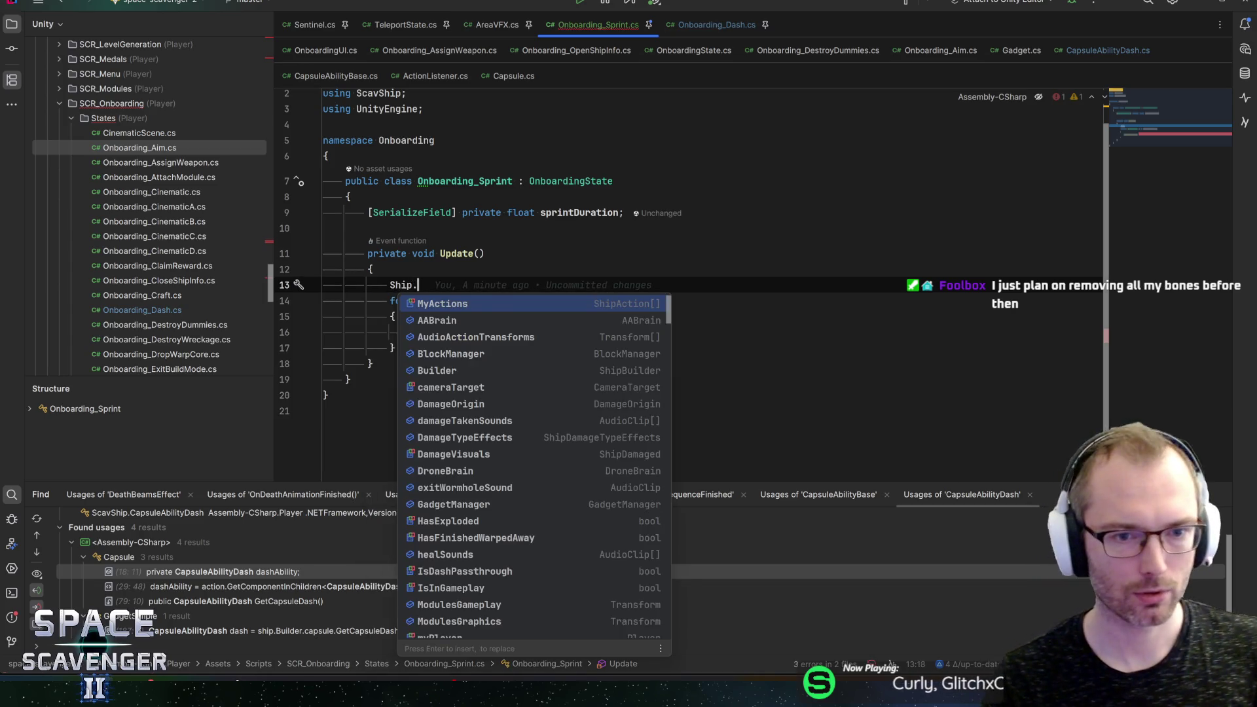
key("BackSpace")
key("BackSpace")
key("BackSpace")
type("bui")
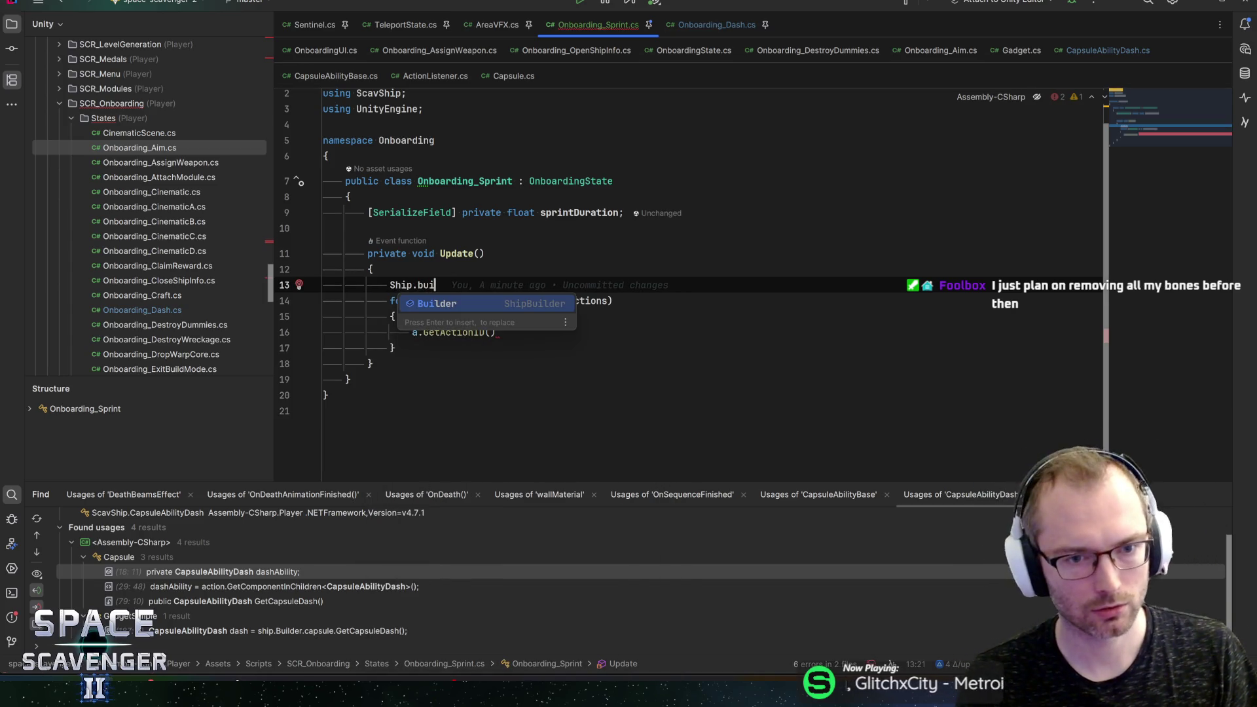
key("Return")
type(".cap")
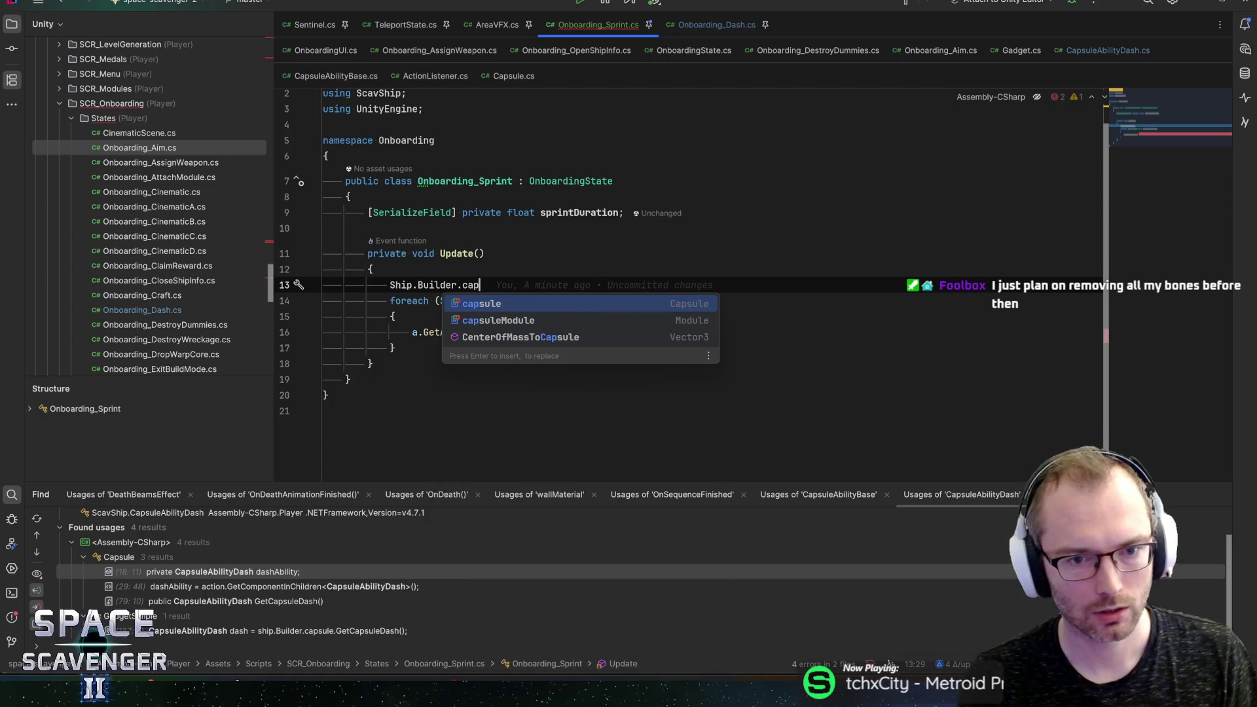
key("Return")
type(".getc")
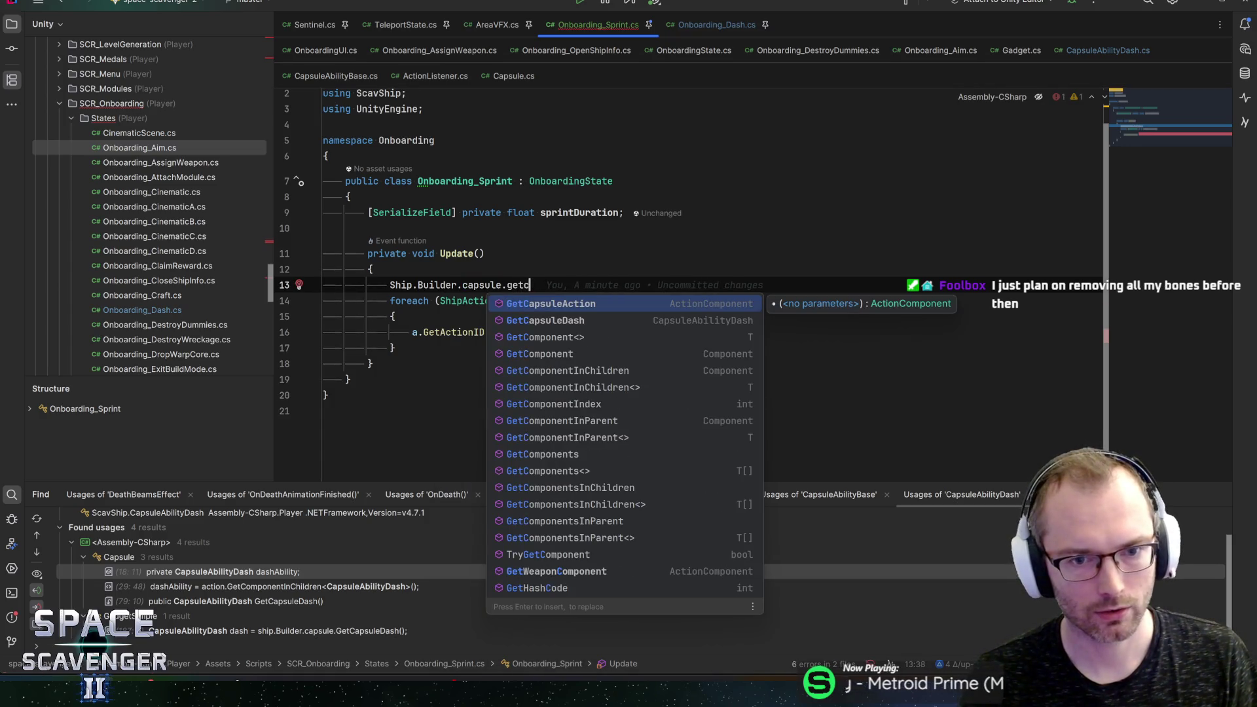
type(".iss")
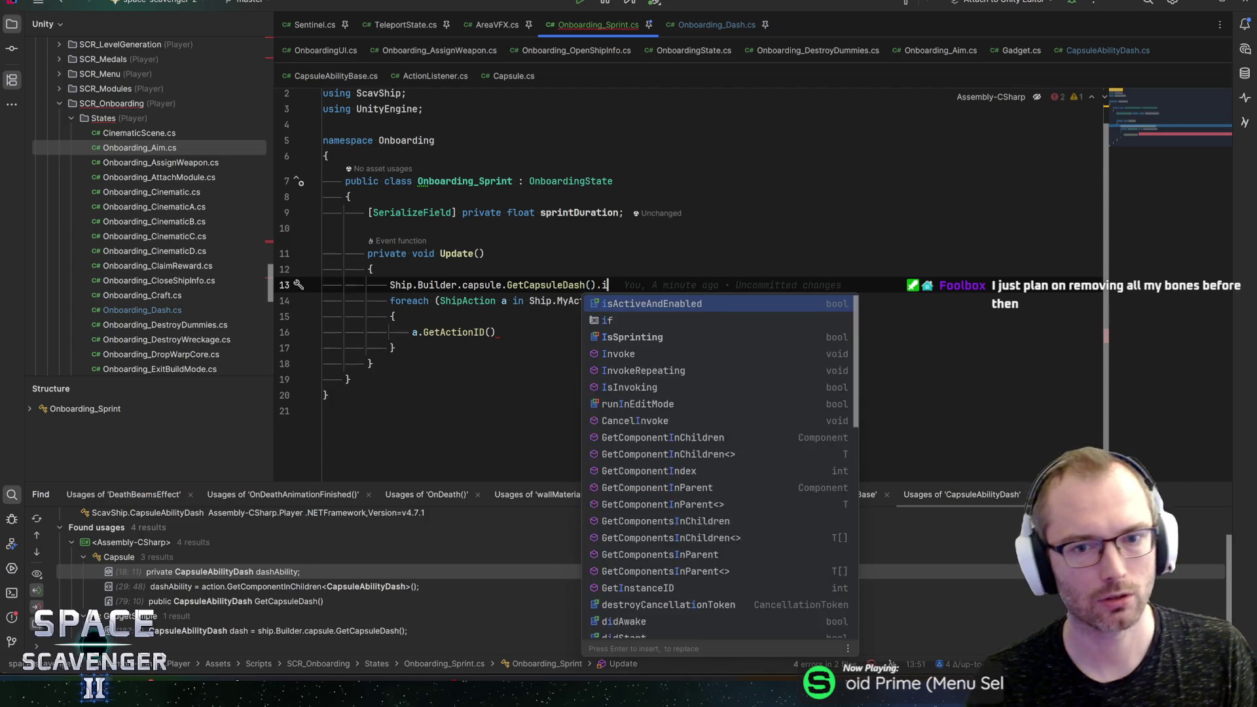
key("Return")
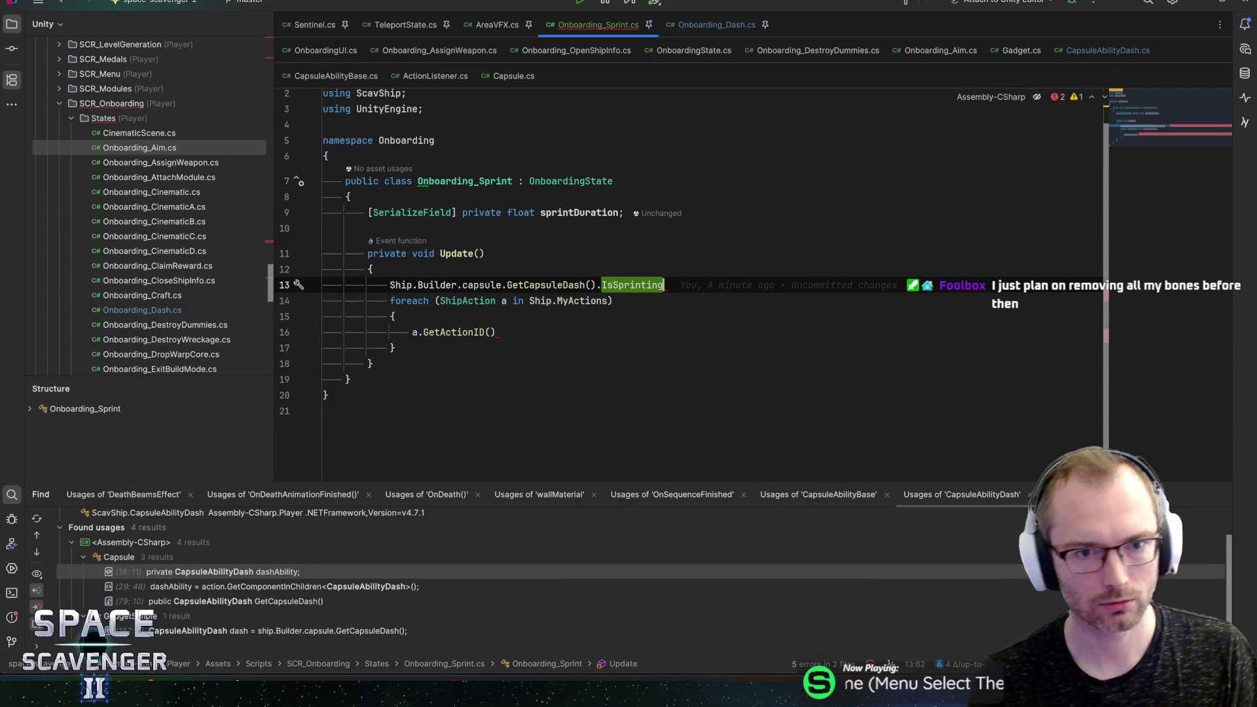
key("ctrl+Return")
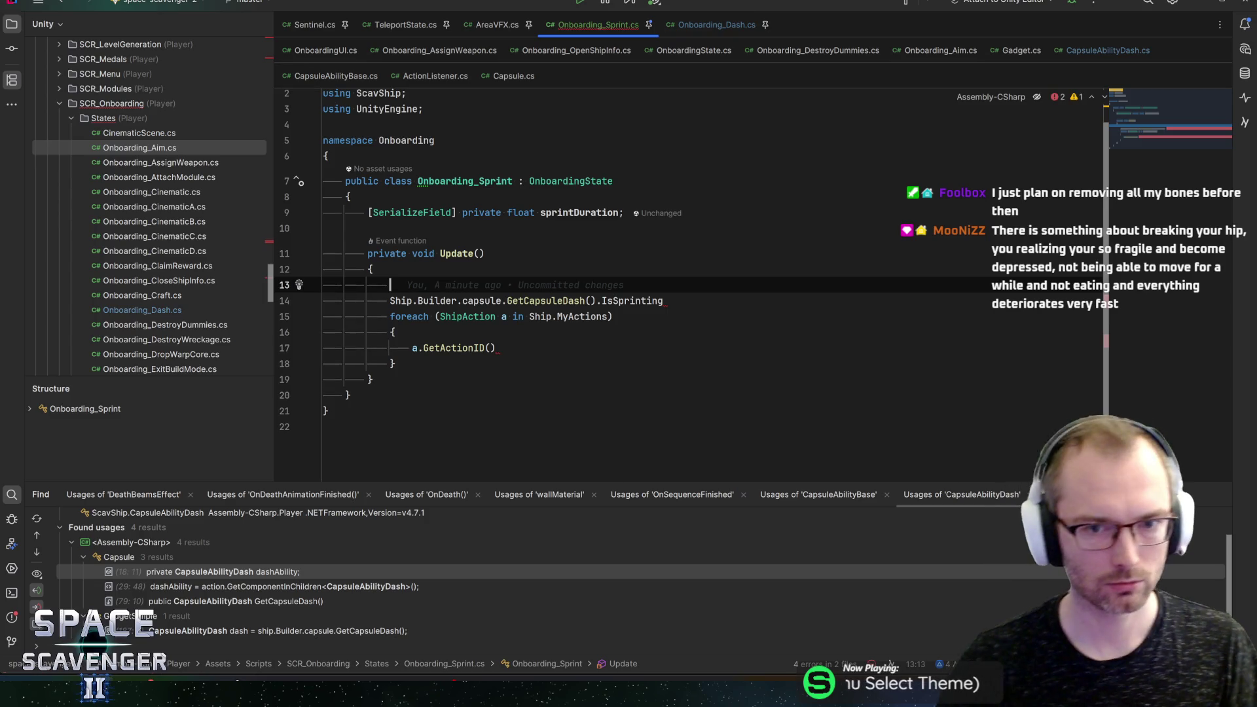
Step: Declare 'private float sprintCounter;' below the sprintDuration field
key("Up")
key("Up")
key("Up")
key("Return")
type("priv")
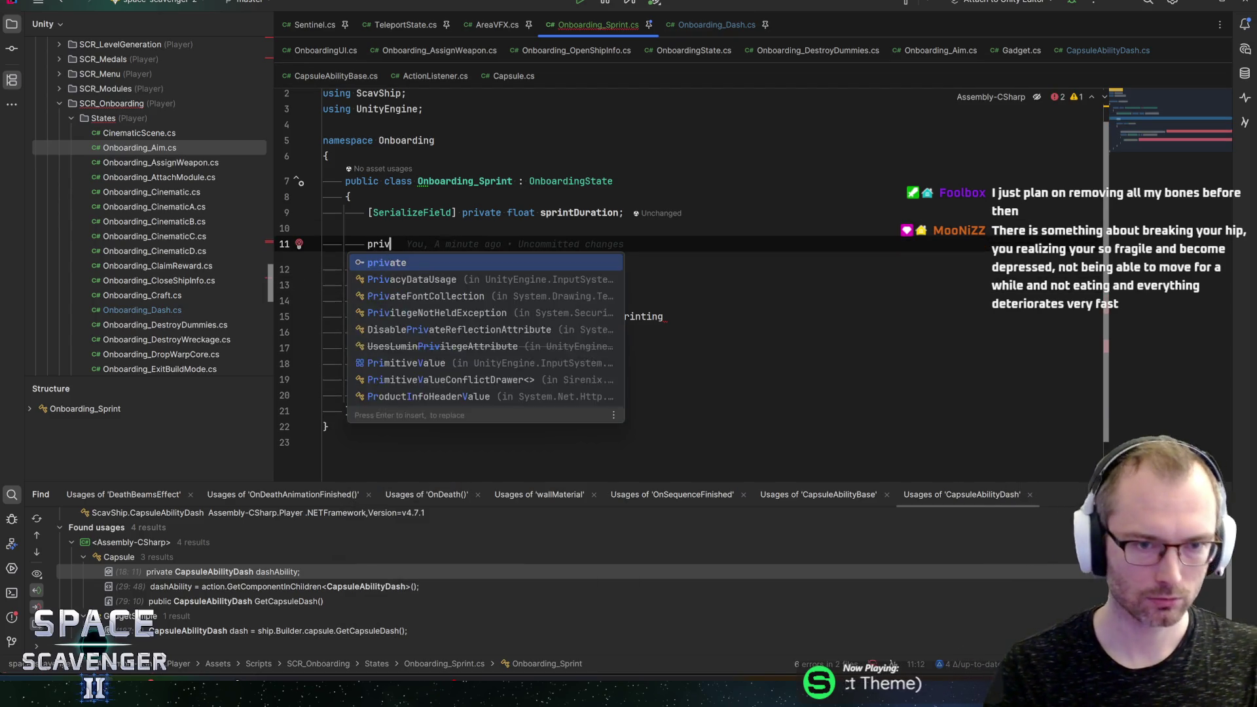
type("ate void sprintC")
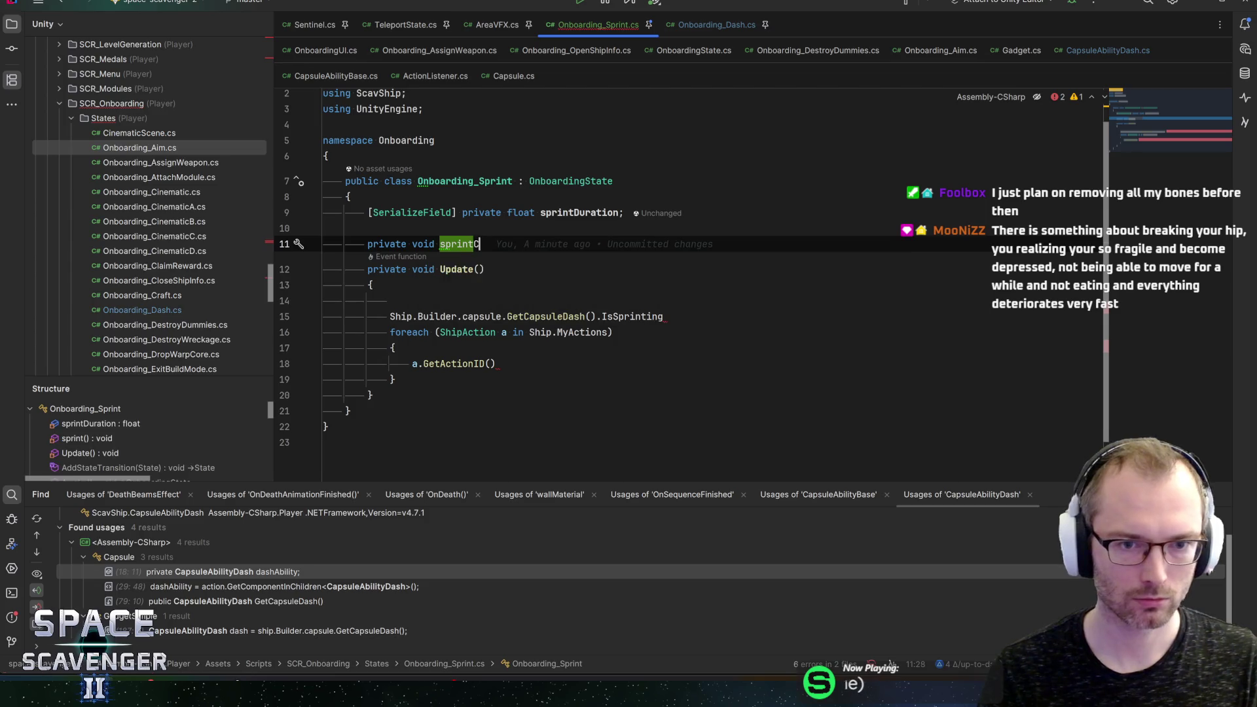
type("ounter =")
key("BackSpace")
key("BackSpace")
key("BackSpace")
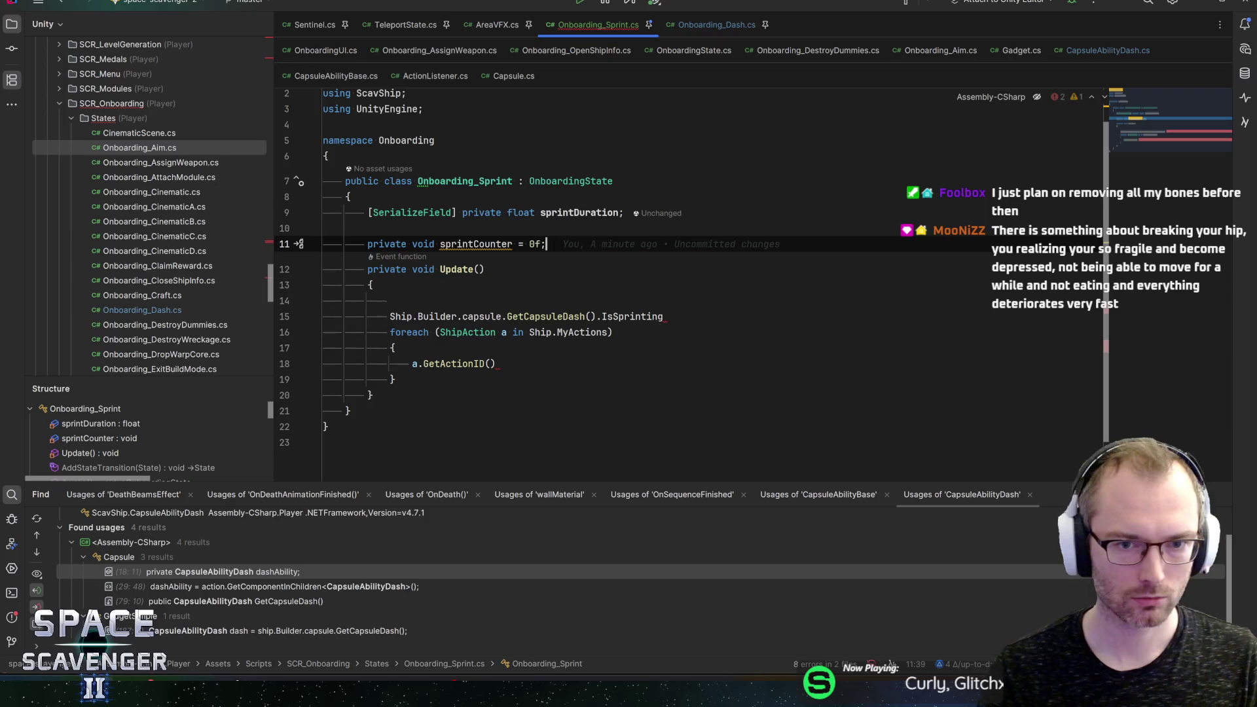
type(";")
key("Return")
key("Up")
key("ctrl+Left")
key("ctrl+Left")
key("ctrl+shift+Right")
type("float;")
key("BackSpace")
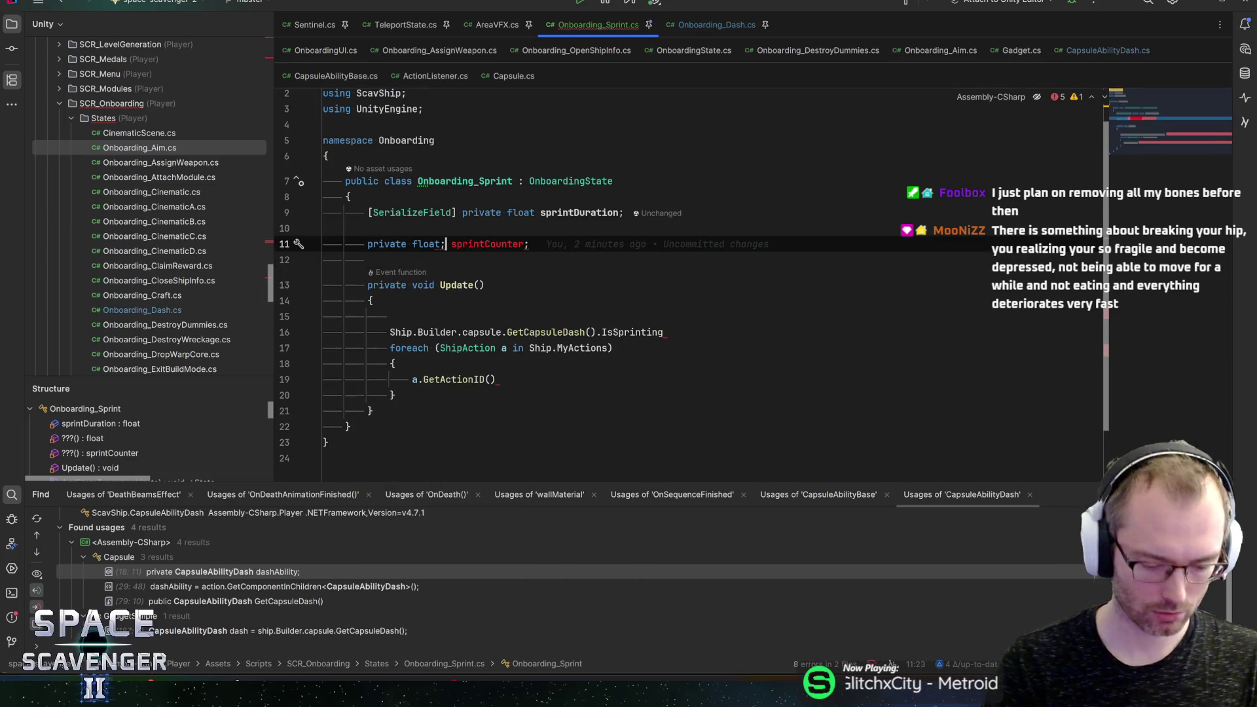
Step: Turn the IsSprinting expression in Update into the start of an if condition
key("Down")
key("Down")
key("End")
key("Down")
key("Down")
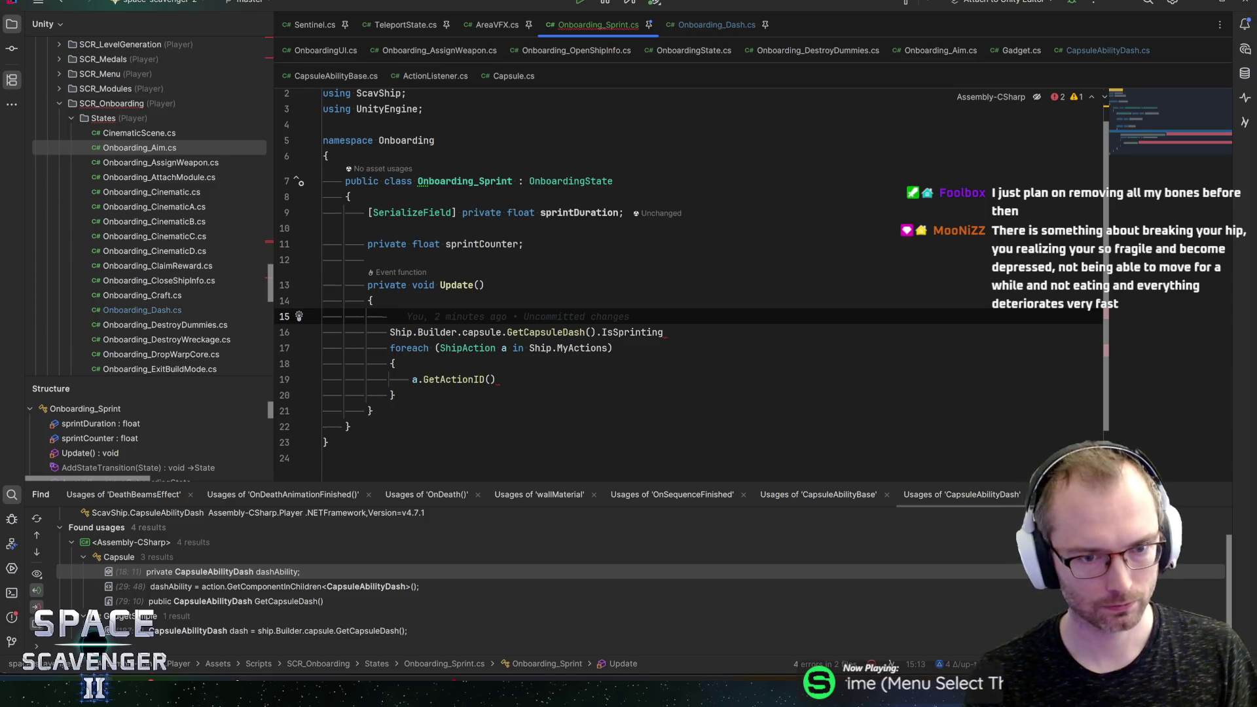
type("if (")
key("Delete")
key("End")
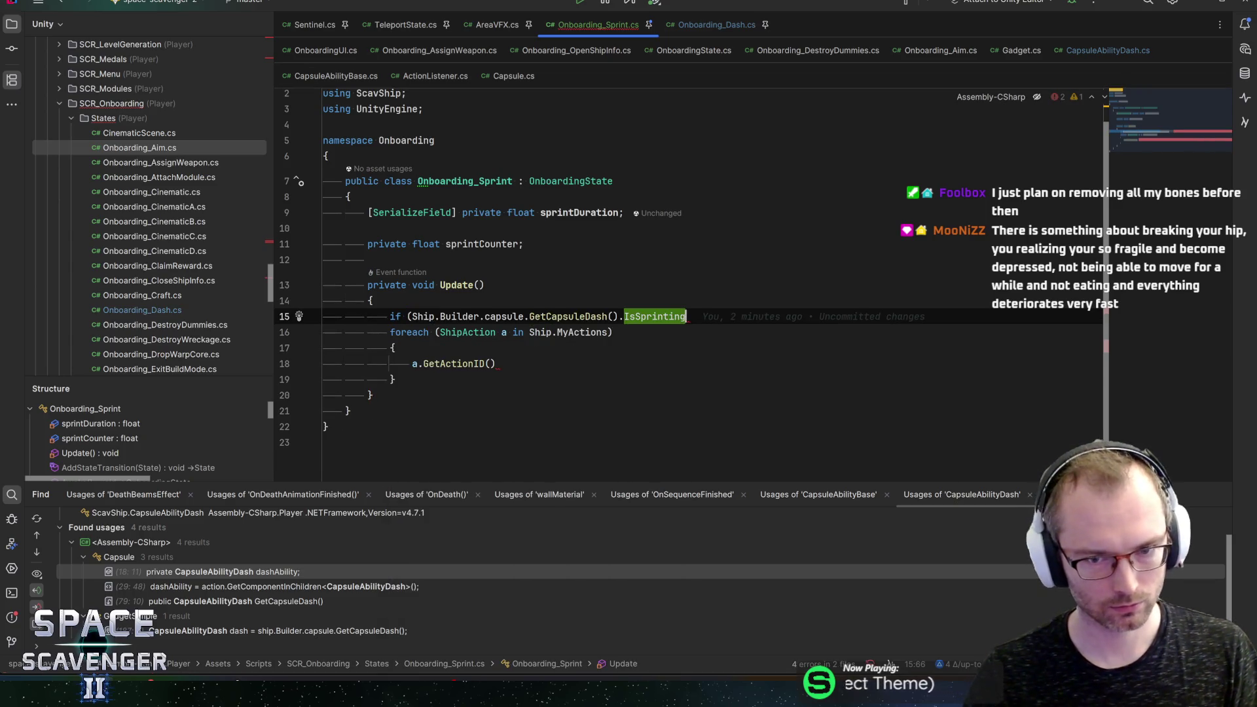
Step: Open the sprinting block and increment sprintCounter by Time.deltaTime each frame
type("){")
key("Return")
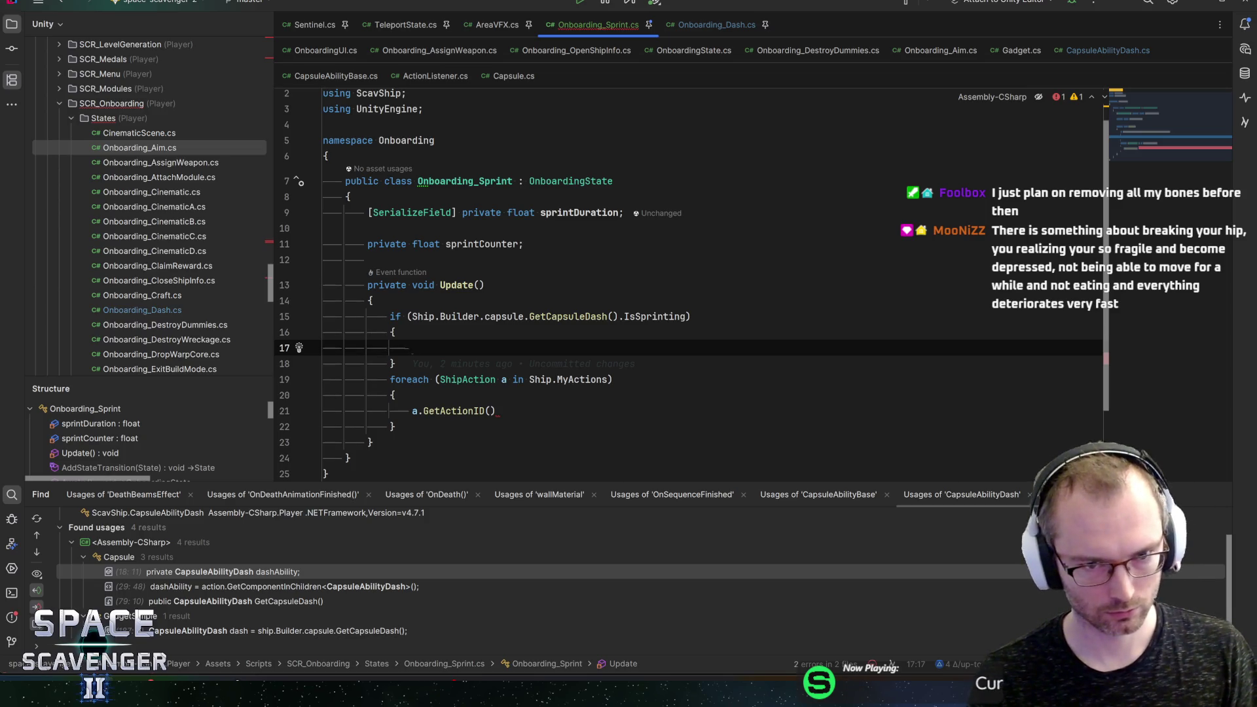
type("sprintC")
key("Return")
type("+= Time.del")
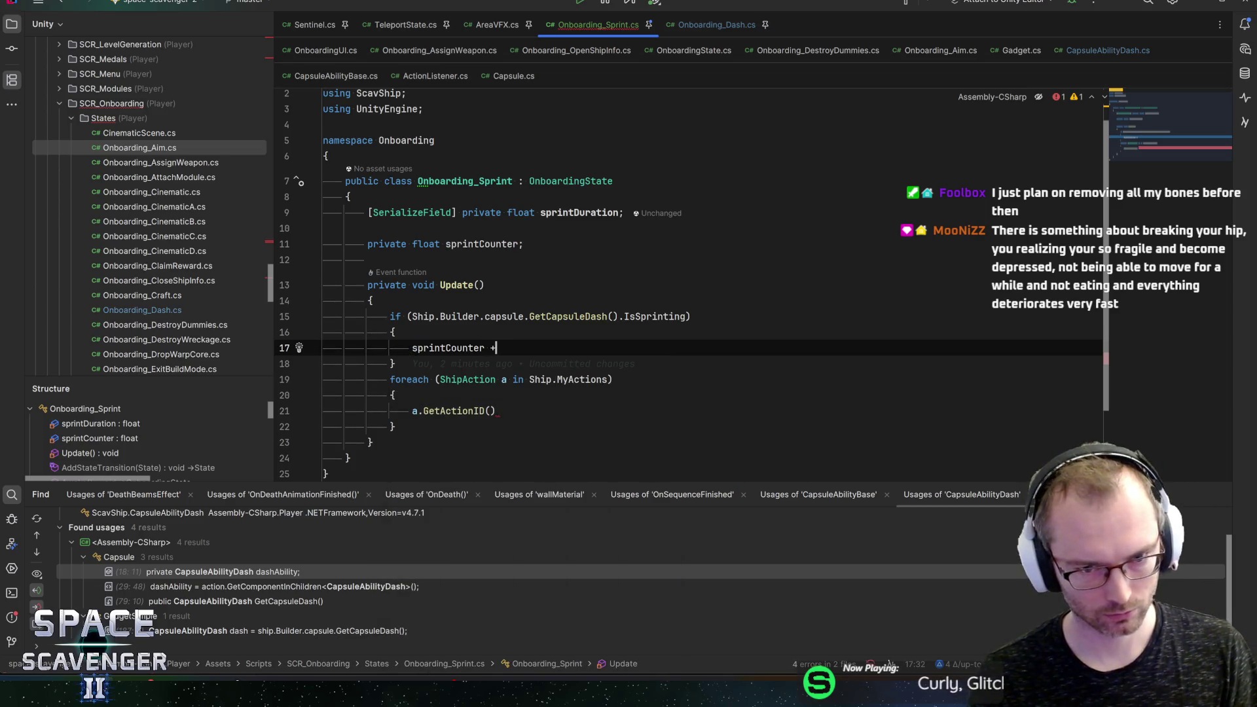
key("Return")
type(";")
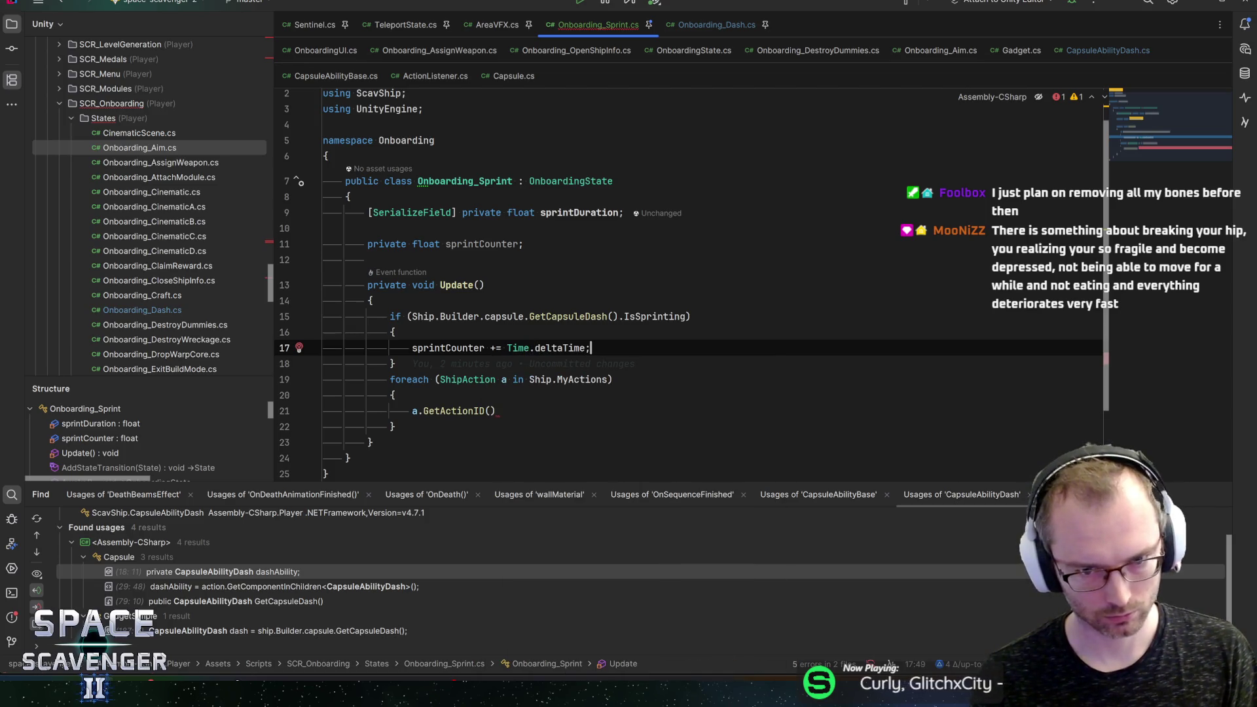
key("Return")
Step: Call Complete() once sprintCounter is greater than or equal to sprintDuration
type("if (sprintC")
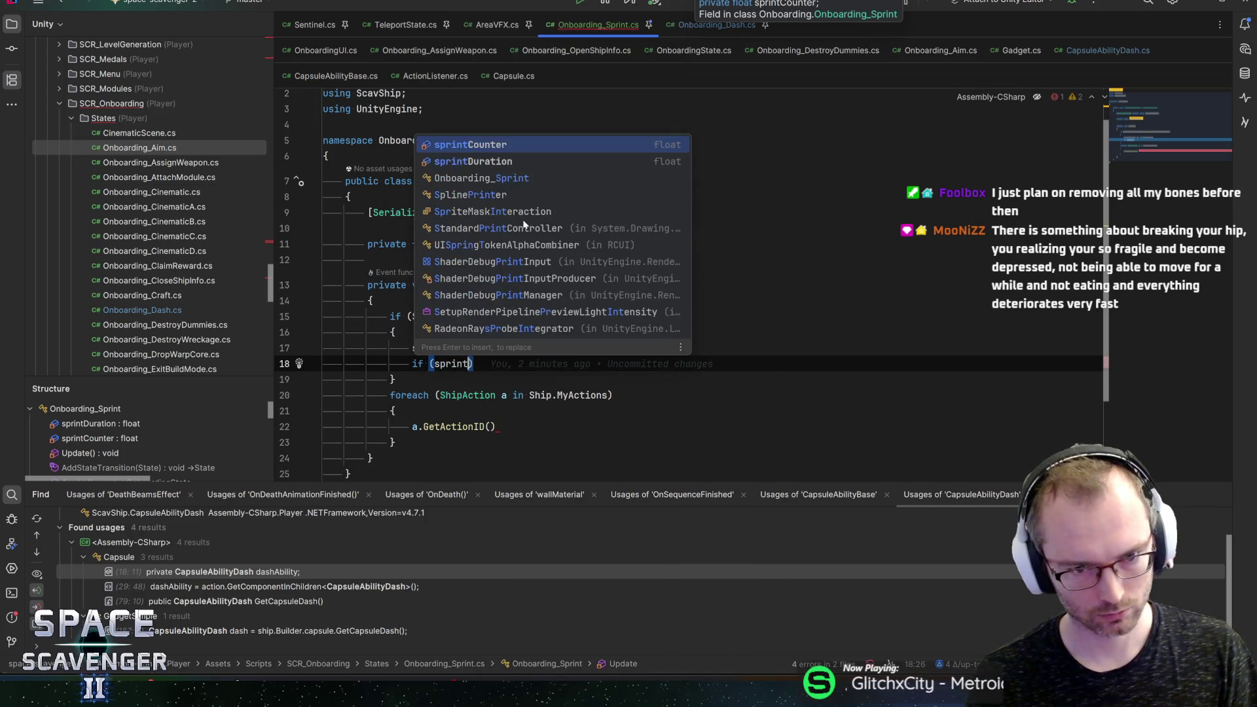
key("Return")
type(">")
key("BackSpace")
type("= sprintdu")
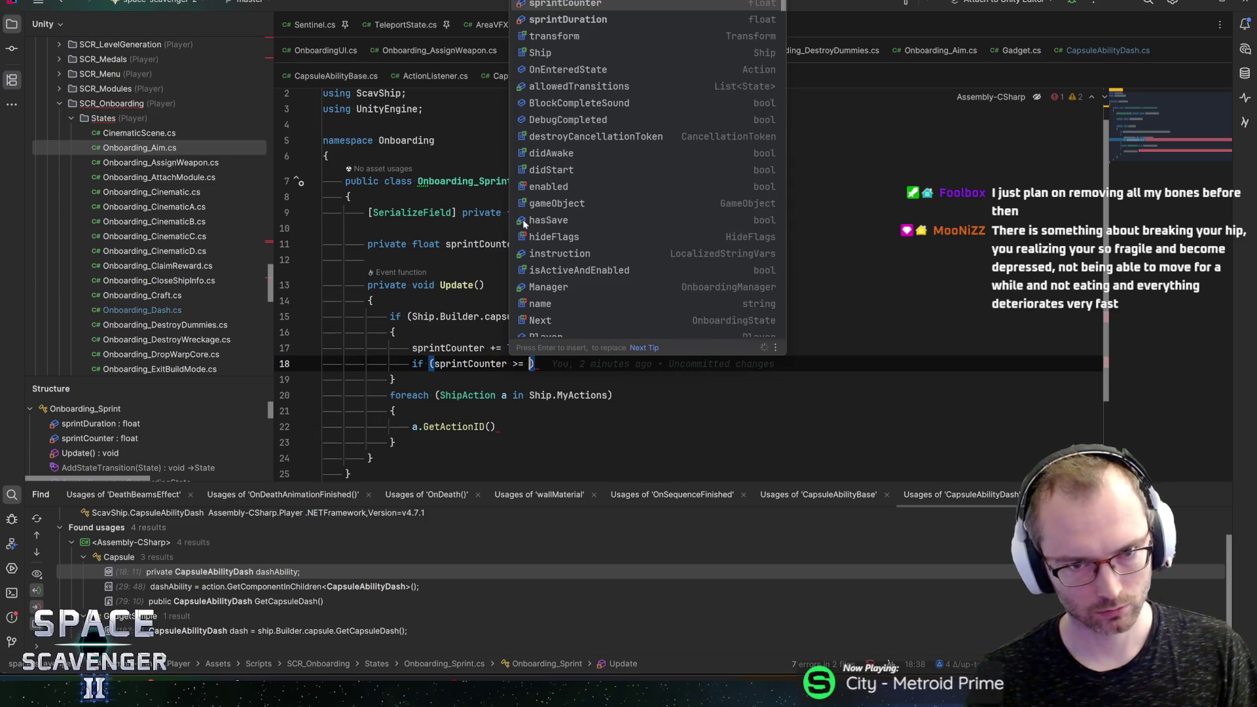
key("Return")
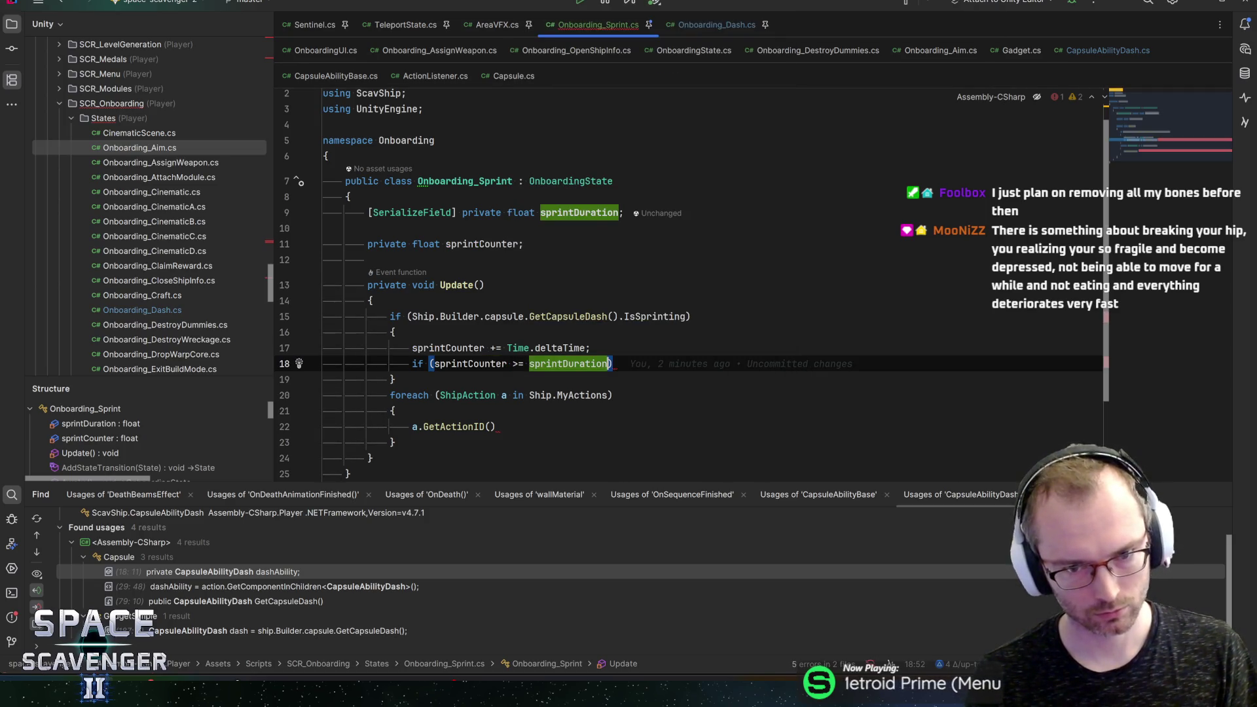
key("End")
key("Return")
type("{")
key("Return")
type("Comple")
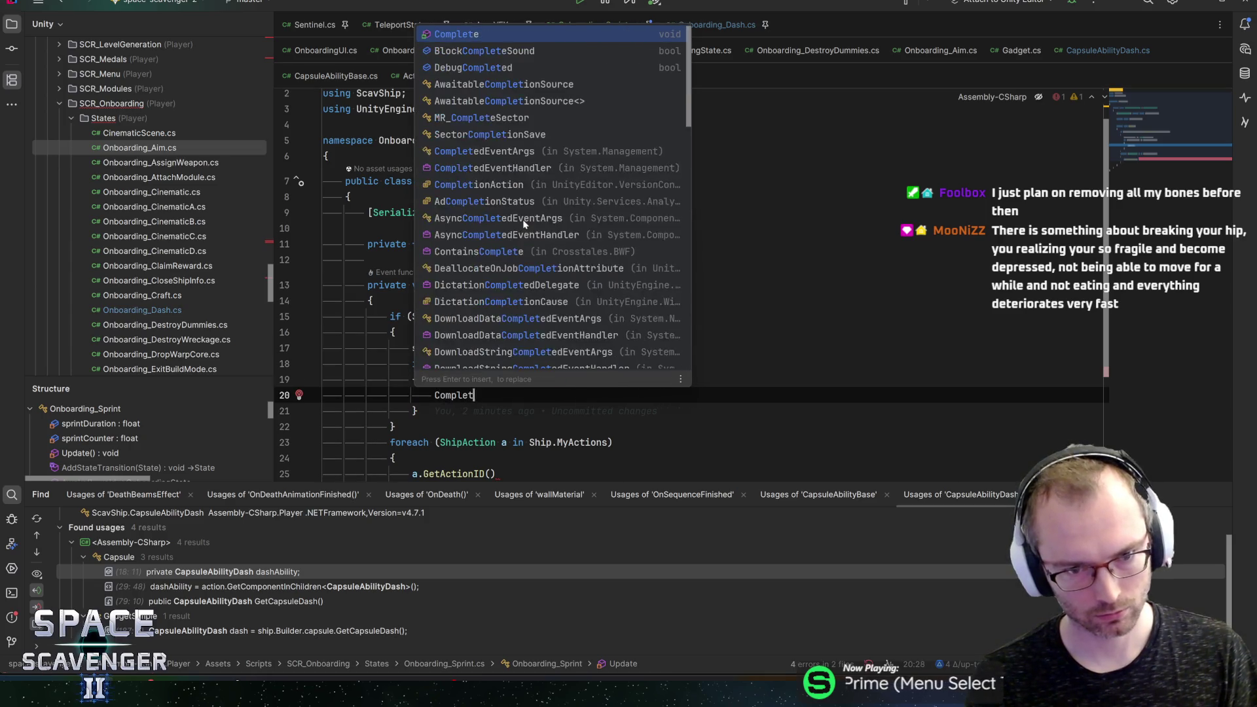
key("Return")
type(";")
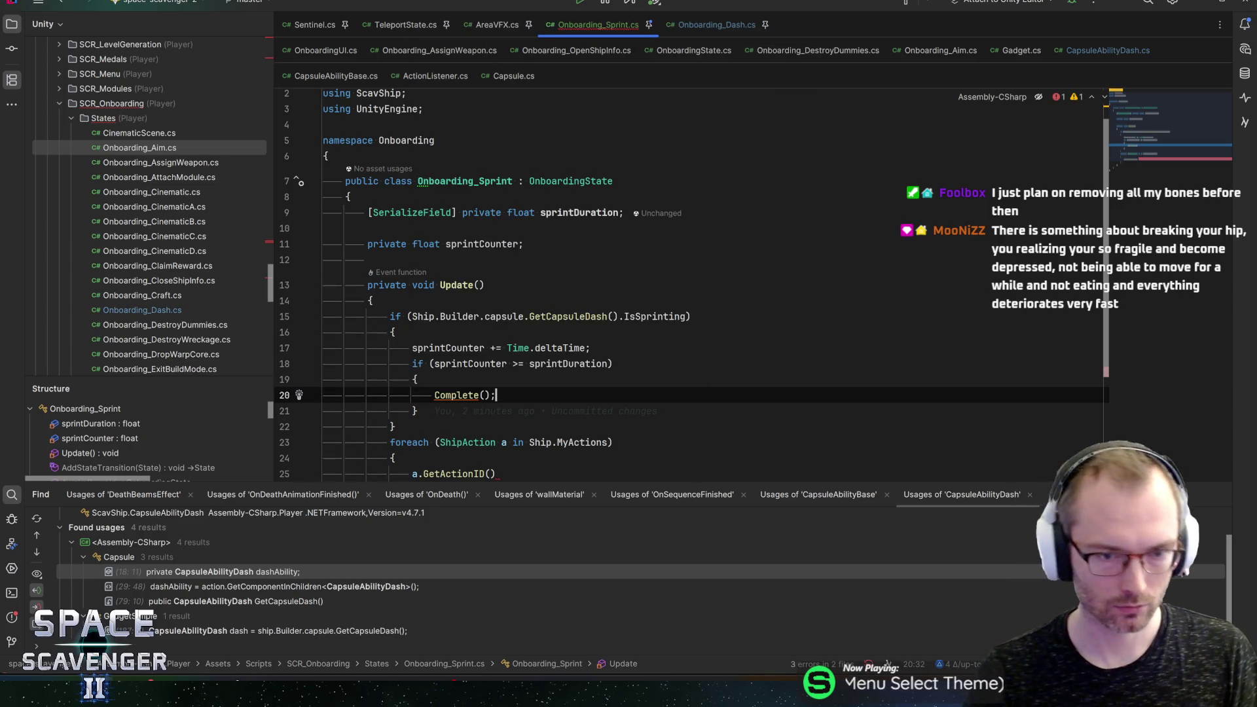
Step: Add an else branch that resets sprintCounter to 0f
key("Down")
key("Down")
key("Return")
type("elseP")
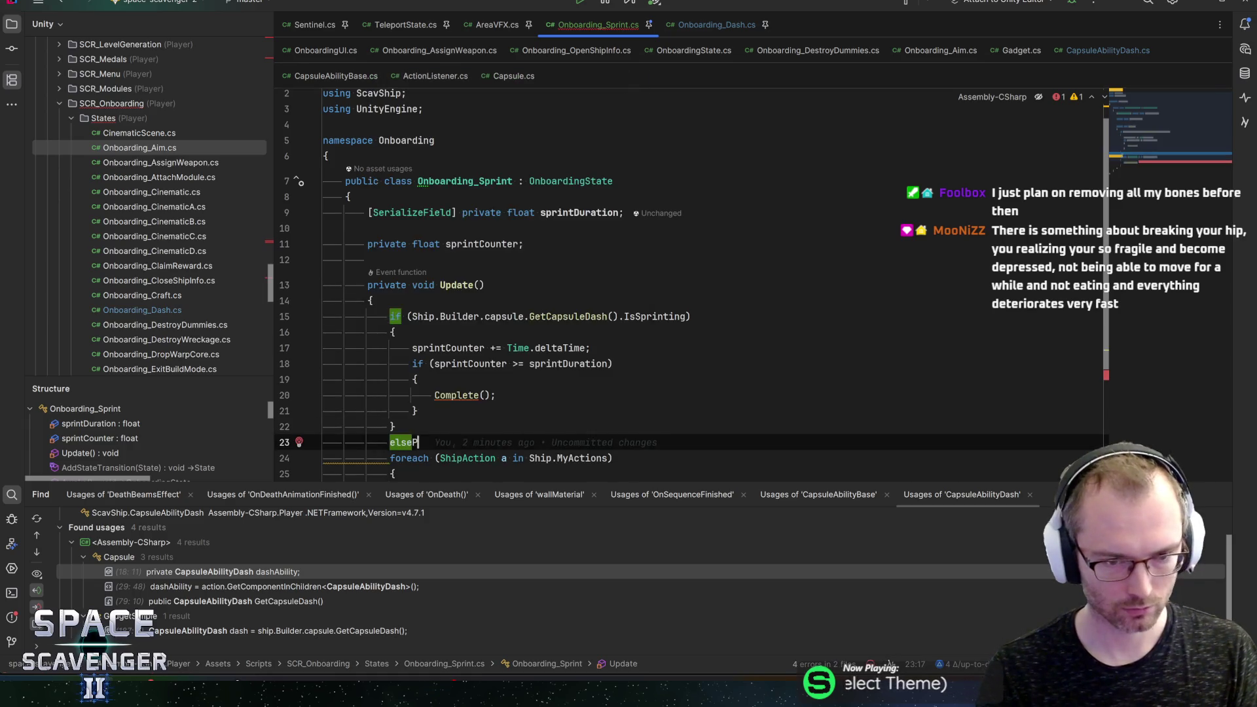
key("BackSpace")
key("Return")
type("{")
key("Return")
type("sprint")
key("Return")
type("= float;")
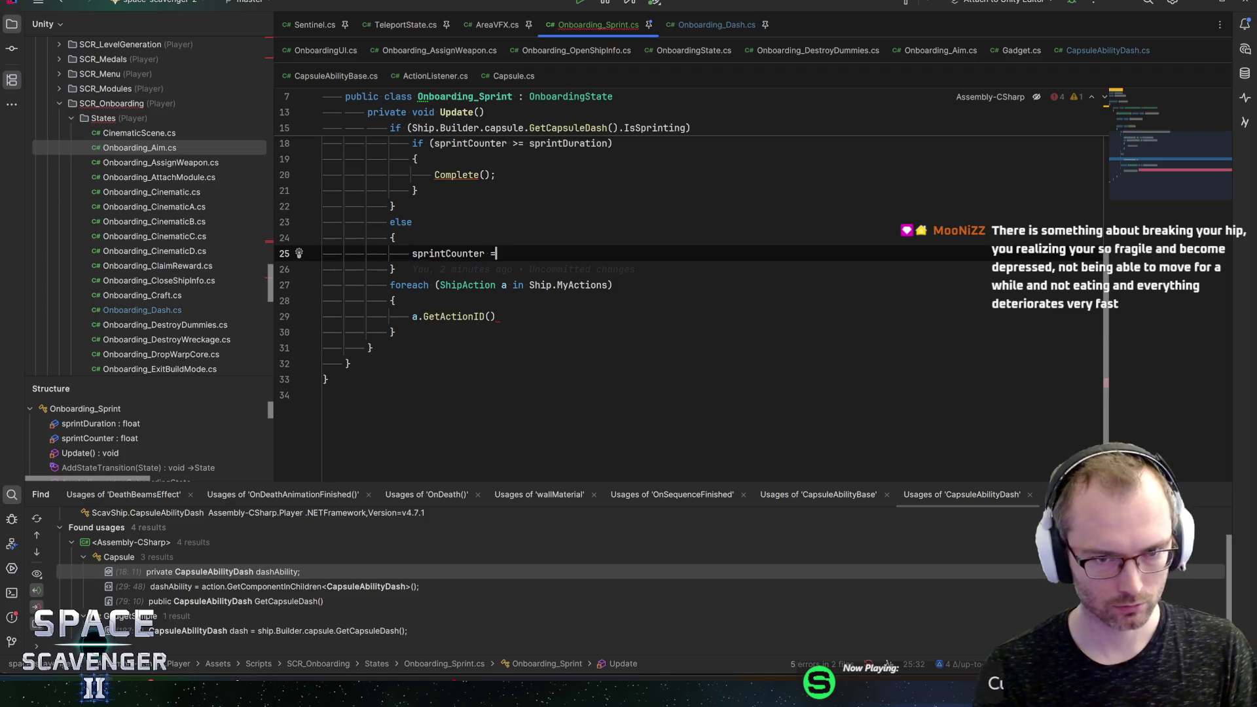
key("BackSpace")
key("BackSpace")
key("BackSpace")
type("-0")
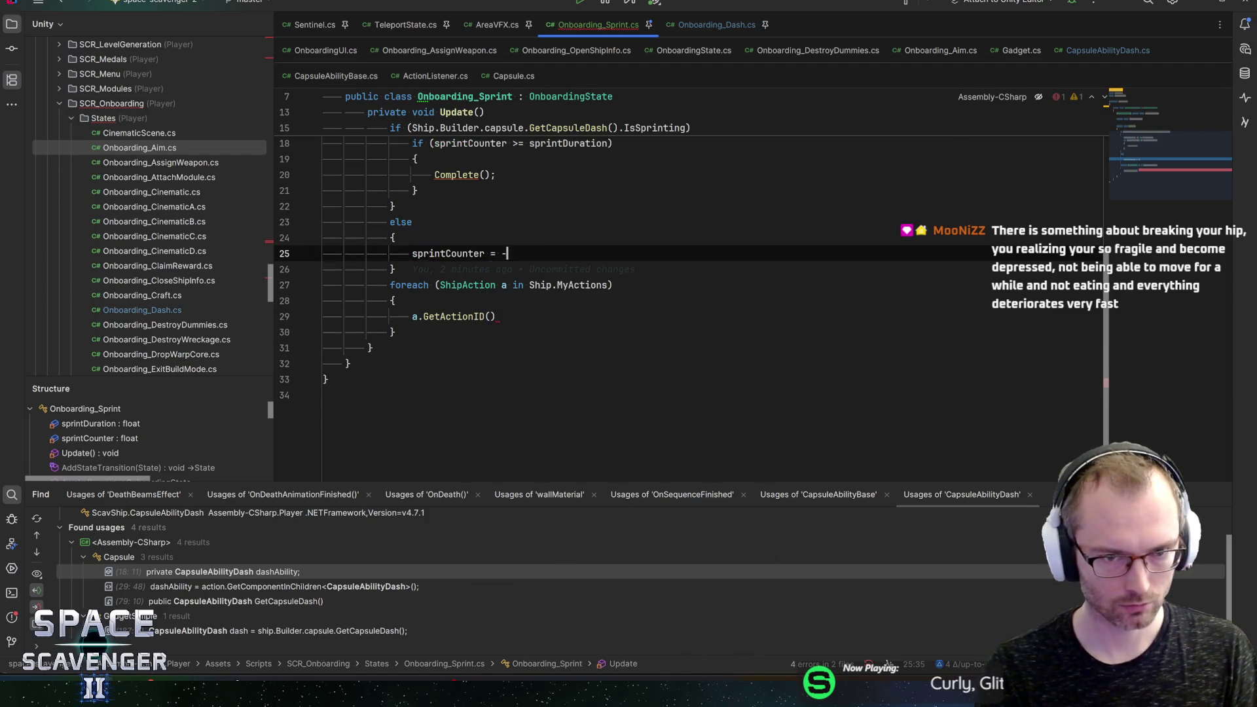
key("BackSpace")
key("BackSpace")
type("0f;")
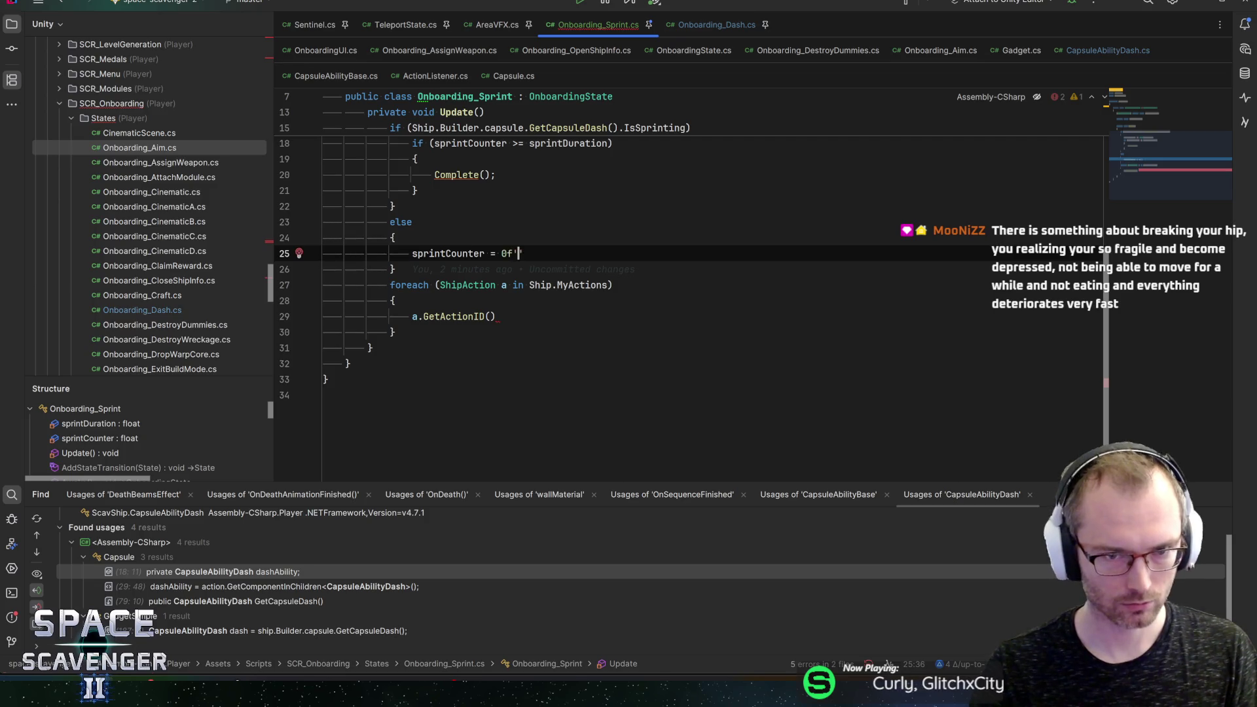
Step: Delete the leftover foreach loop, check CapsuleAbilityBase and Onboarding_Dash, then return to Unity
key("Down")
key("shift+Down")
key("shift+Down")
key("shift+Down")
key("Delete")
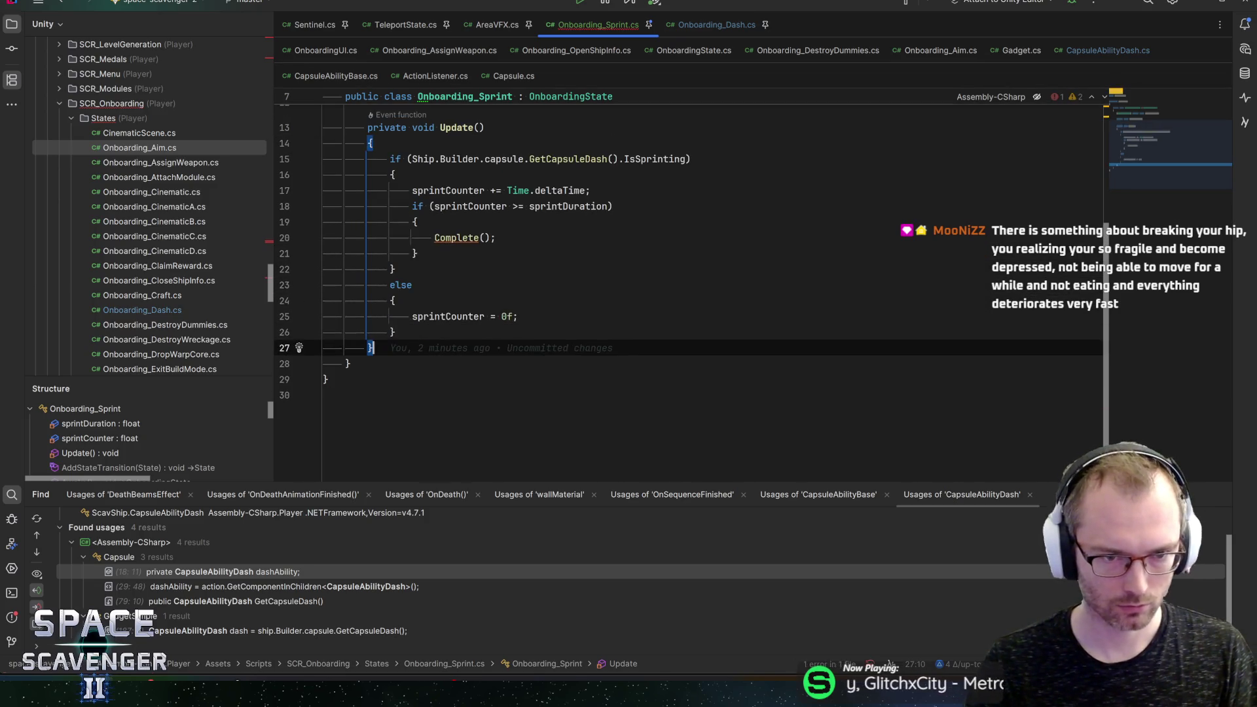
scroll(688, 288, "up", 3)
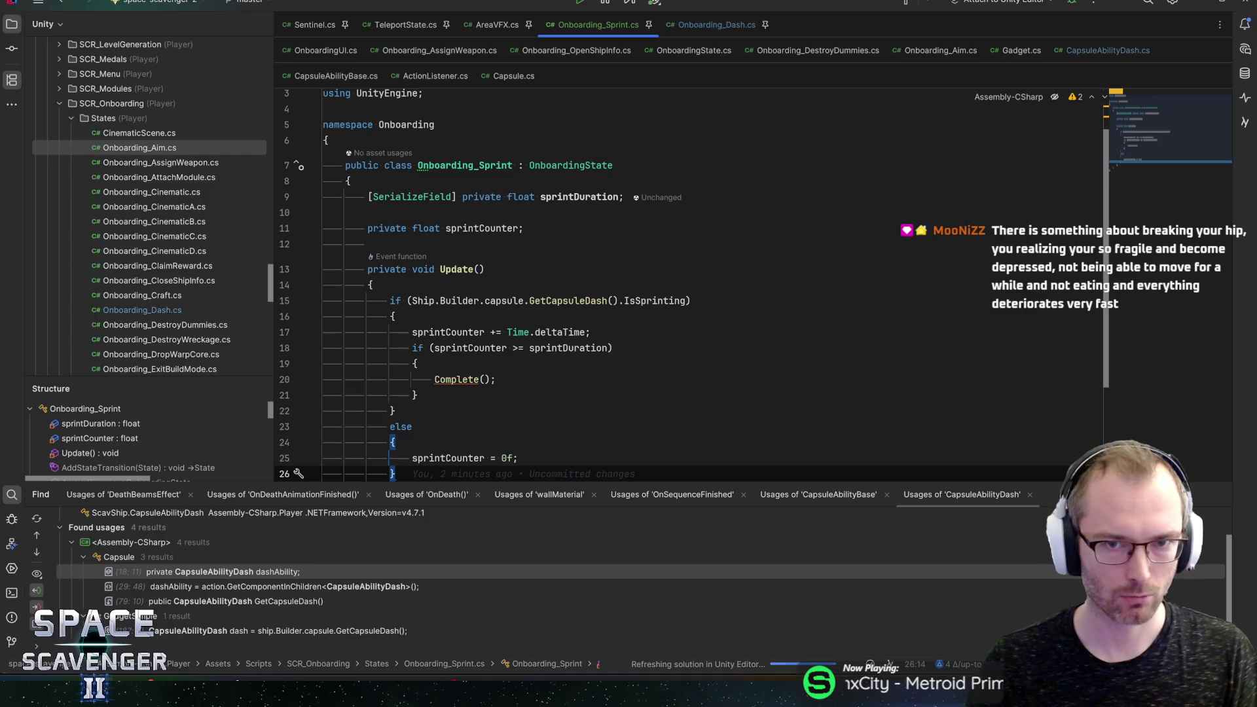
key("ctrl+alt+Left")
key("ctrl+alt+Left")
key("ctrl+alt+Left")
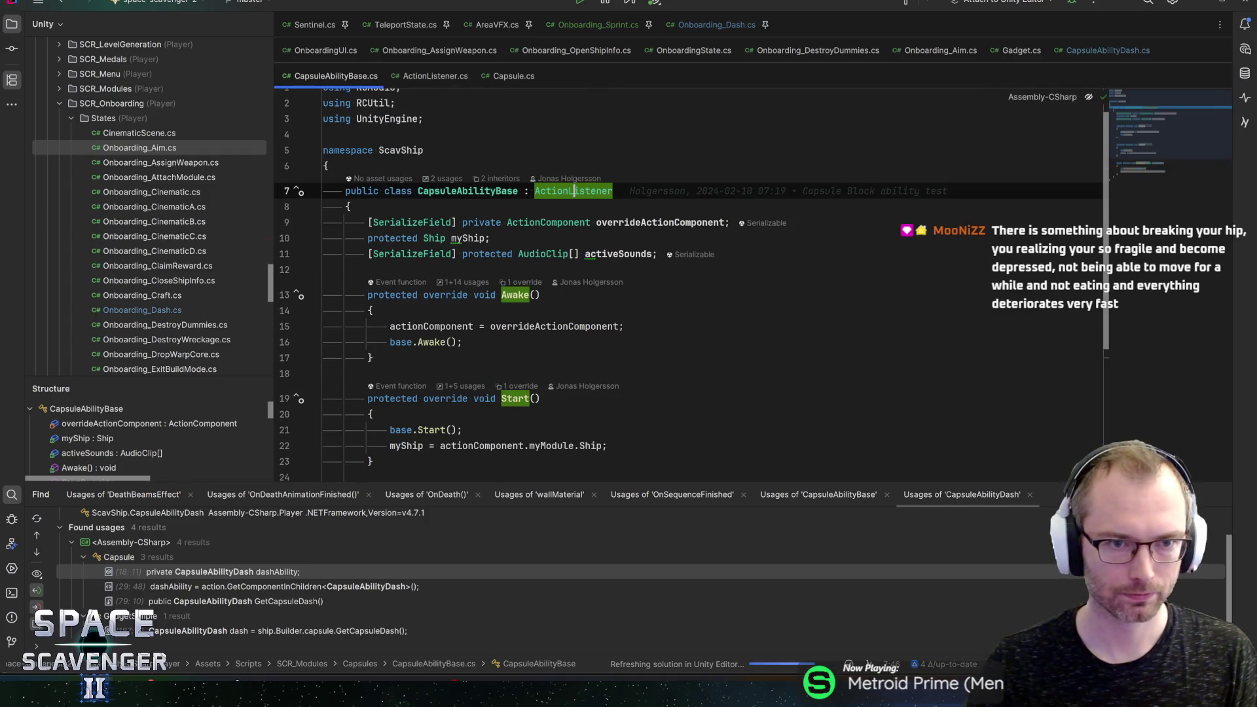
left_click(717, 24)
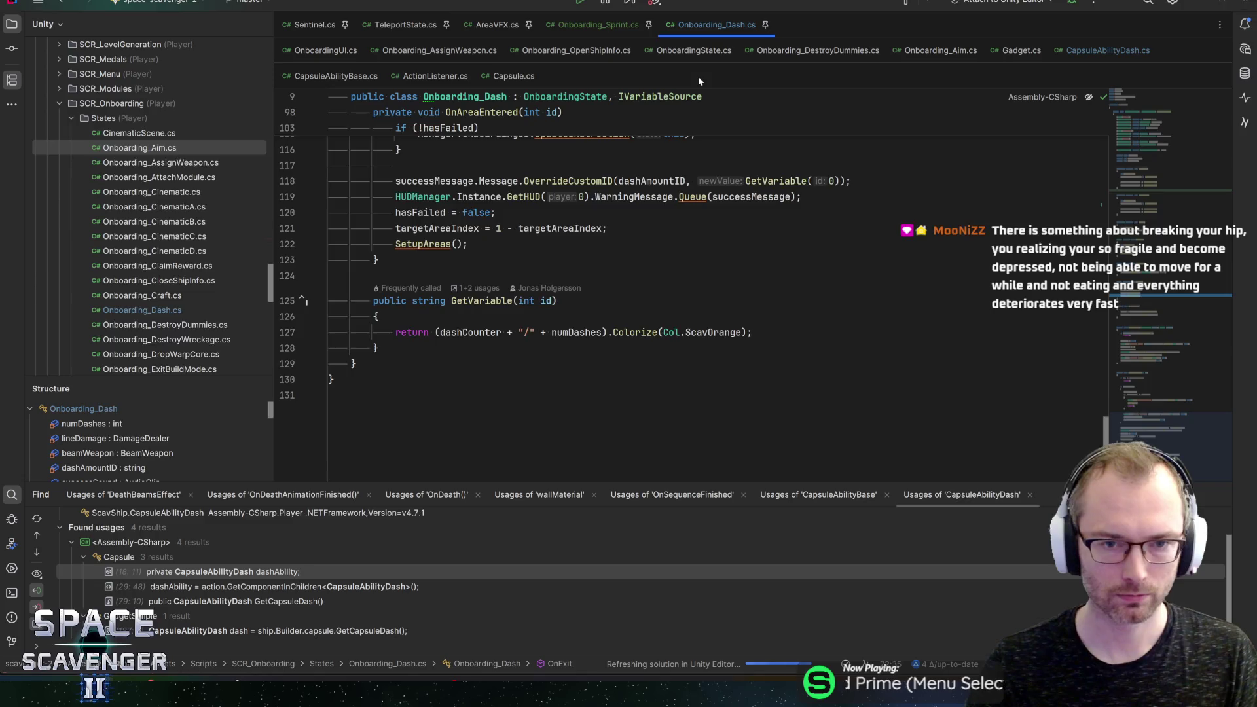
key("alt+Tab")
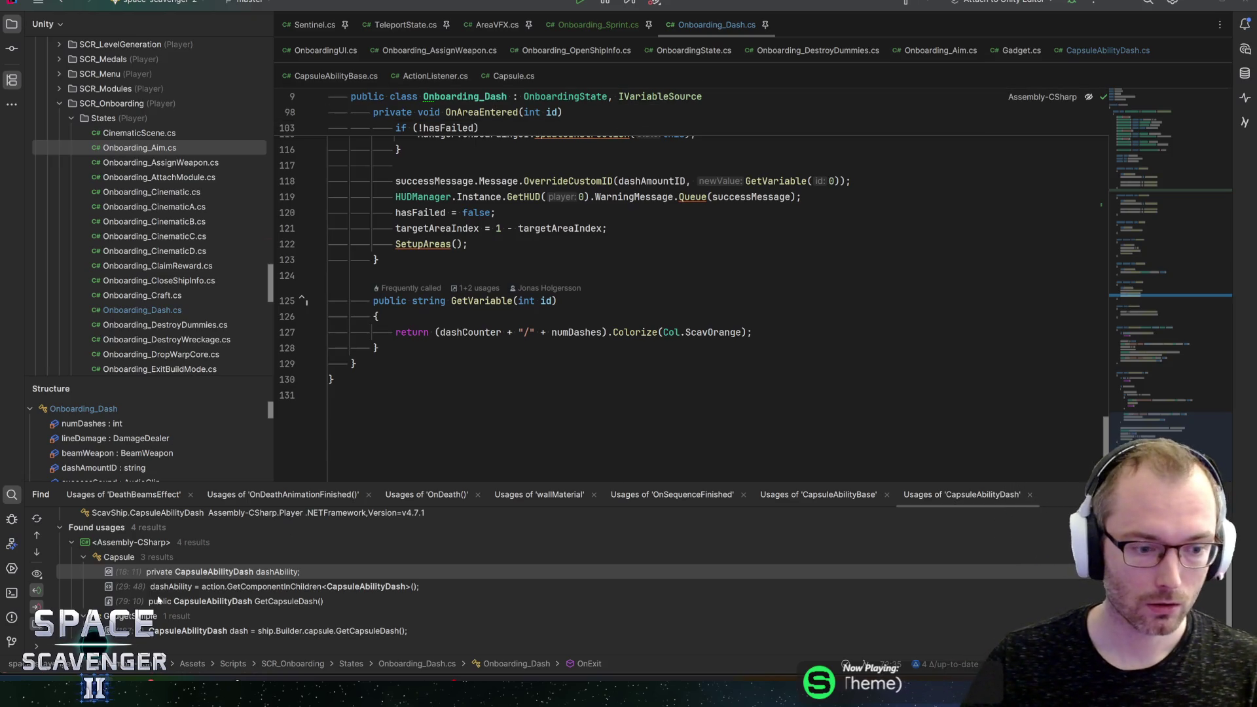
key("alt+Tab")
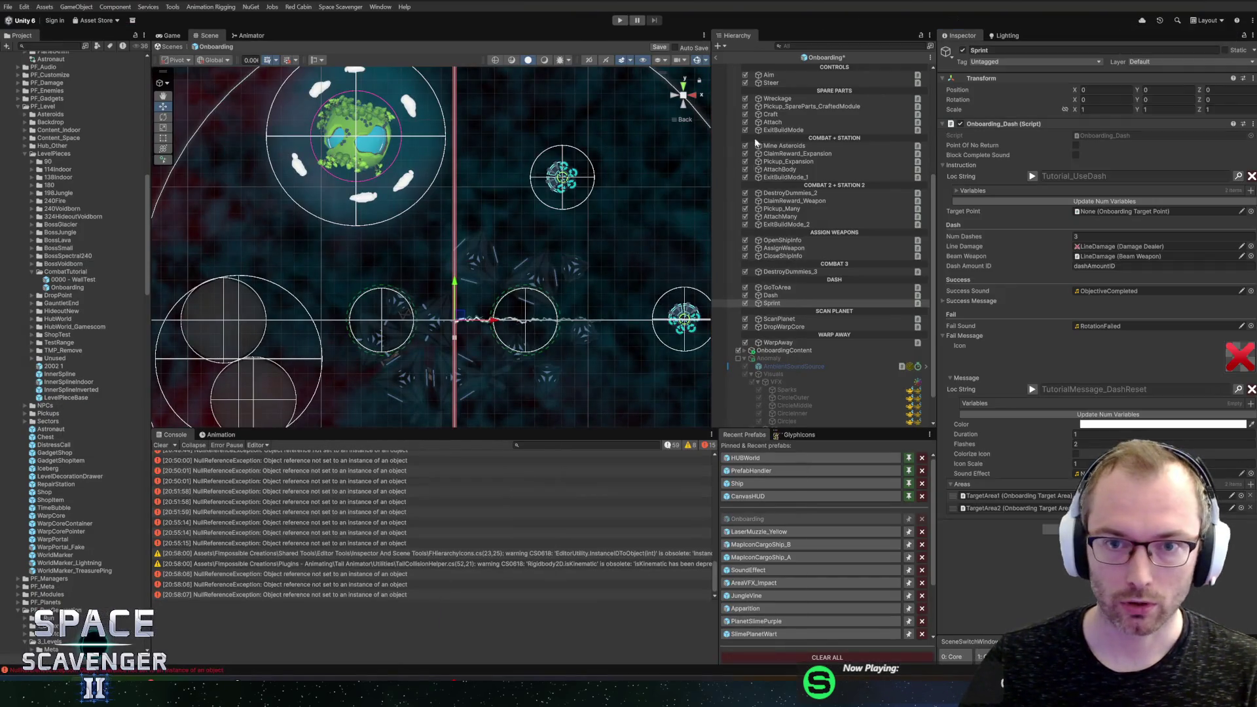
Step: Select the Sprint object and add an Onboarding_Sprint component to it
left_click(774, 296)
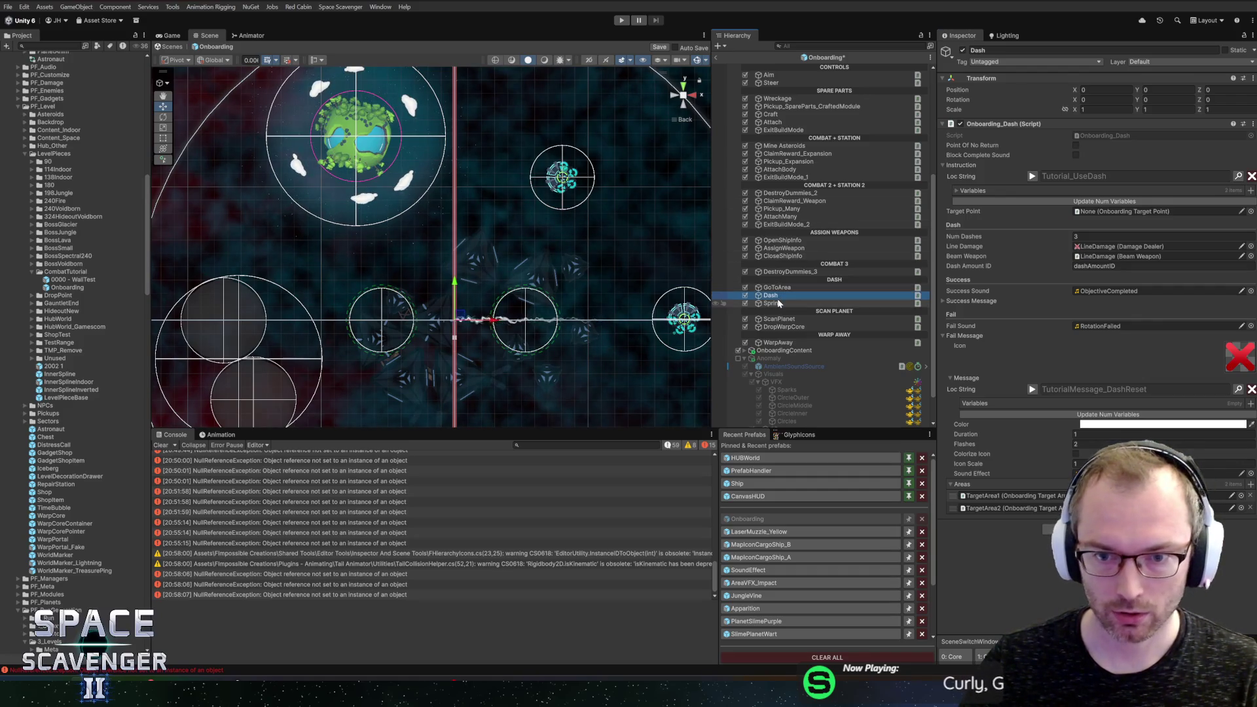
left_click(772, 303)
left_click(1098, 529)
type("vfx")
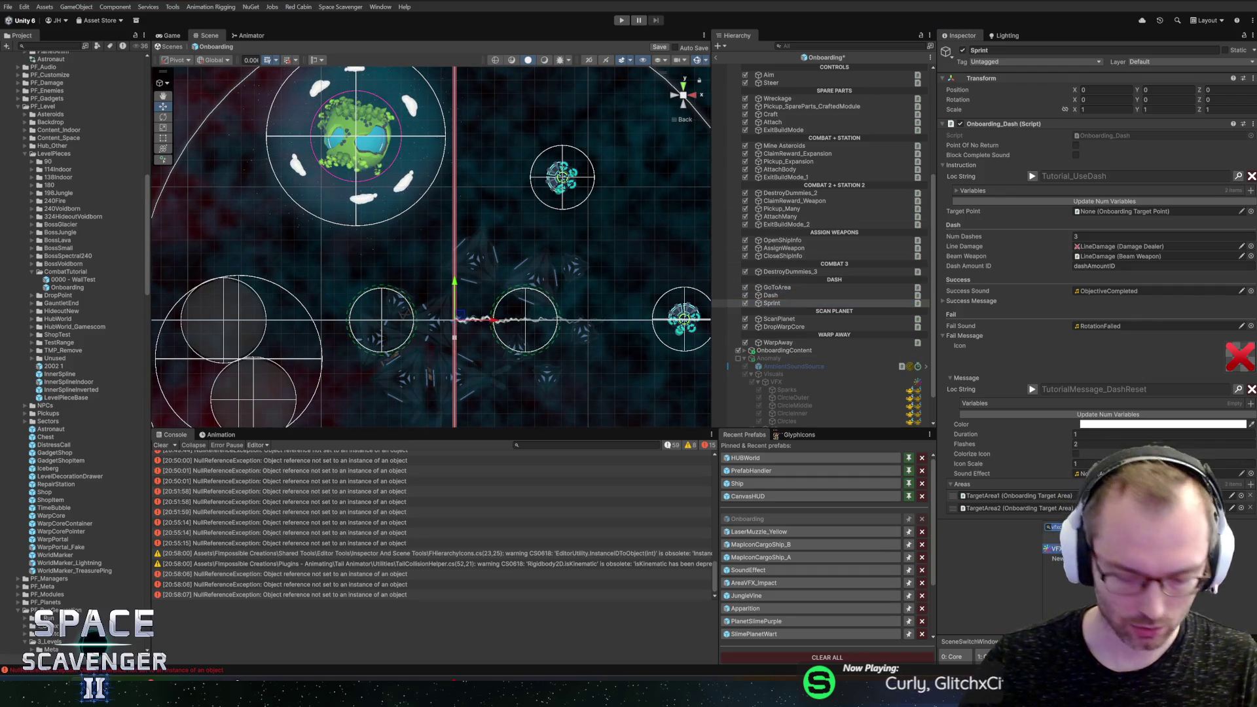
key("Escape")
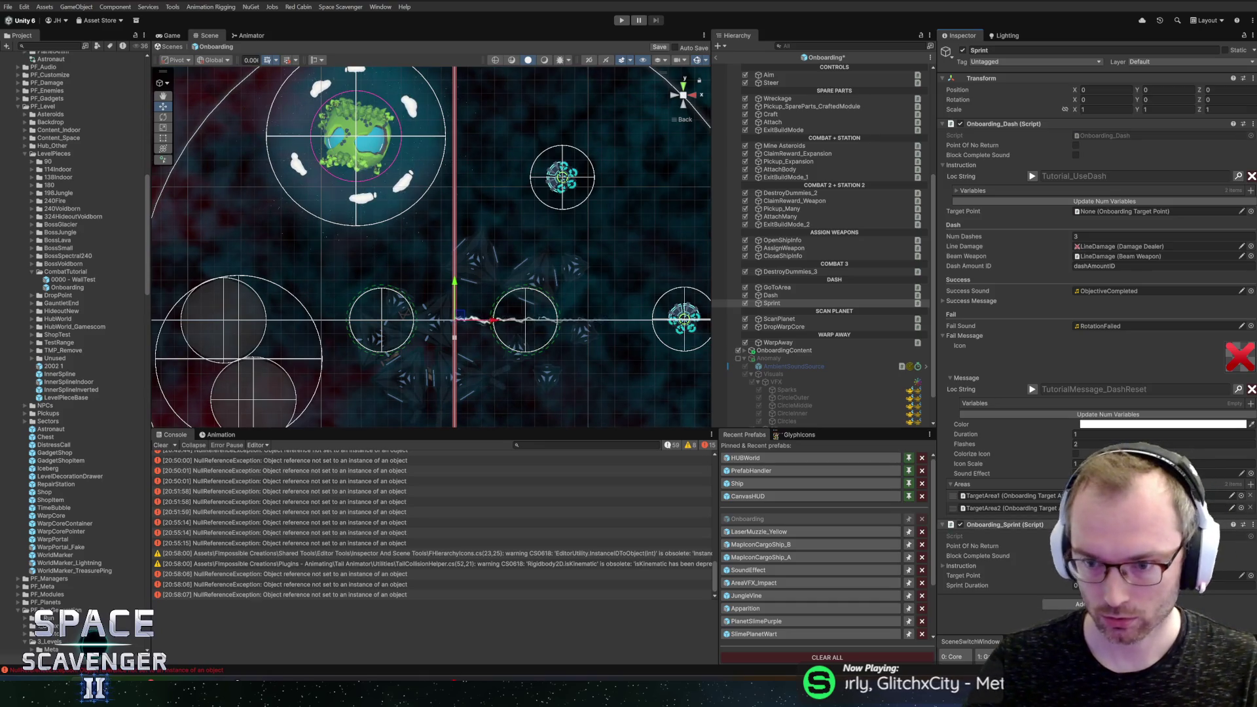
Step: Move Onboarding_Sprint above Onboarding_Dash, expand its Instruction, and open the Localization Editor
left_click_drag(995, 524, 1011, 123)
left_click(1006, 199)
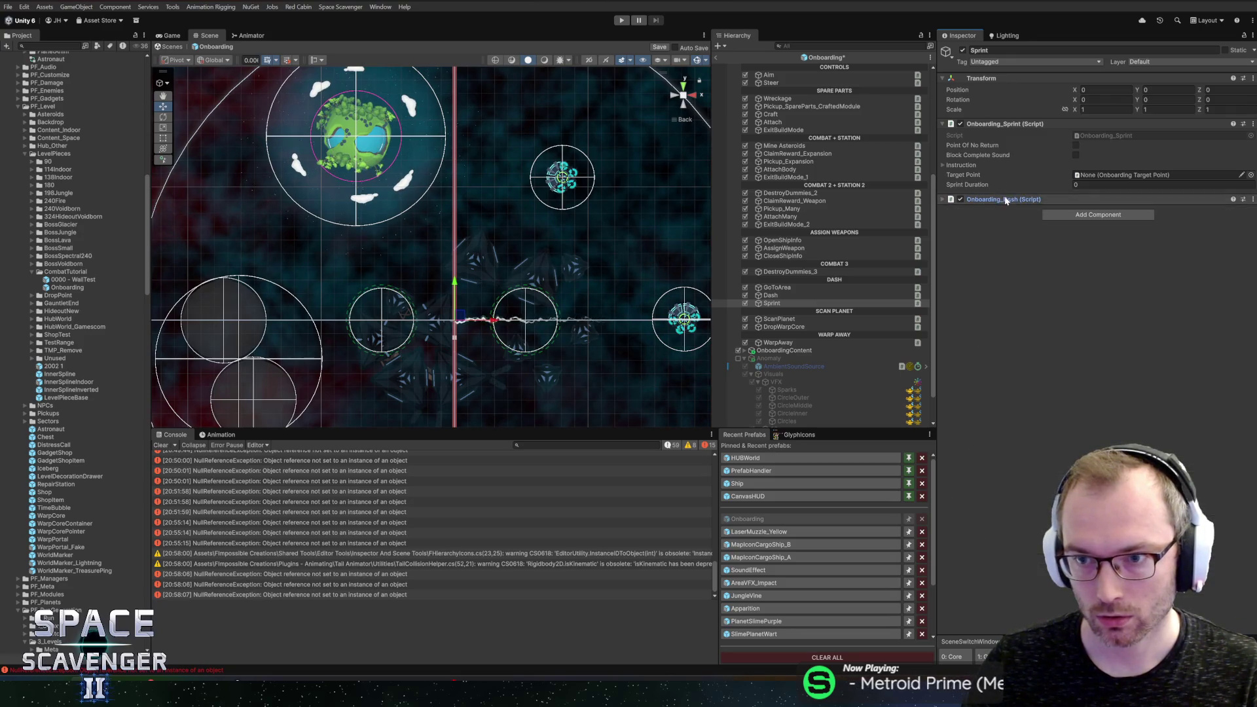
left_click(983, 166)
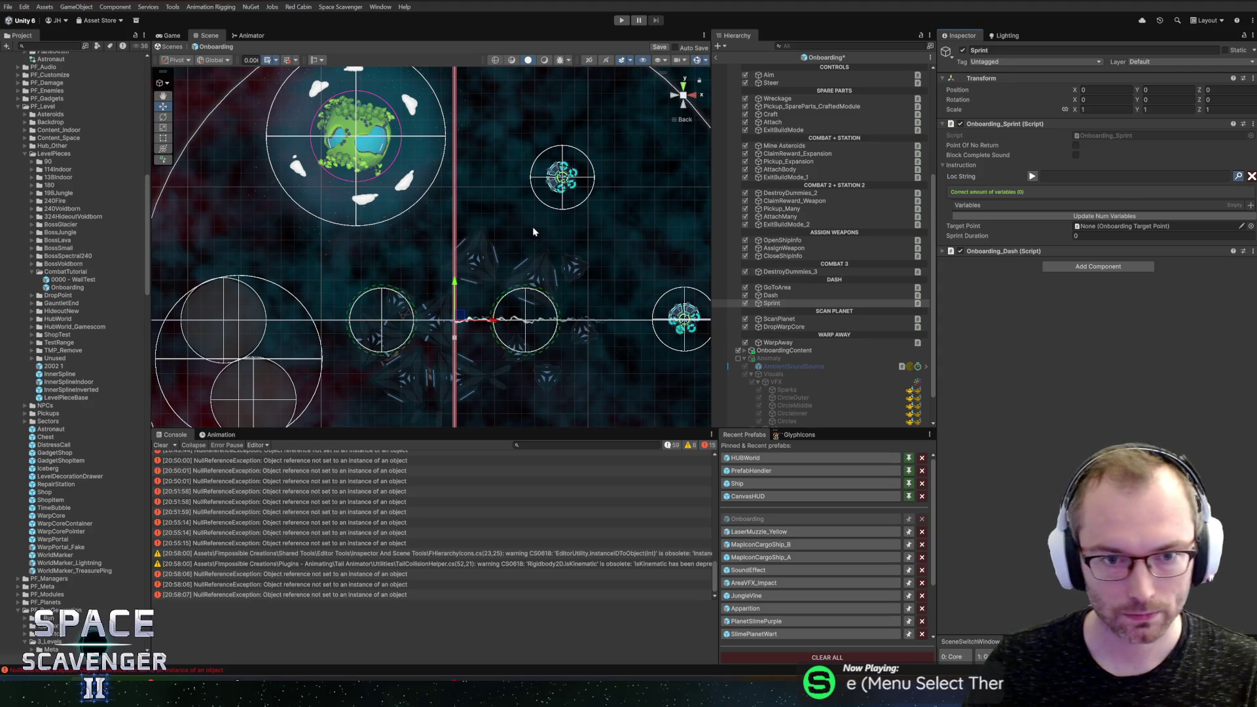
left_click(473, 291)
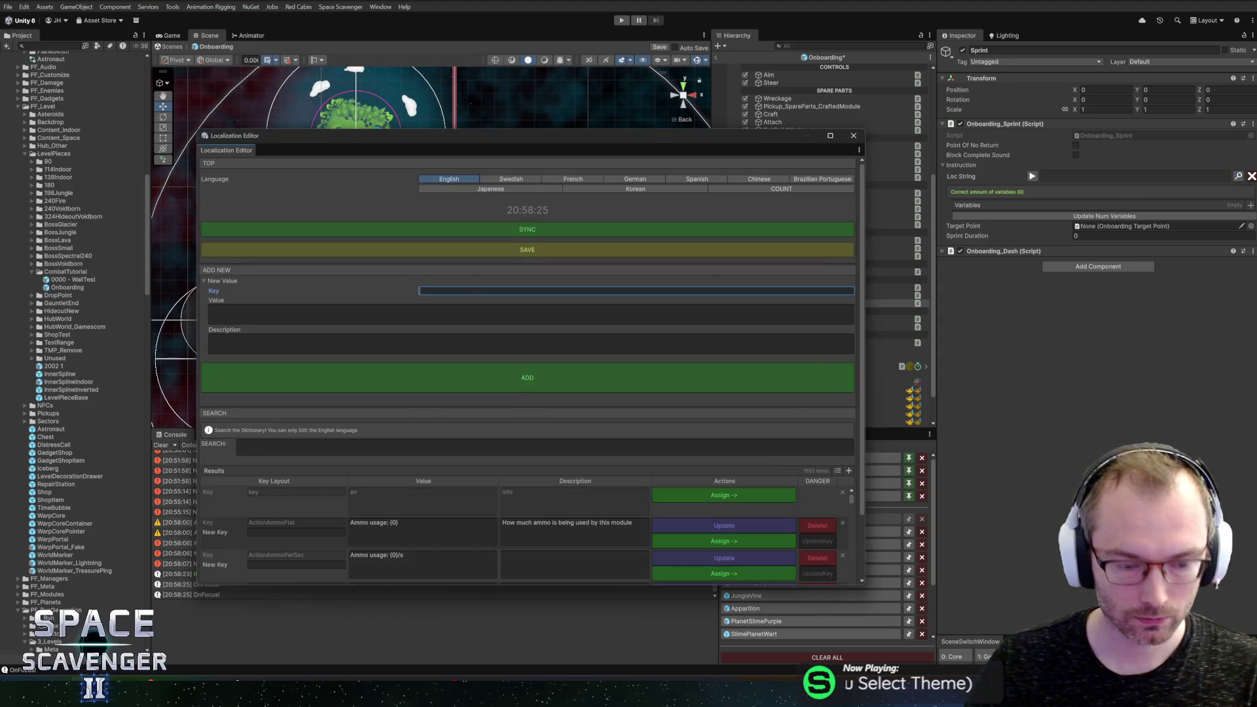
Step: Name the new key Tutorial_UseSprint and paste the dash instruction as its value
type("Tutorial_Use")
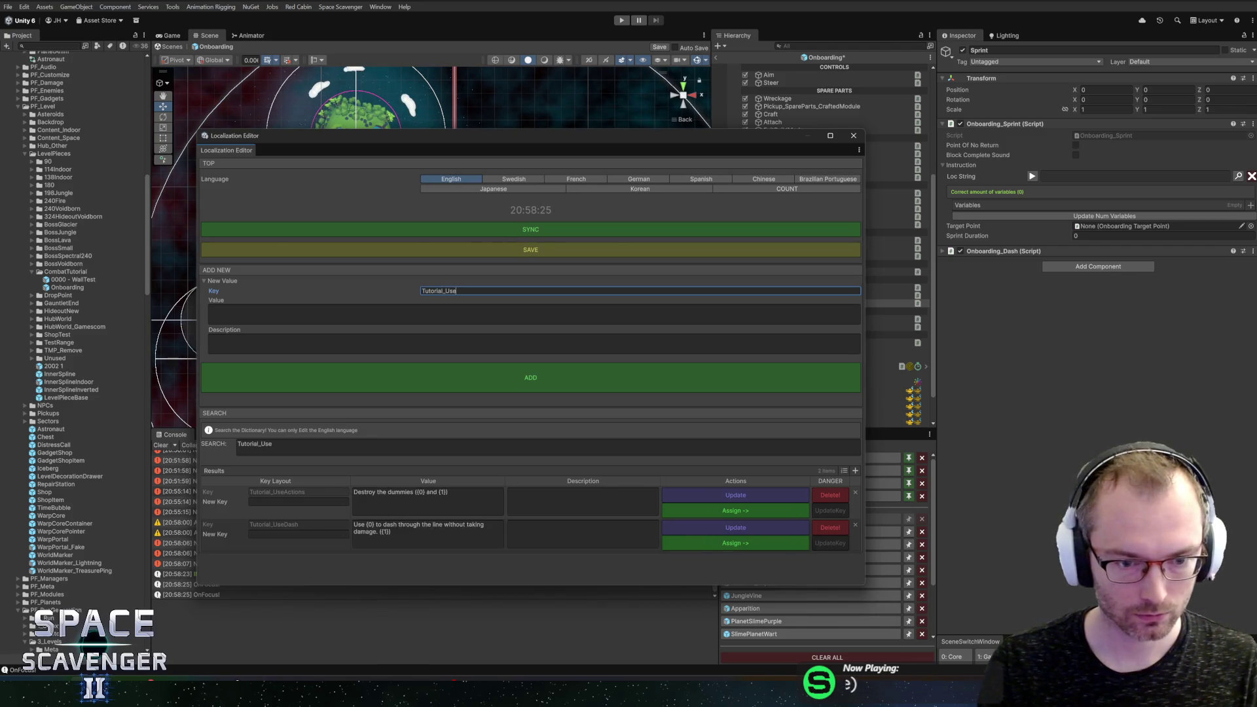
left_click(425, 528)
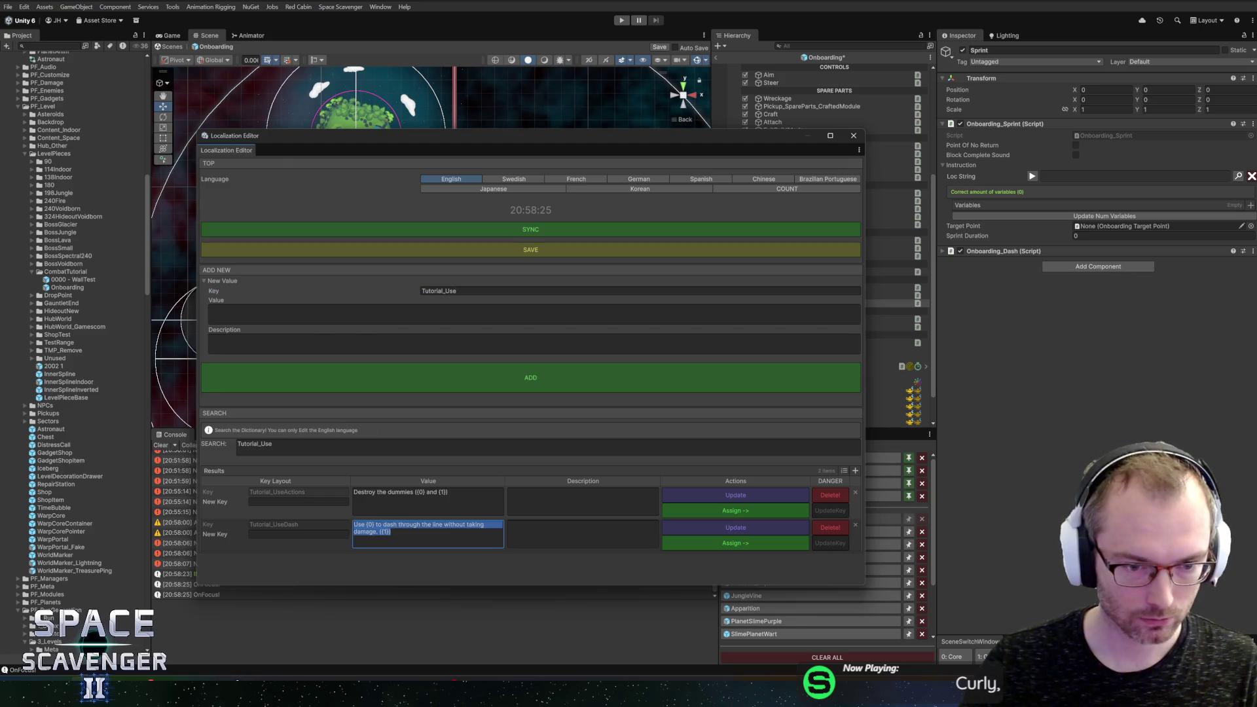
left_click(439, 291)
key("End")
type("Sprint")
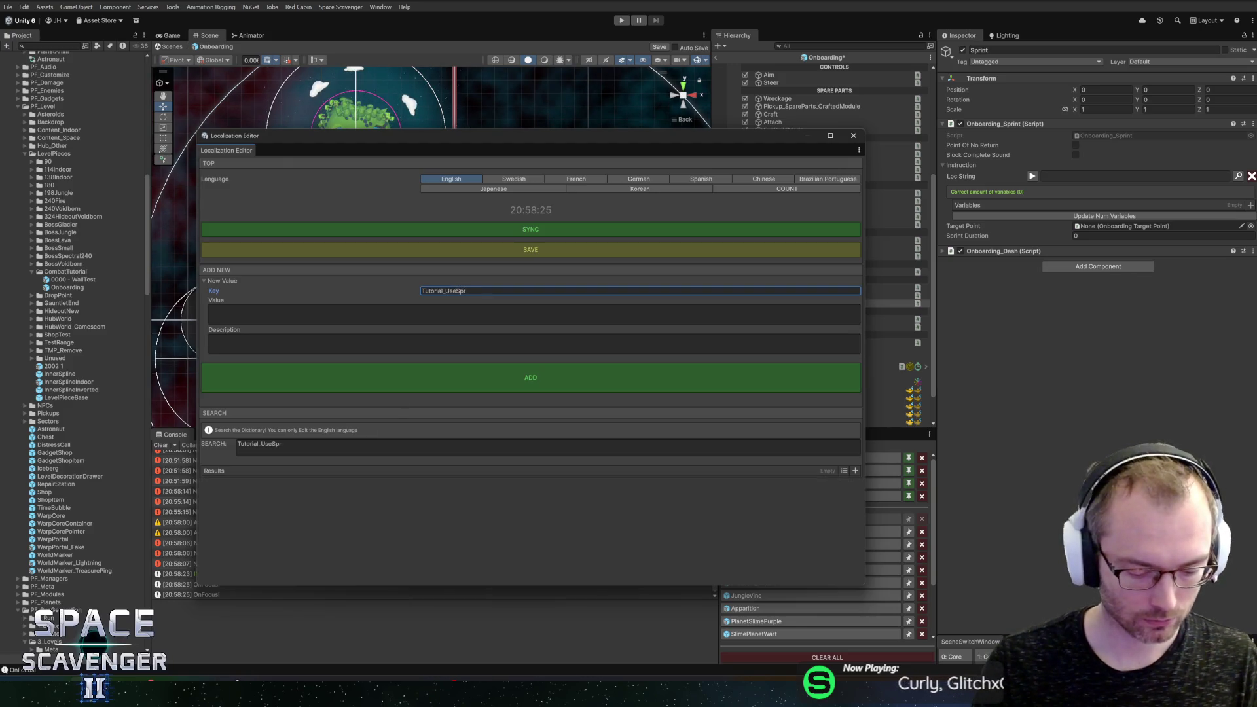
key("Tab")
type("Use {0} to dash through the line without taking damage. {{1}}")
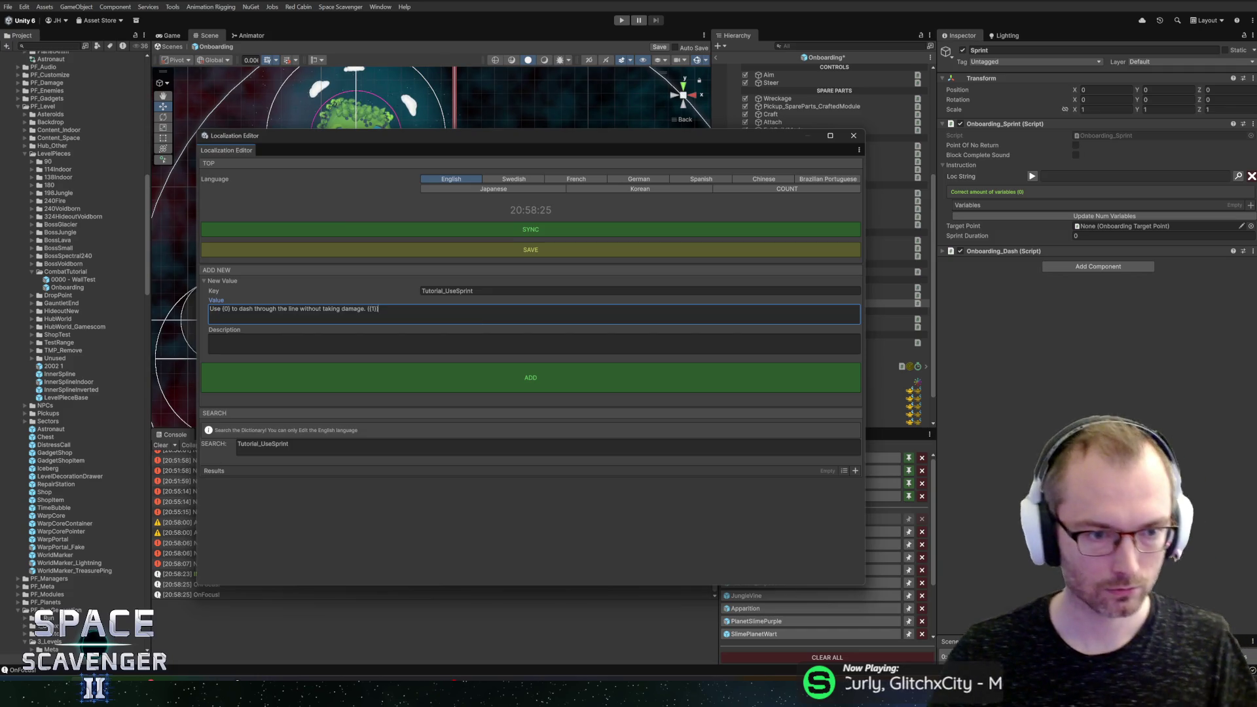
Step: Replace 'Use' with 'Press and Hold' and 'dash' with 'use sprint', trimming the remainder
double_click(215, 308)
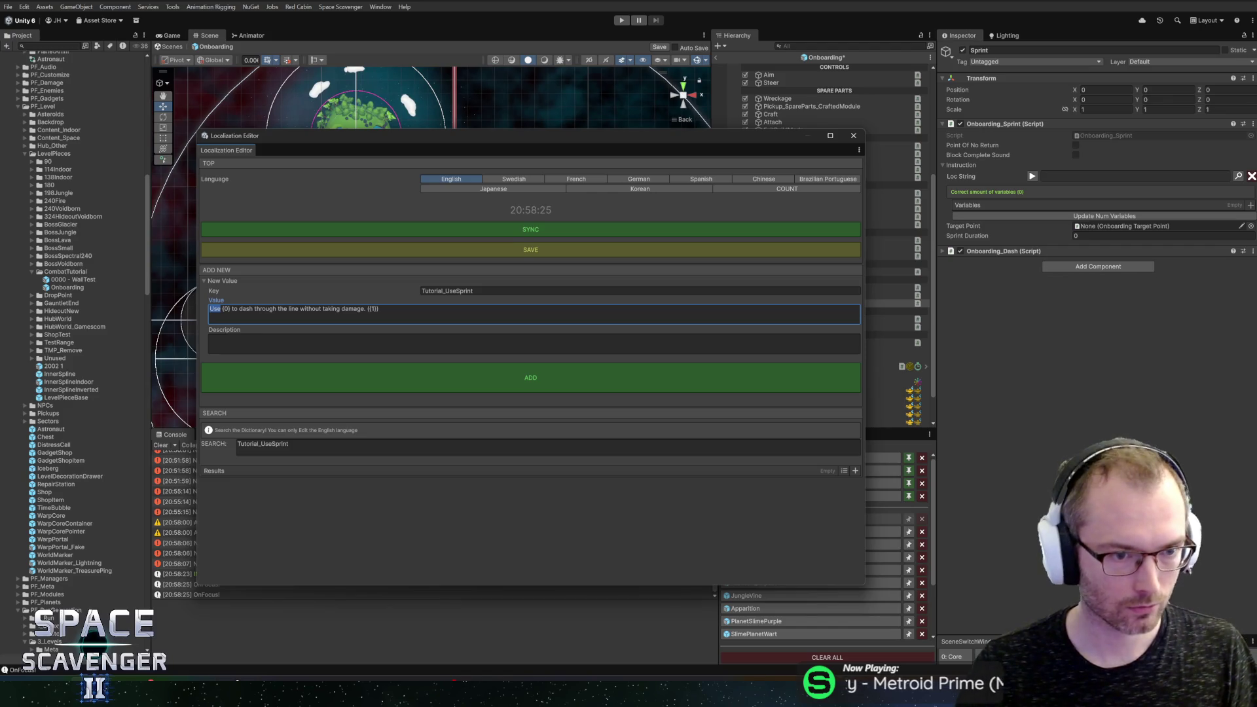
type("Press and")
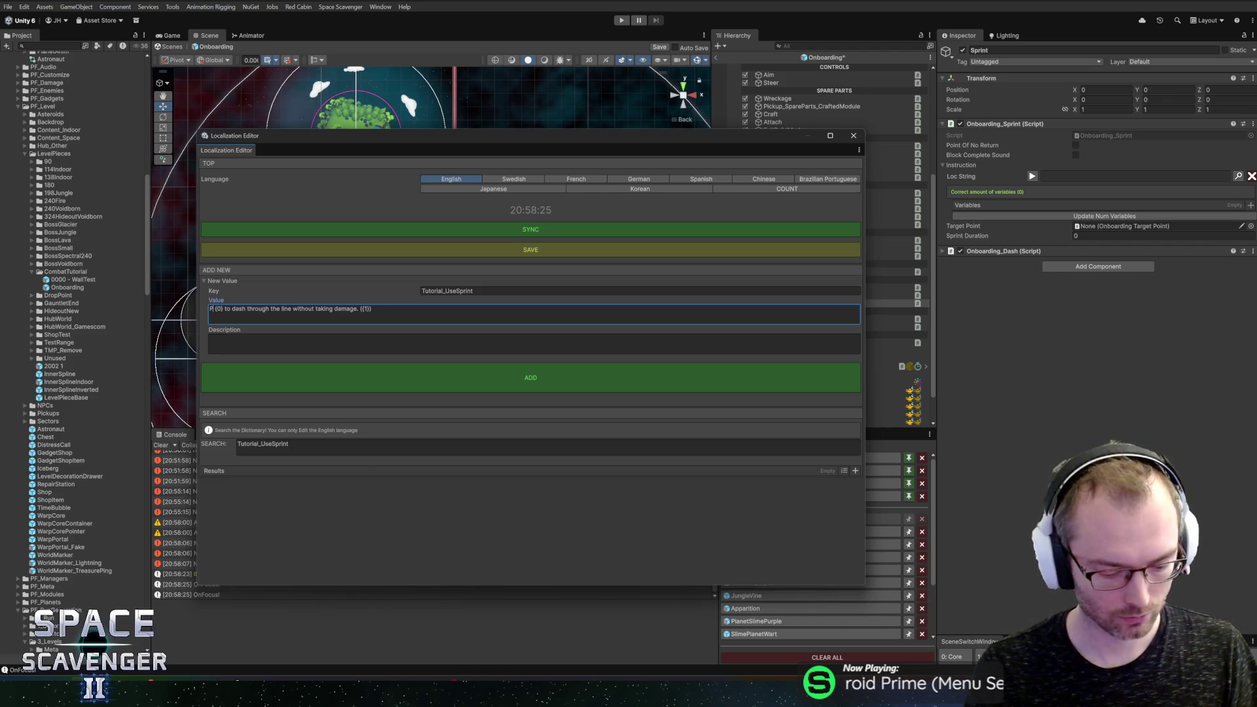
type(" Hold")
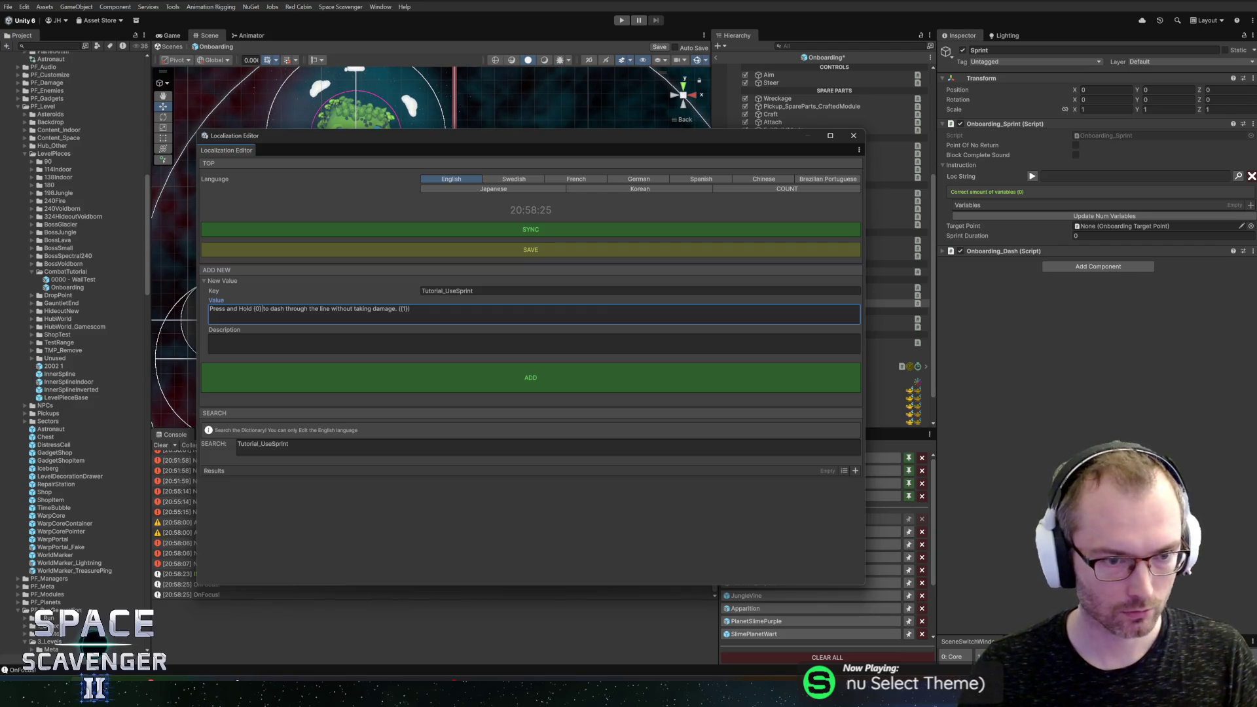
double_click(278, 308)
type("use sprint")
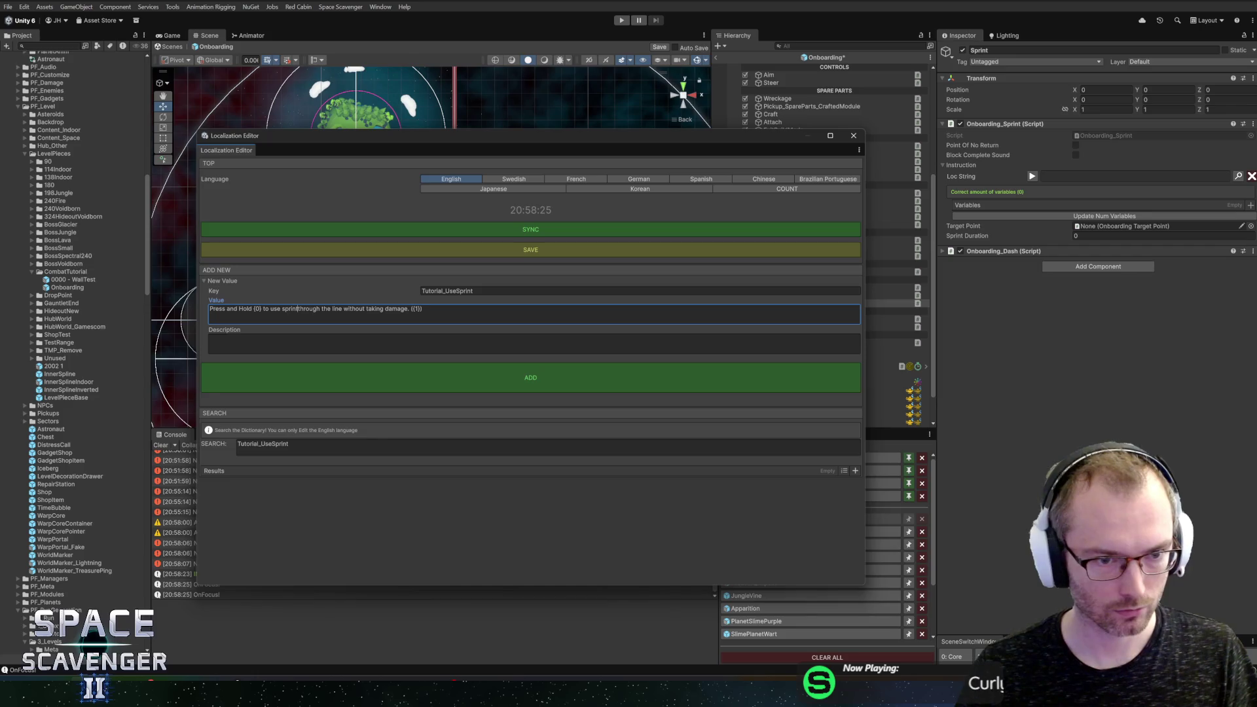
key("shift+End")
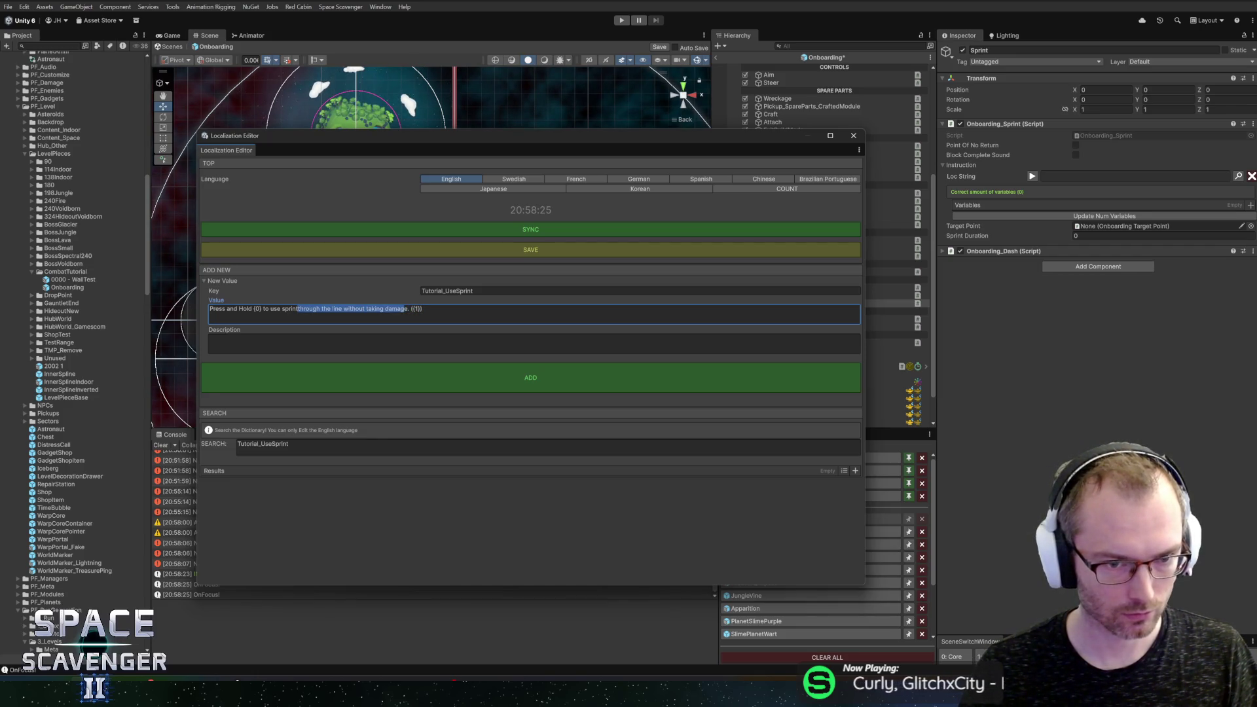
key("BackSpace")
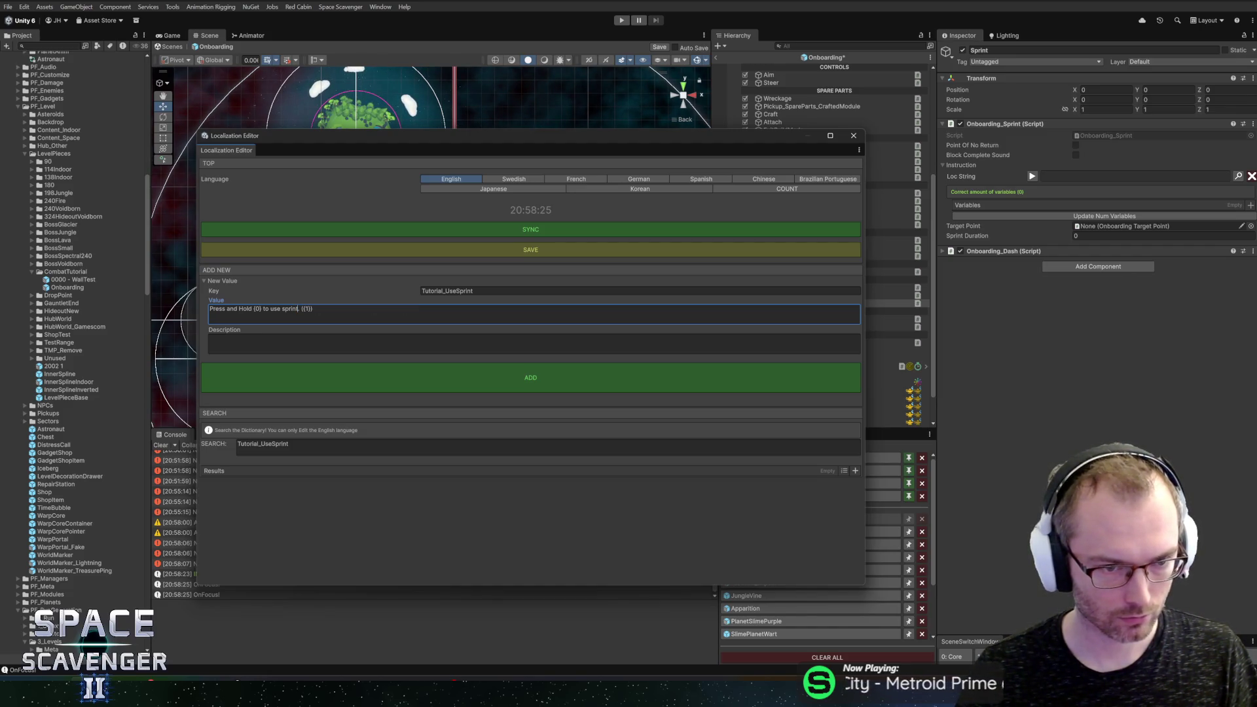
key("shift+End")
key("BackSpace")
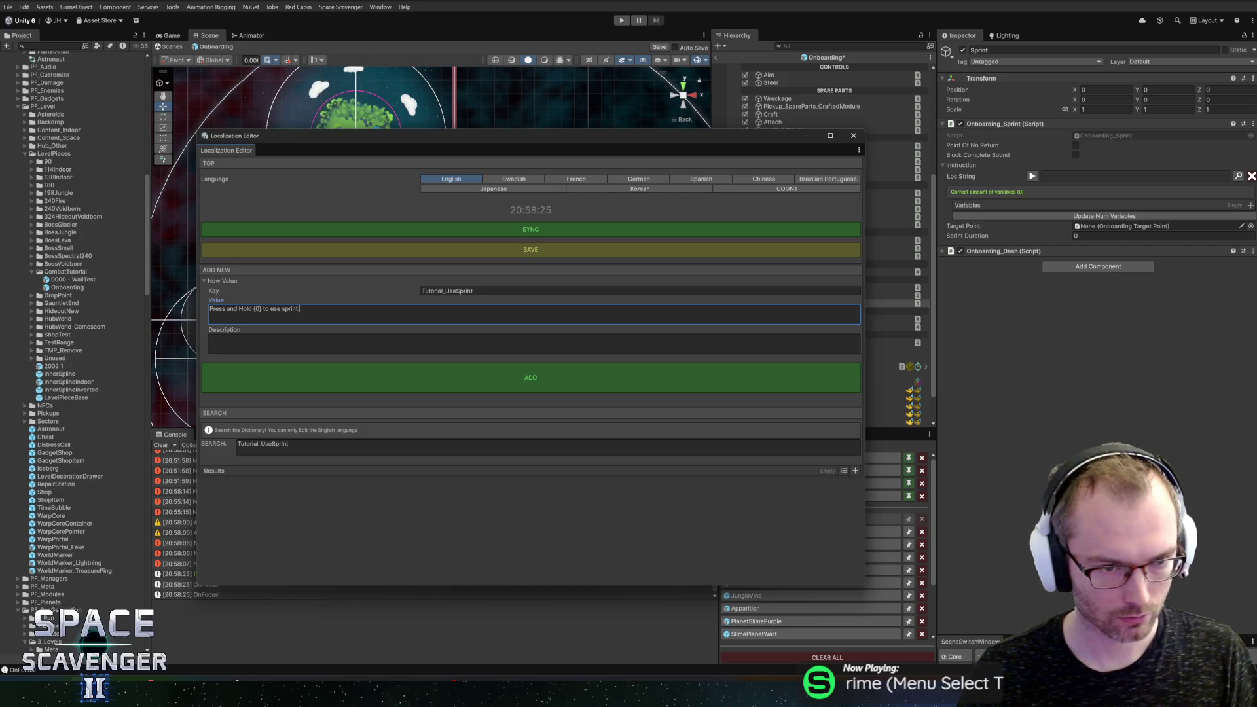
Step: Re-paste the dash text and rework it into 'Press and Hold {0} to sprint.'
key("ctrl+a")
key("BackSpace")
type("Use {0} to dash through the line without taking damage. {(1)}")
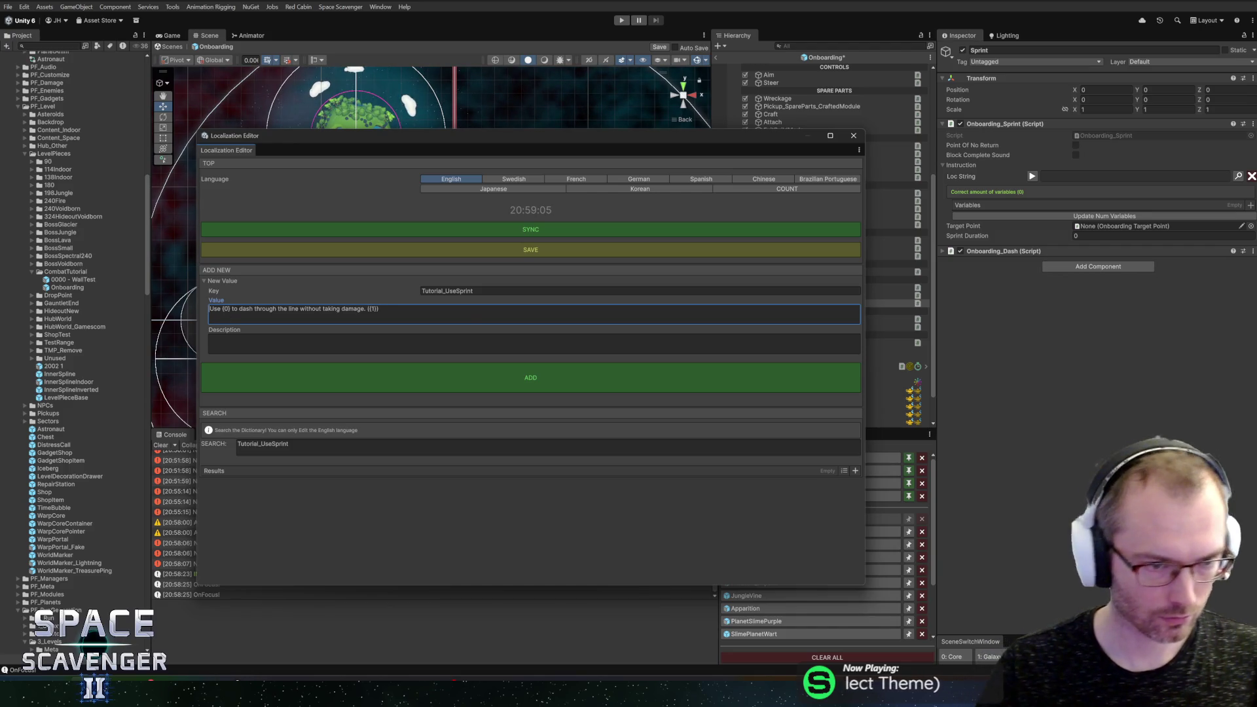
key("ctrl+shift+Right")
type("Press and H")
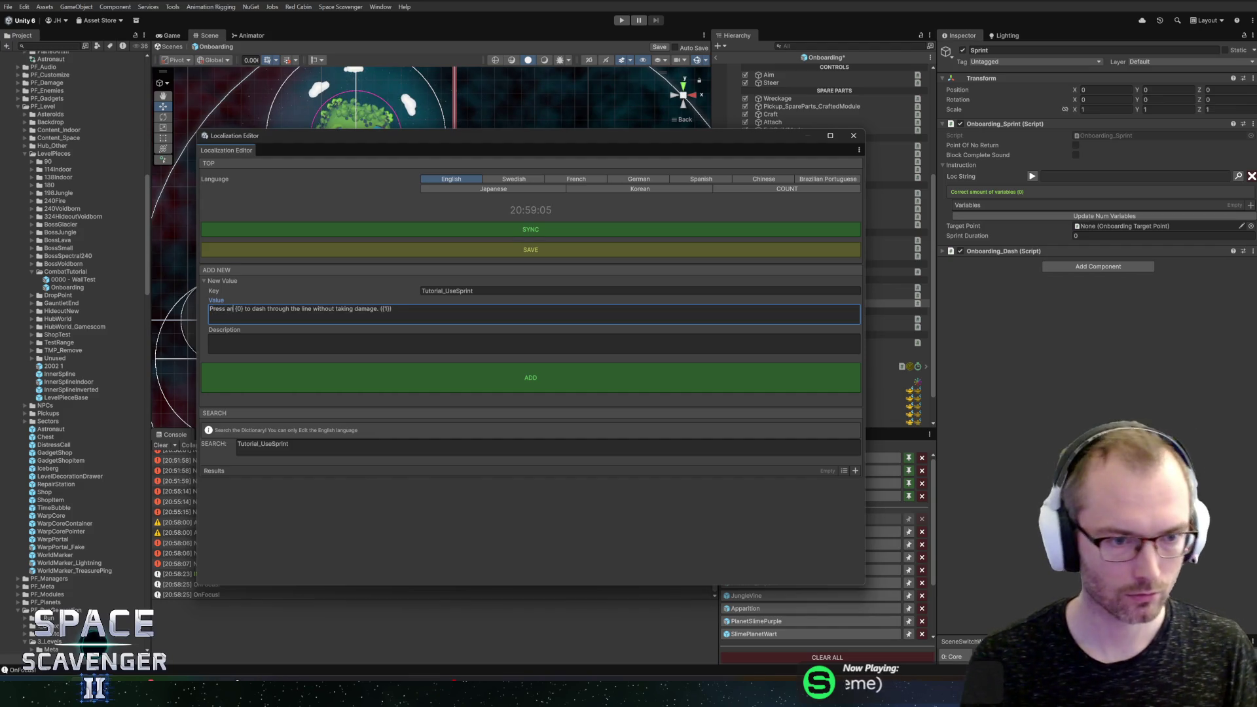
type("old")
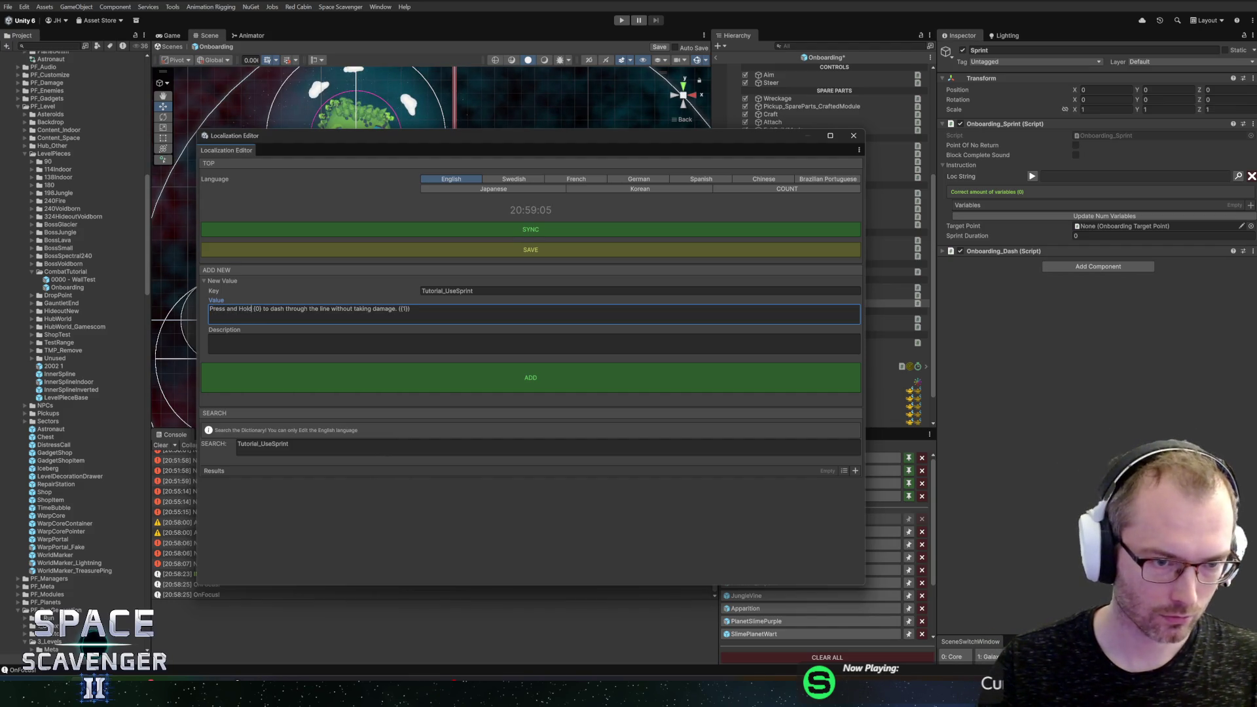
key("ctrl+shift+Right")
type("sprint")
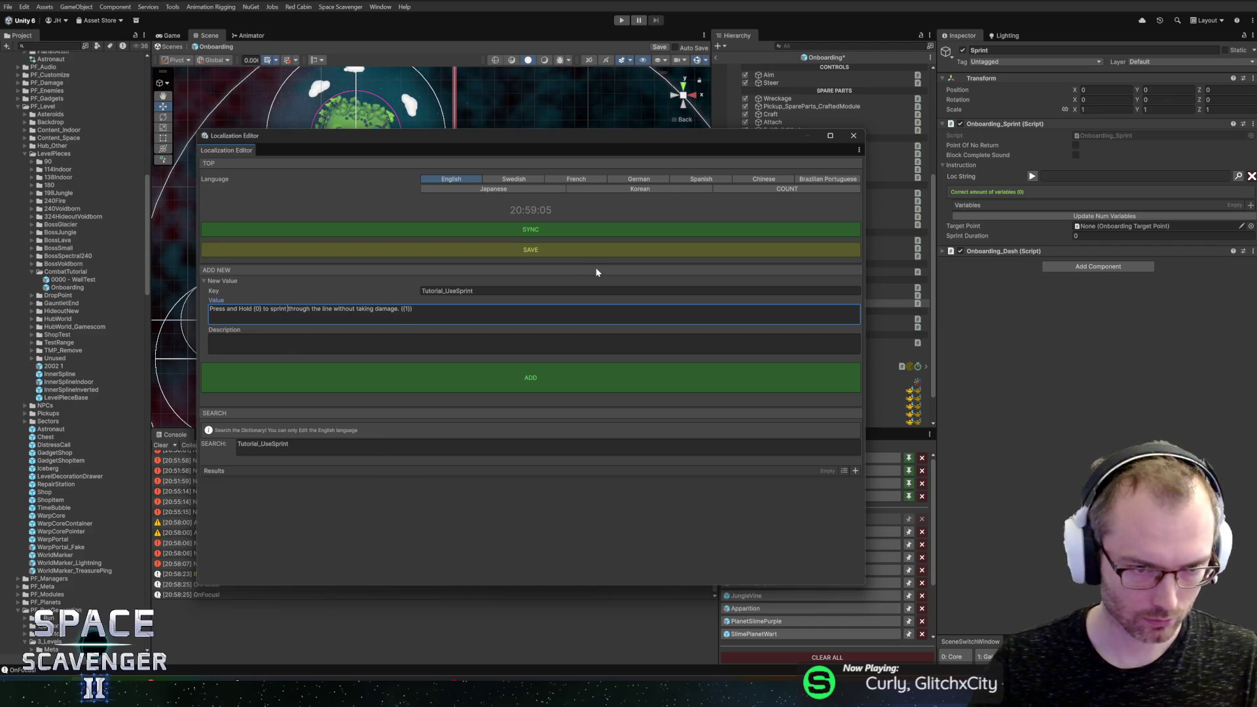
key("ctrl+shift+Right")
key("ctrl+shift+Right")
key("ctrl+shift+Right")
key("BackSpace")
key("shift+Right")
key("shift+Right")
key("shift+Right")
key("BackSpace")
key("BackSpace")
key("BackSpace")
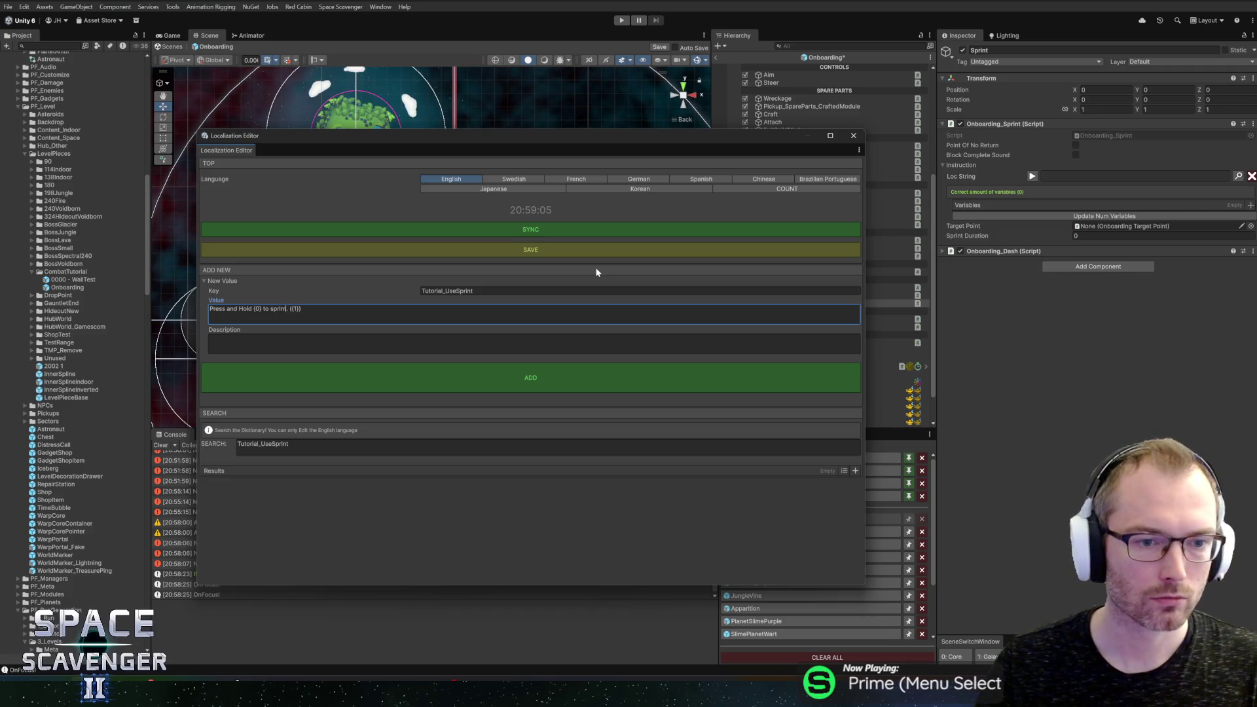
type("t")
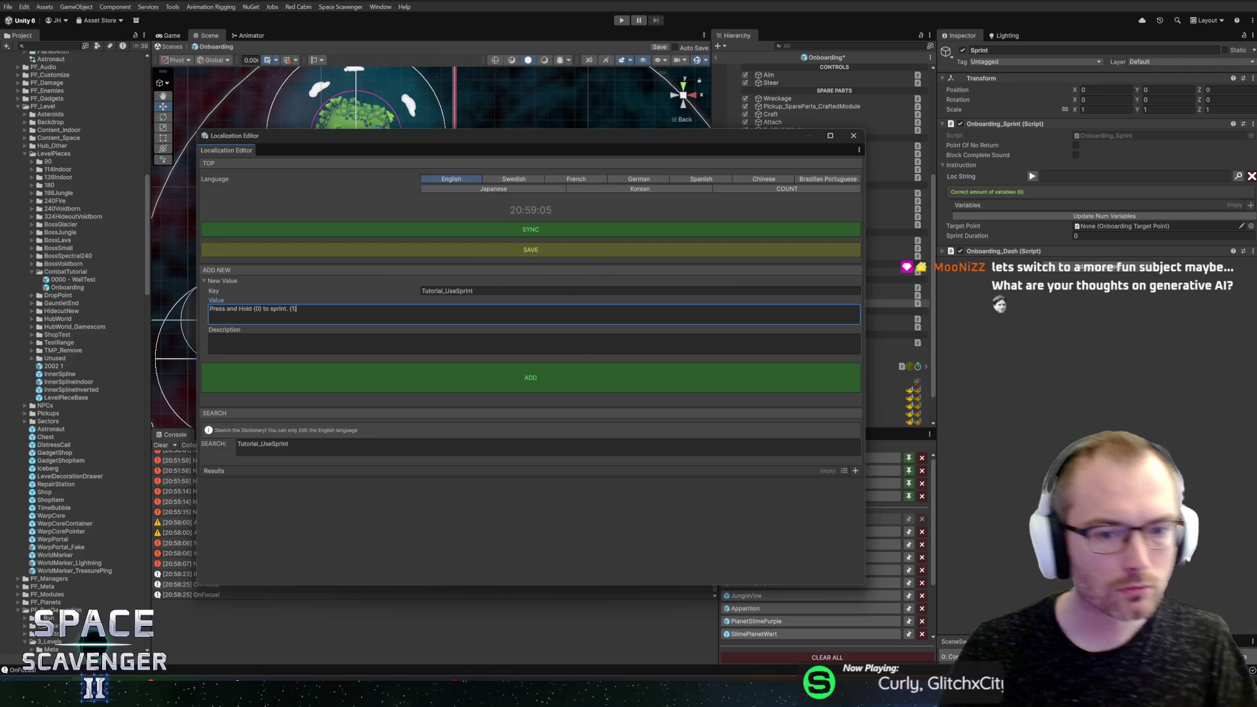
Step: Write the sprint-mechanic description with example 'Ex: Press and Hold (Input icon) to sprint.' and add the entry
left_click(499, 344)
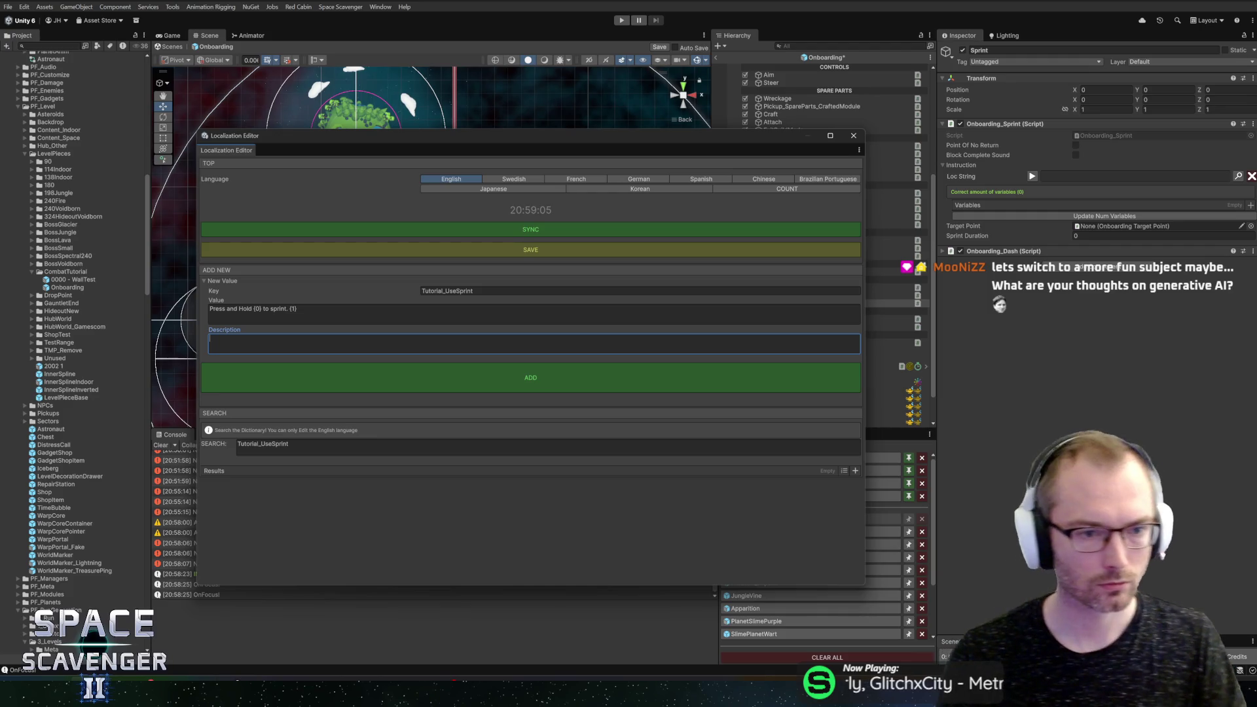
type("Ex:")
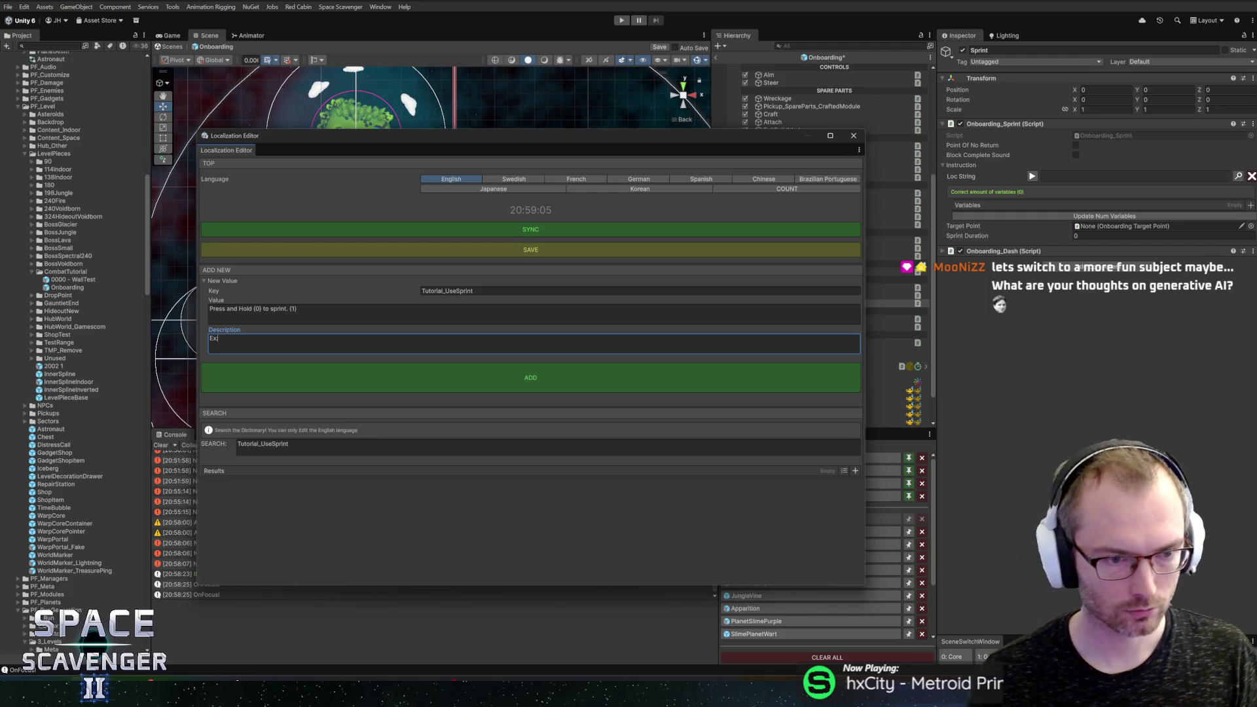
type(" Press and H")
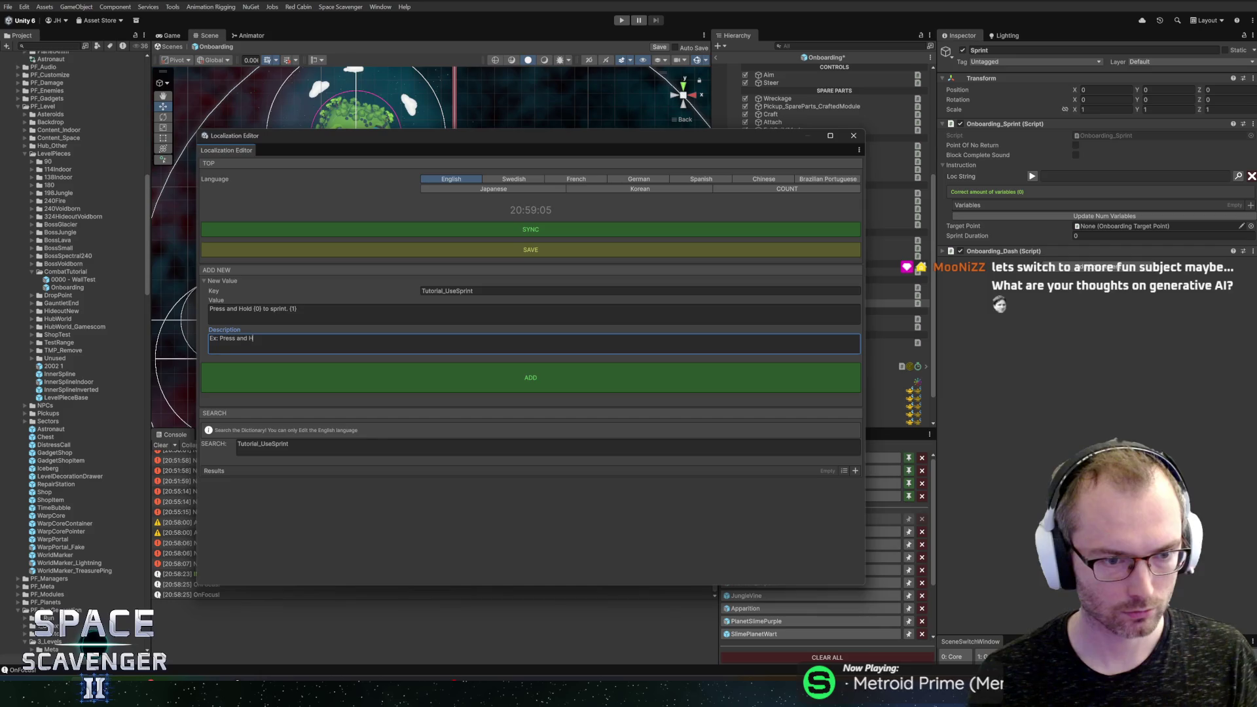
type("old ")
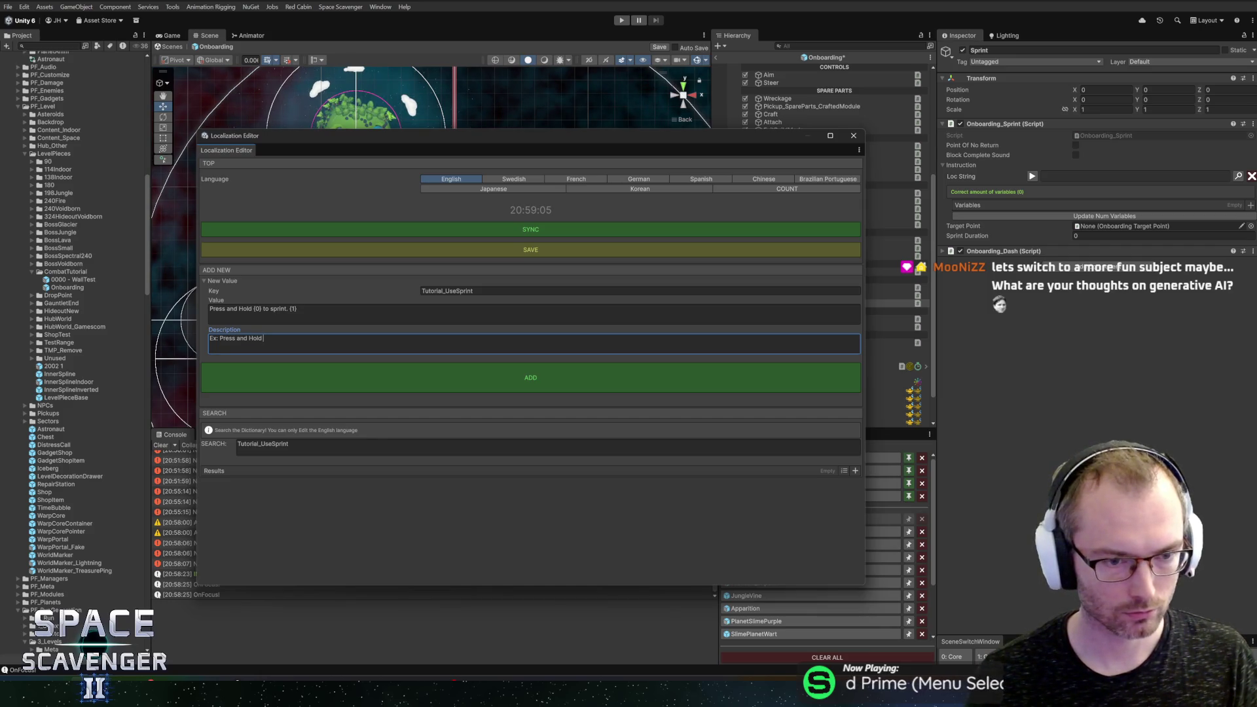
type("(Sp")
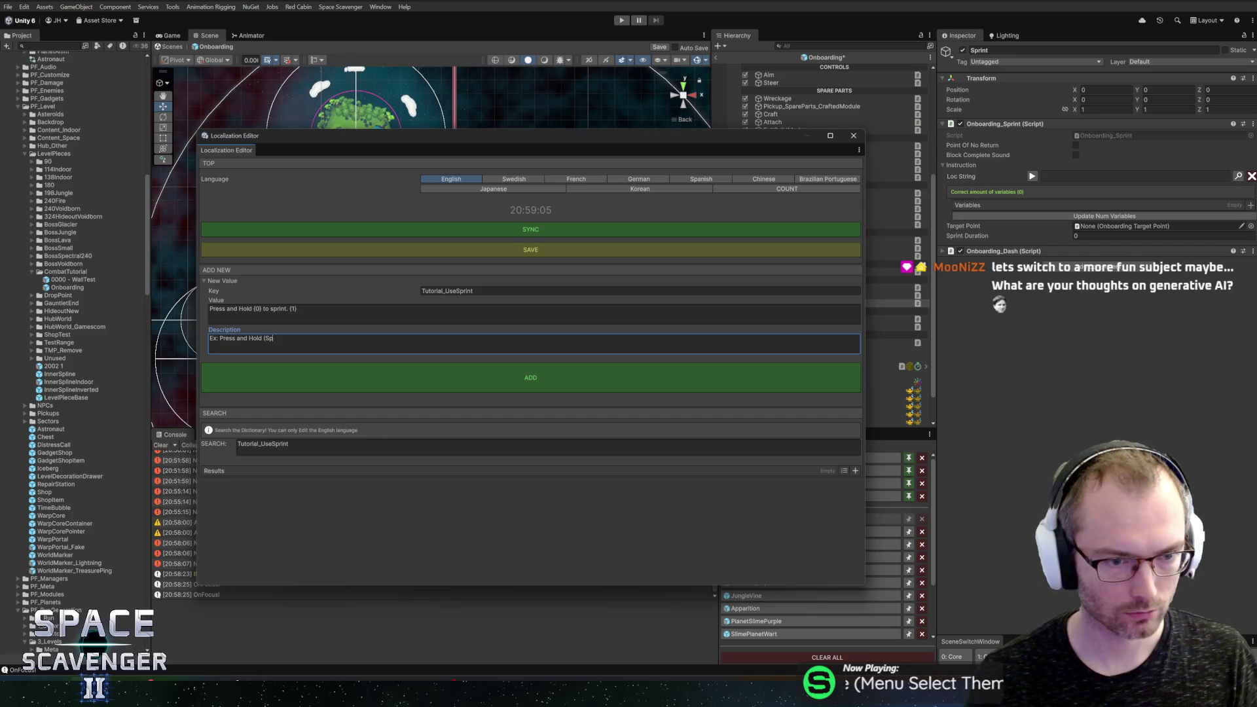
key("BackSpace")
key("BackSpace")
type("D")
key("BackSpace")
key("BackSpace")
type("put icon) to ")
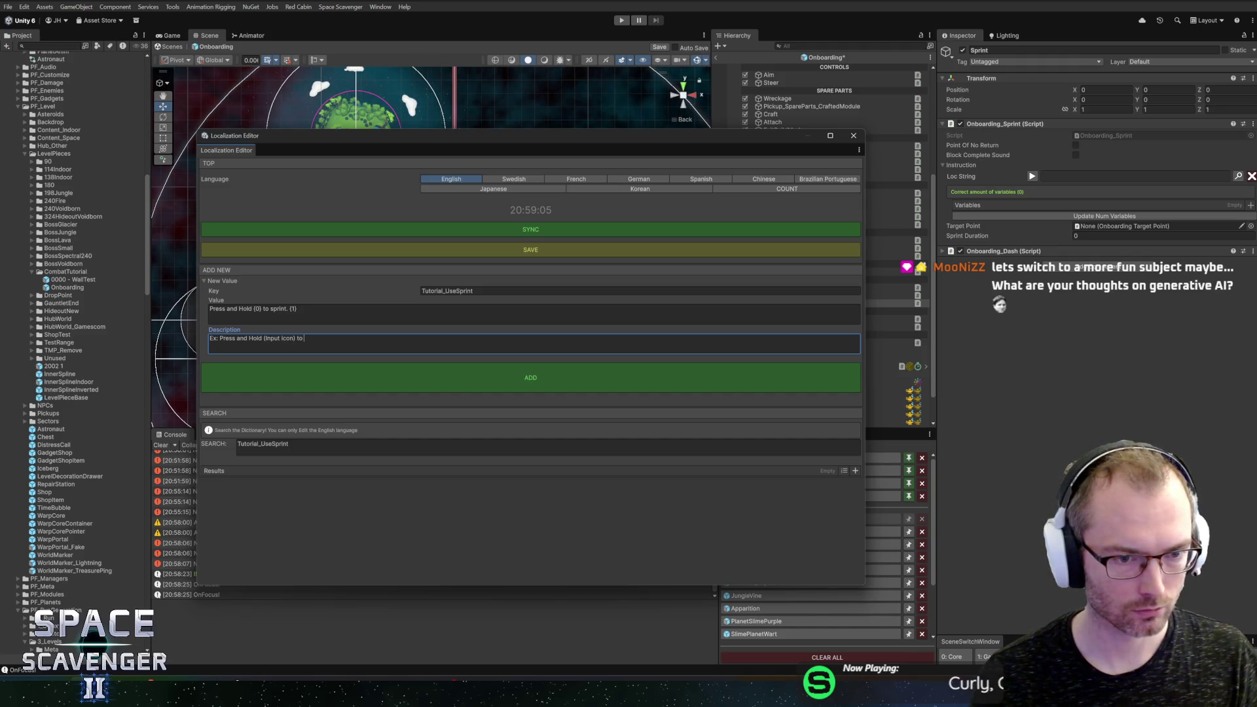
type("use sprint")
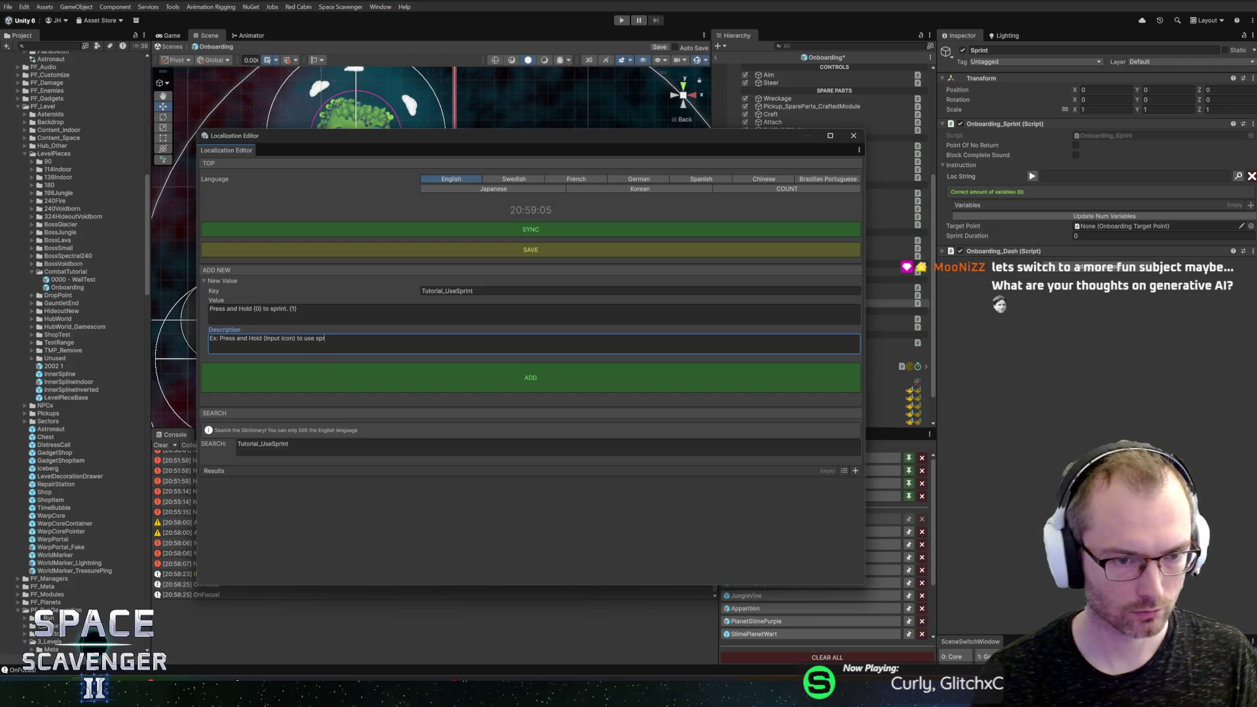
key("ctrl+Left")
key("ctrl+shift+Left")
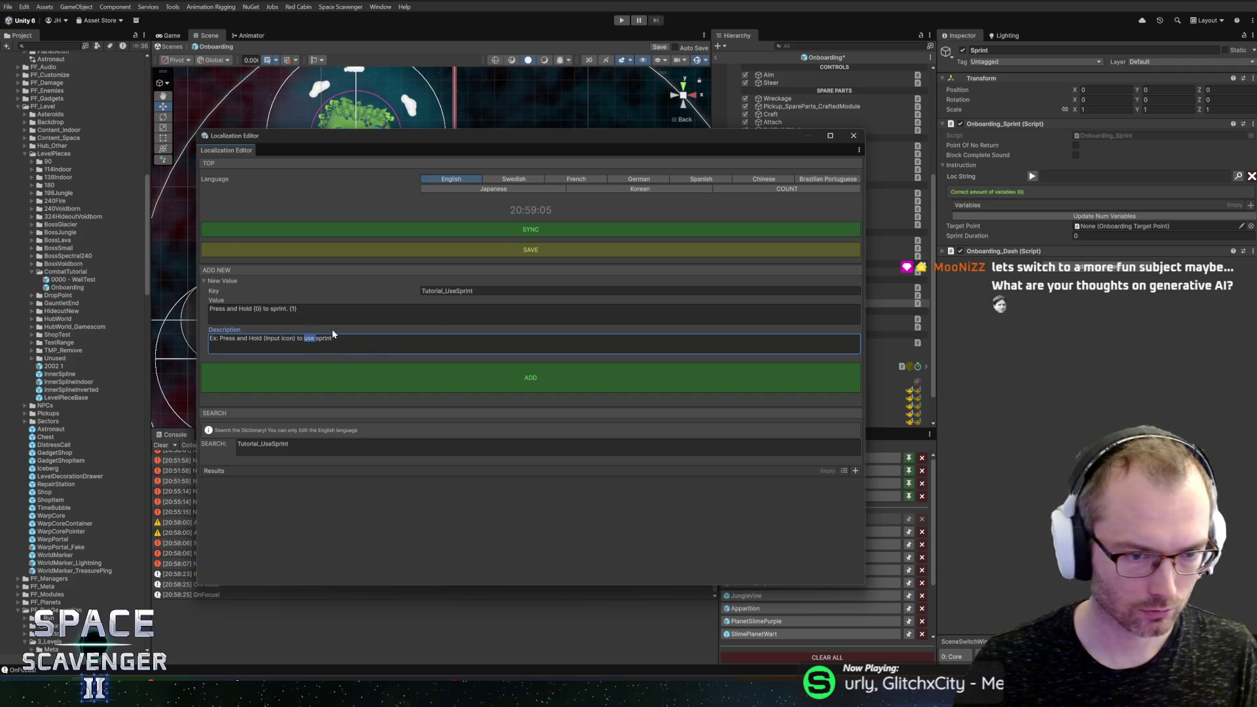
key("BackSpace")
type(". (0.5s/2s).")
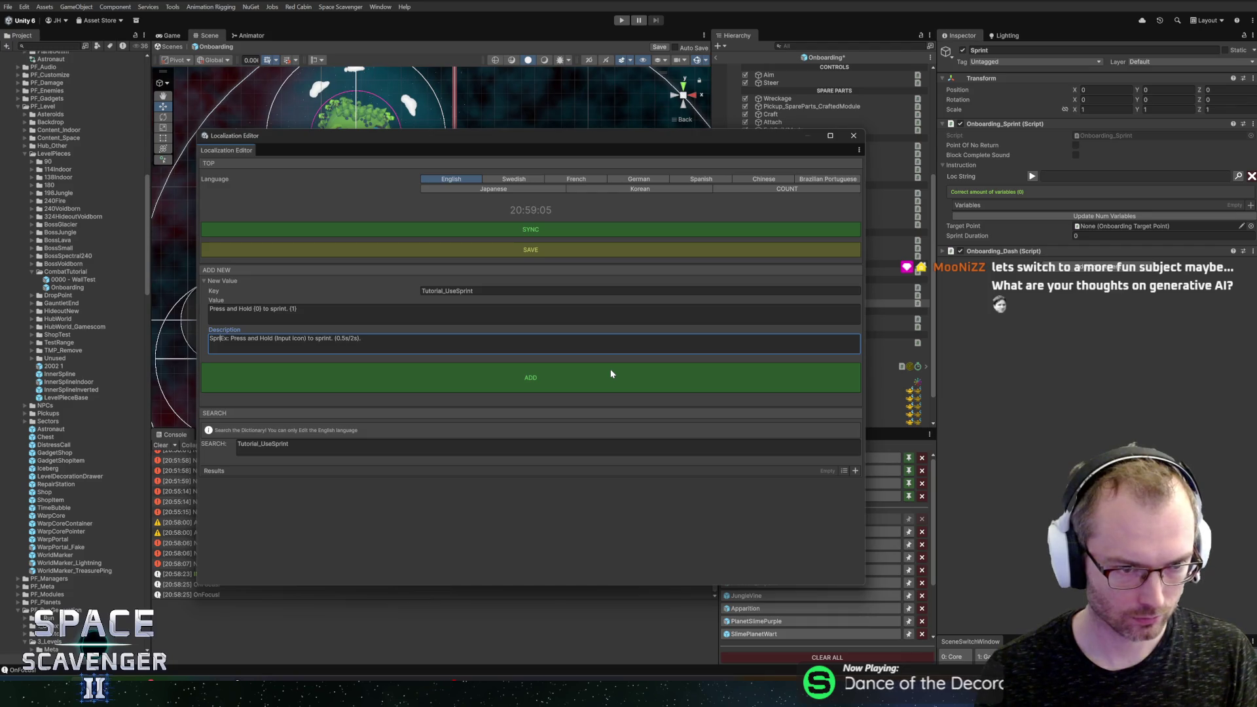
type("mechanic that allows the player to move really fast after dashing.")
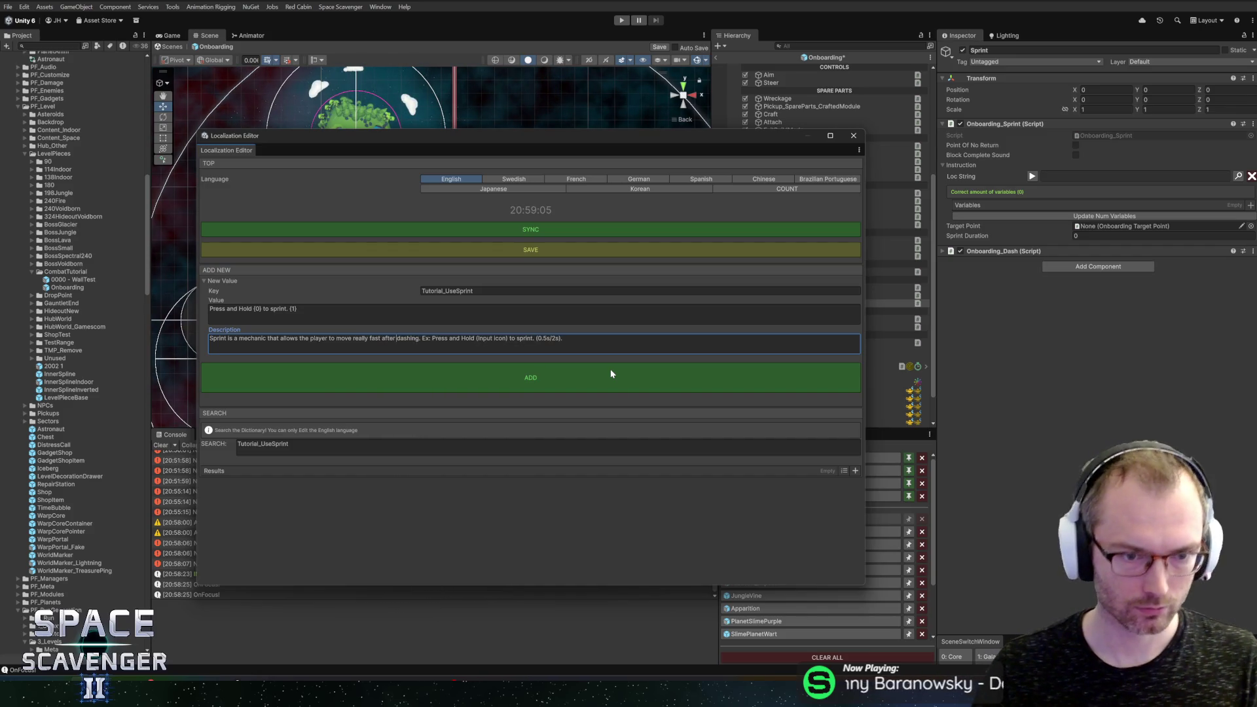
key("BackSpace")
key("BackSpace")
key("BackSpace")
type("er")
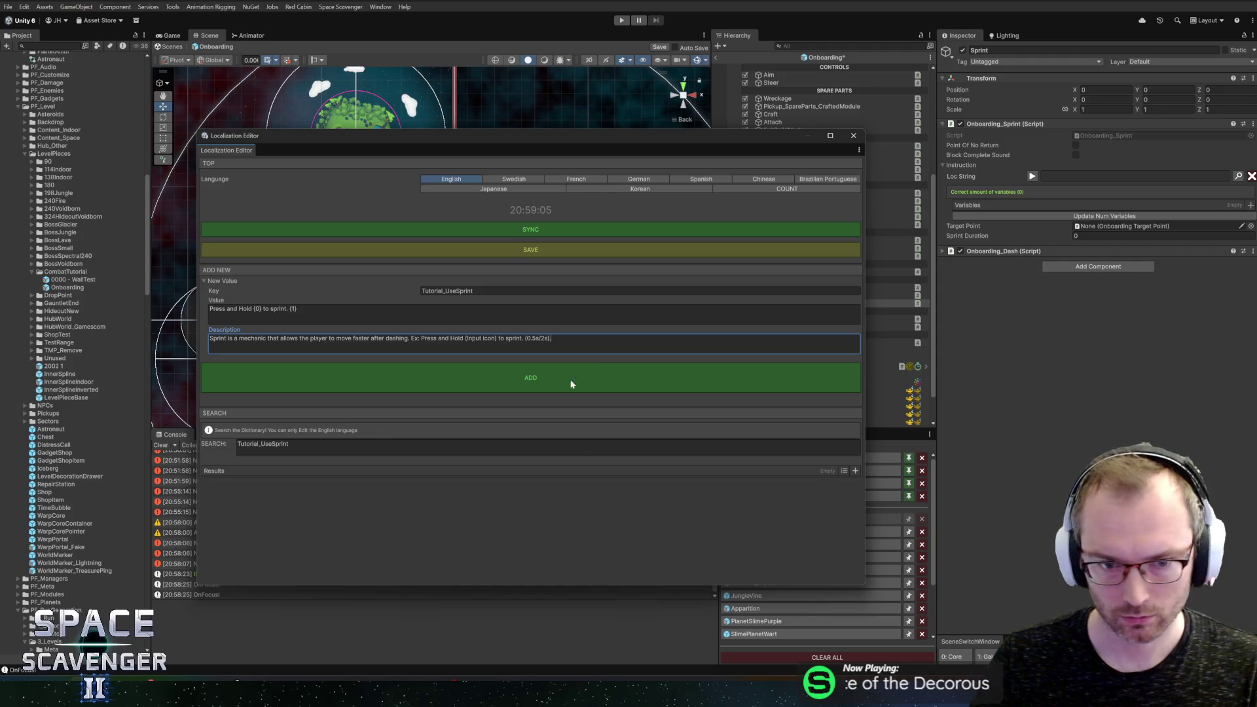
left_click(534, 385)
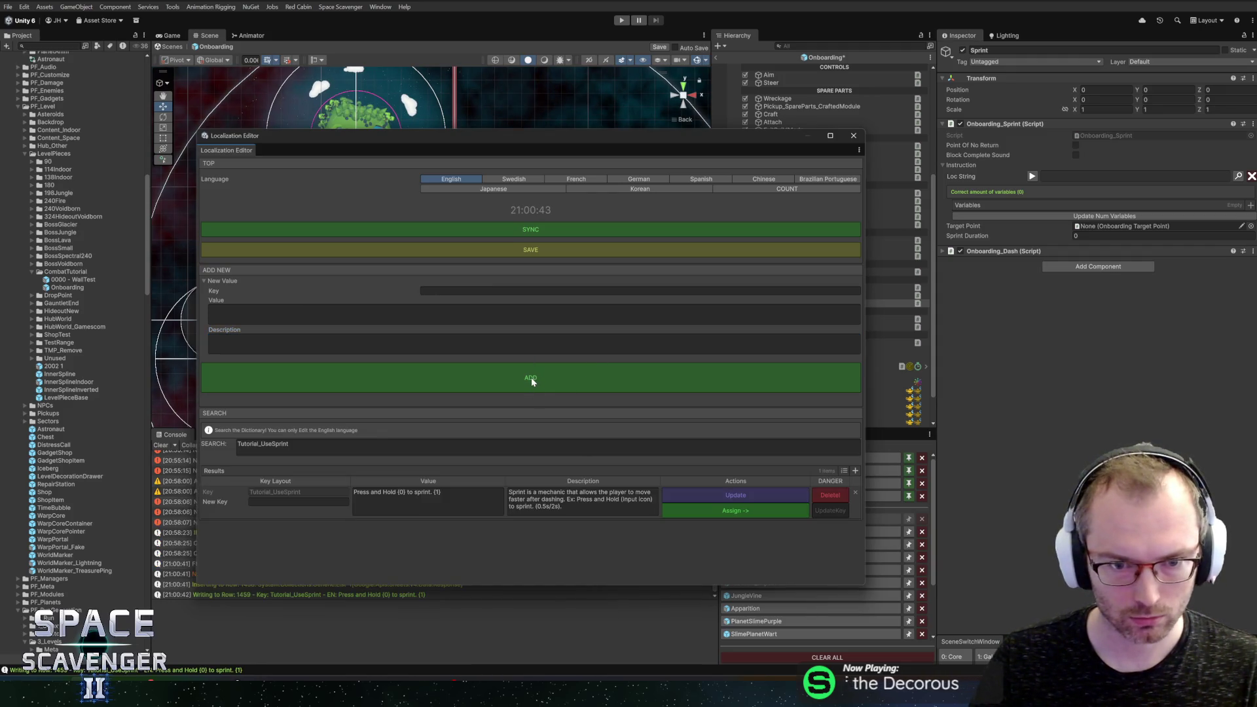
Step: Assign Tutorial_UseSprint to the Loc String and create its two instruction variables
left_click(717, 513)
left_click(854, 136)
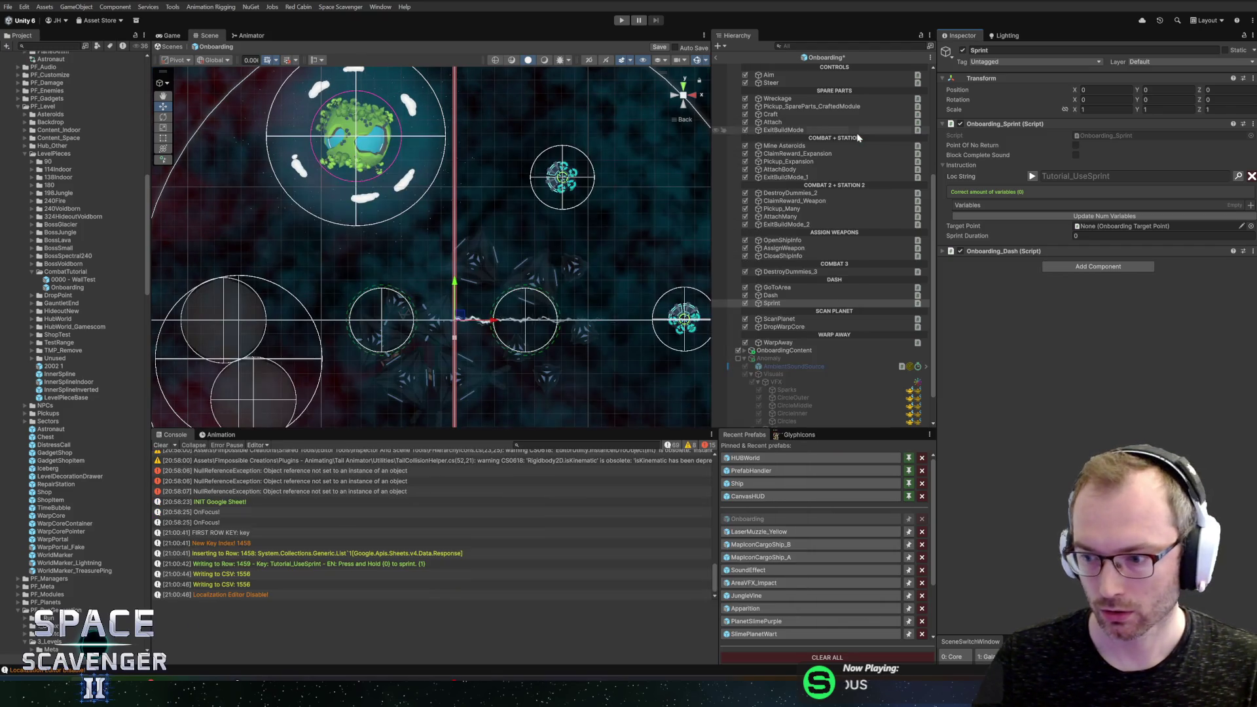
left_click(1252, 206)
left_click(1251, 206)
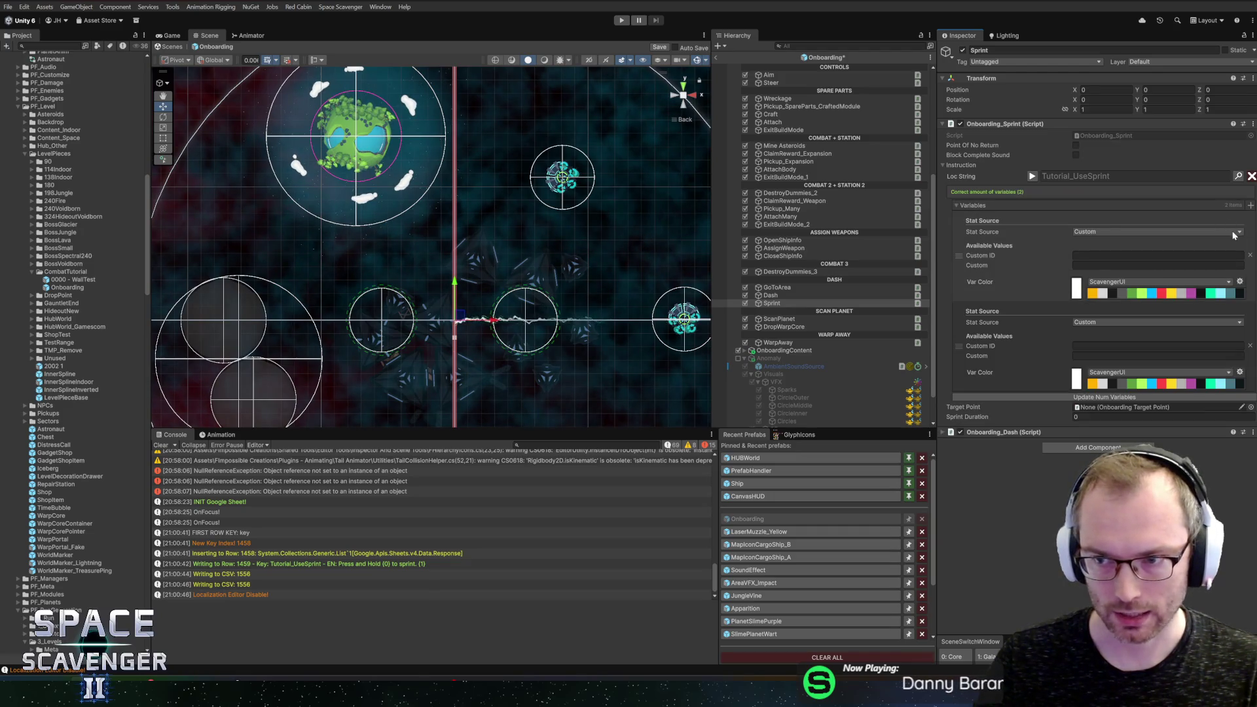
Step: Set the first variable's source to Input with action ShipControls/Action3
left_click(1102, 232)
type("input")
left_click(1101, 252)
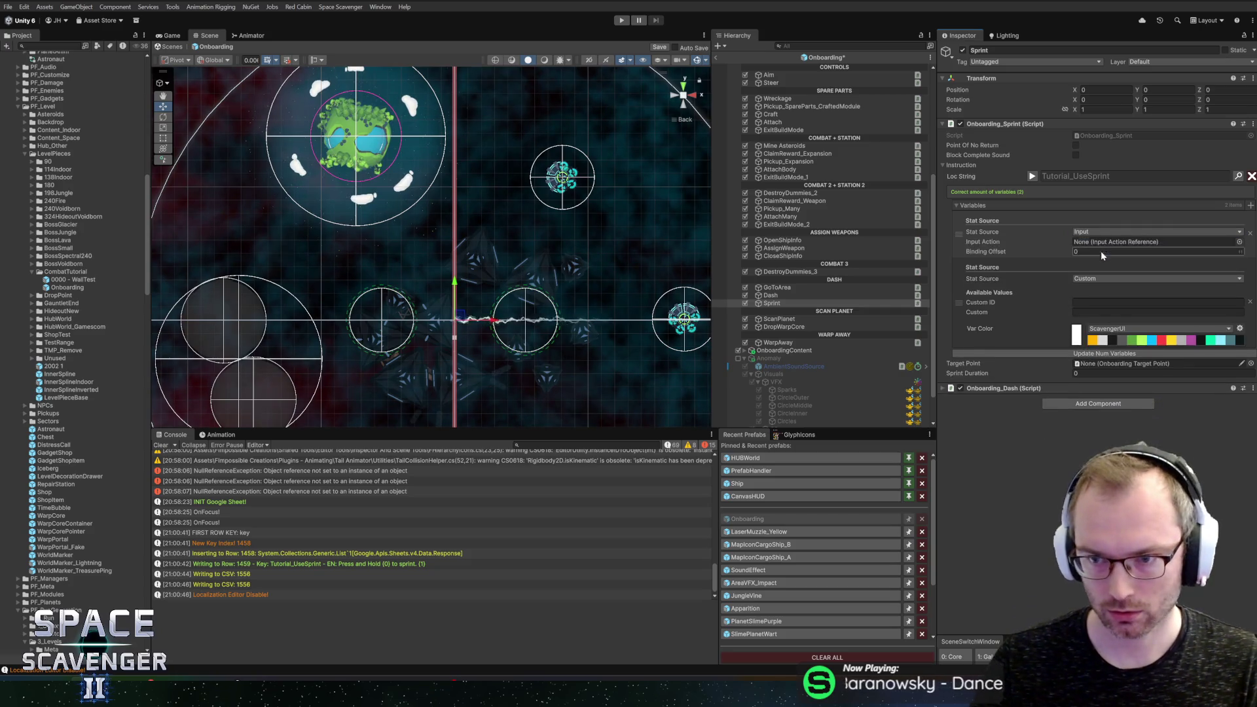
left_click(1240, 242)
type("das")
key("BackSpace")
key("BackSpace")
key("BackSpace")
type("ab")
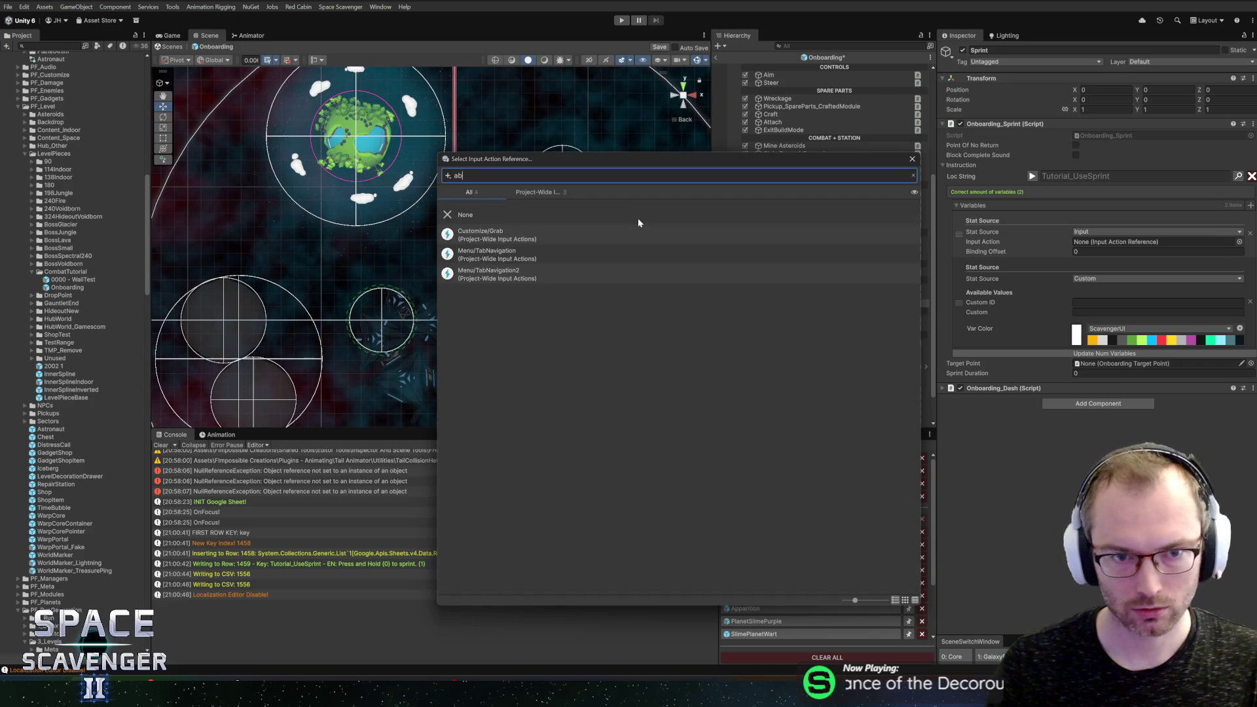
key("BackSpace")
key("BackSpace")
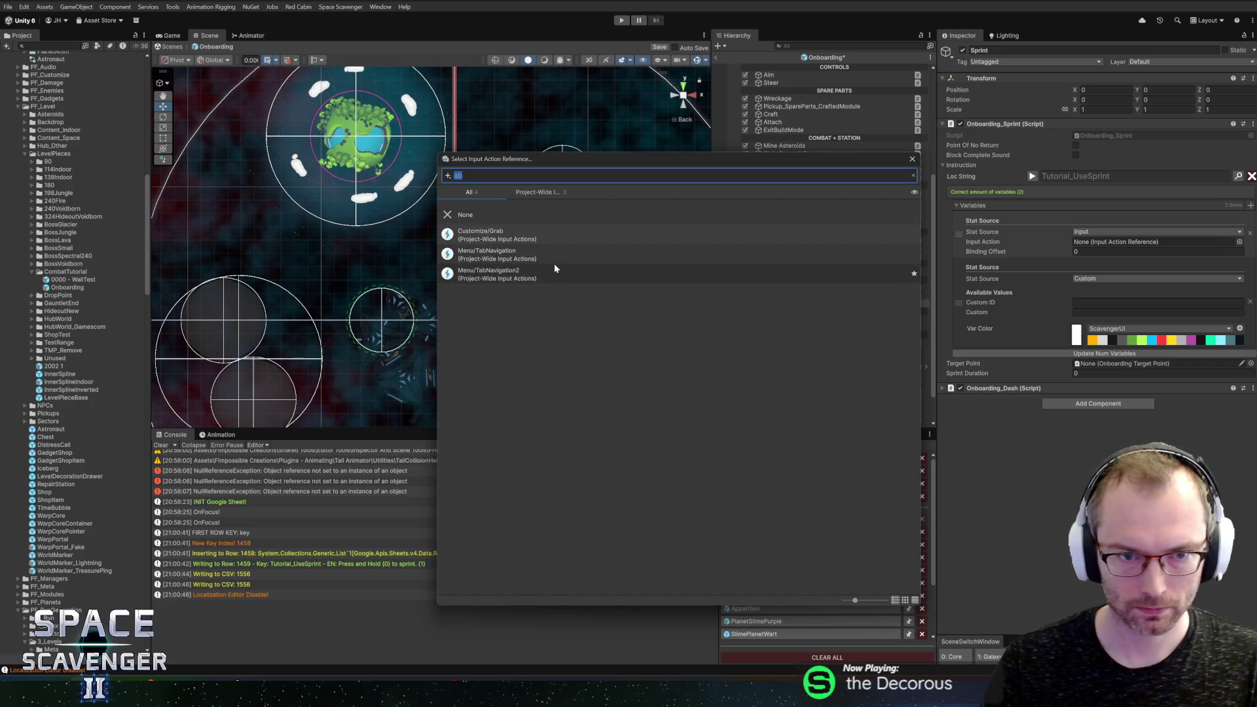
type("ship")
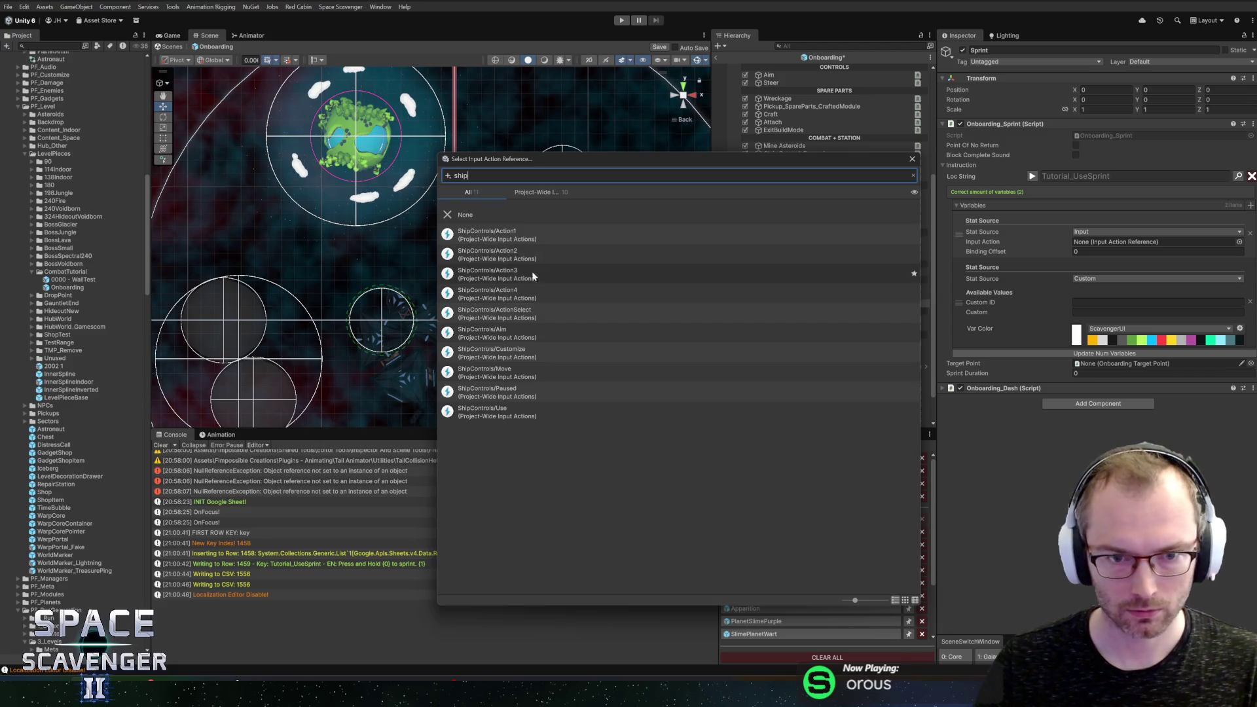
double_click(528, 280)
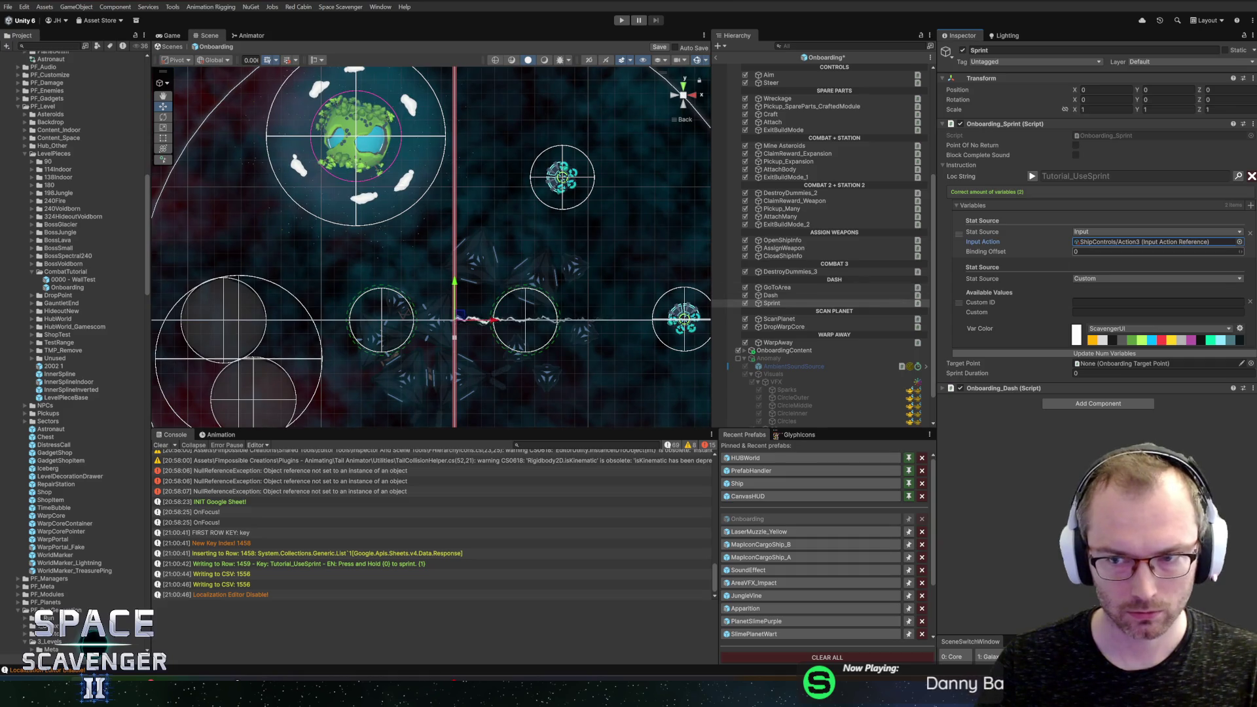
left_click(1099, 279)
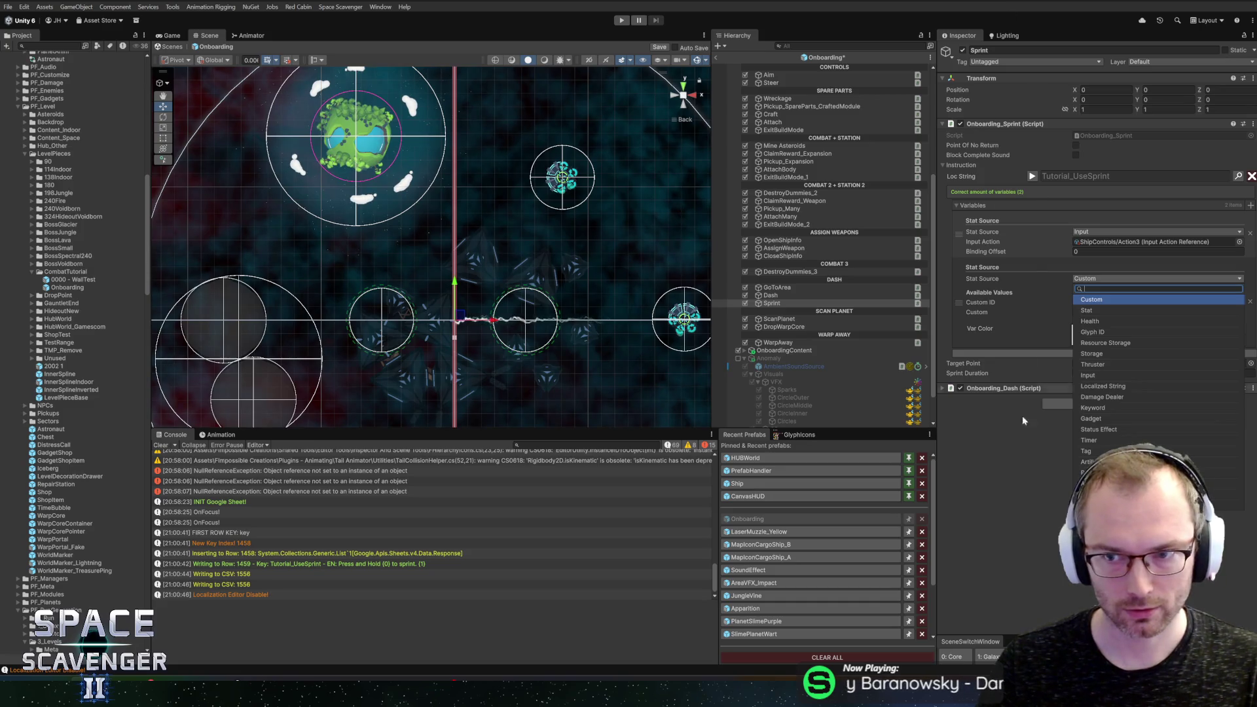
Step: Keep the second variable as Custom with ID sprintDuration and value 0s/1s
left_click(1002, 298)
left_click(1031, 178)
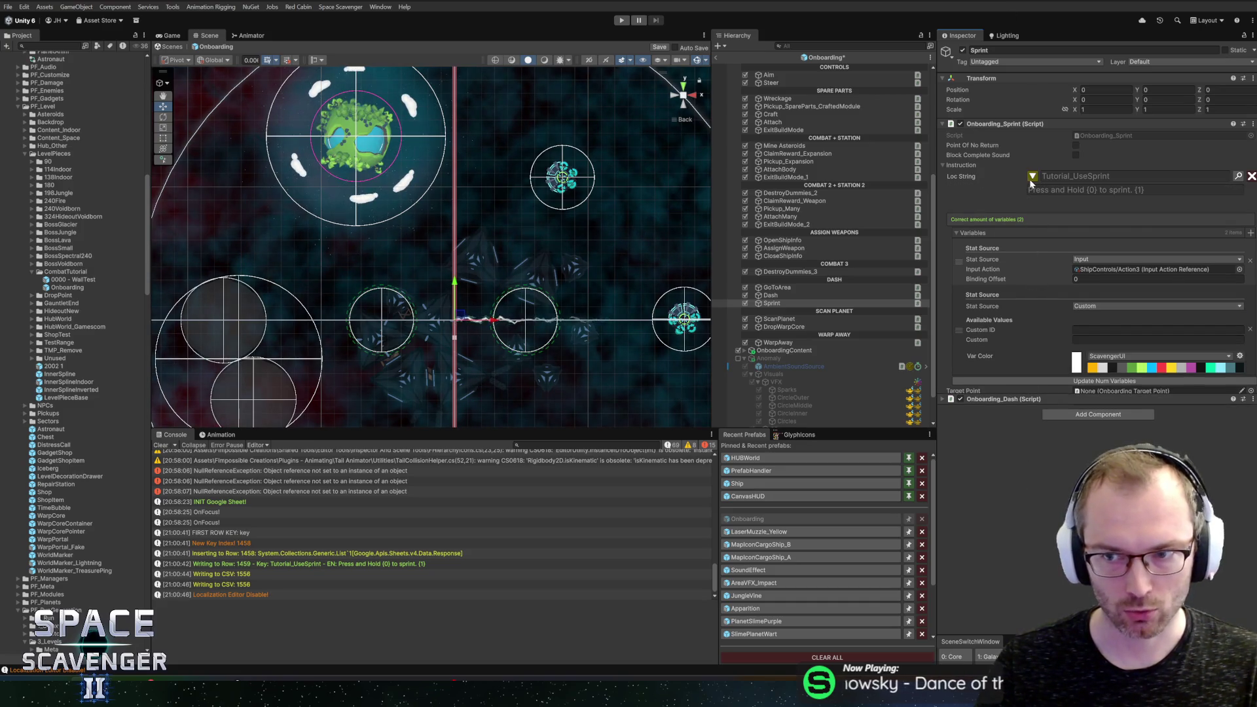
left_click(1031, 178)
left_click(1168, 301)
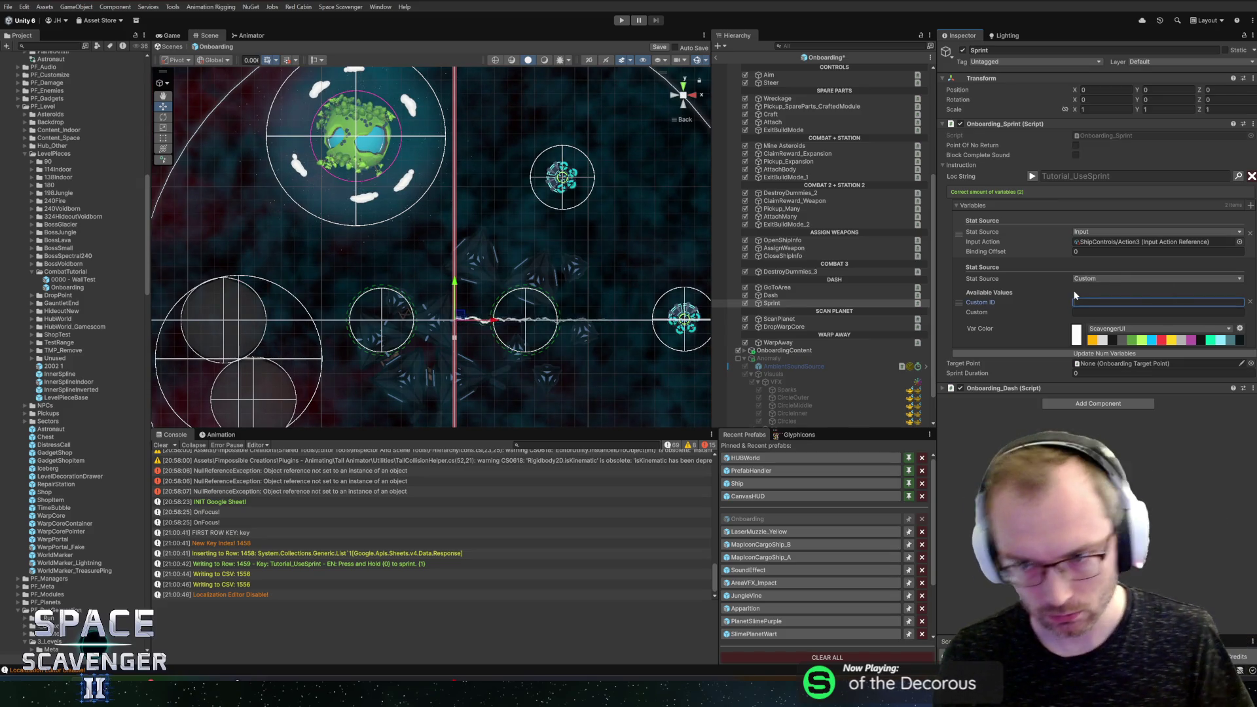
type("sp")
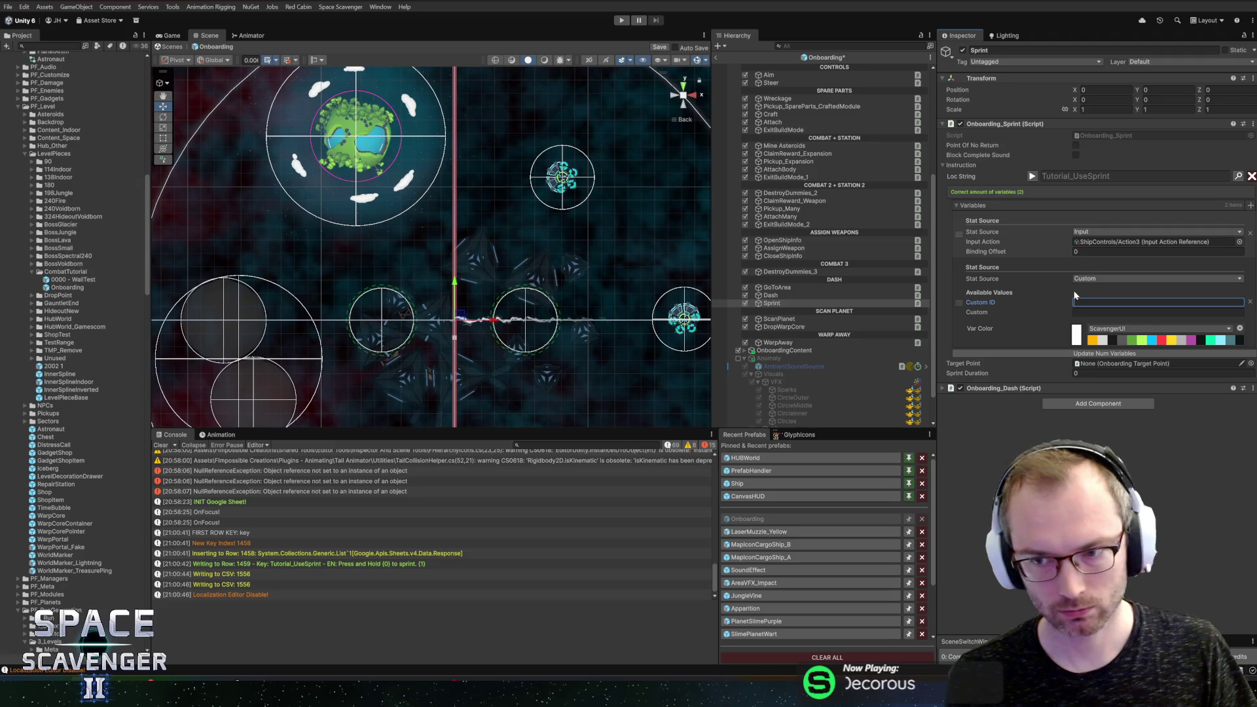
type("rintDuration")
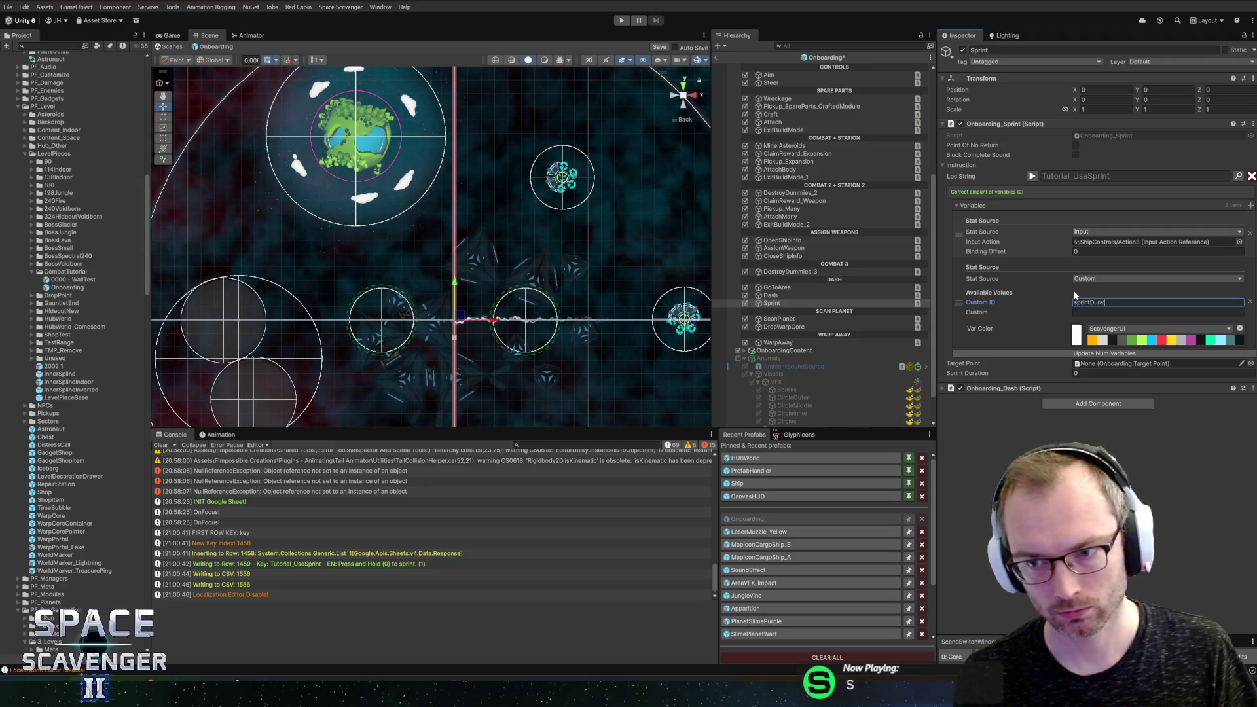
key("Tab")
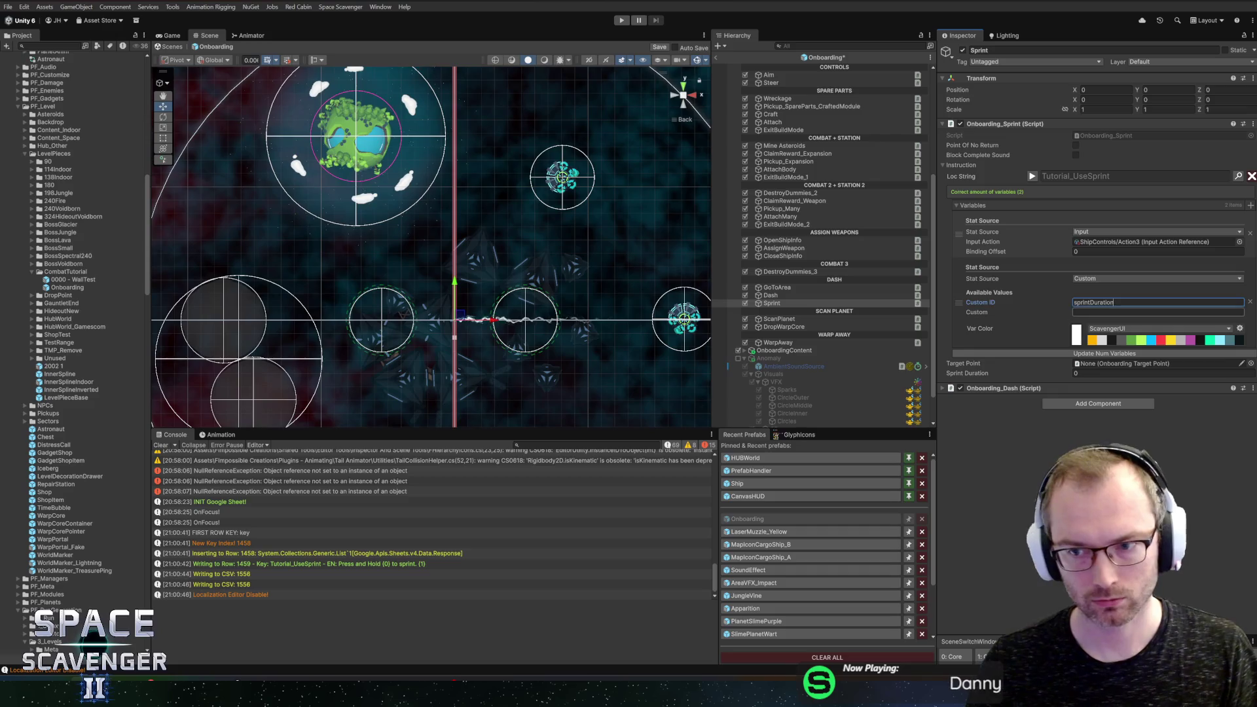
type("0")
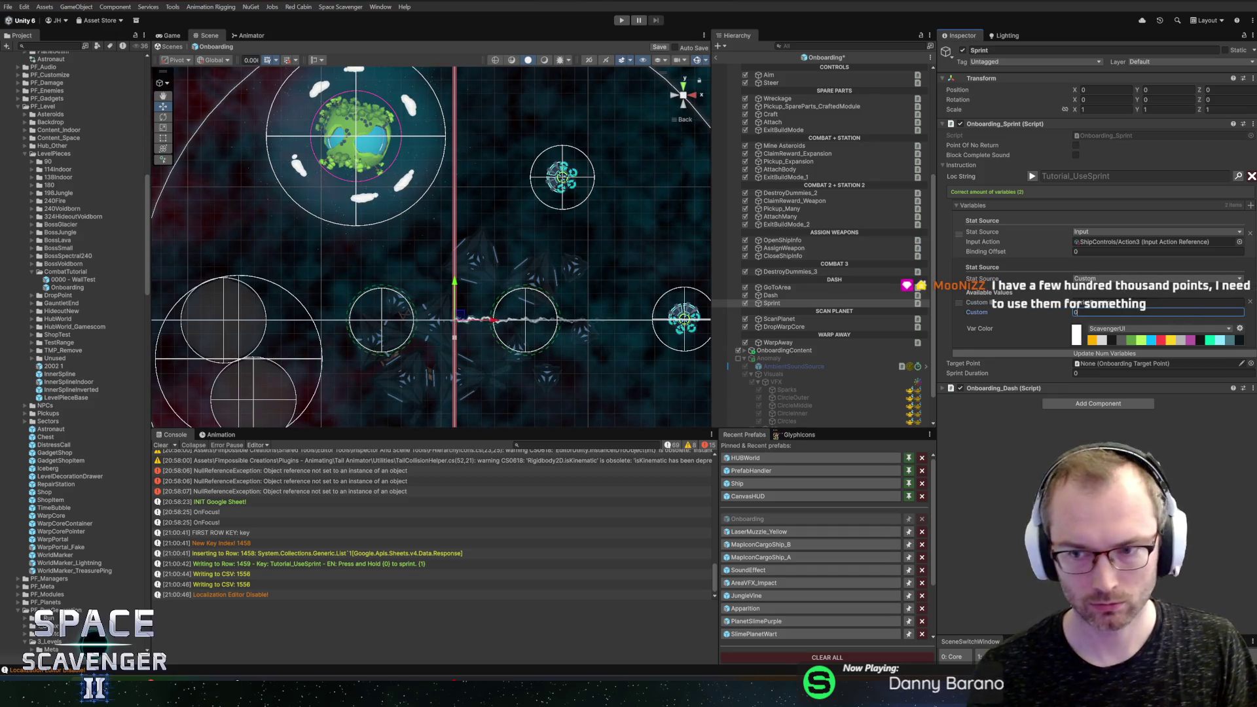
type("s/1")
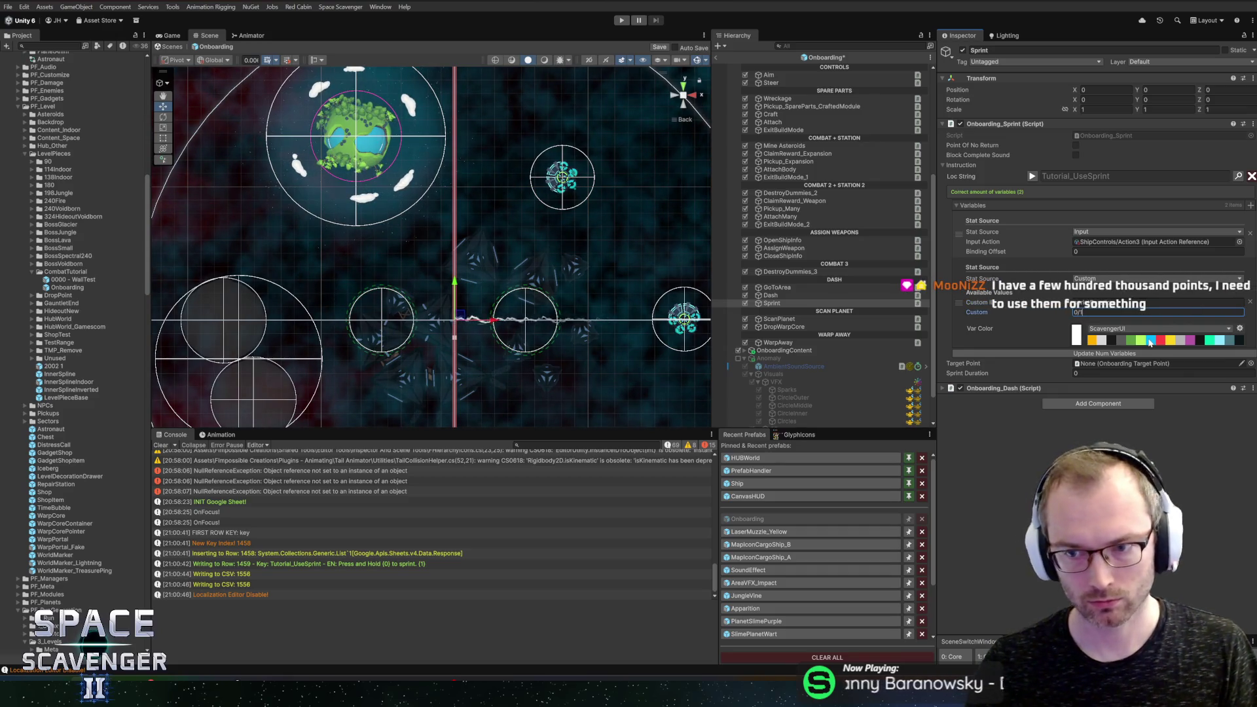
type("s")
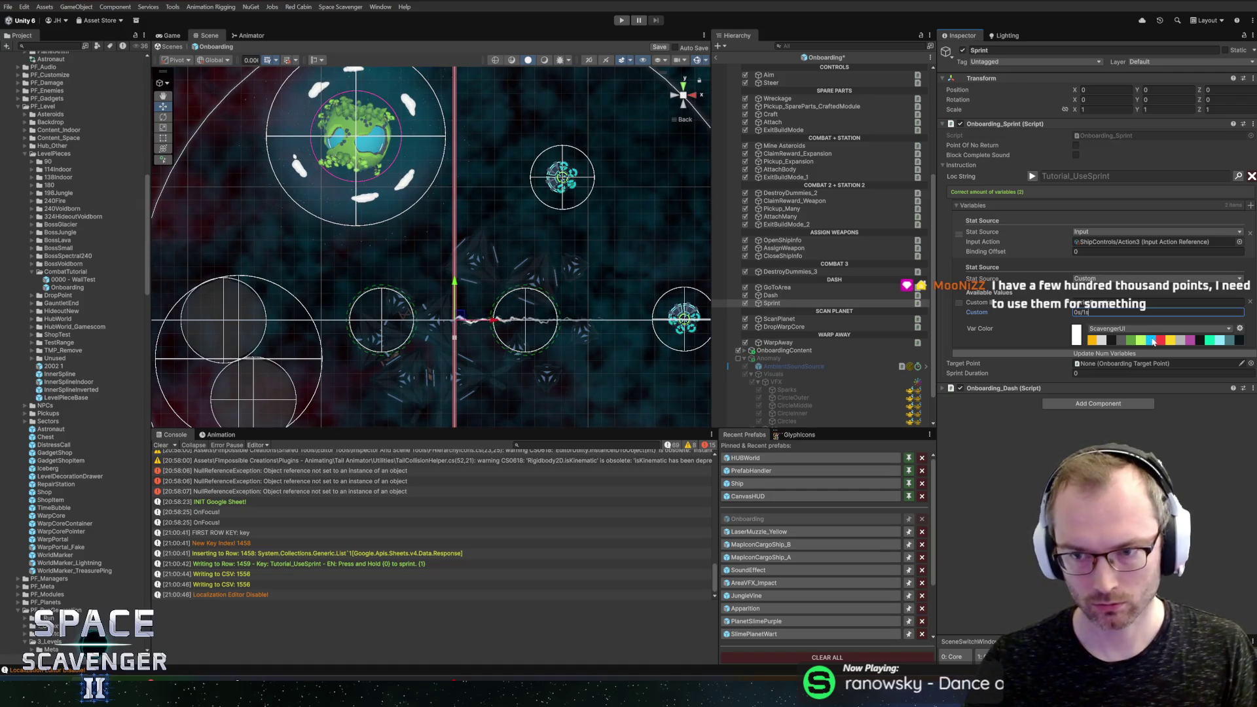
Step: Set Sprint Duration to 1.5 and save the Onboarding scene
left_click(1153, 373)
type("1")
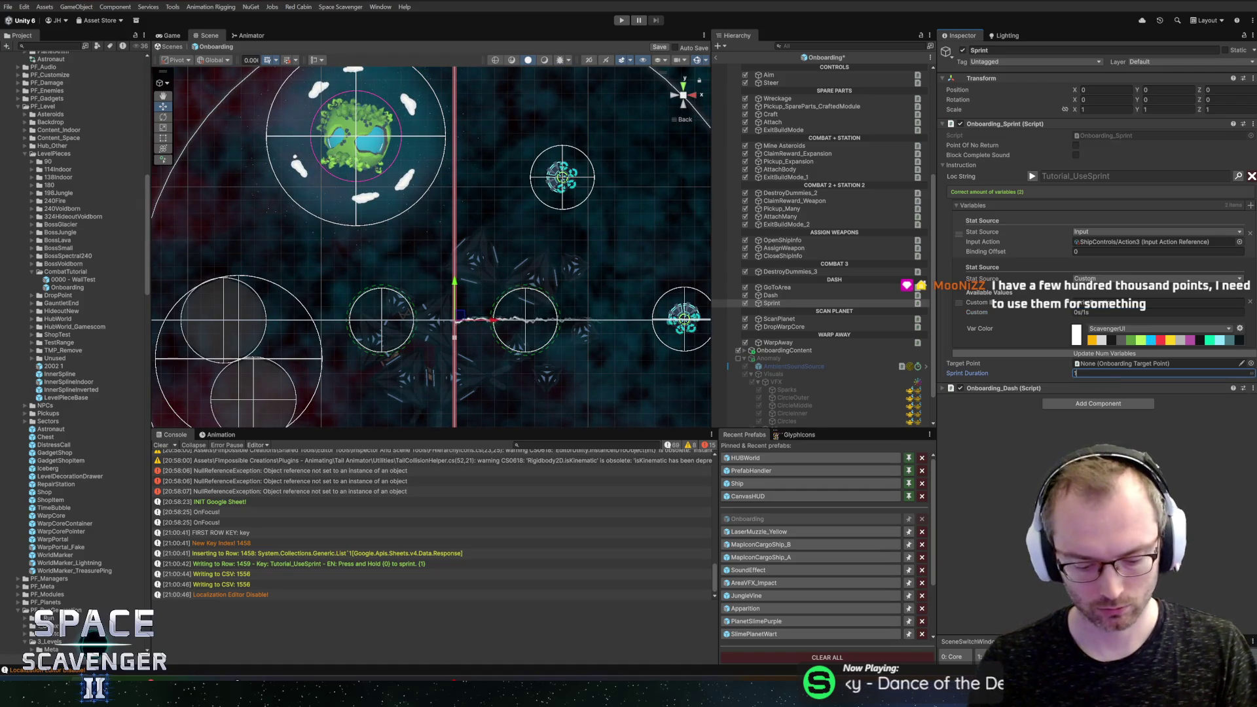
type(".5")
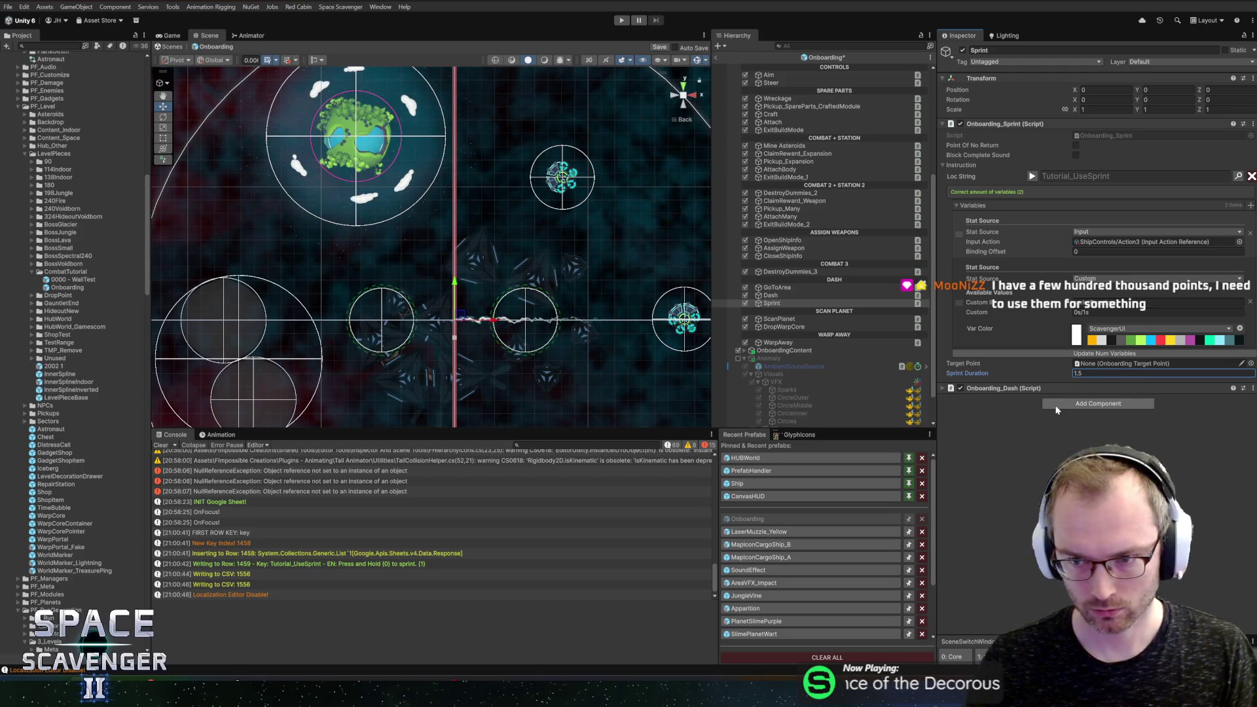
key("ctrl+s")
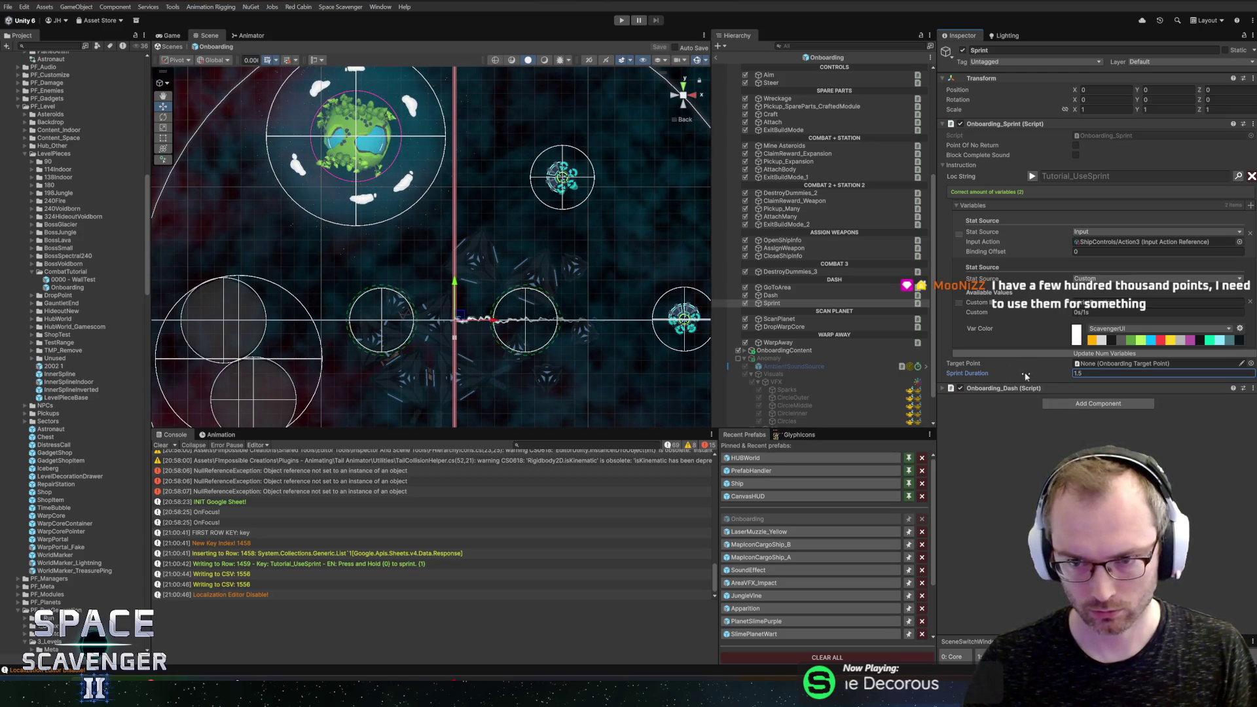
left_click(1015, 388)
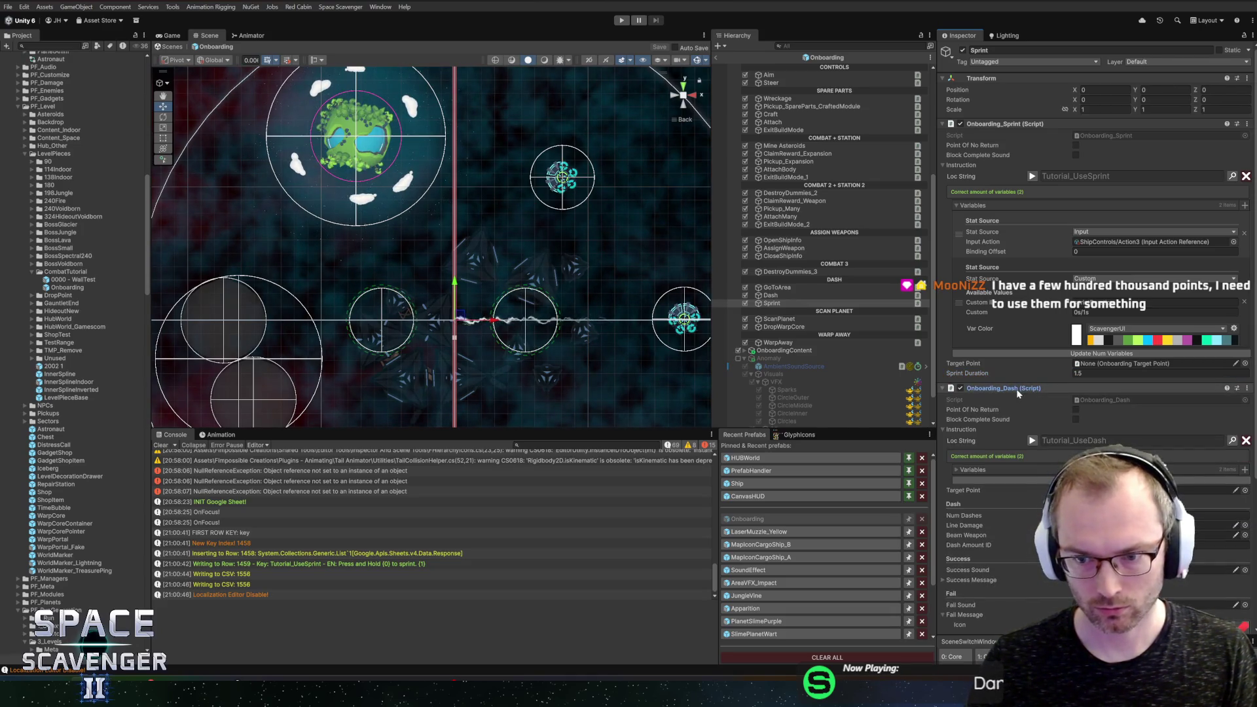
Step: Scroll through the Onboarding_Dash settings and fold away the Sprint Instruction details
scroll(1018, 392, "down", 5)
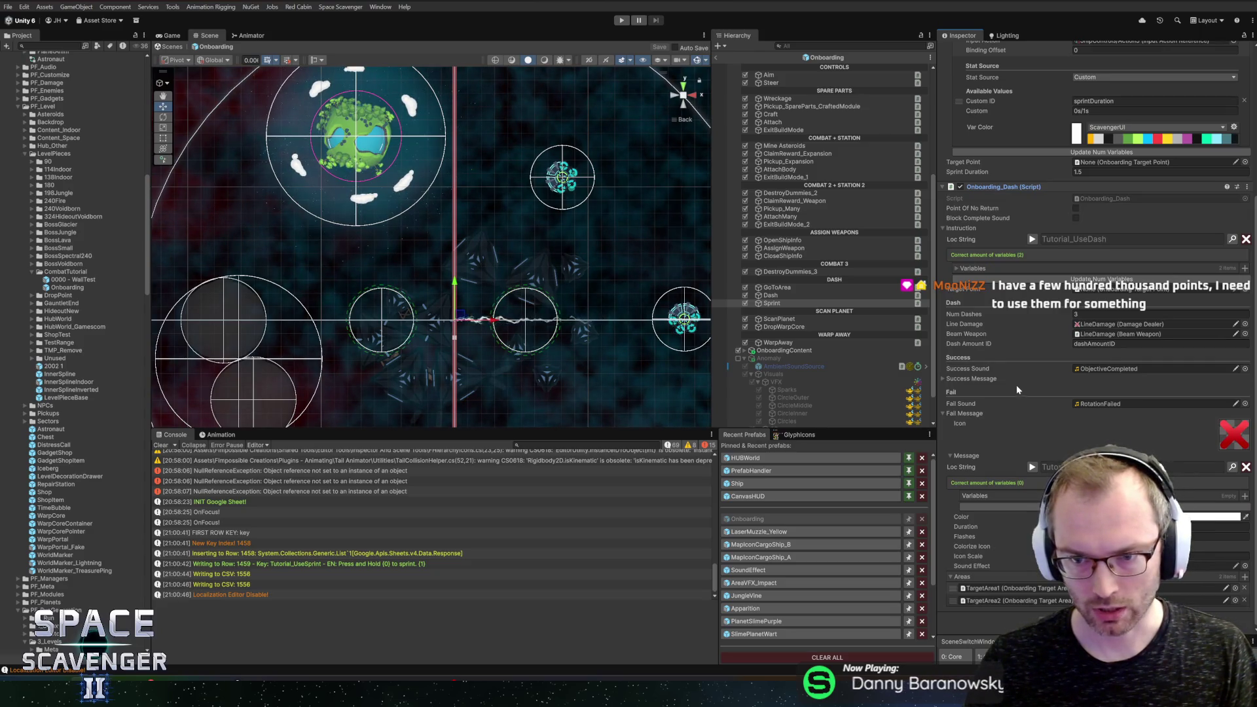
scroll(984, 340, "up", 5)
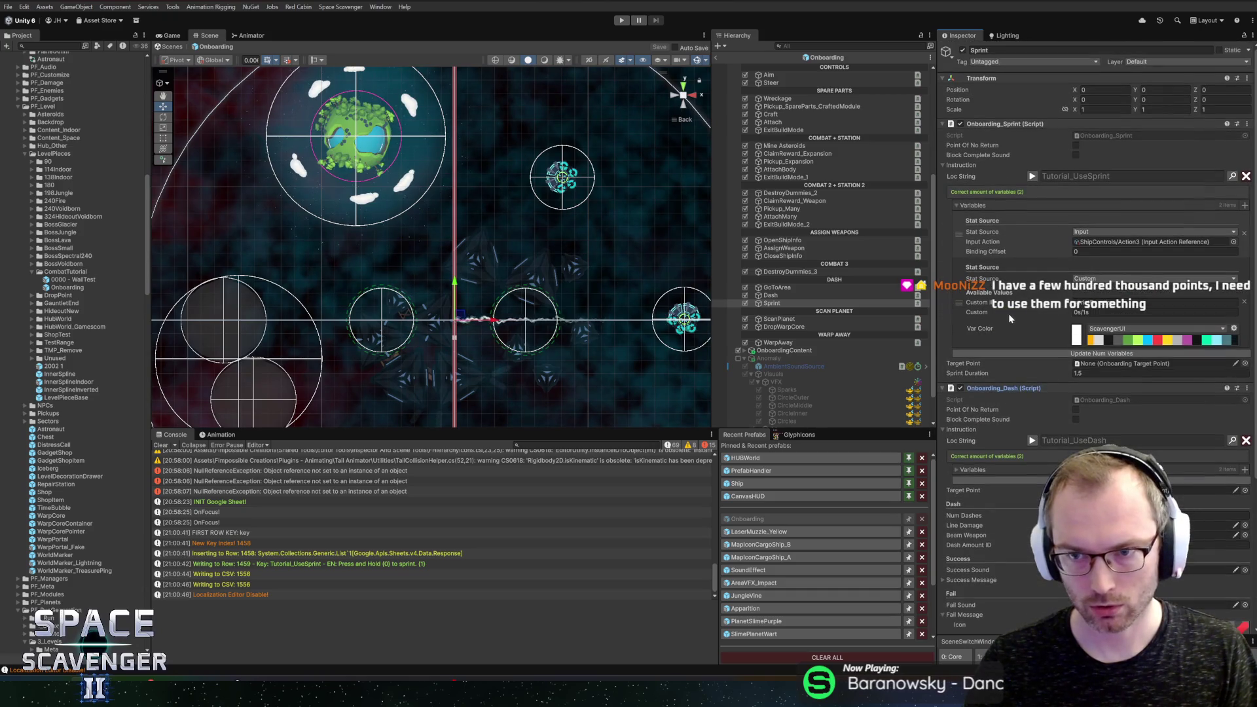
left_click(955, 165)
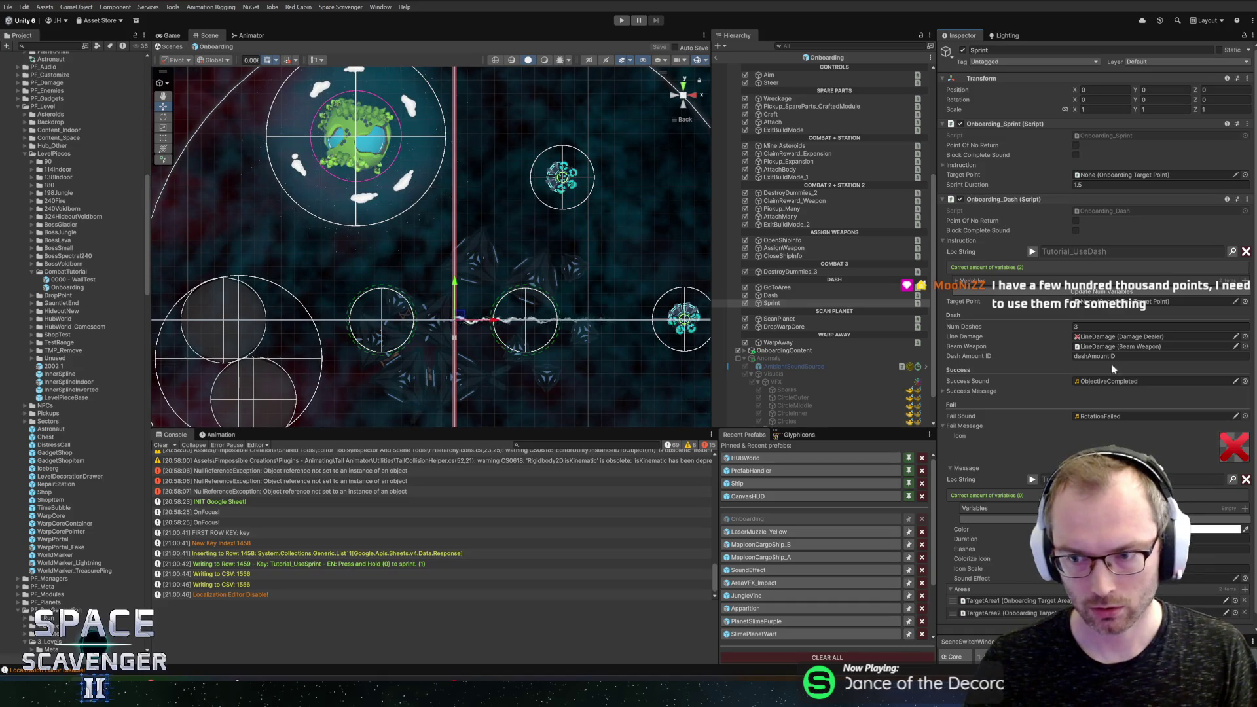
scroll(1146, 360, "down", 1)
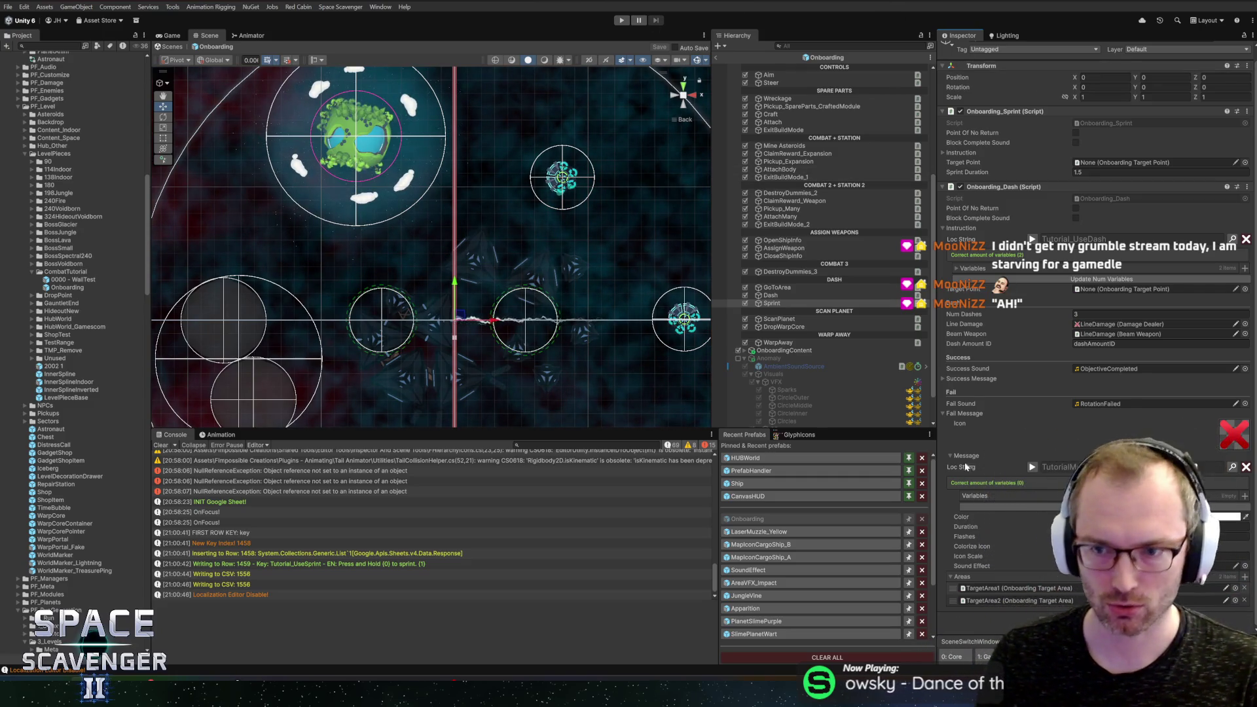
scroll(1002, 380, "up", 1)
Step: Remove the Onboarding_Dash component from Sprint and save the scene
right_click(1006, 200)
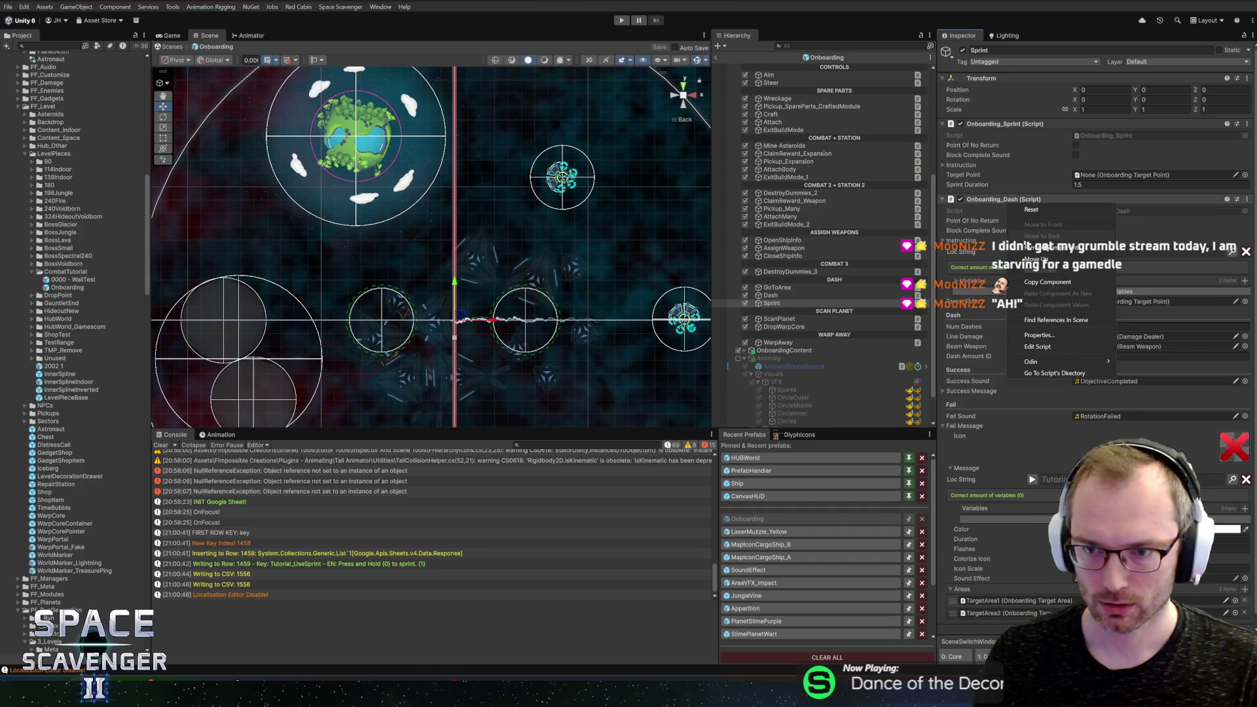
left_click(1048, 248)
key("ctrl+s")
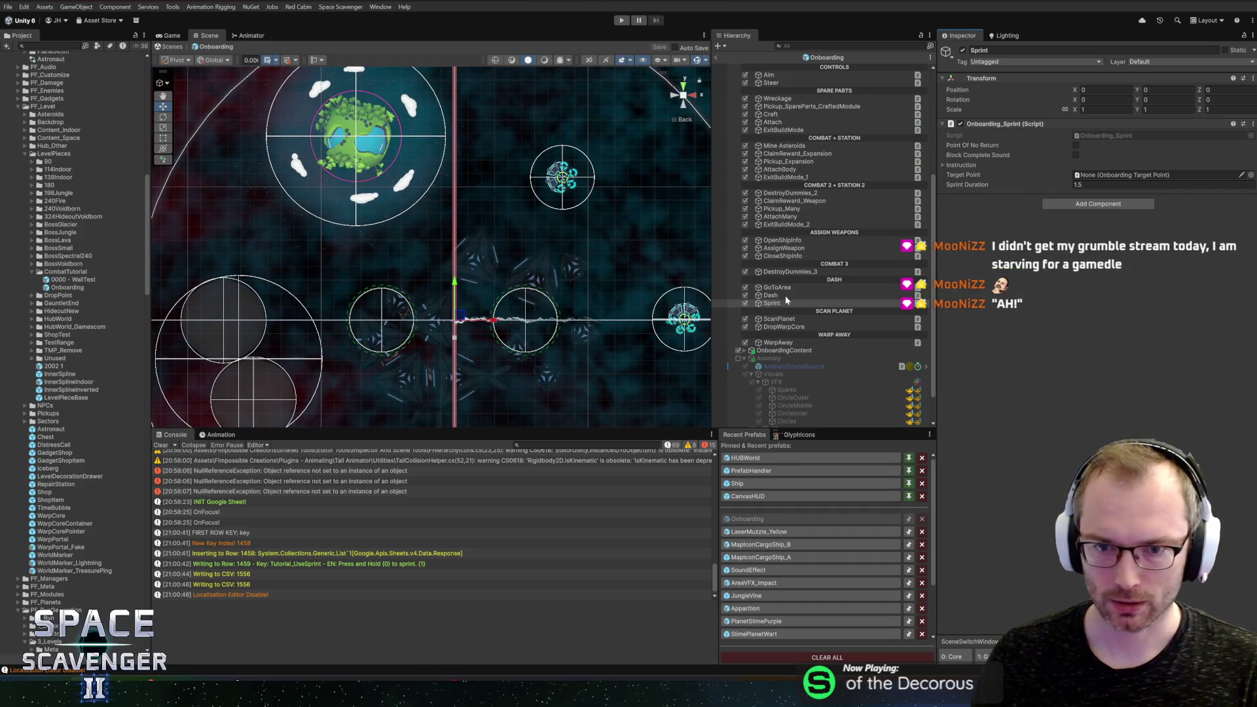
Step: Check the Dash and Sprint objects in the Hierarchy, then enter Play mode
left_click(785, 296)
left_click(784, 303)
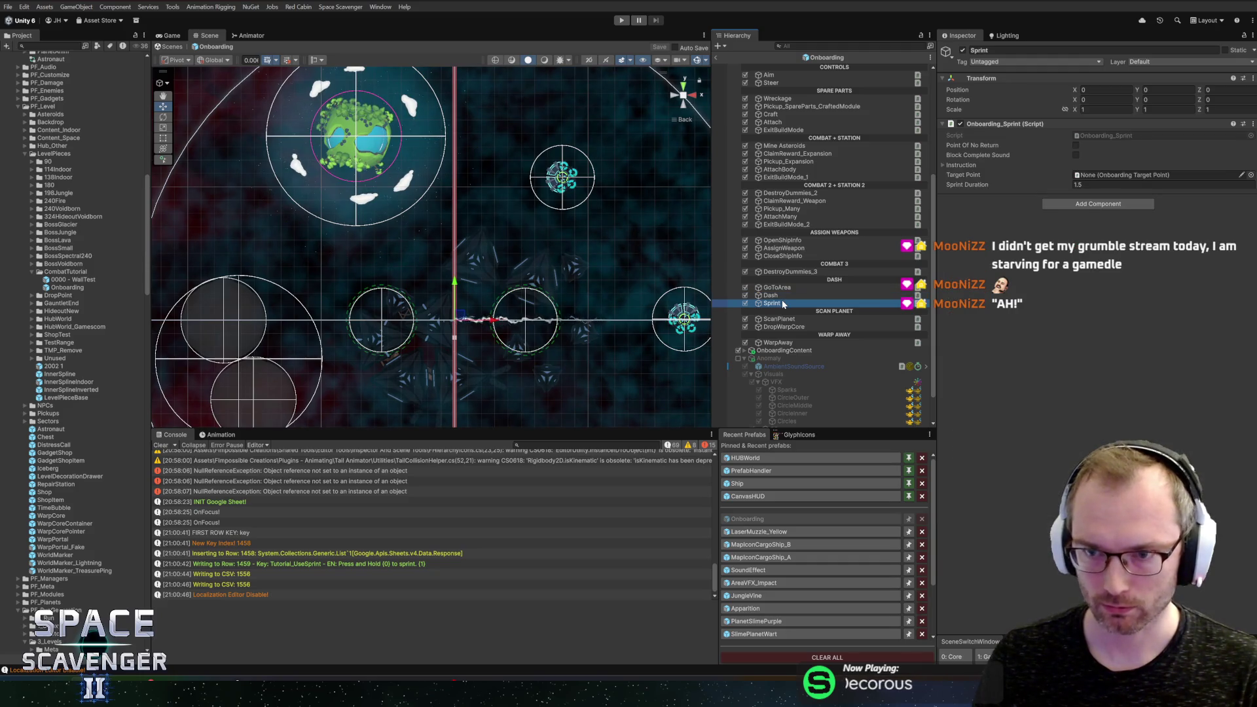
key("Up")
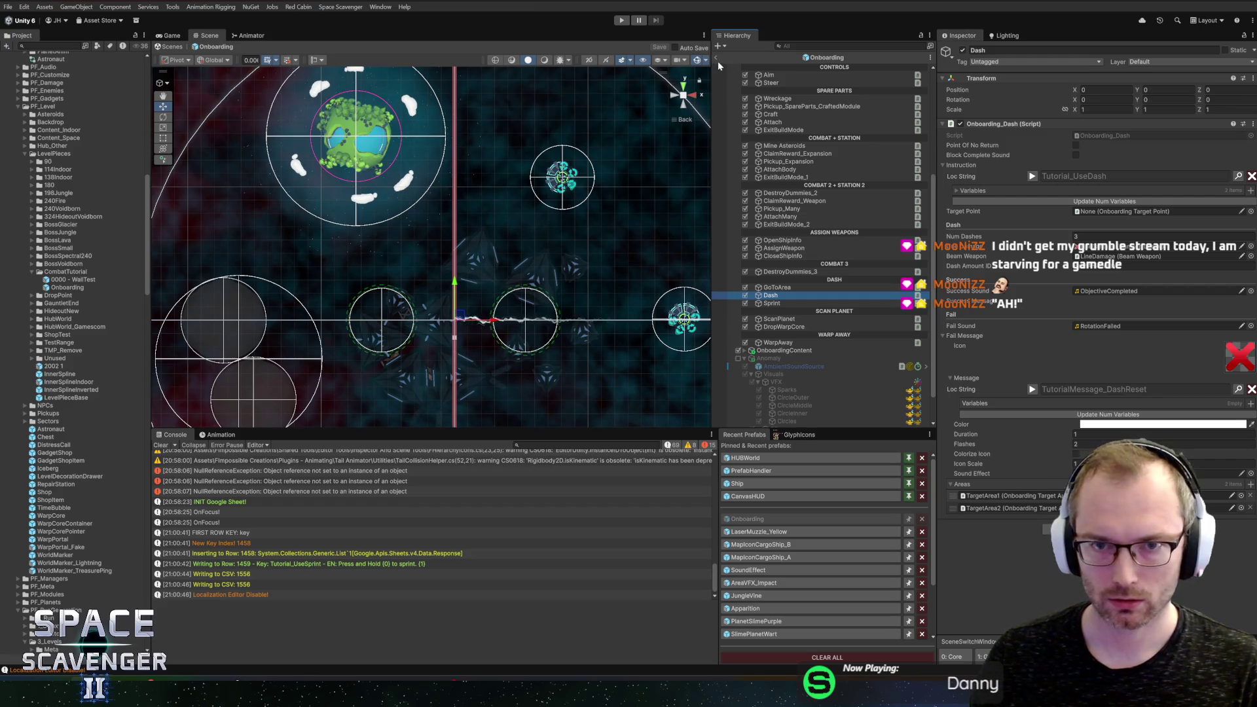
left_click(621, 21)
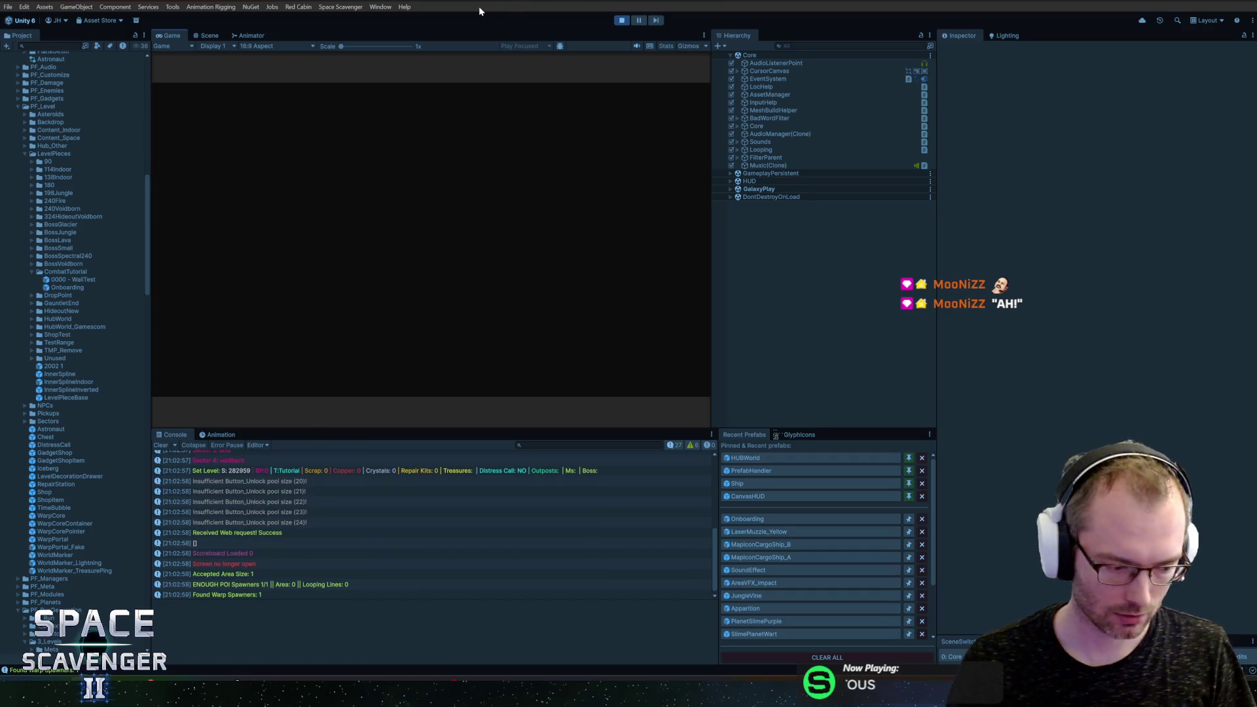
Step: Maximize the Game view, scavenge the wreckage into Spare Parts, then craft and attach the Rifle
double_click(170, 36)
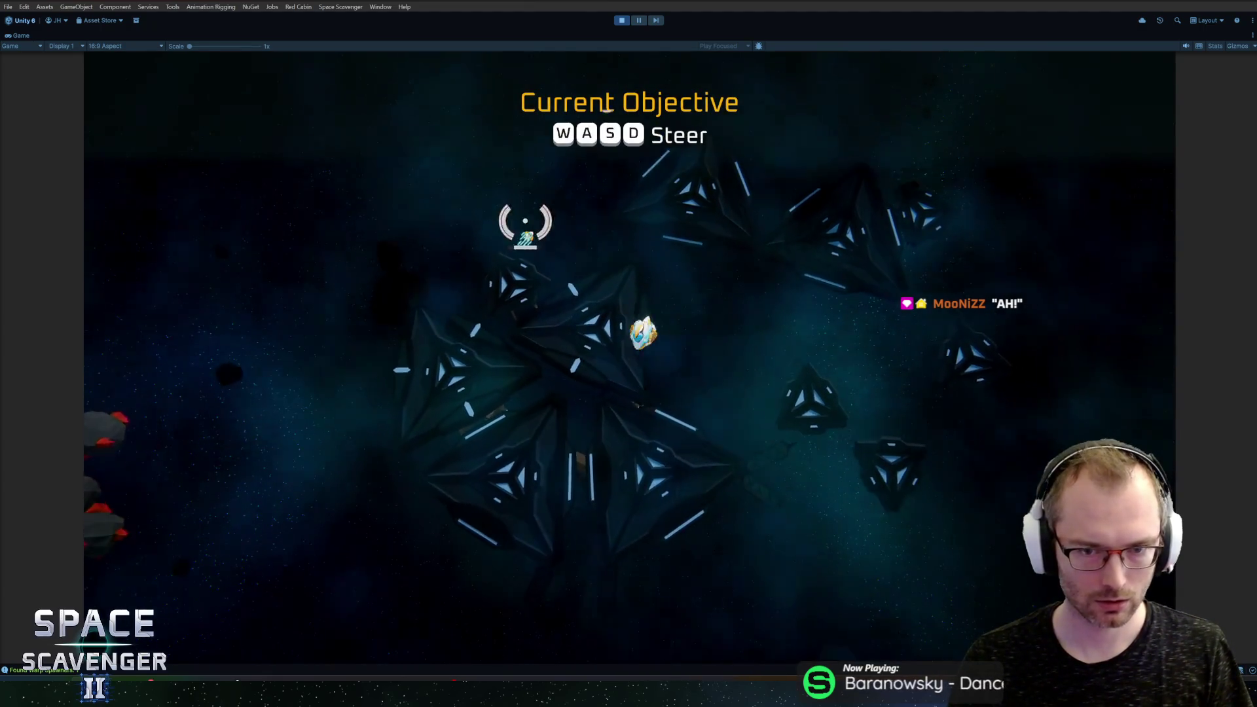
key("s")
key("a")
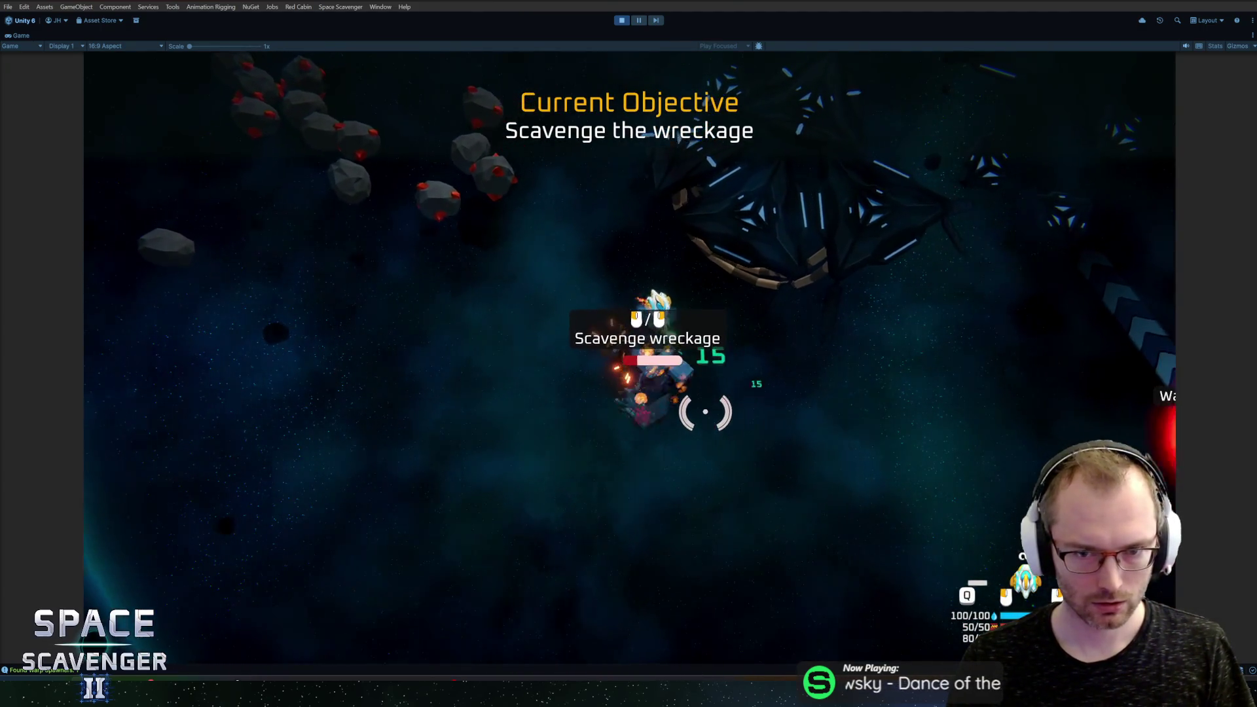
key("e")
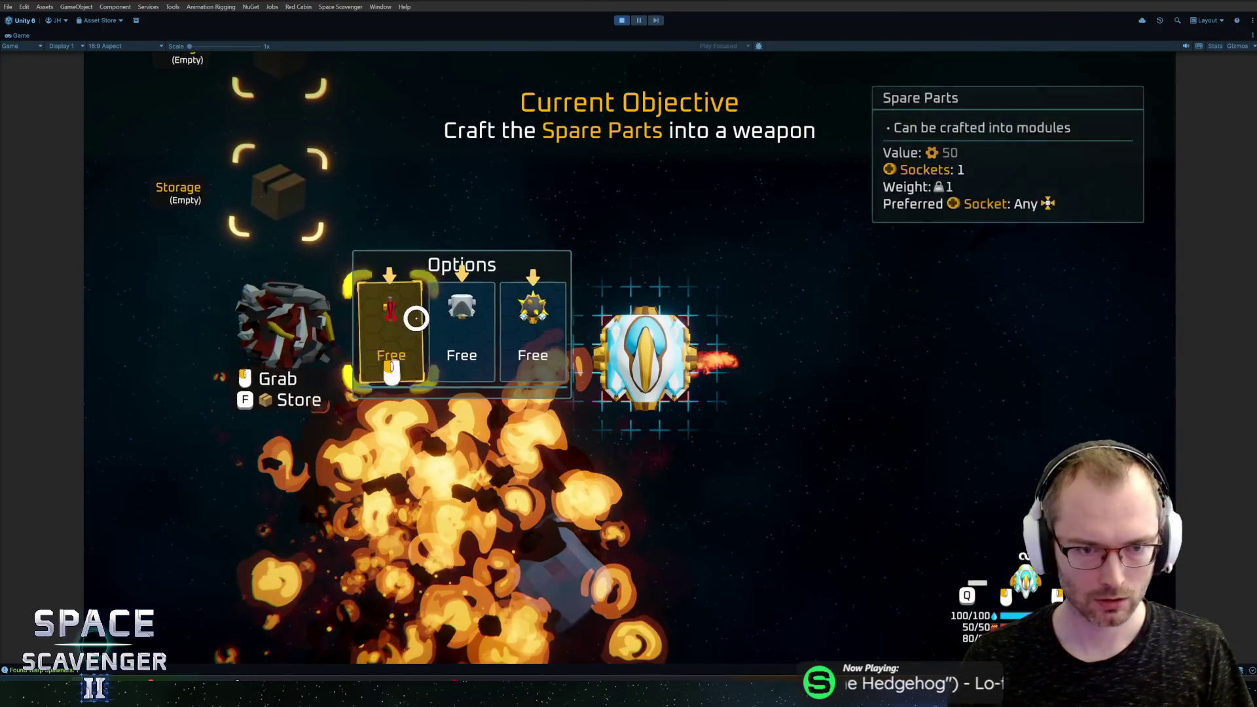
left_click(417, 318)
mouse_move(435, 382)
left_mouse_down()
mouse_move(553, 313)
mouse_move(539, 238)
mouse_move(842, 213)
mouse_move(823, 221)
left_mouse_up()
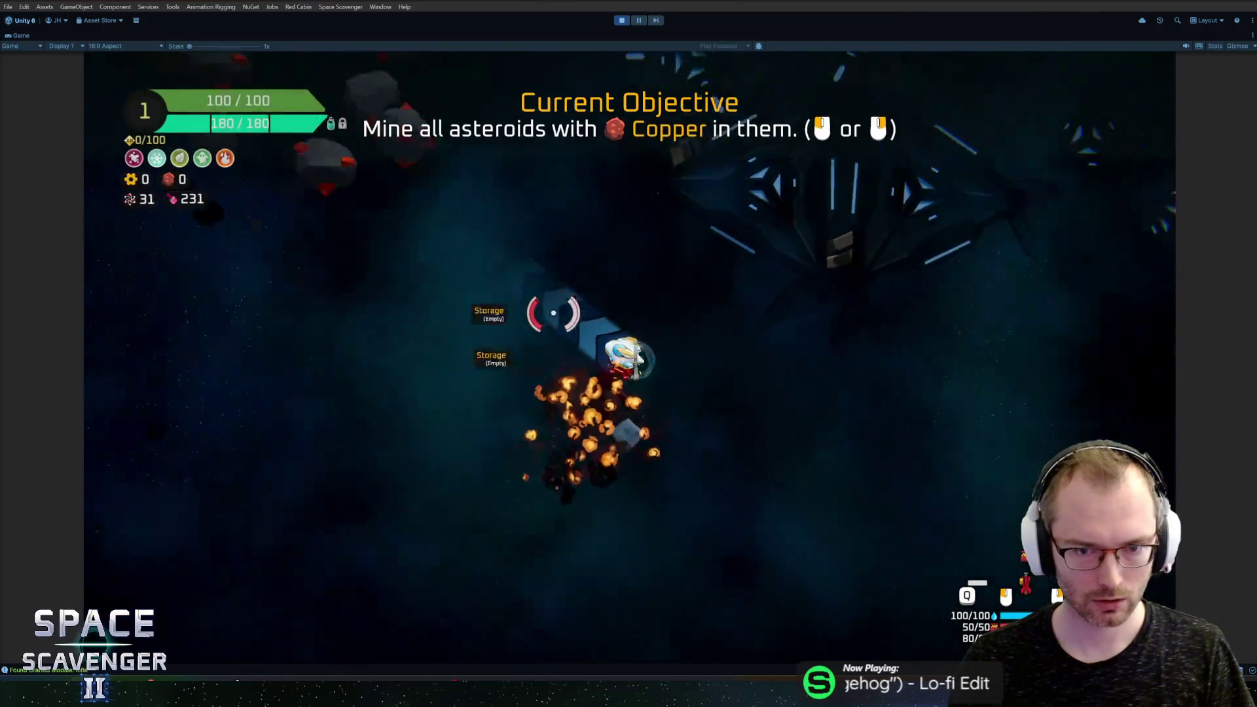
Step: Mine the copper asteroids and fly to the Oxygen Station to claim a reward
key("a")
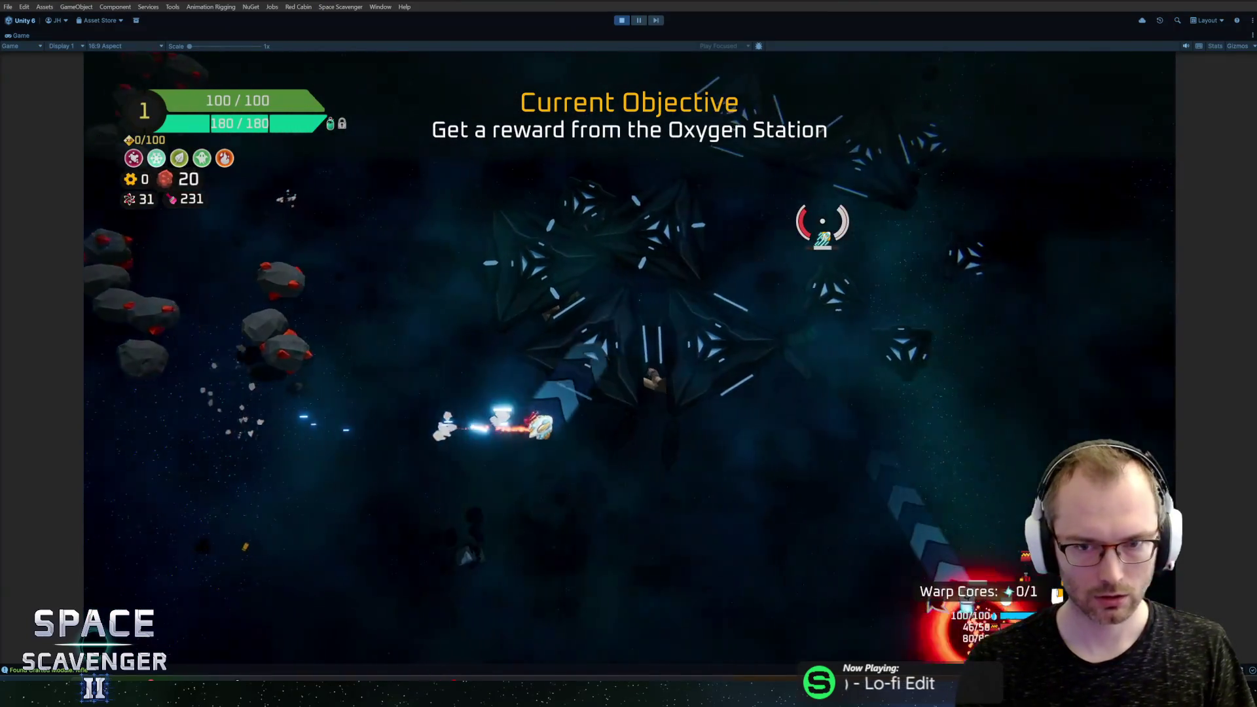
key("w")
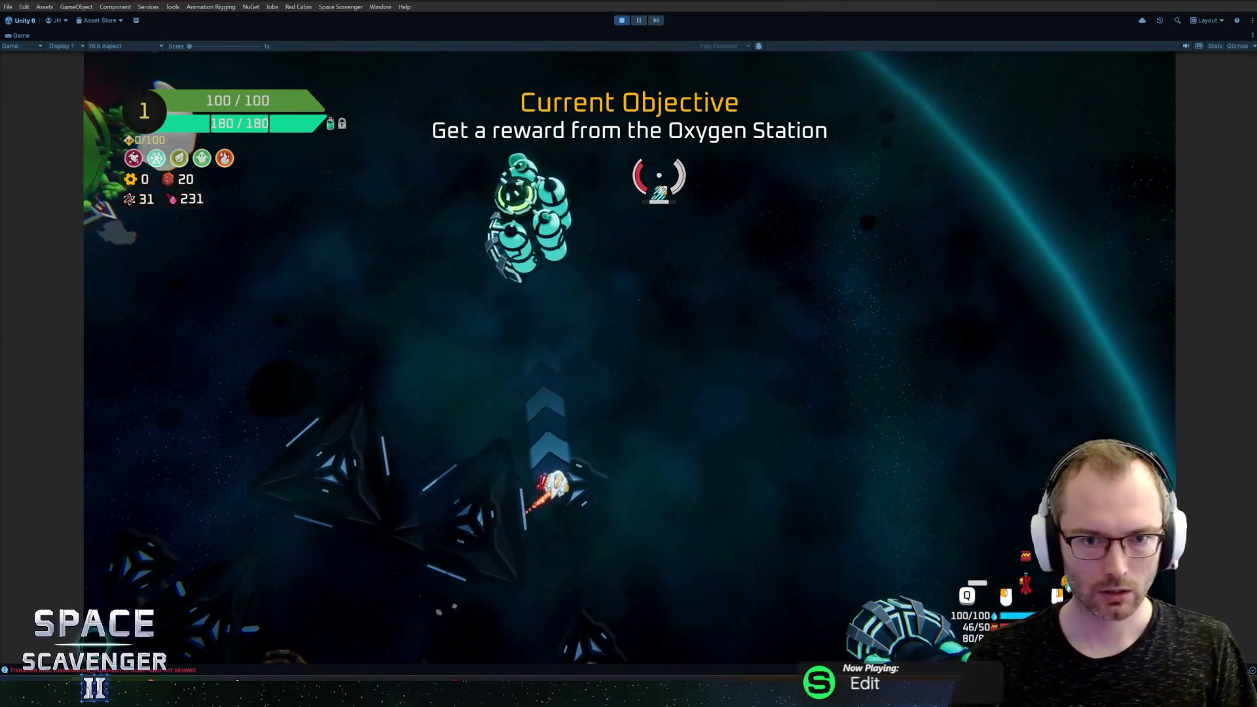
key("a")
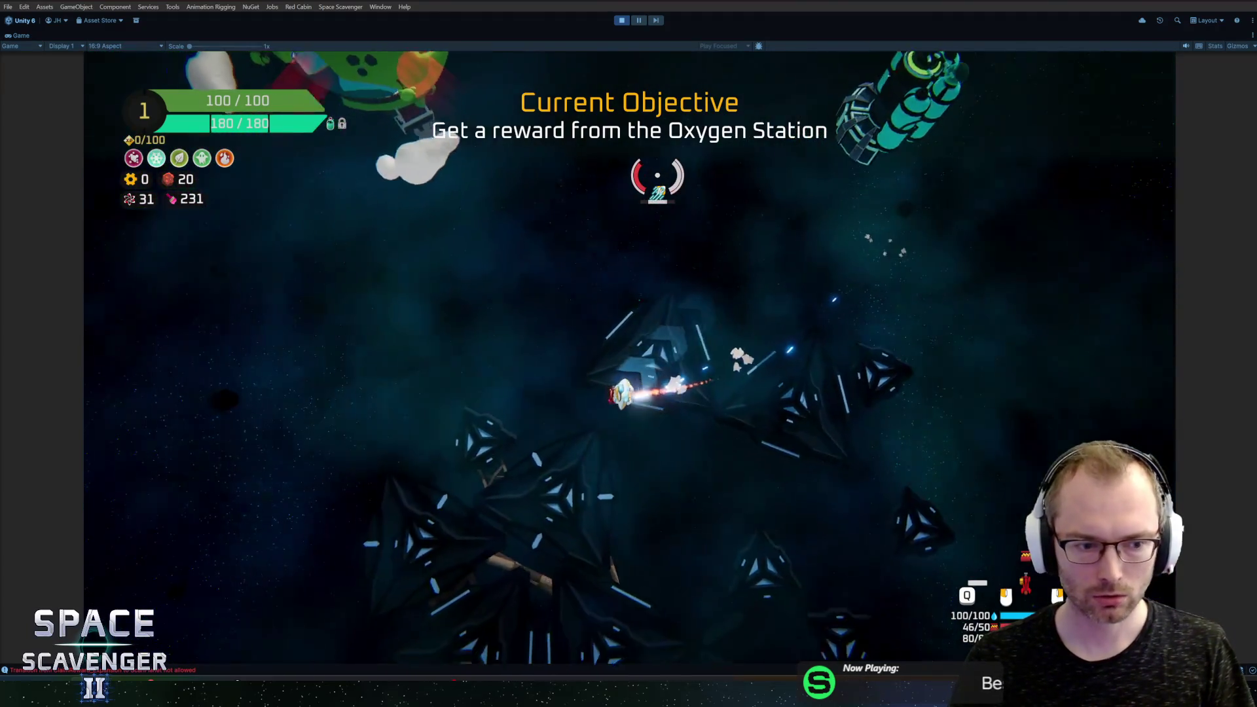
key("a")
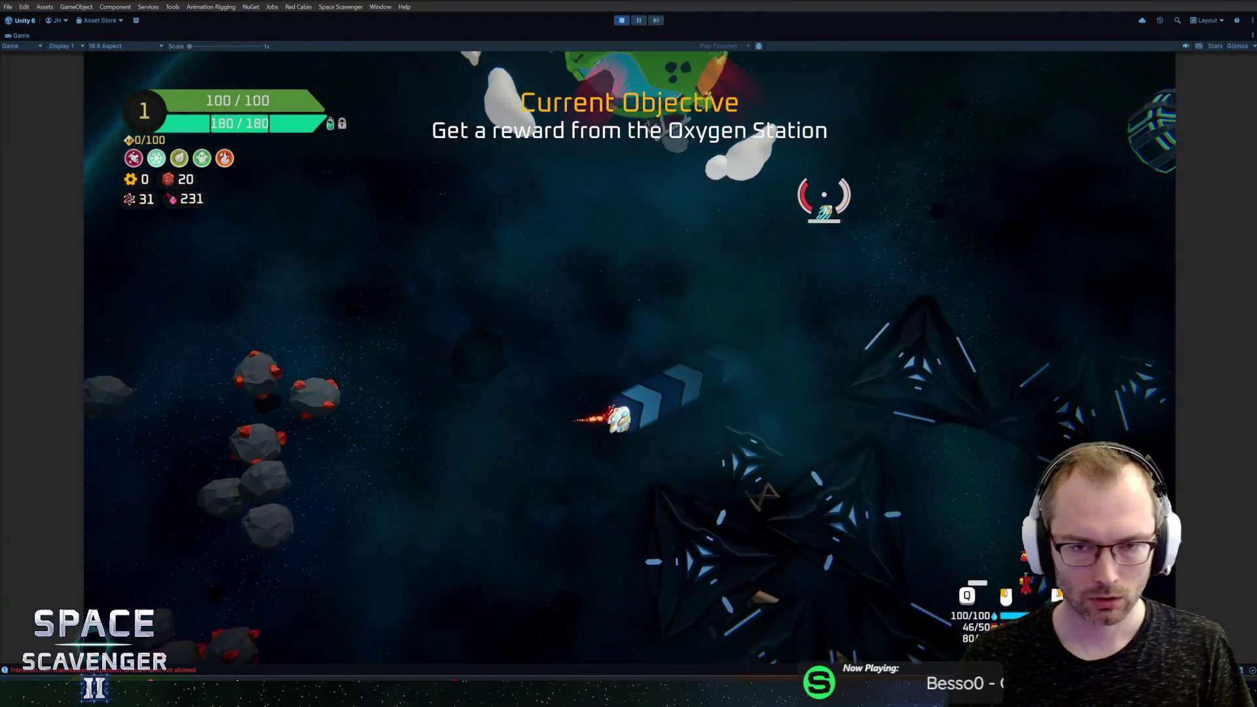
key("d")
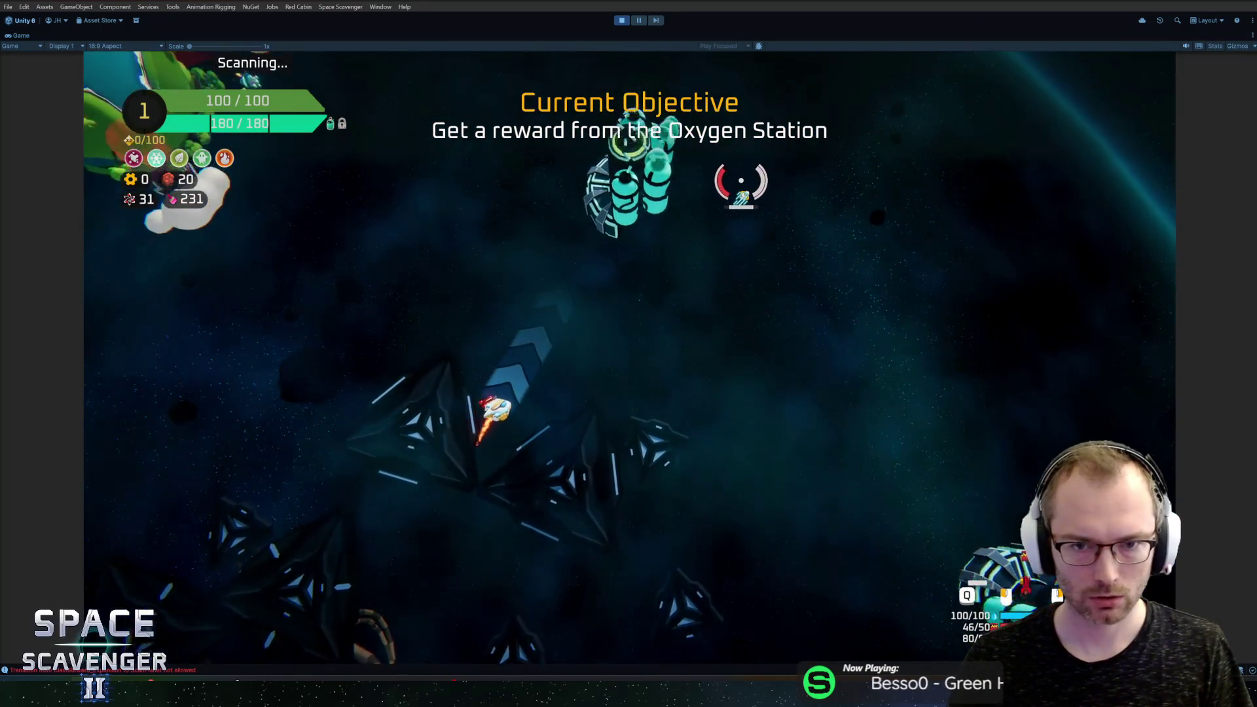
key("w")
key("e")
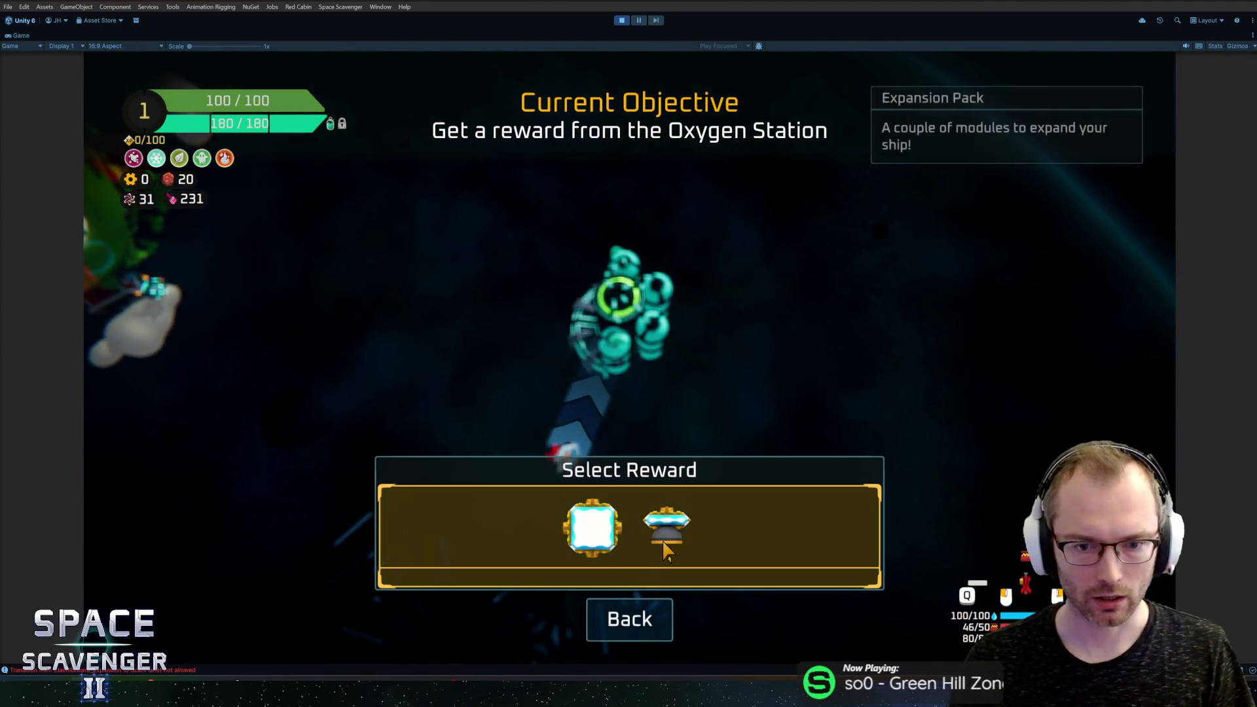
Step: Choose the Expansion Pack reward and attach its white module and thruster to the ship
left_click(664, 545)
left_click_drag(349, 434, 662, 419)
left_click_drag(277, 311, 665, 508)
left_click(665, 508)
Step: Fly to and shoot down all three Destroy Dummies
key("s")
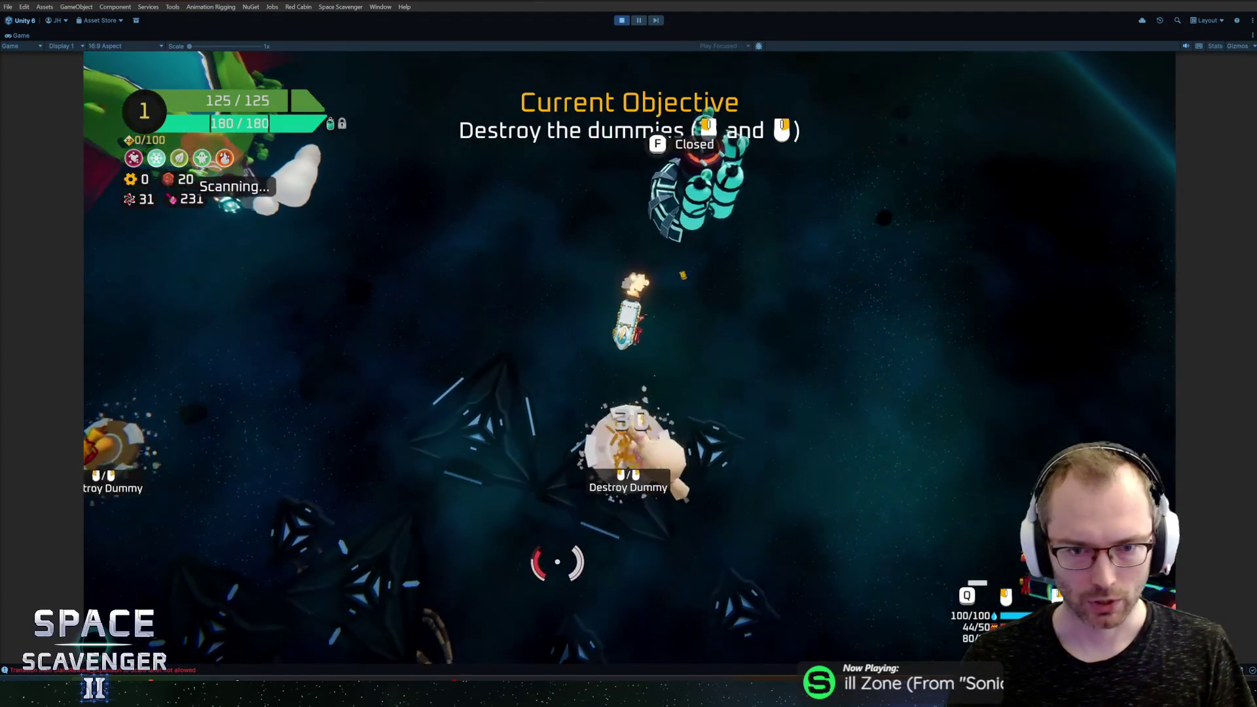
left_click(738, 450)
key("s")
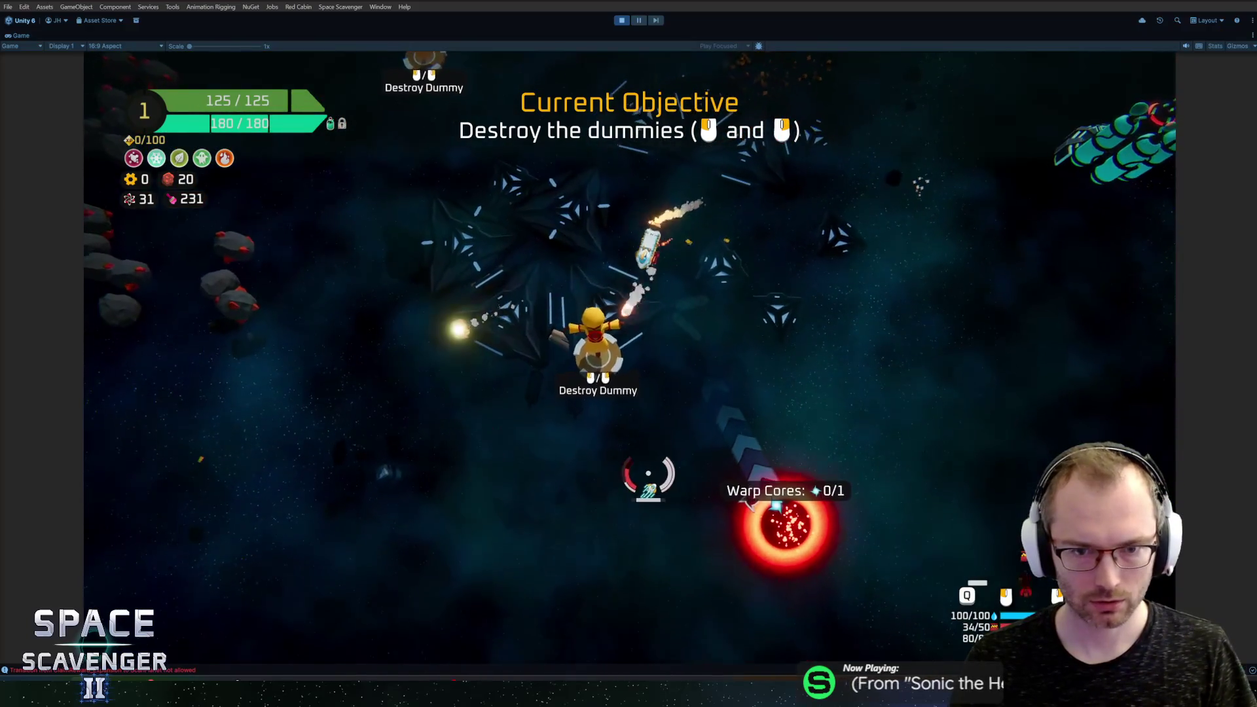
left_click(733, 445)
key("w")
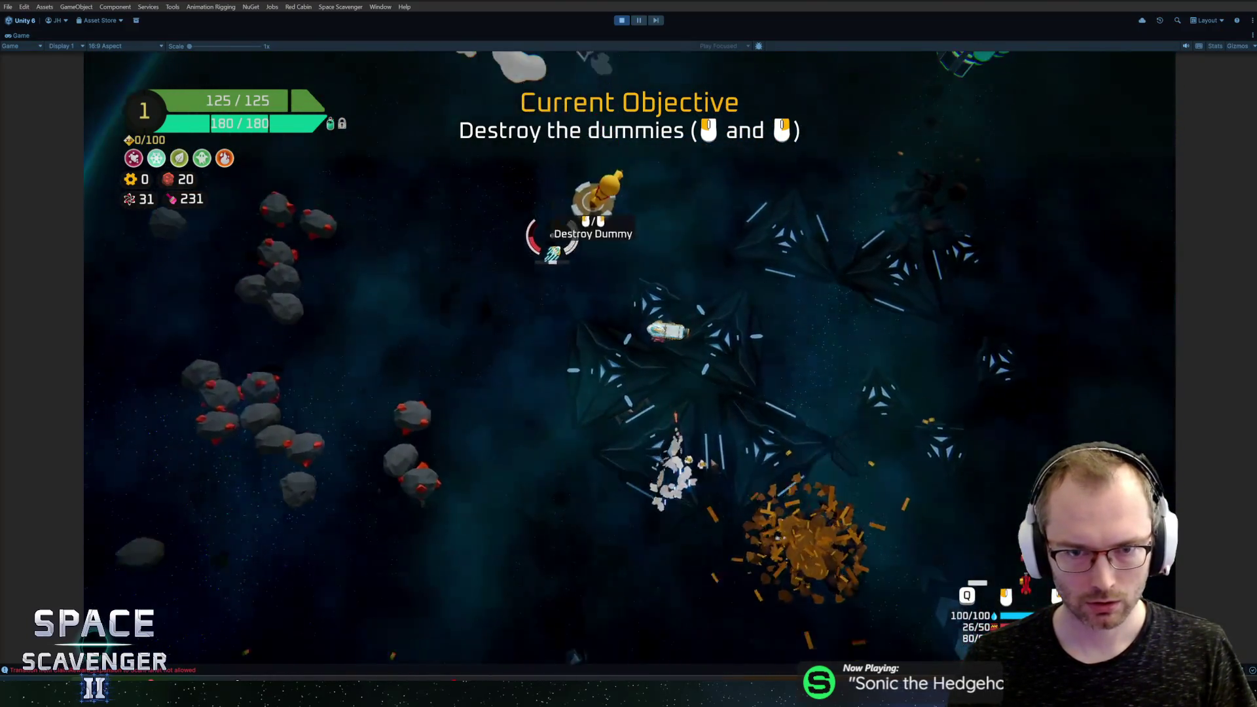
left_click(561, 224)
Step: Claim the Energy Pack at the Oxygen Station and attach its laser, solar panel and battery
key("d")
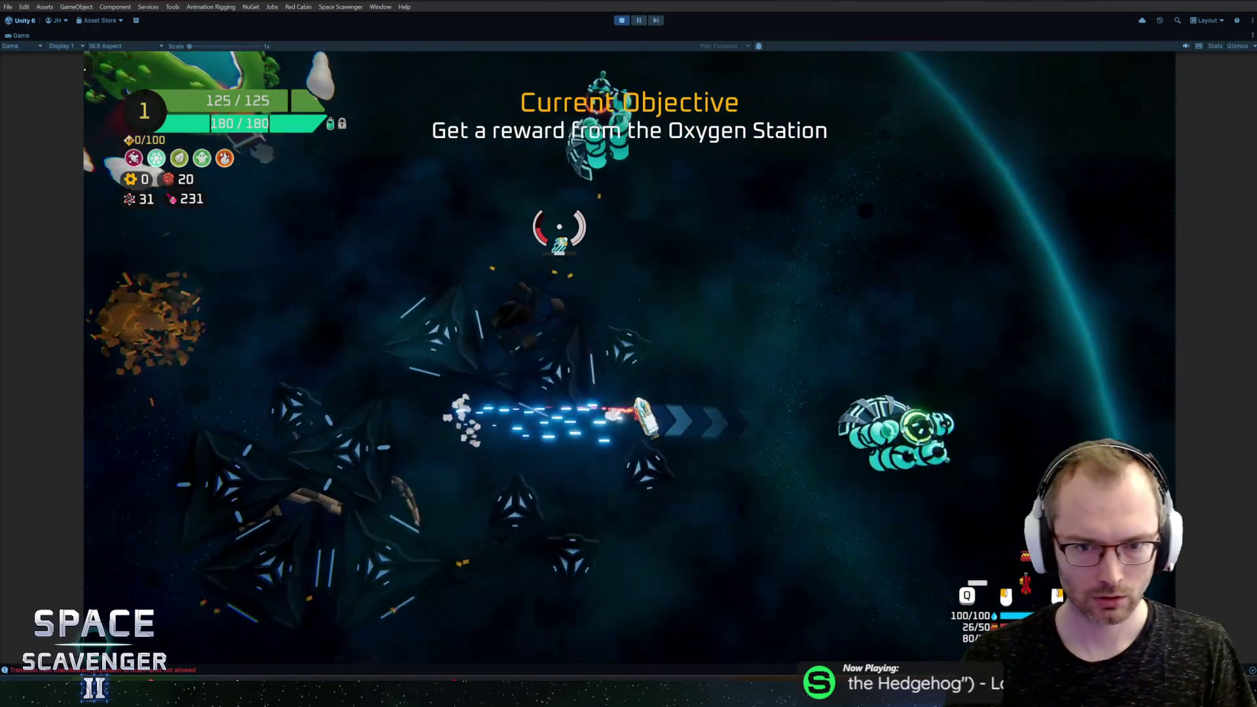
key("e")
left_click(580, 509)
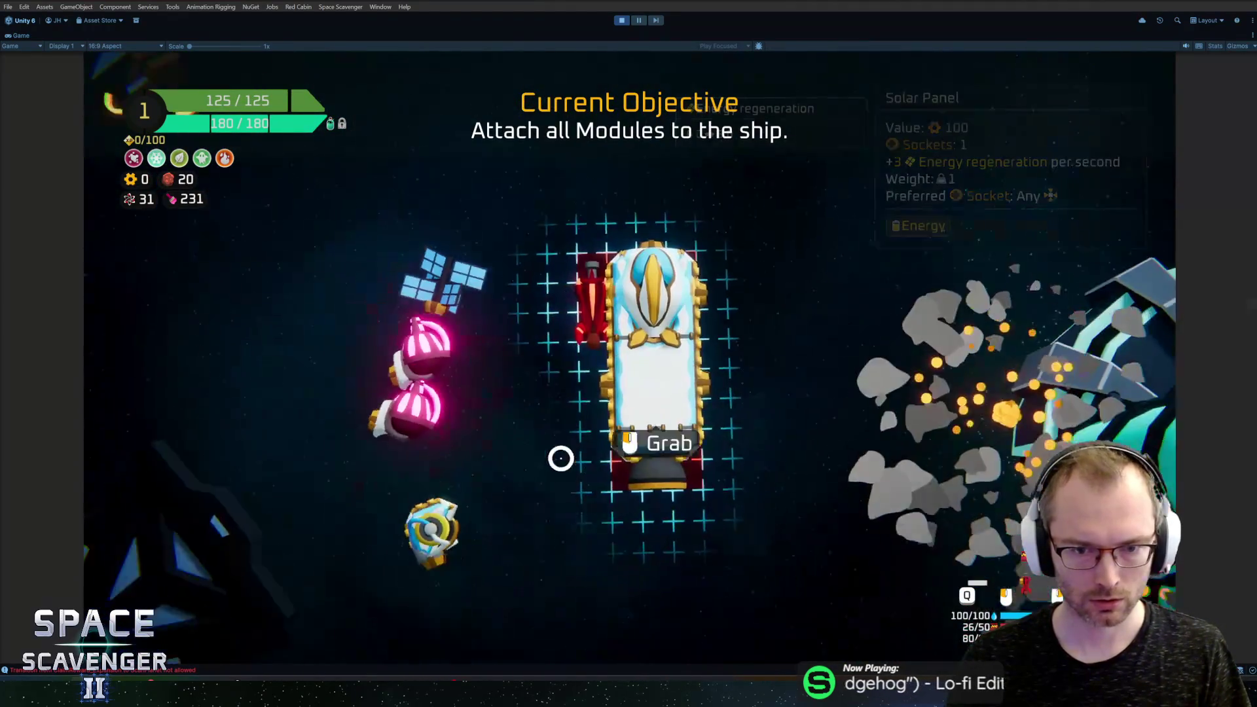
left_click(711, 368)
left_click(308, 332)
left_click(658, 275)
left_click(363, 345)
left_click(662, 219)
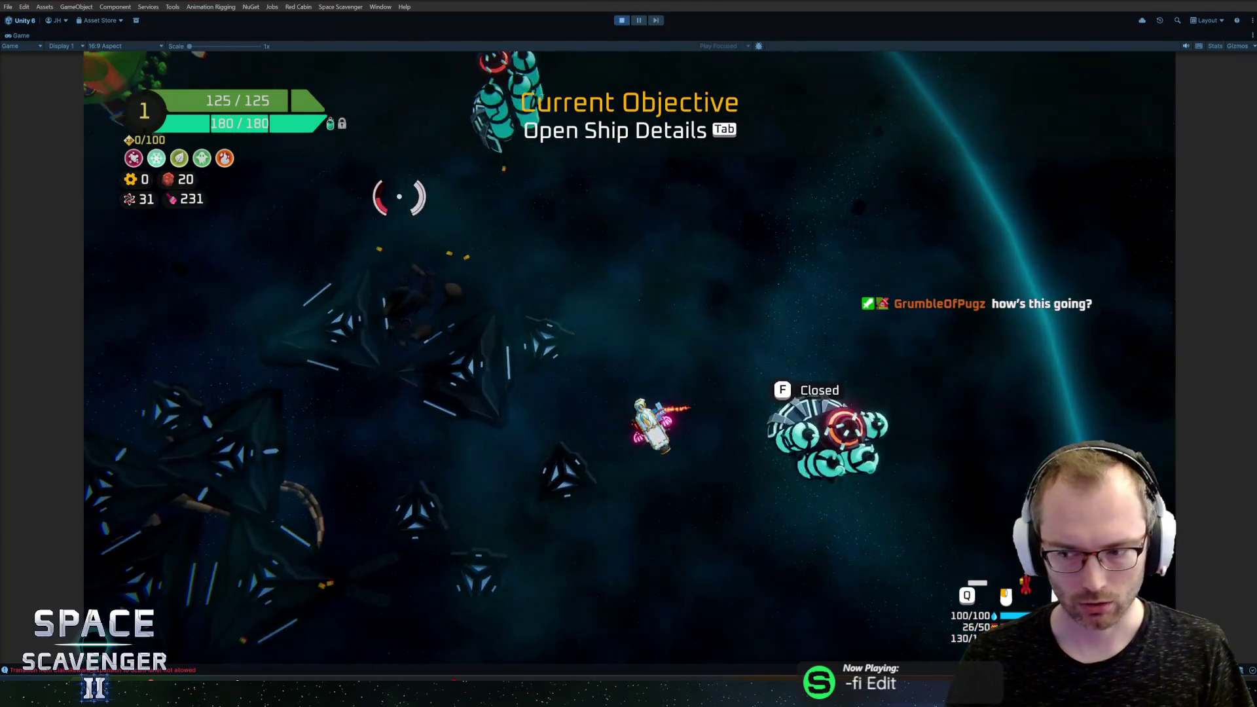
Step: Assign the Tiny Laser to a weapon slot in ship details, sprint, then exit Play mode with Ctrl+P
key("Tab")
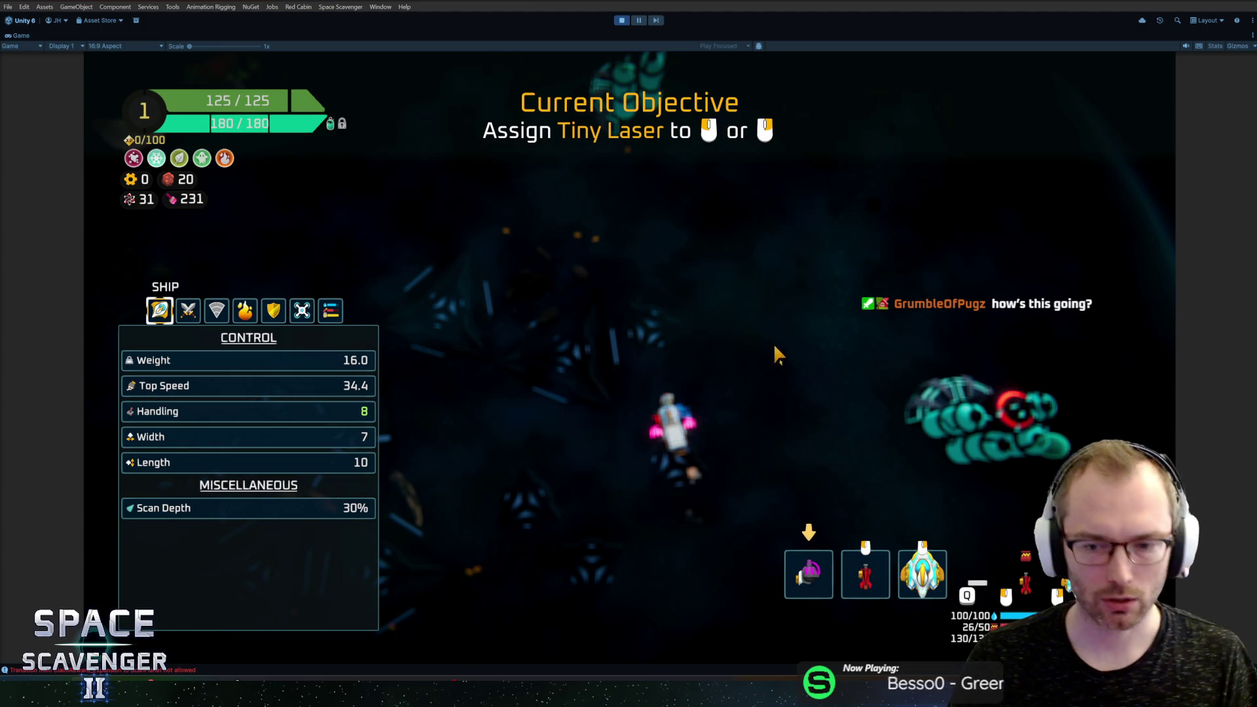
left_click(809, 574)
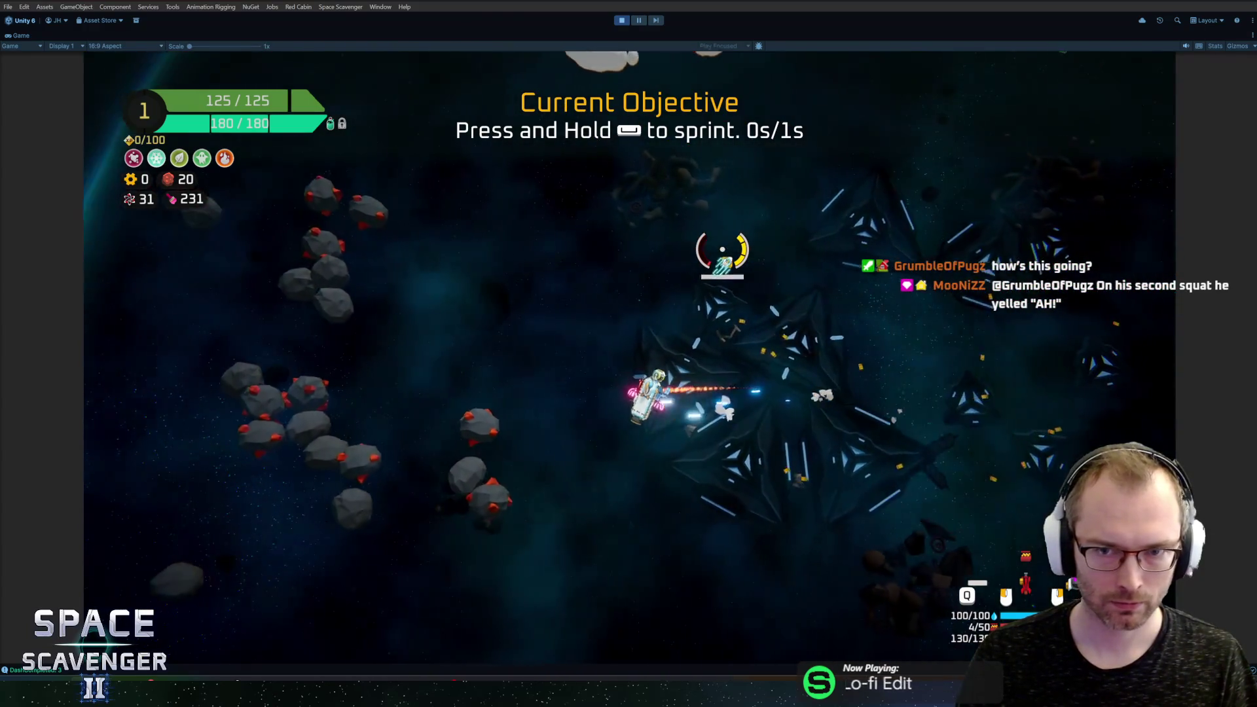
key("space")
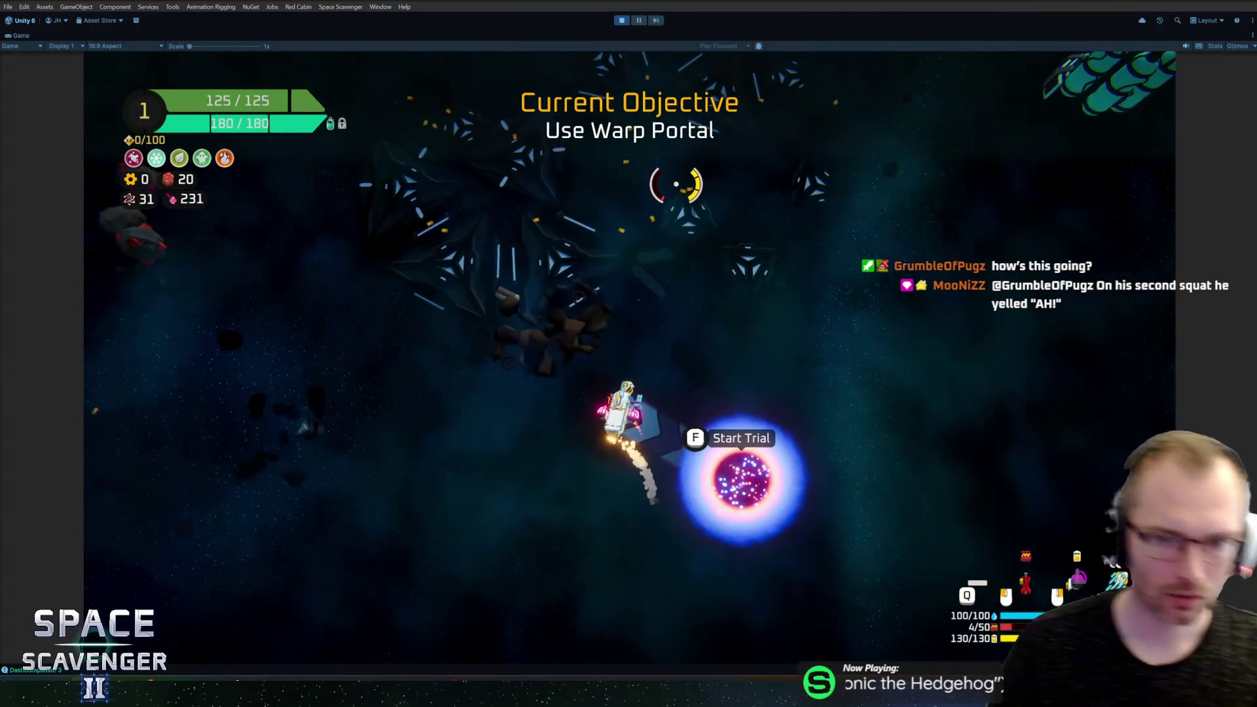
key("ctrl+p")
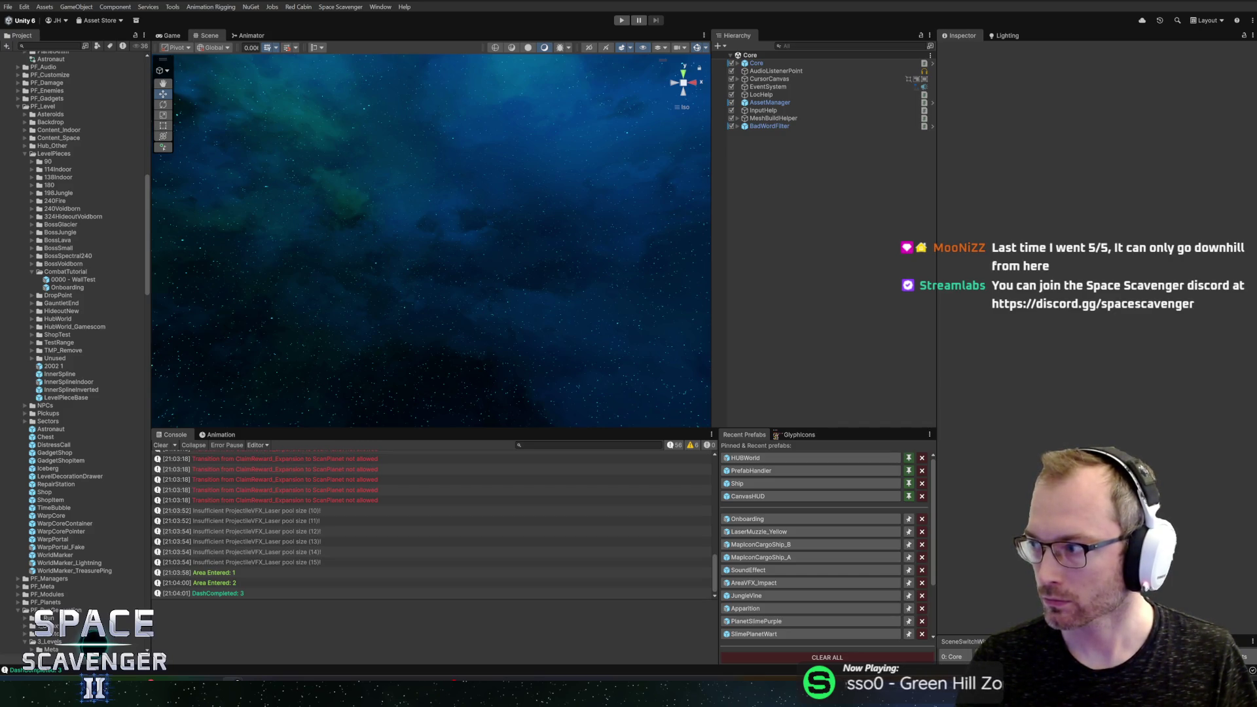
Step: Switch from Unity to the browser showing the Space Scavenger 2 Steam page
key("alt+Tab")
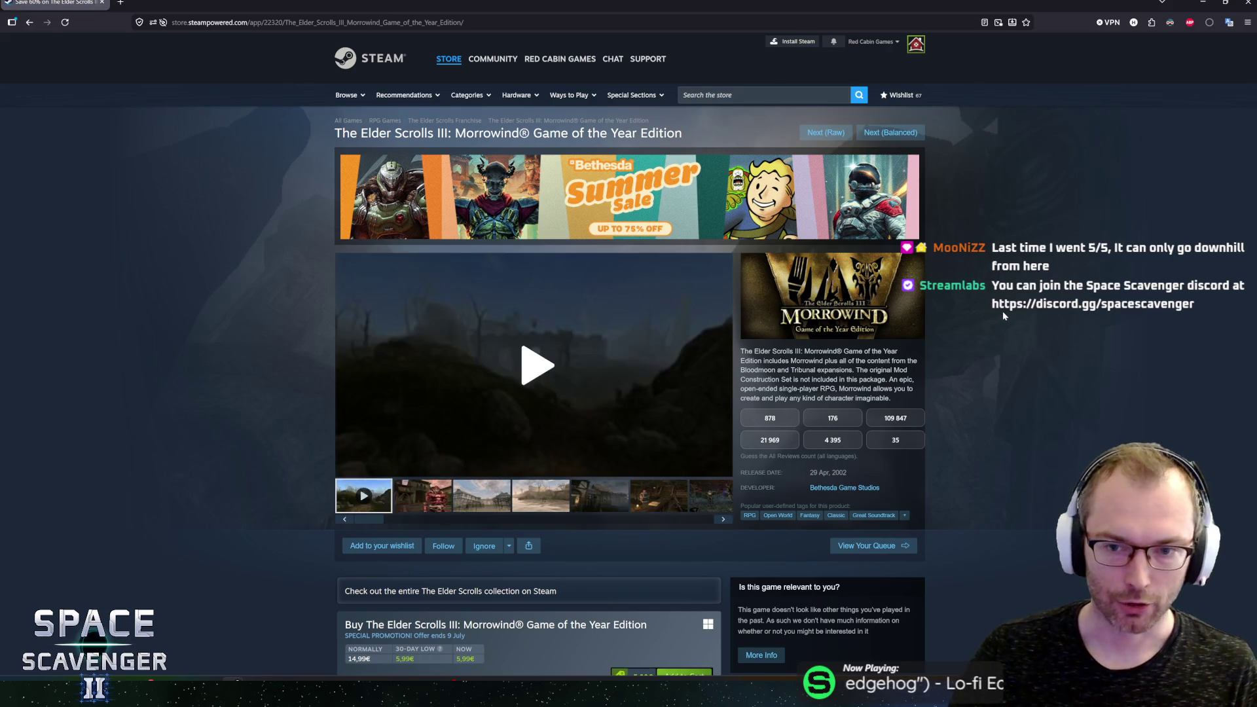
Step: Scroll down the Morrowind GOTY page and read through its description
scroll(1023, 308, "down", 1)
scroll(1025, 313, "down", 2)
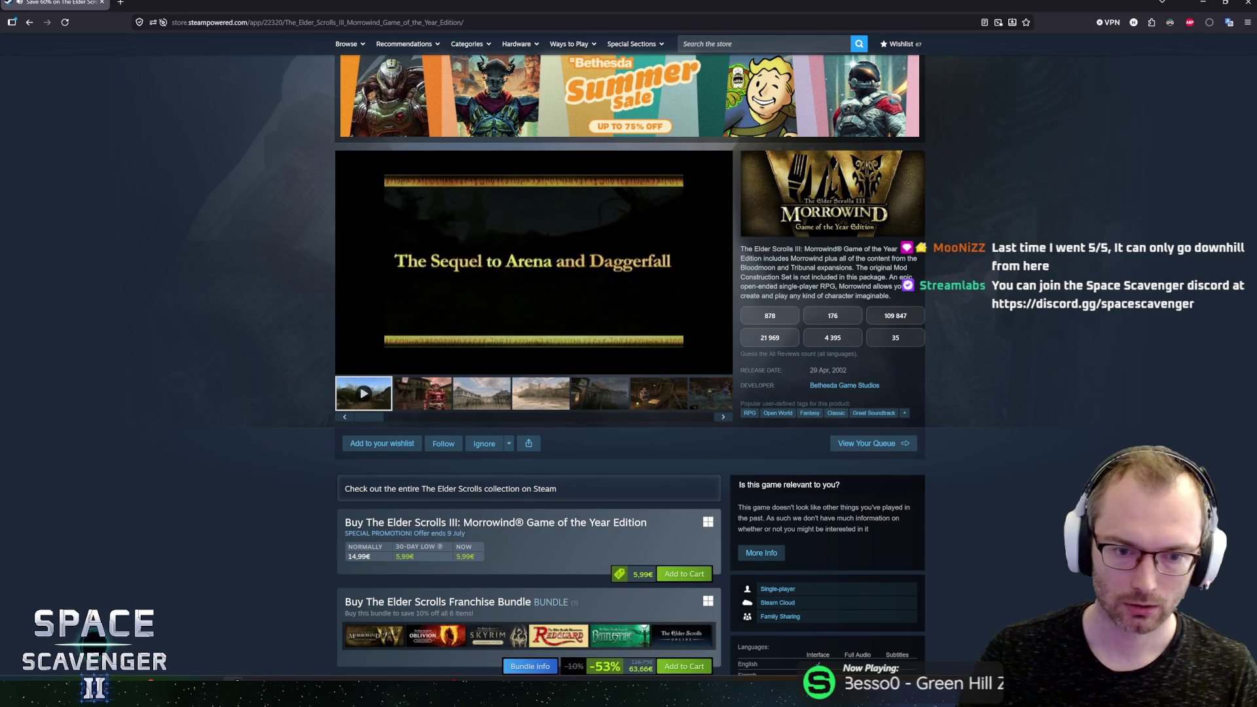
left_click(303, 324)
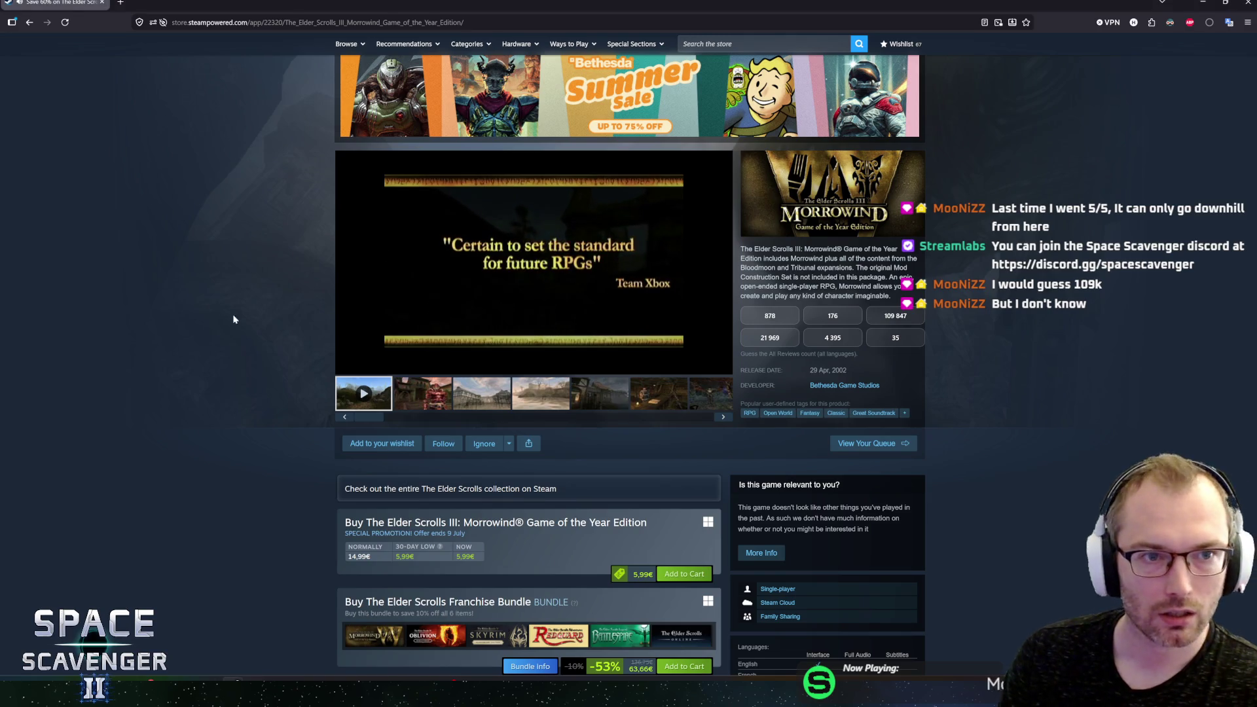
mouse_move(749, 249)
left_mouse_down()
mouse_move(845, 249)
mouse_move(861, 286)
left_mouse_up()
left_click(264, 421)
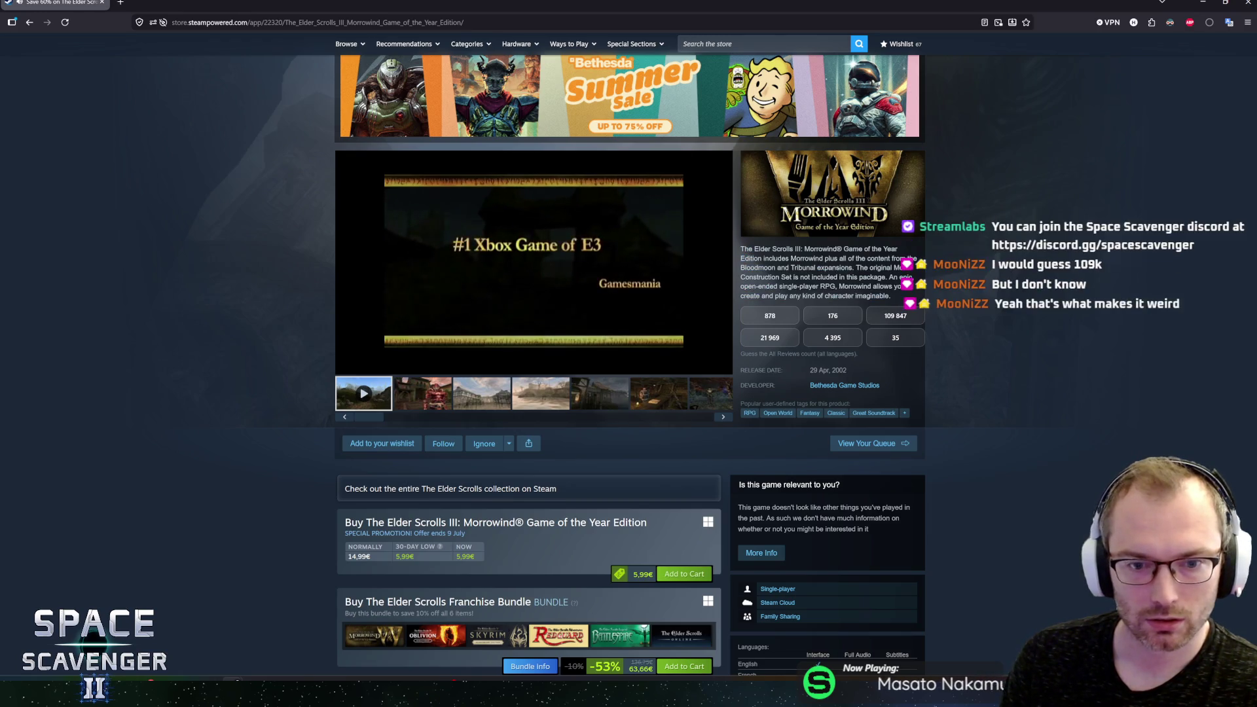
Step: Scroll around the page, then skip the Morrowind trailer forward past one minute
scroll(265, 421, "down", 2)
scroll(310, 407, "down", 2)
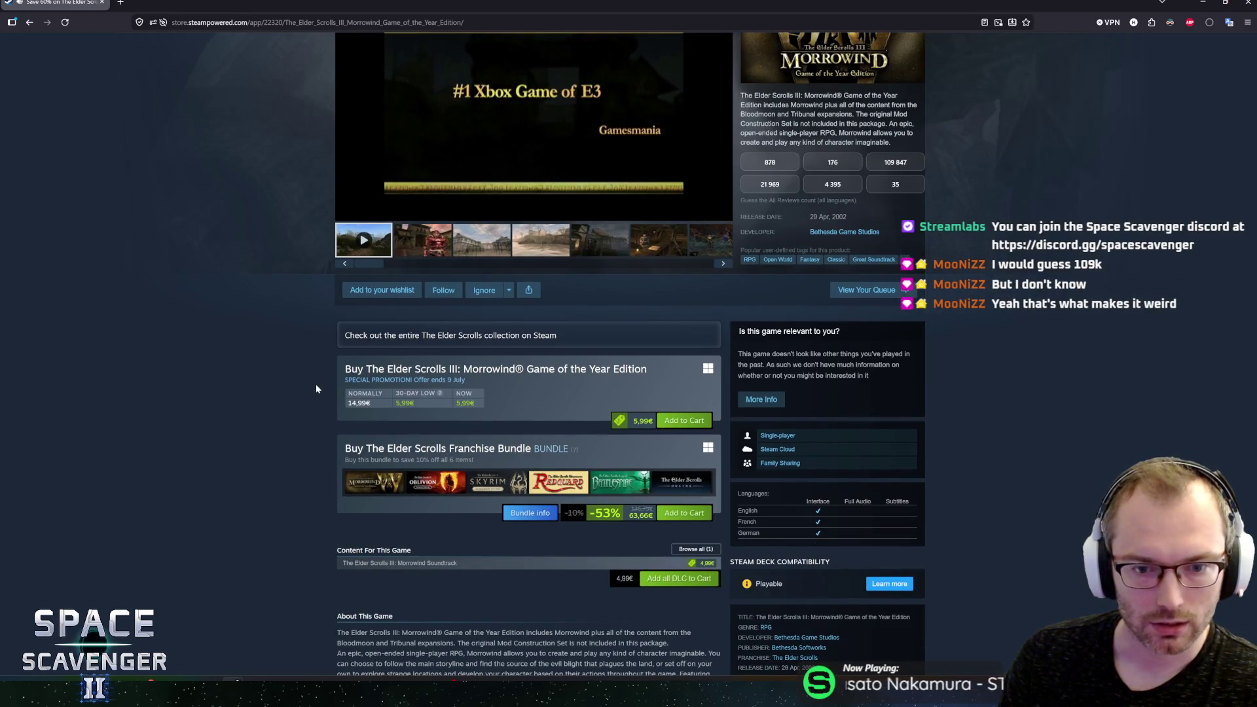
scroll(311, 404, "down", 6)
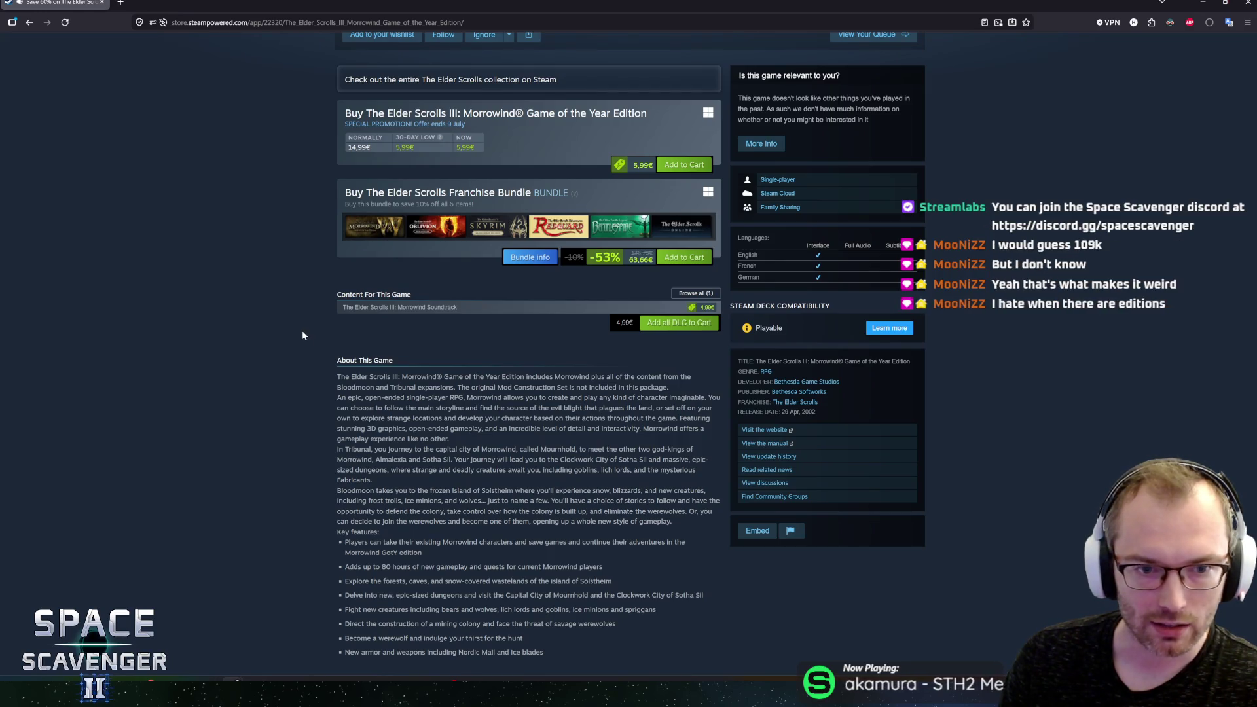
scroll(303, 339, "down", 5)
scroll(301, 345, "up", 6)
scroll(301, 416, "up", 10)
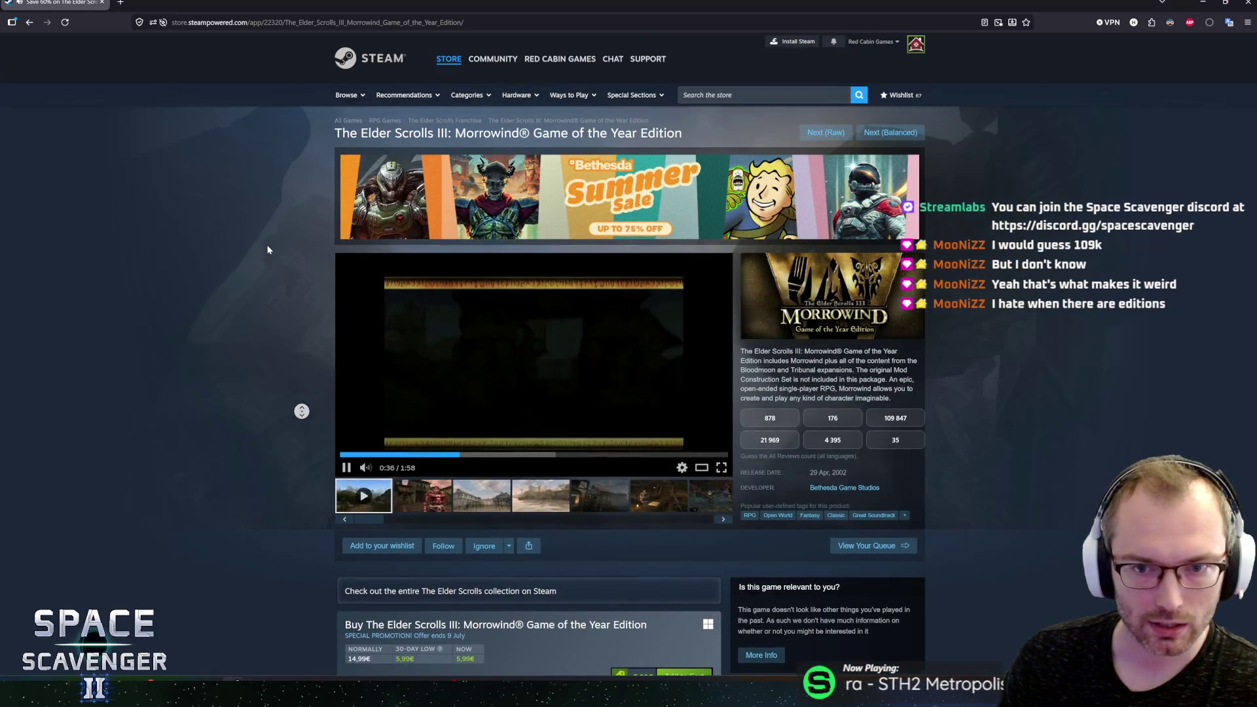
scroll(313, 352, "down", 5)
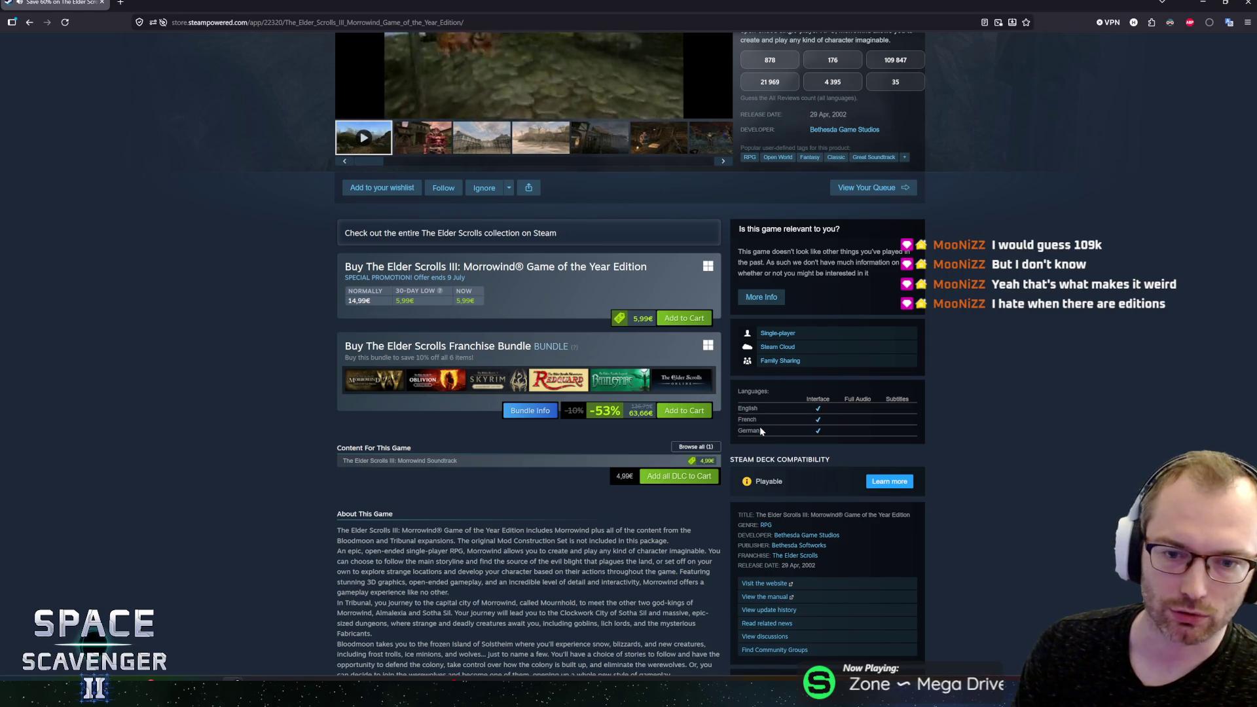
scroll(226, 396, "up", 5)
mouse_move(539, 406)
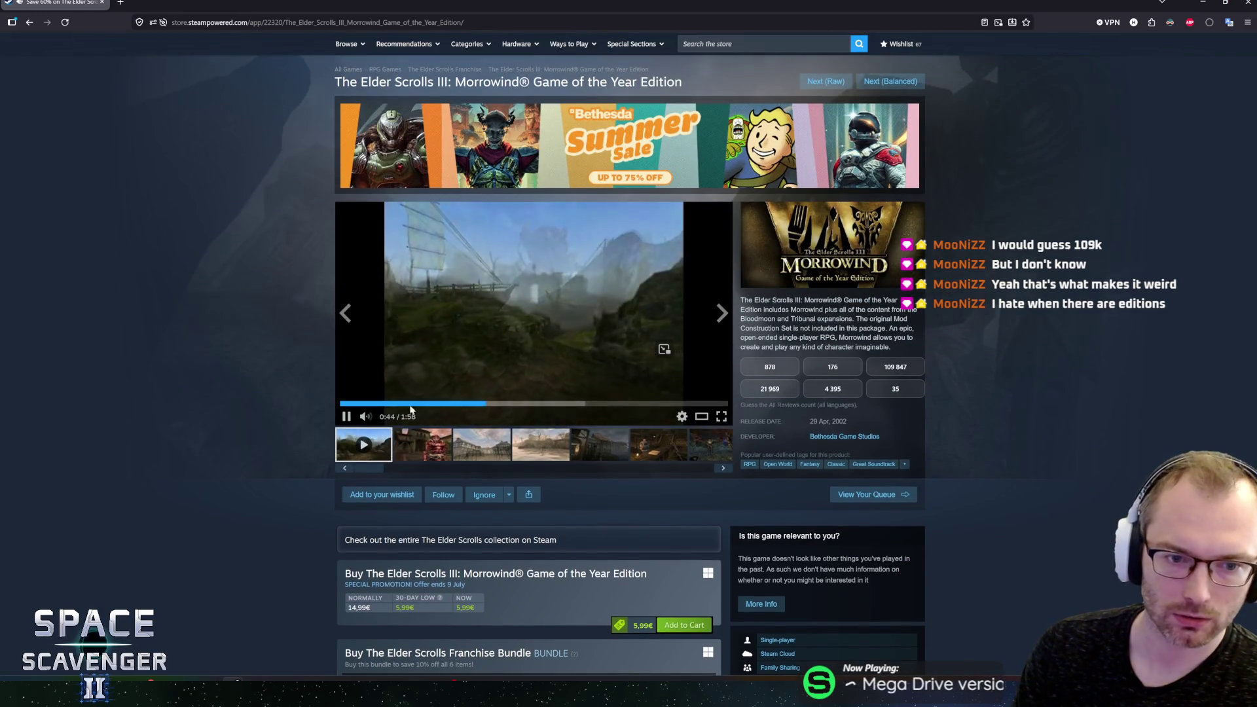
left_click(555, 404)
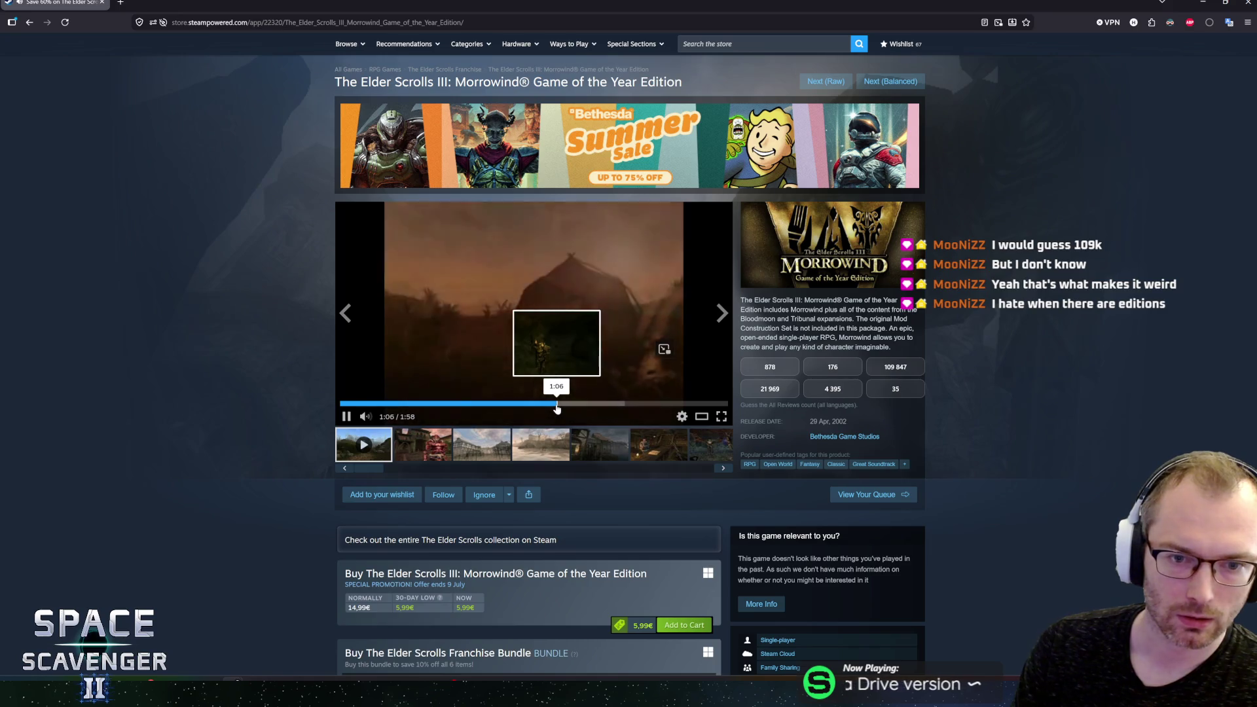
left_click(590, 404)
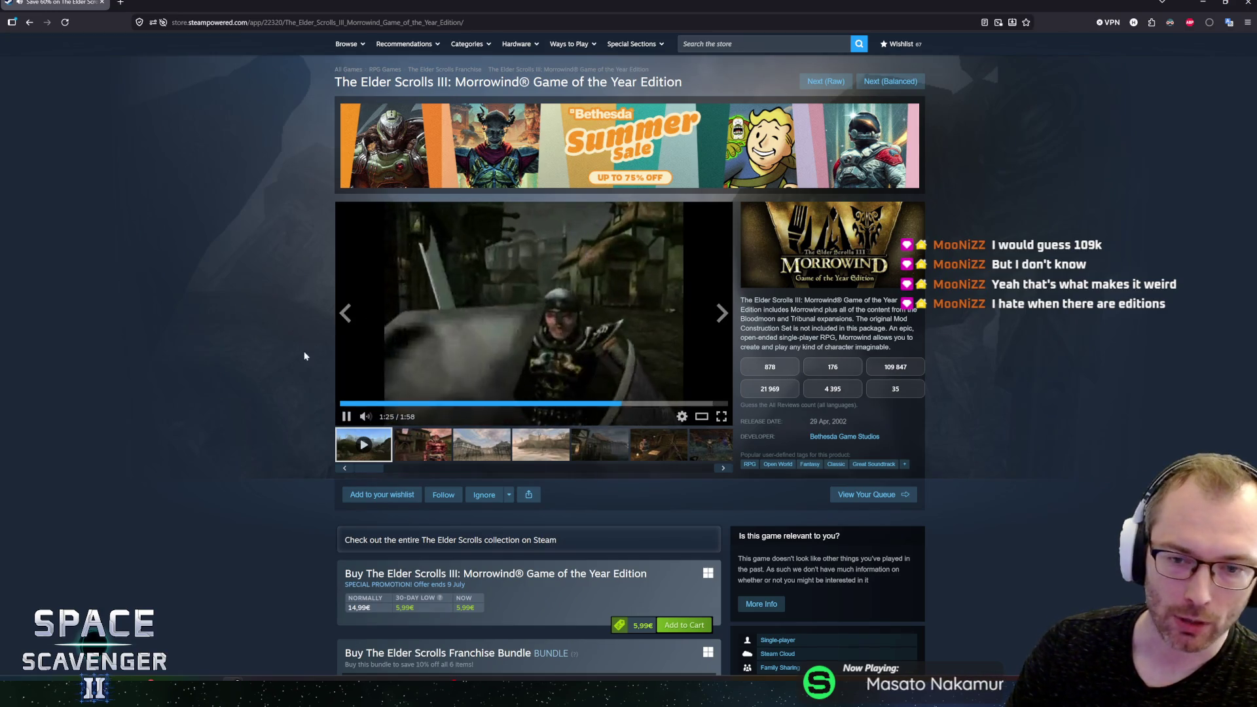
scroll(300, 338, "down", 3)
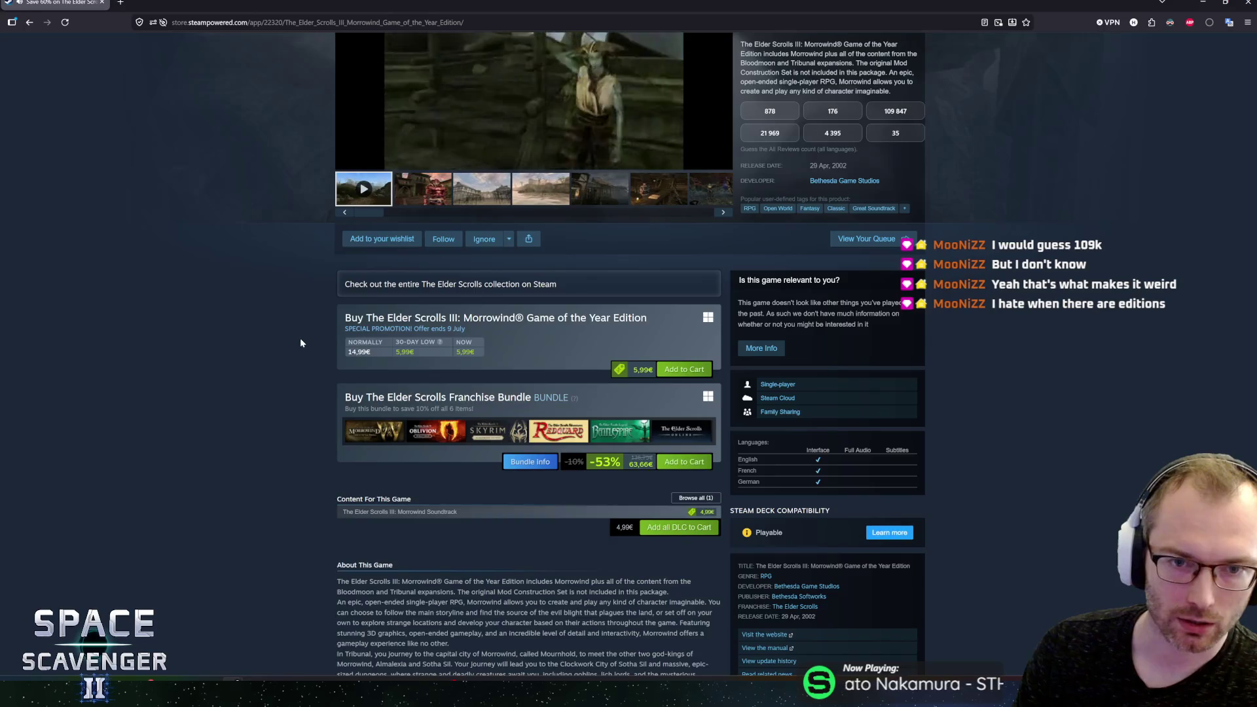
scroll(303, 341, "up", 3)
left_click_drag(751, 422, 839, 422)
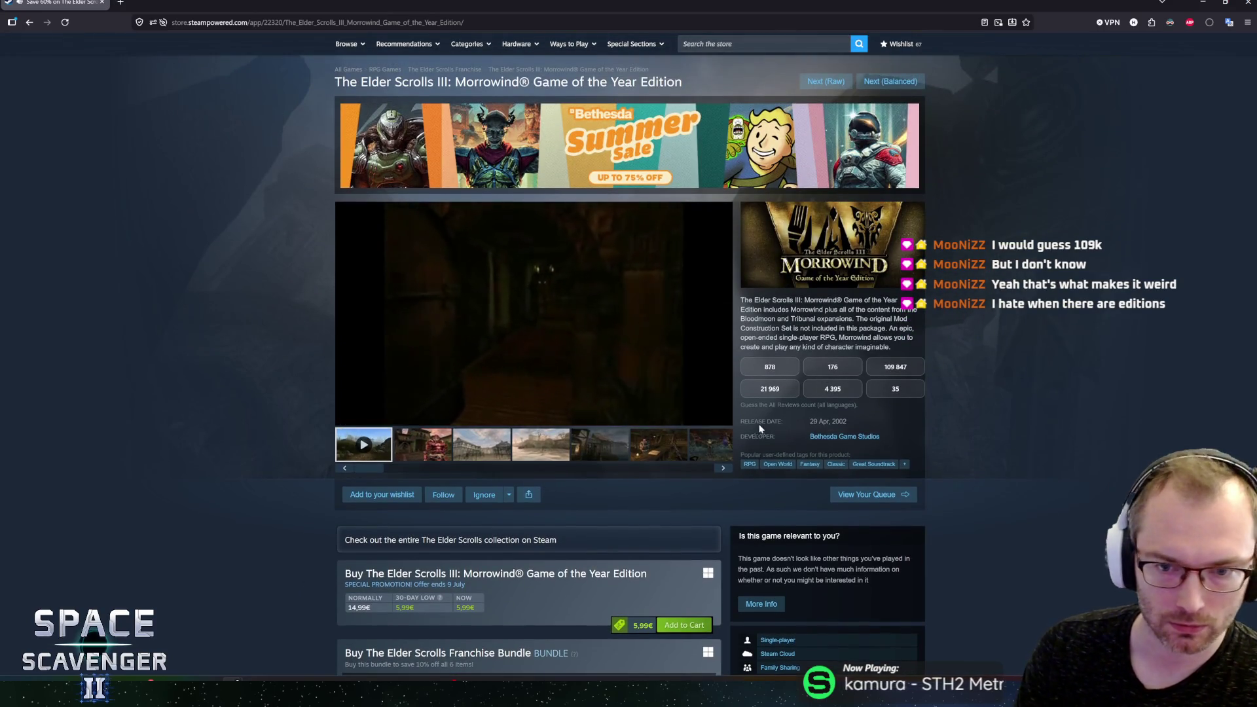
left_click_drag(744, 422, 847, 421)
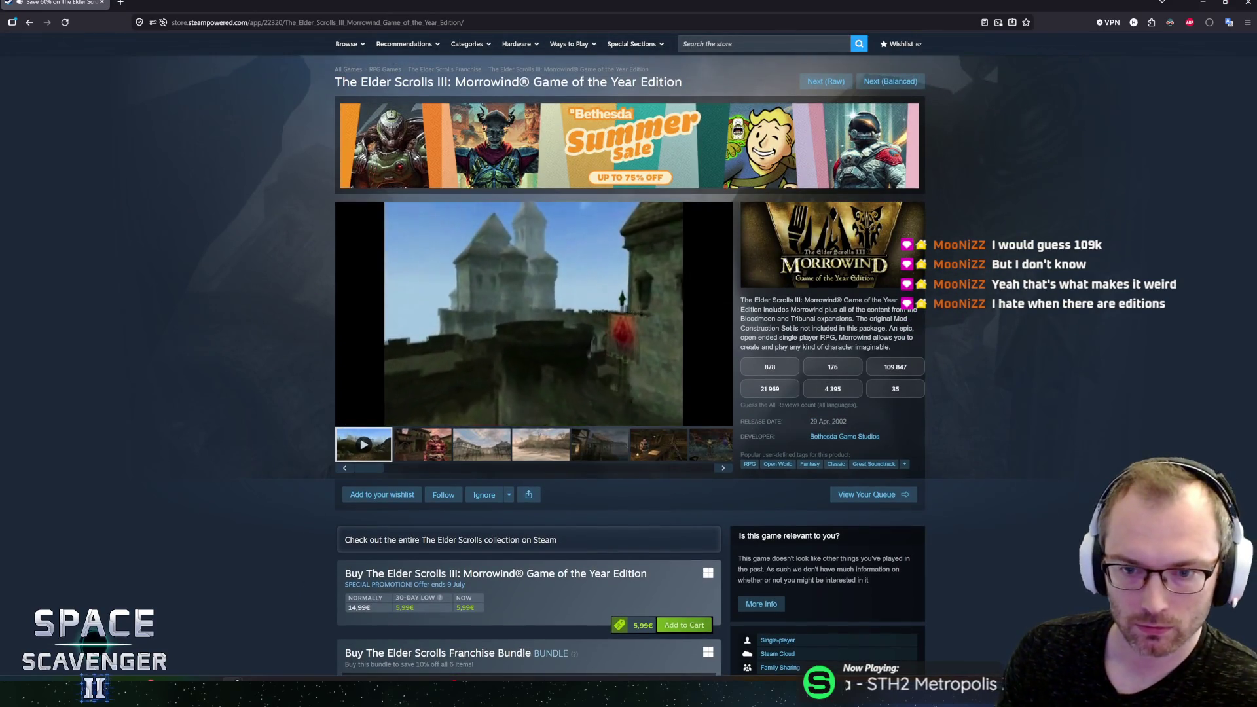
double_click(840, 422)
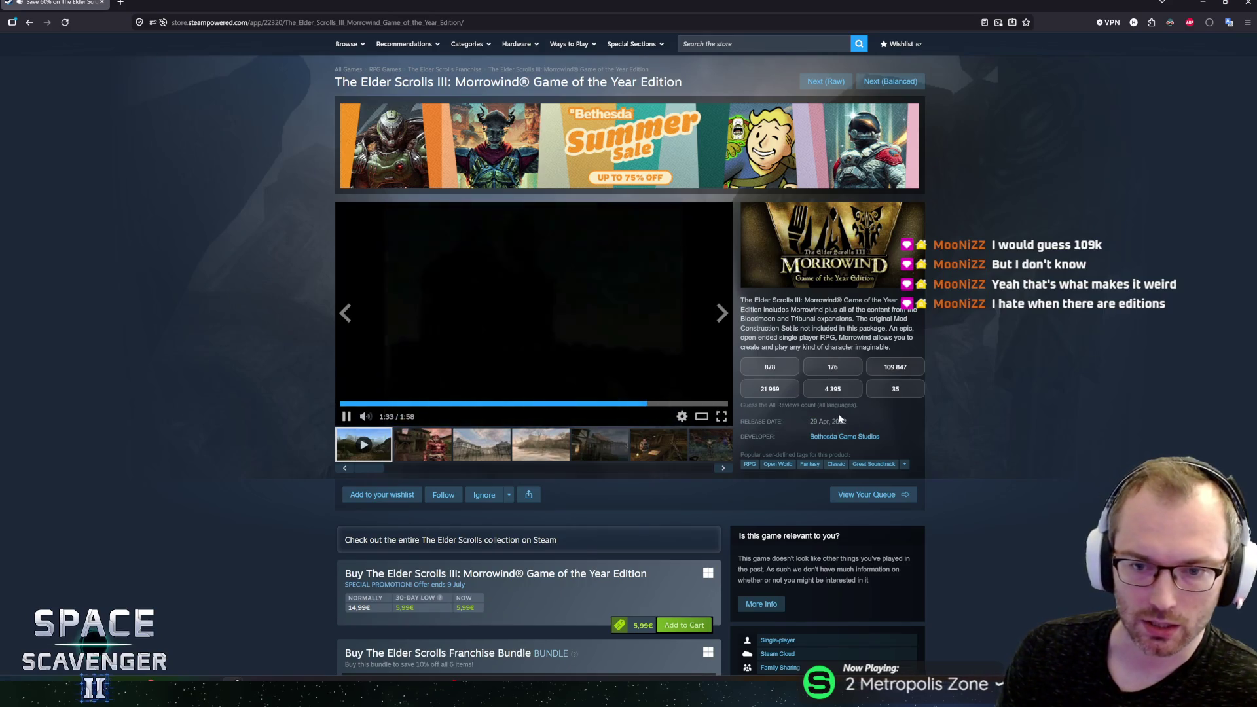
left_click_drag(847, 421, 810, 422)
left_click(961, 426)
scroll(277, 381, "down", 5)
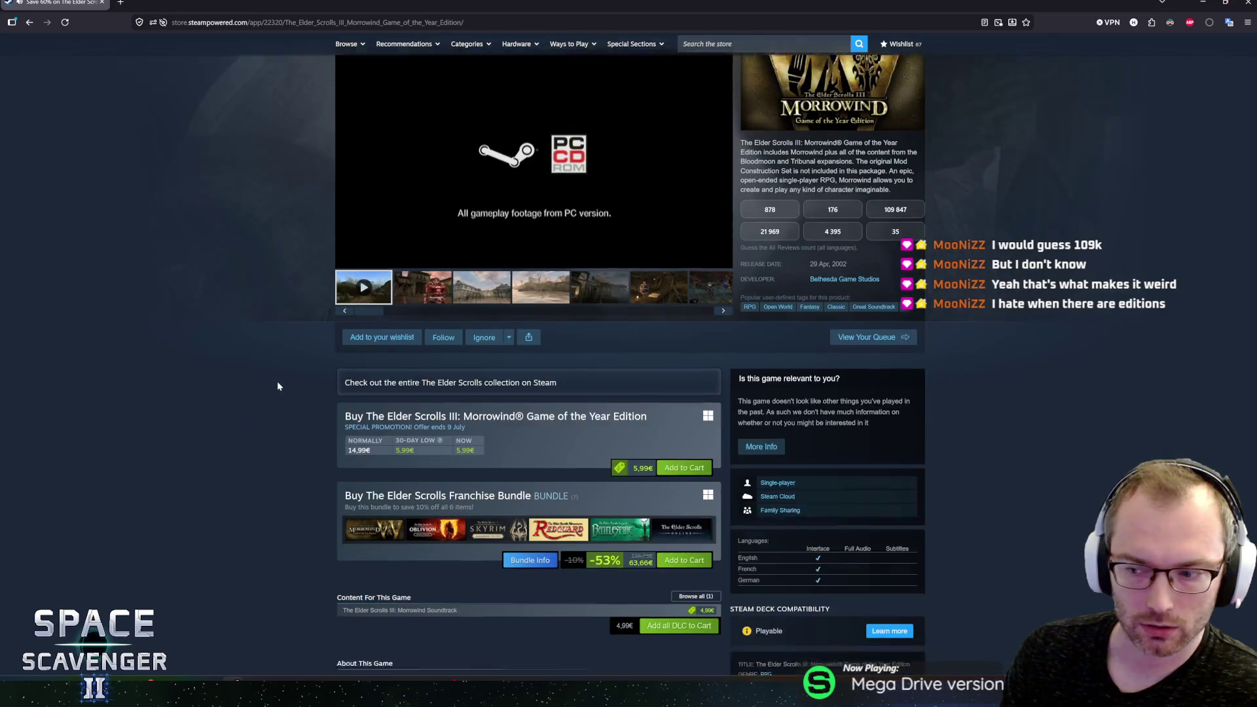
scroll(278, 386, "down", 4)
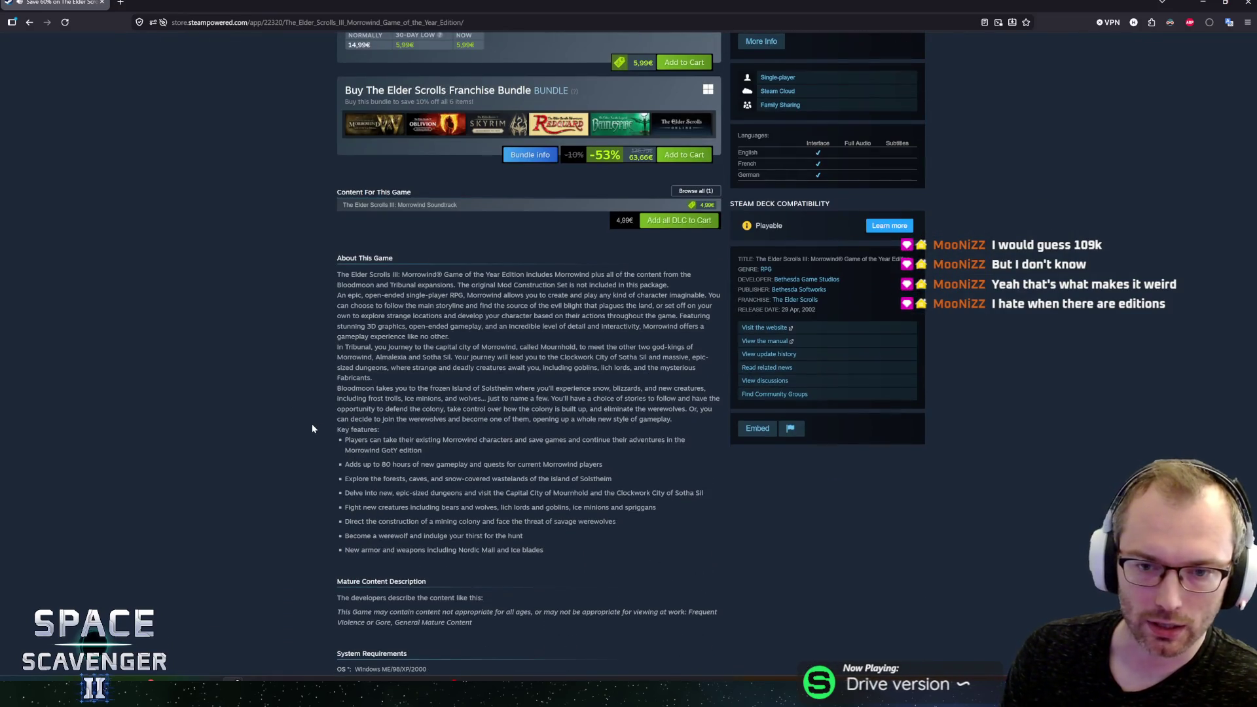
scroll(313, 426, "down", 4)
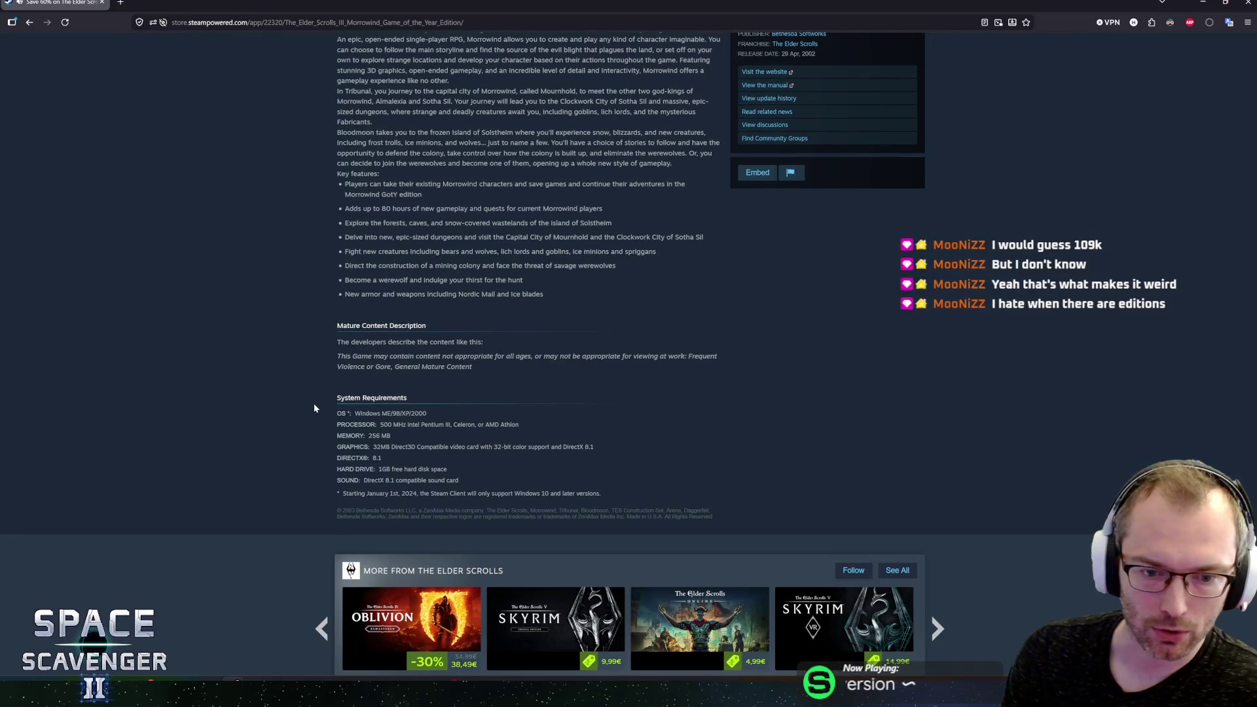
scroll(313, 403, "up", 15)
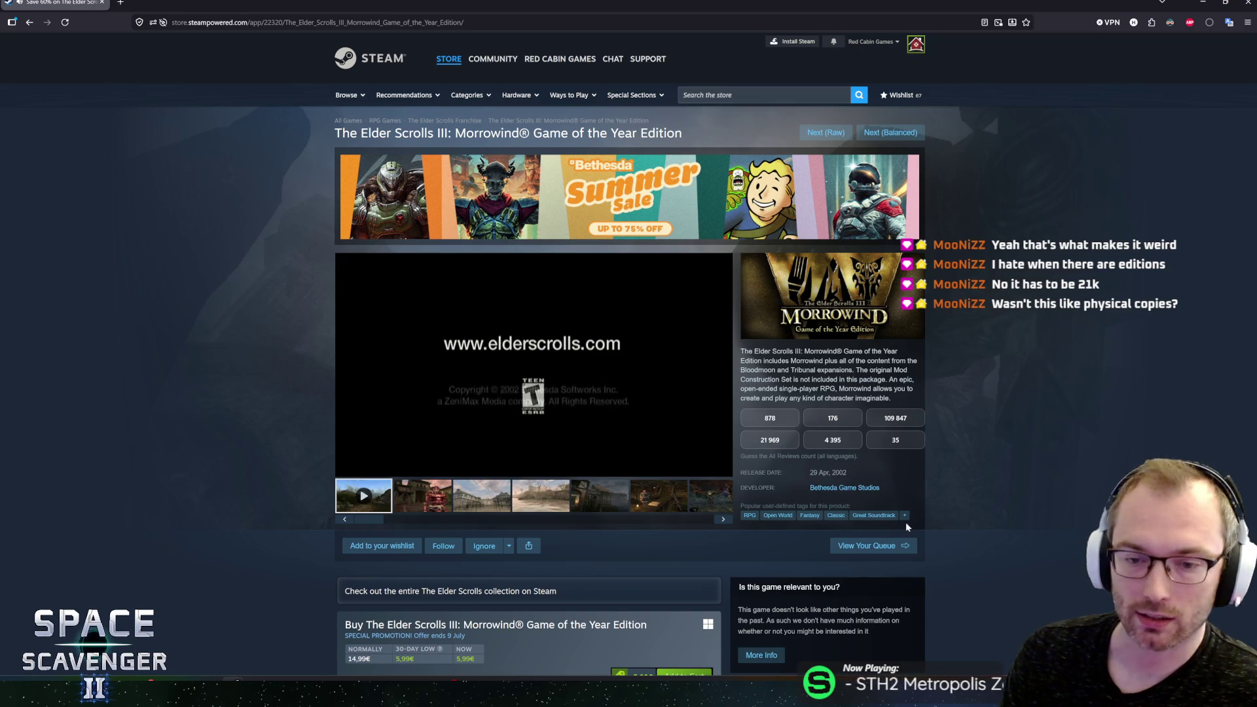
double_click(839, 472)
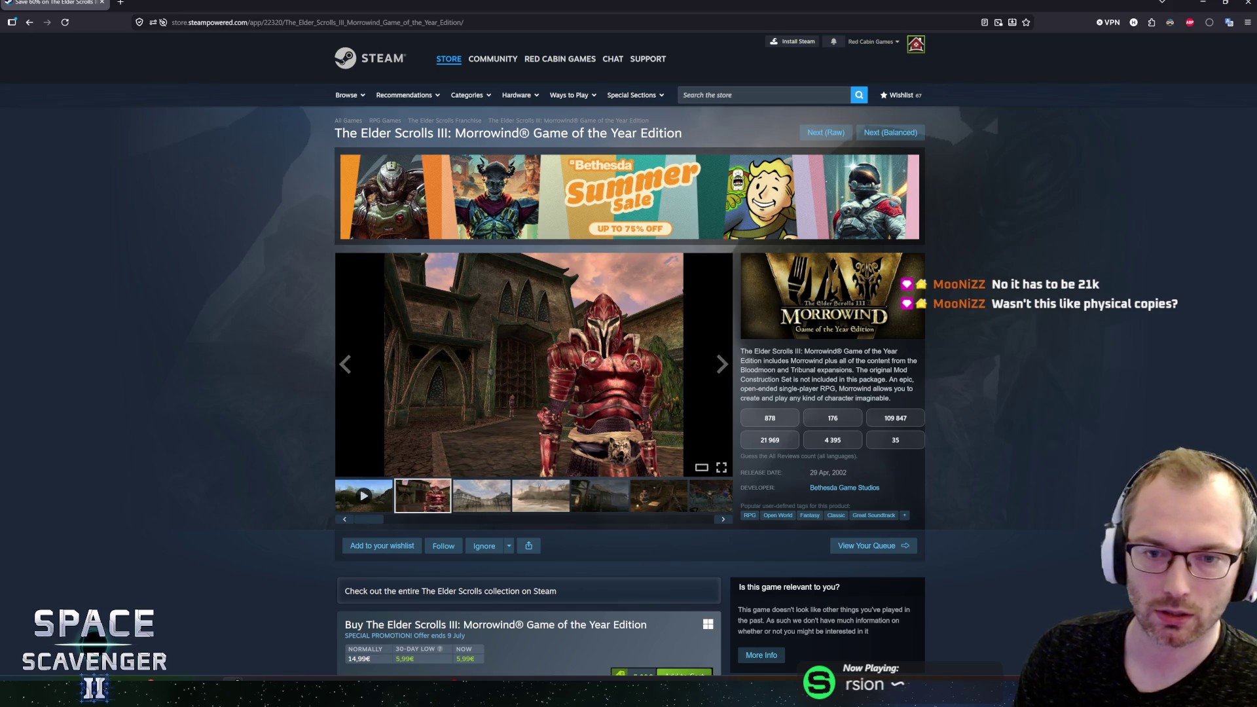
Step: Look over the Morrowind description, then load the next recommended game's page
mouse_move(746, 357)
left_mouse_down()
mouse_move(914, 391)
mouse_move(879, 398)
left_mouse_up()
left_click(880, 398)
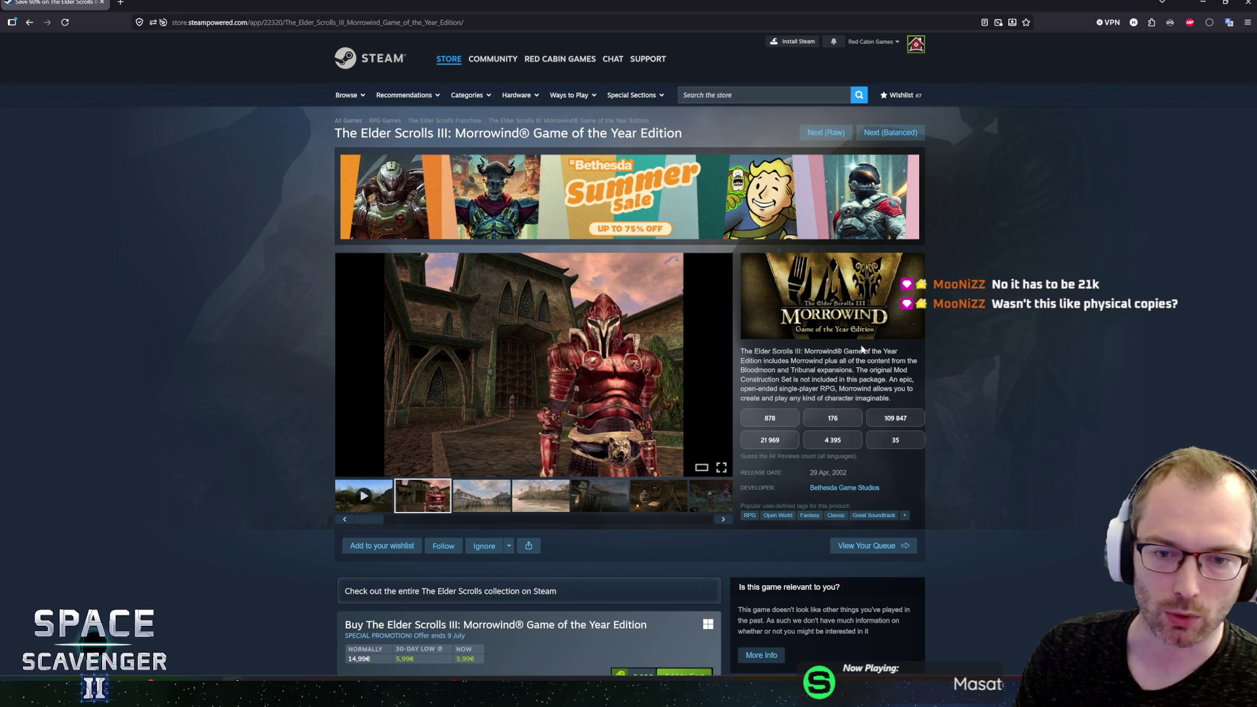
scroll(985, 318, "down", 4)
scroll(986, 319, "up", 4)
scroll(956, 309, "down", 5)
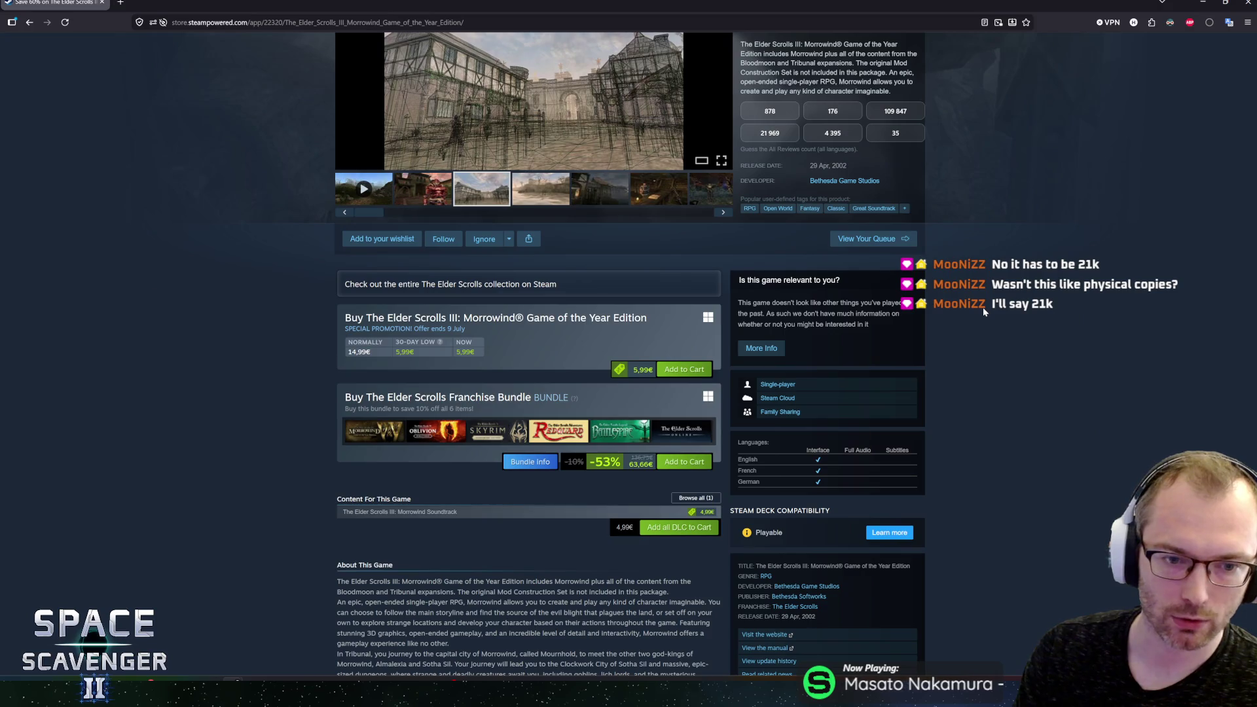
scroll(984, 308, "up", 5)
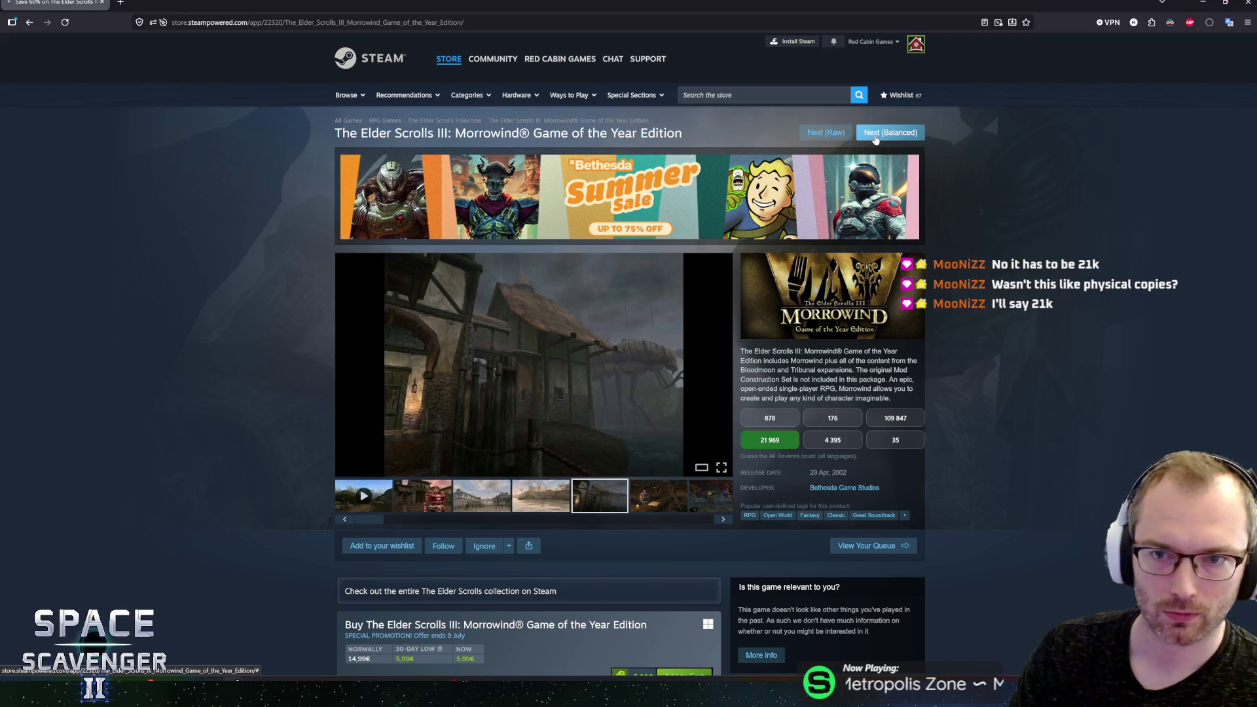
left_click(875, 136)
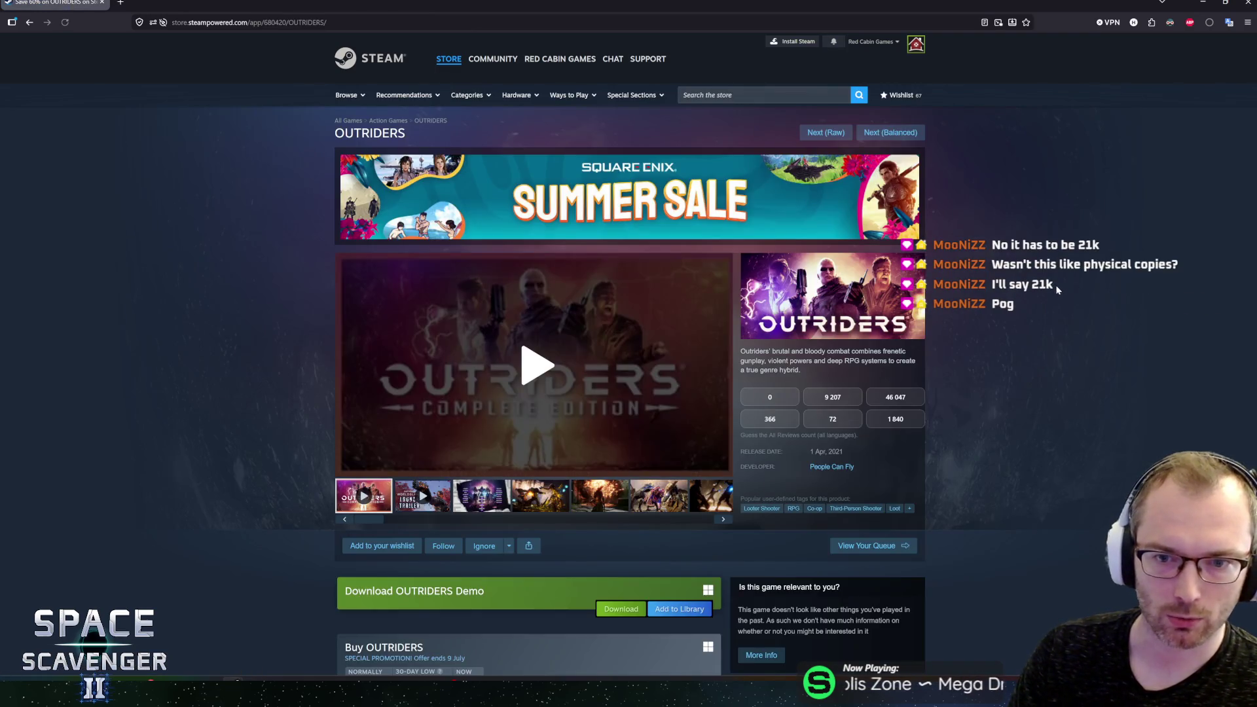
Step: Scroll down slightly and play the OUTRIDERS trailer in the media player
scroll(1055, 288, "down", 1)
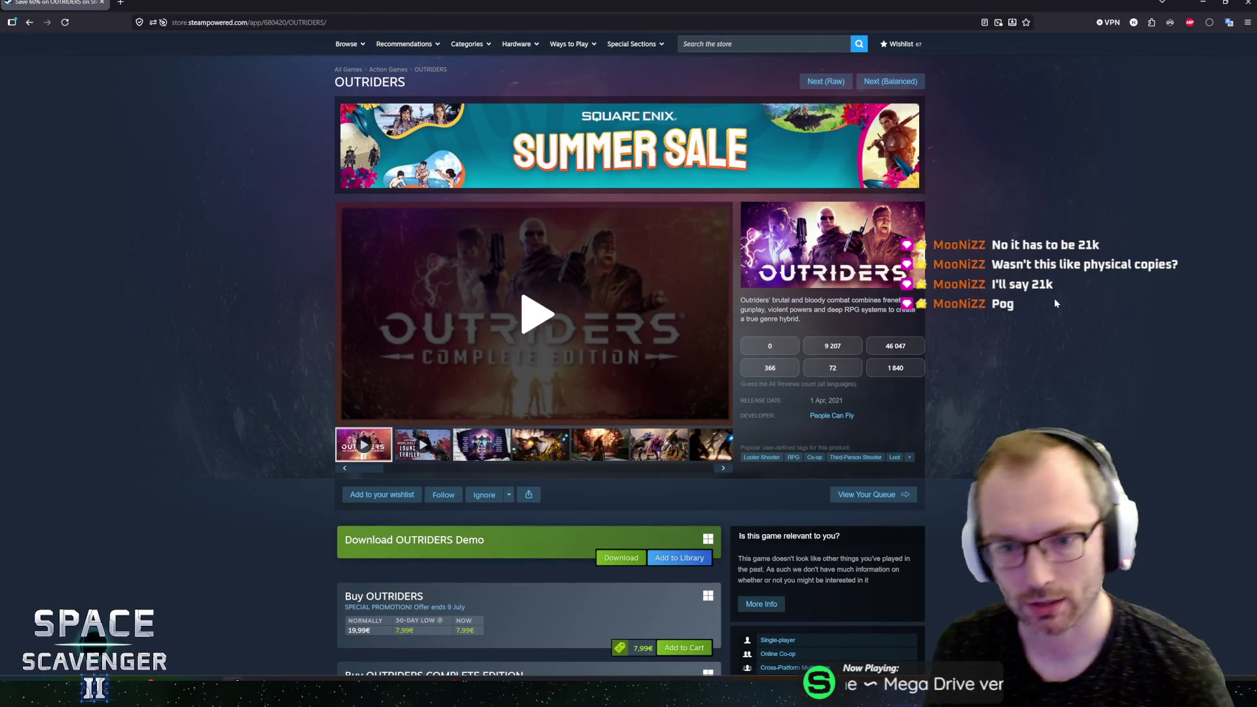
left_click(550, 324)
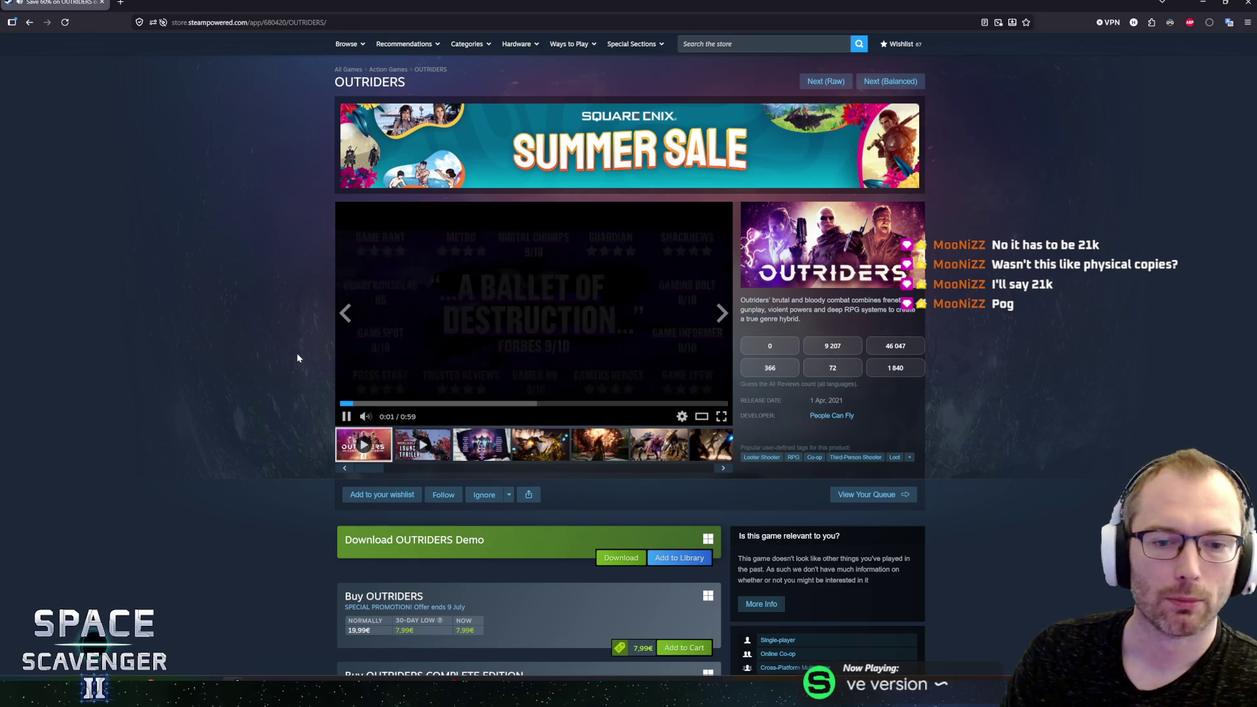